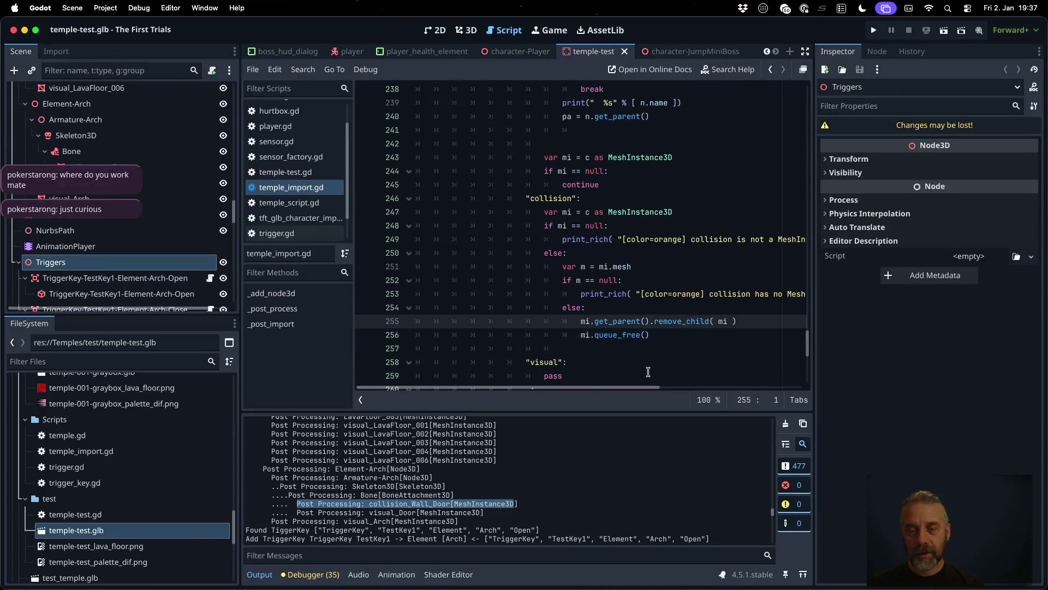
Step: Insert 'mi.owner = null' above the remove_child line and save the import script
{"action": "key", "text": "Return"}
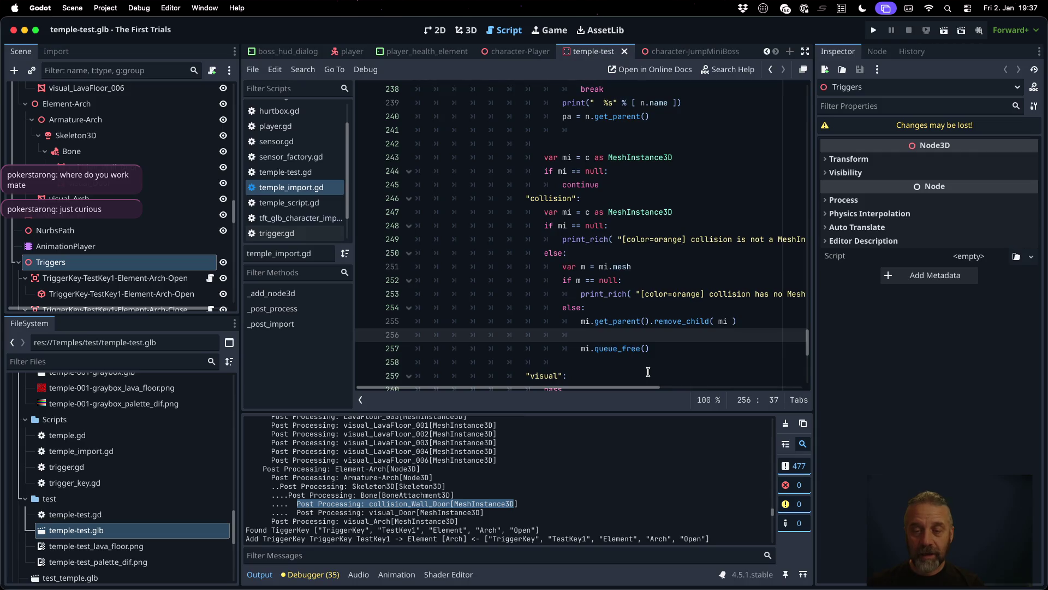
{"action": "key", "text": "alt+Up"}
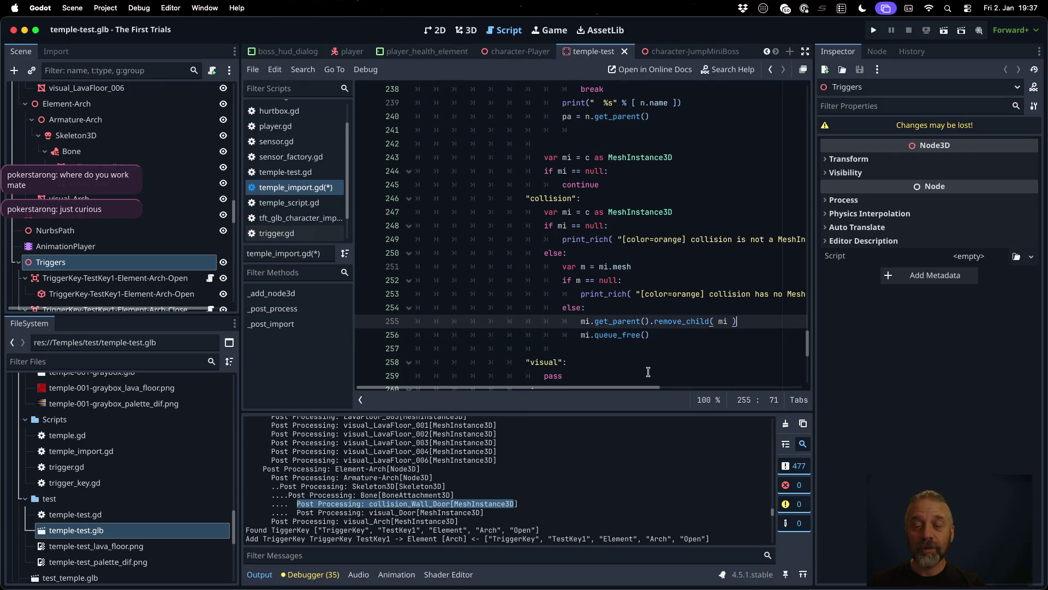
{"action": "type", "text": "mi.owner = null"}
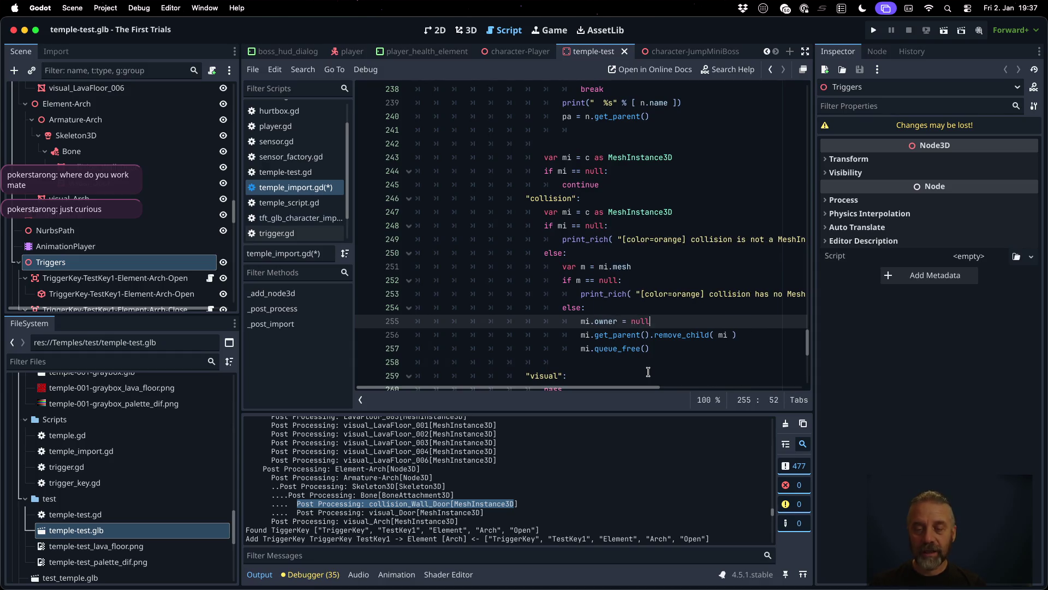
{"action": "key", "text": "ctrl+s"}
{"action": "key", "text": "Return"}
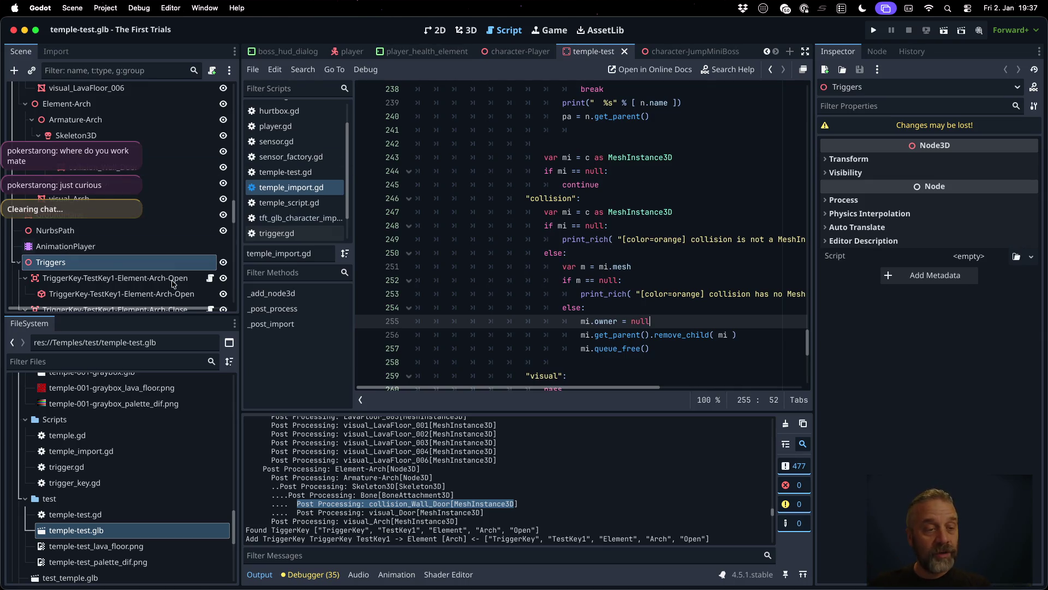
Step: Reimport temple-test.glb and confirm only visual_Door remains under Bone
{"action": "scroll", "coordinate": [143, 257], "scroll_direction": "up", "scroll_amount": 5}
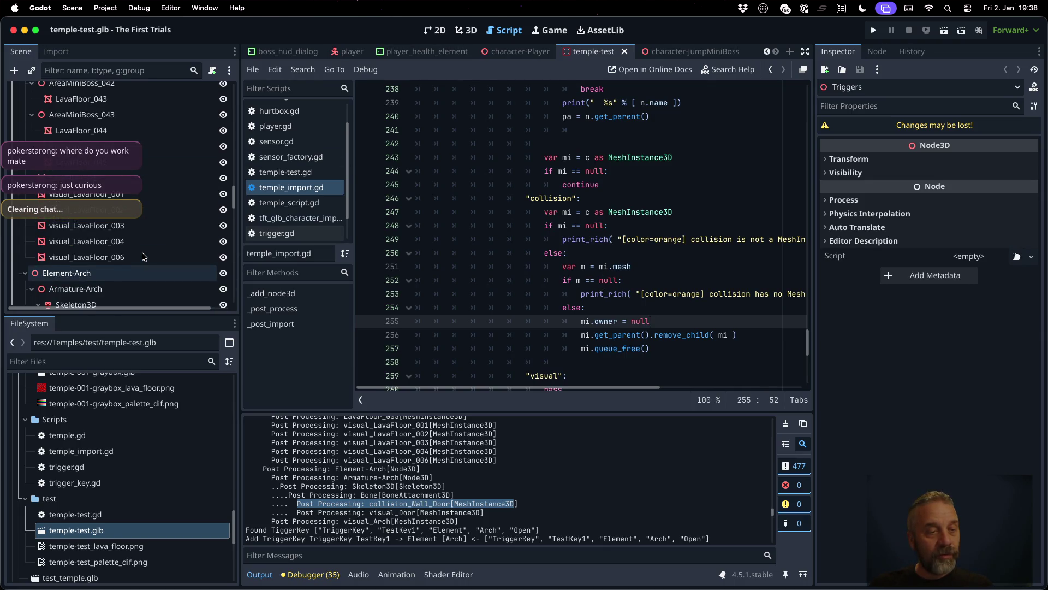
{"action": "scroll", "coordinate": [140, 254], "scroll_direction": "down", "scroll_amount": 3}
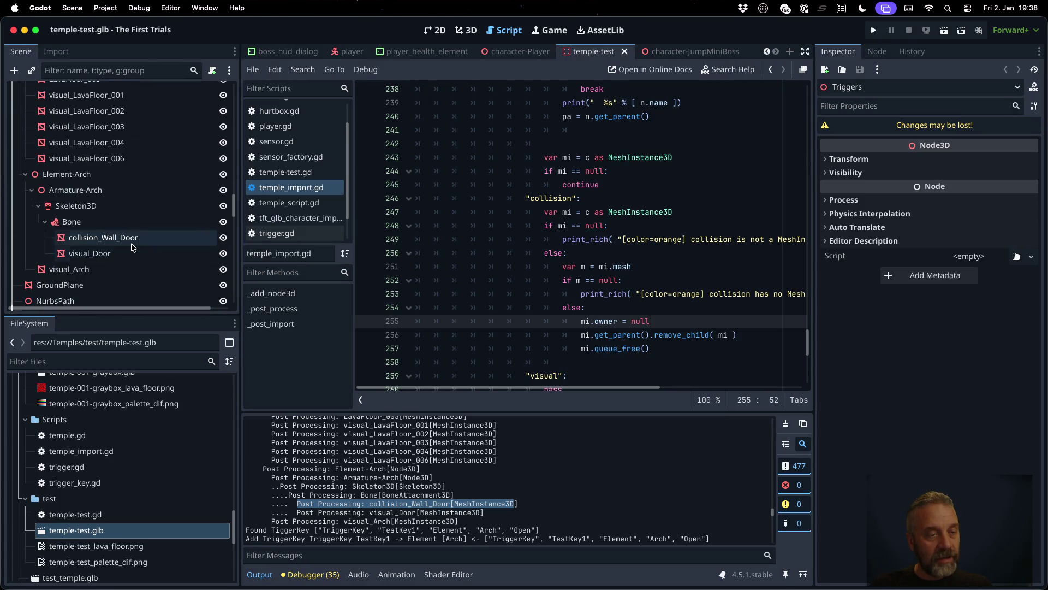
{"action": "left_click", "coordinate": [131, 243]}
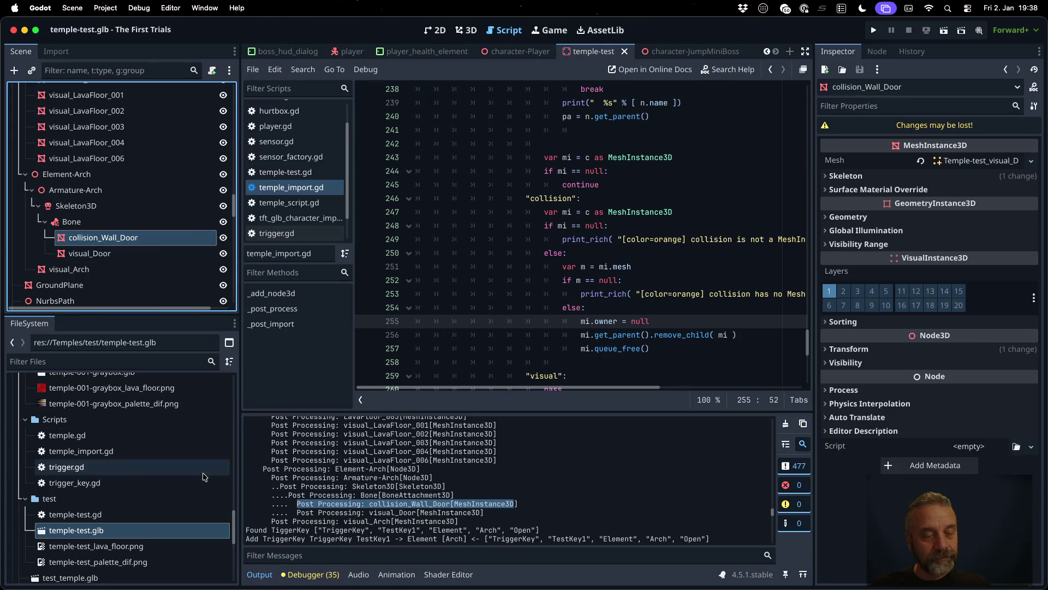
{"action": "right_click", "coordinate": [195, 528]}
{"action": "left_click", "coordinate": [237, 529]}
{"action": "left_click", "coordinate": [103, 221]}
{"action": "left_click", "coordinate": [111, 239]}
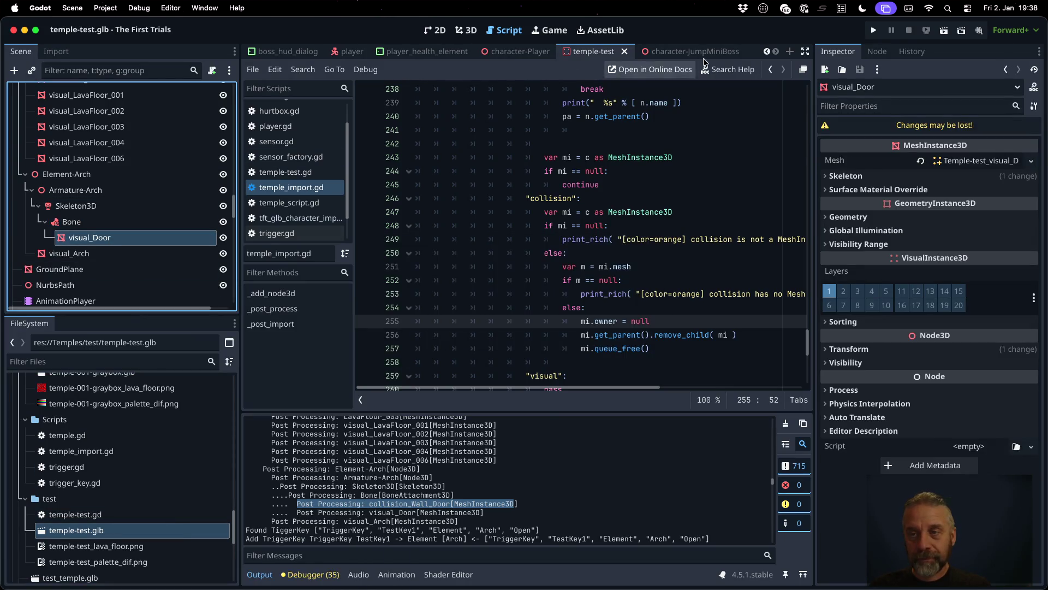
{"action": "left_click", "coordinate": [871, 30]}
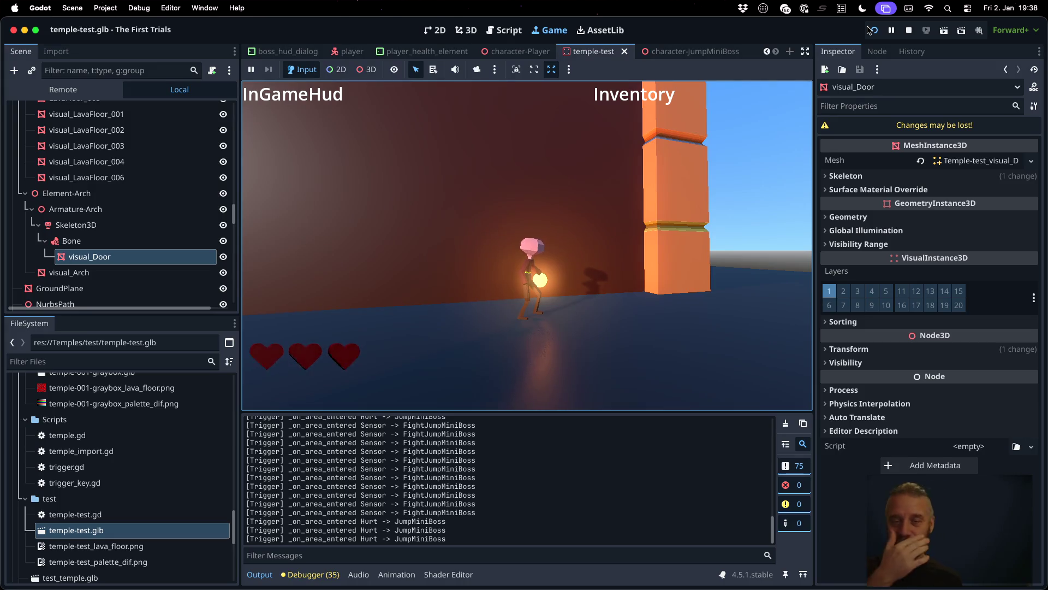
{"action": "left_click", "coordinate": [916, 30]}
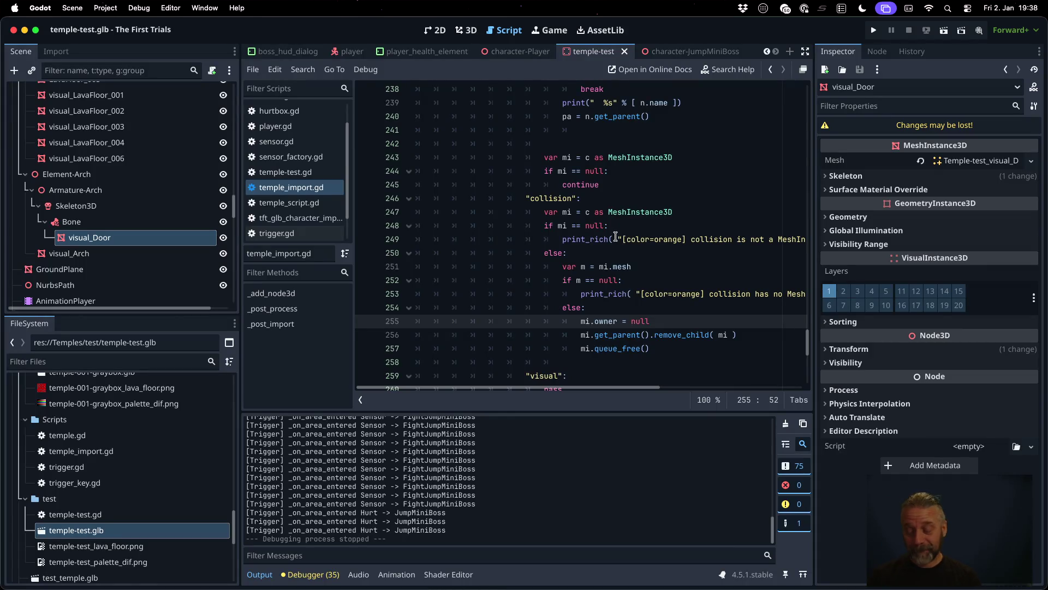
Step: In Blender, show the scene in wireframe and select visual_Door in Object Mode
{"action": "key", "text": "super+Tab"}
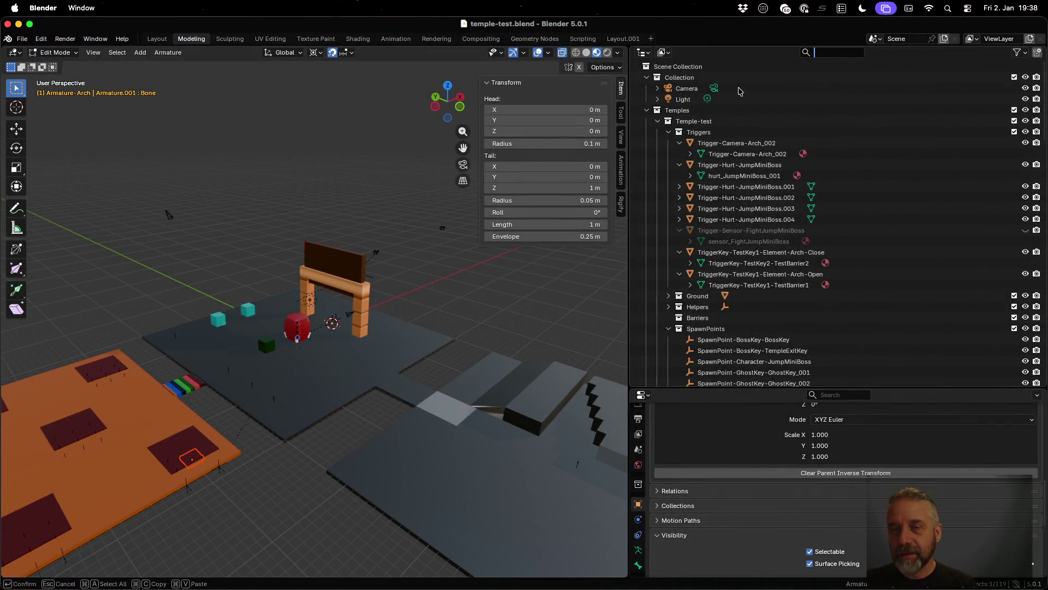
{"action": "left_click", "coordinate": [726, 44]}
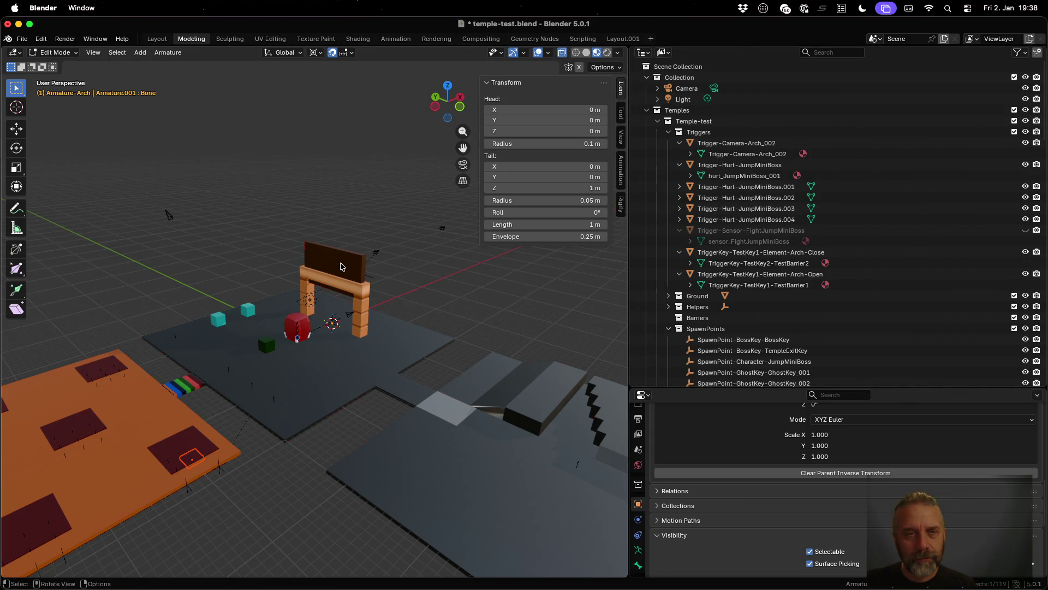
{"action": "key", "text": "shift+z"}
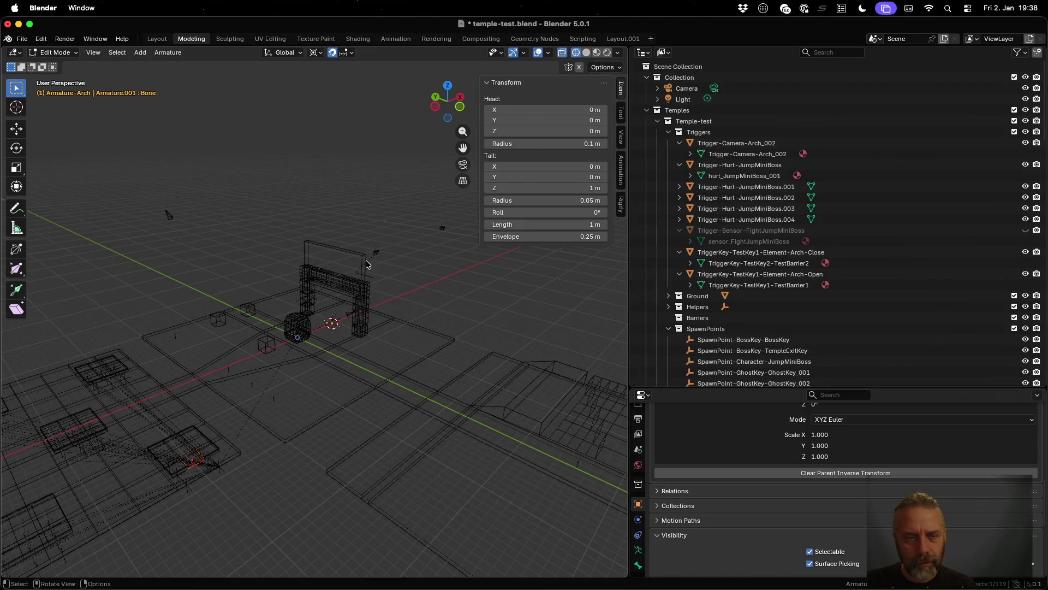
{"action": "key", "text": "Tab"}
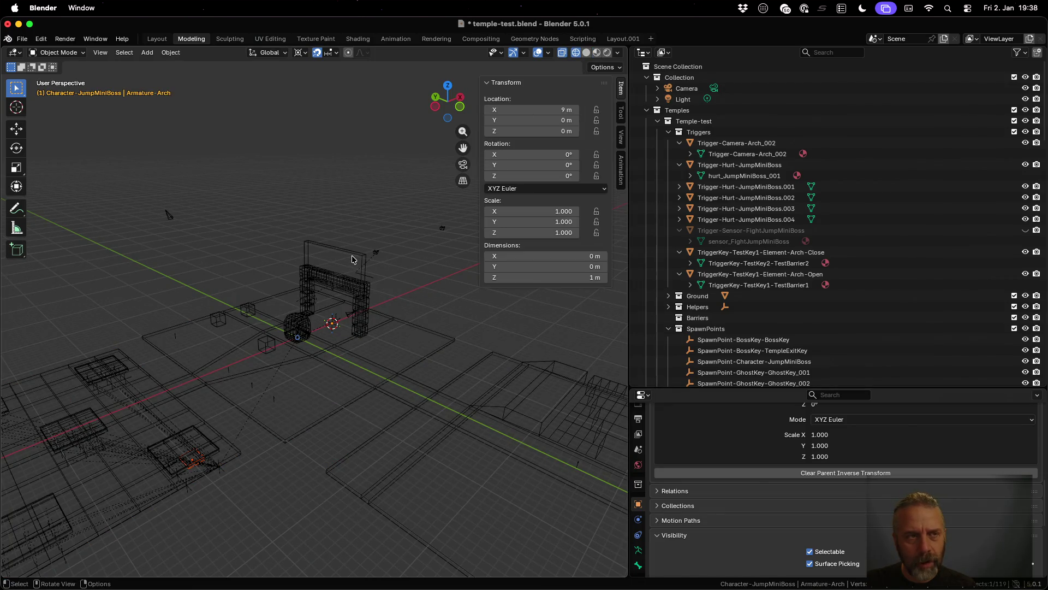
{"action": "left_click", "coordinate": [352, 264]}
{"action": "left_click", "coordinate": [351, 263]}
Step: Browse the available actions in the Animation workspace, then return to Modeling
{"action": "scroll", "coordinate": [373, 267], "scroll_direction": "up", "scroll_amount": 2}
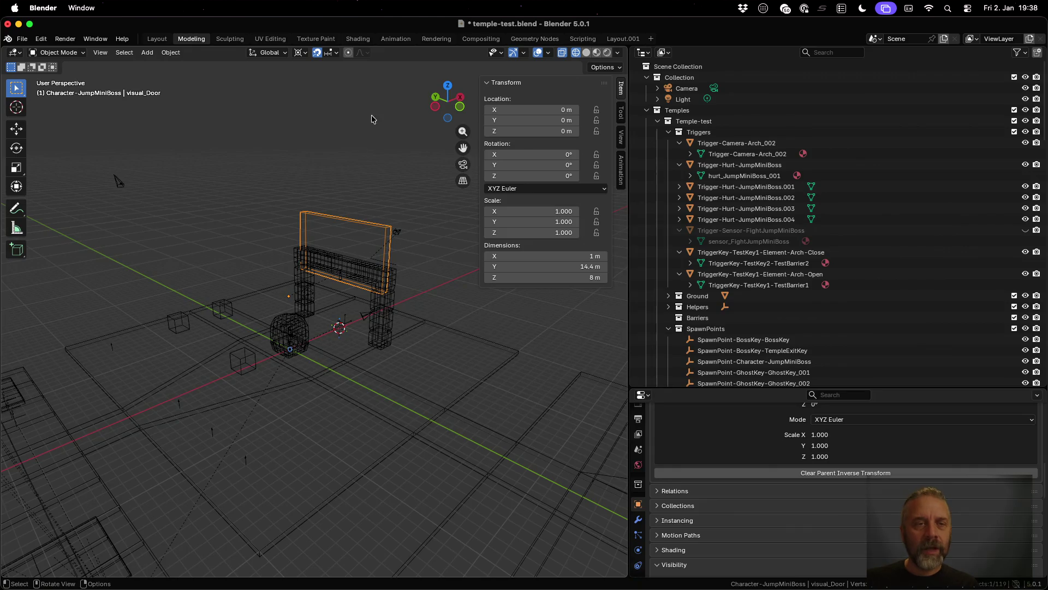
{"action": "left_click", "coordinate": [396, 38]}
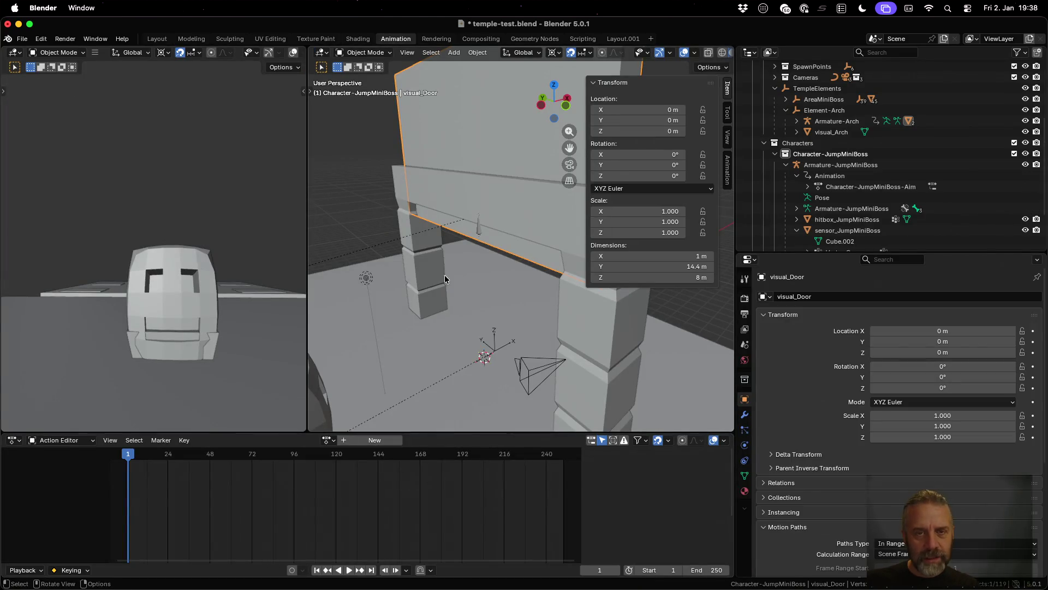
{"action": "left_click", "coordinate": [335, 444]}
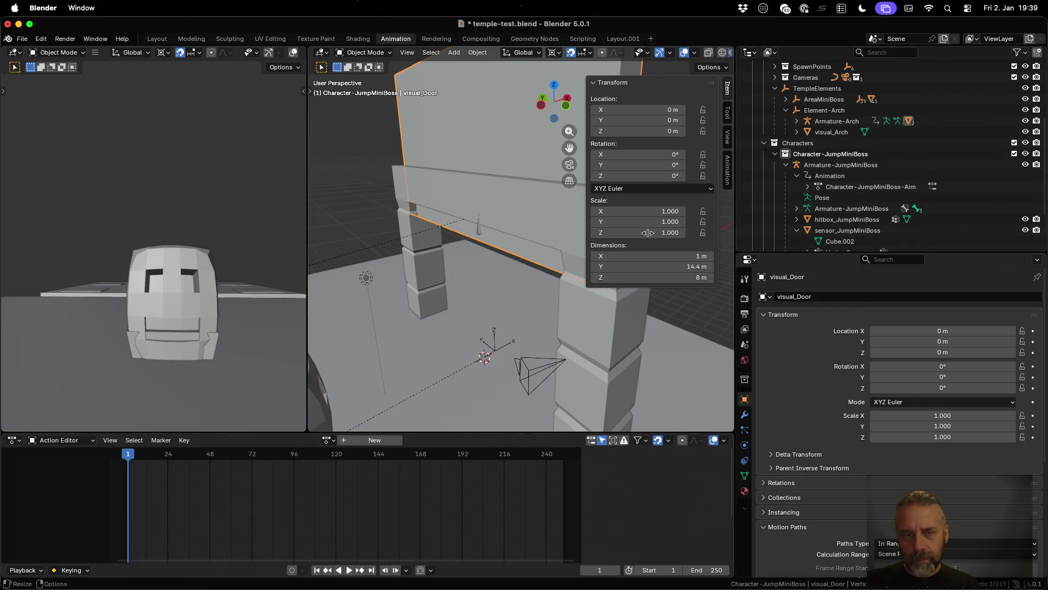
{"action": "scroll", "coordinate": [529, 231], "scroll_direction": "down", "scroll_amount": 3}
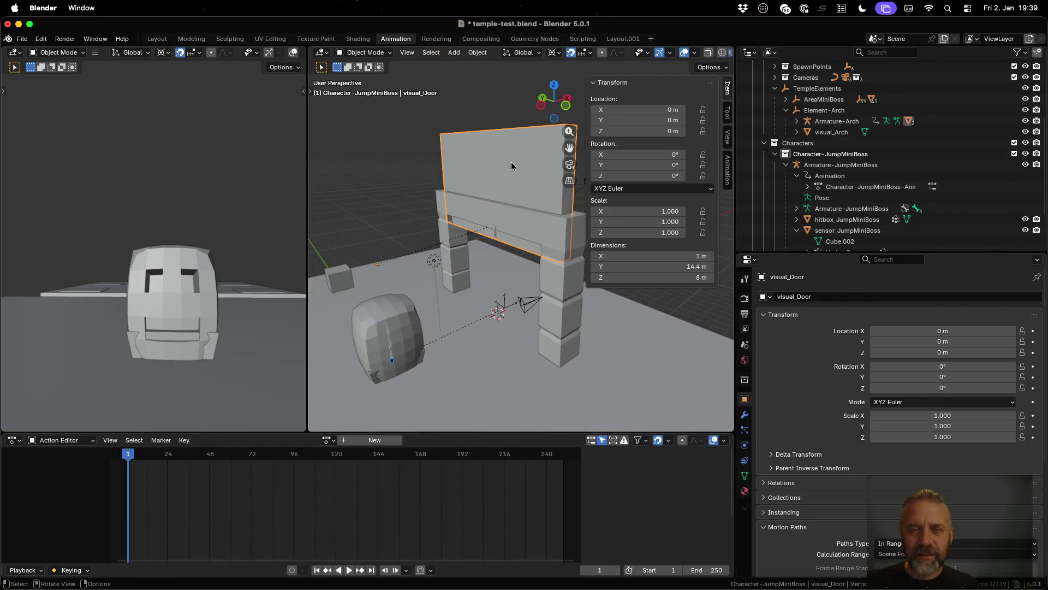
{"action": "left_click", "coordinate": [191, 39]}
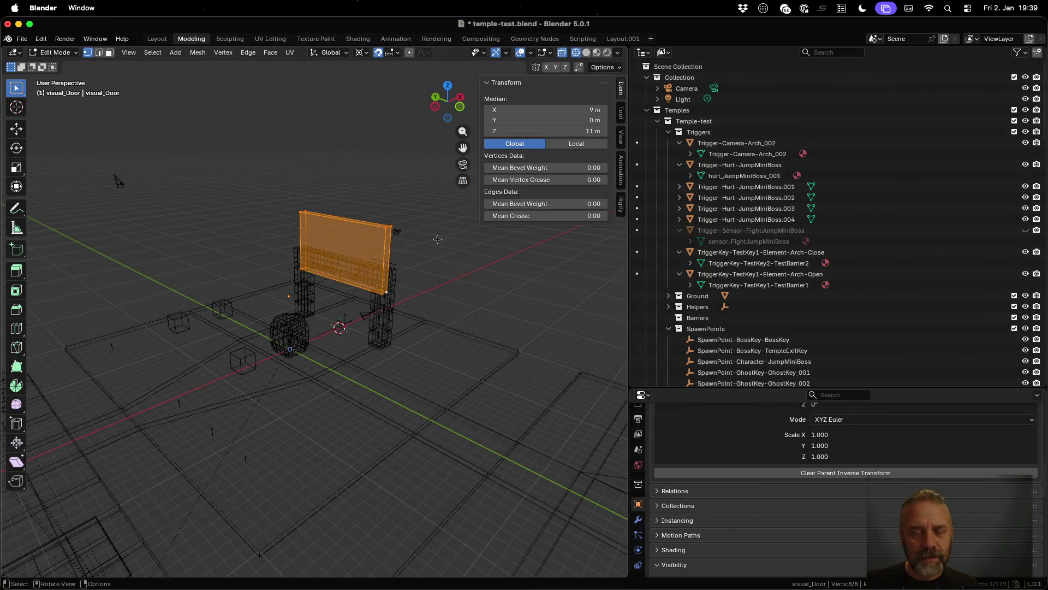
Step: Add six loop cuts across the visual_Door mesh without sliding them
{"action": "scroll", "coordinate": [343, 247], "scroll_direction": "up", "scroll_amount": 5}
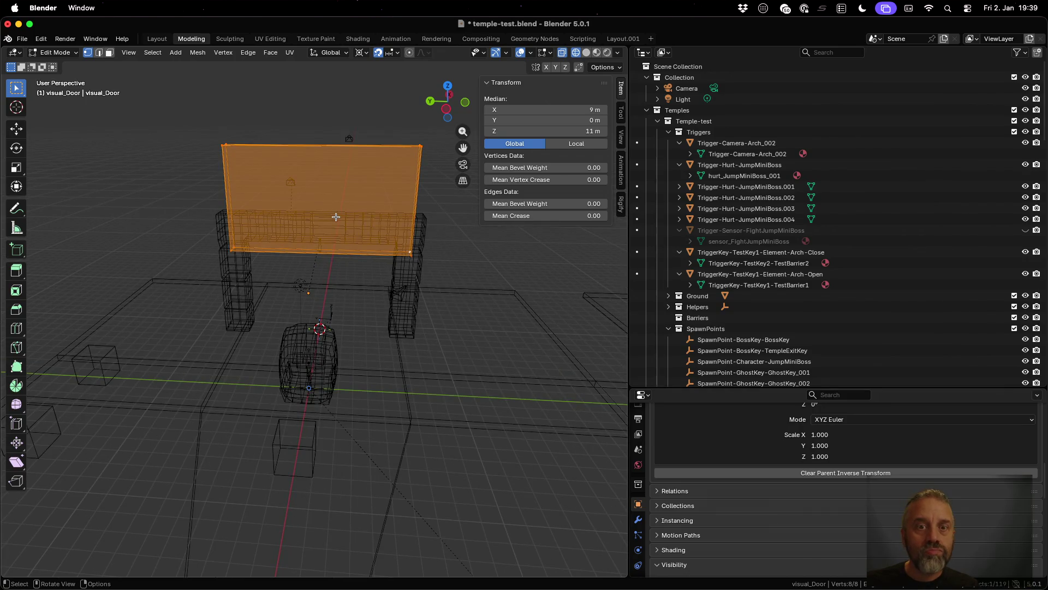
{"action": "left_click_drag", "start_coordinate": [324, 191], "coordinate": [340, 274]}
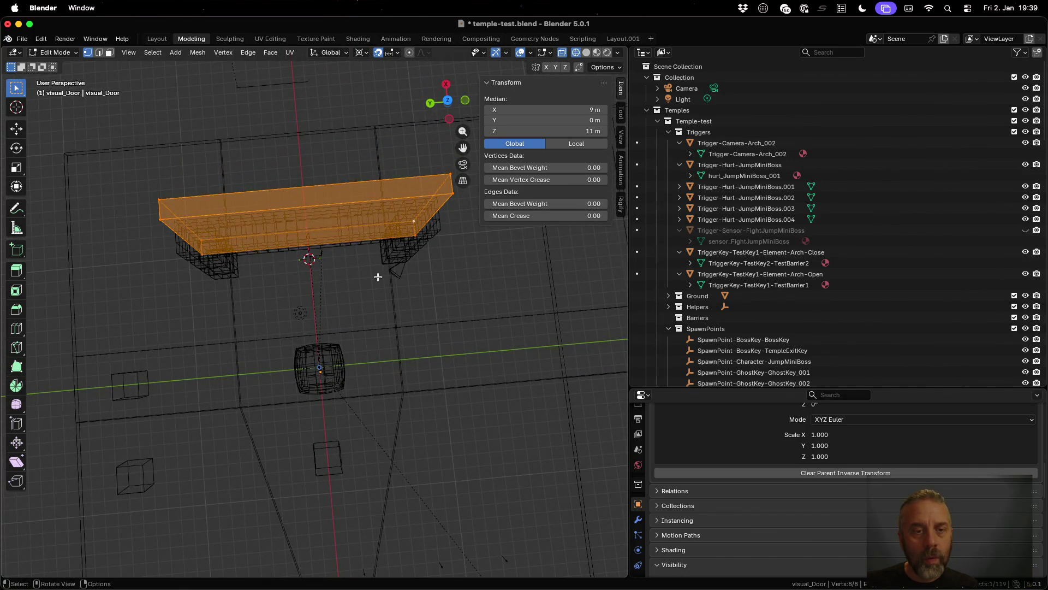
{"action": "key", "text": "ctrl+r"}
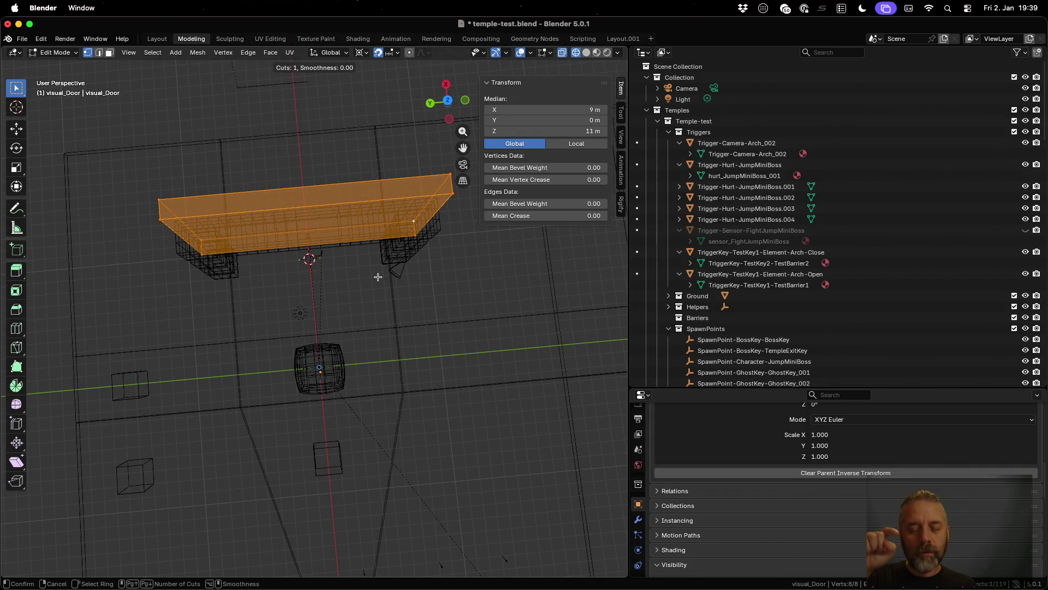
{"action": "type", "text": "6"}
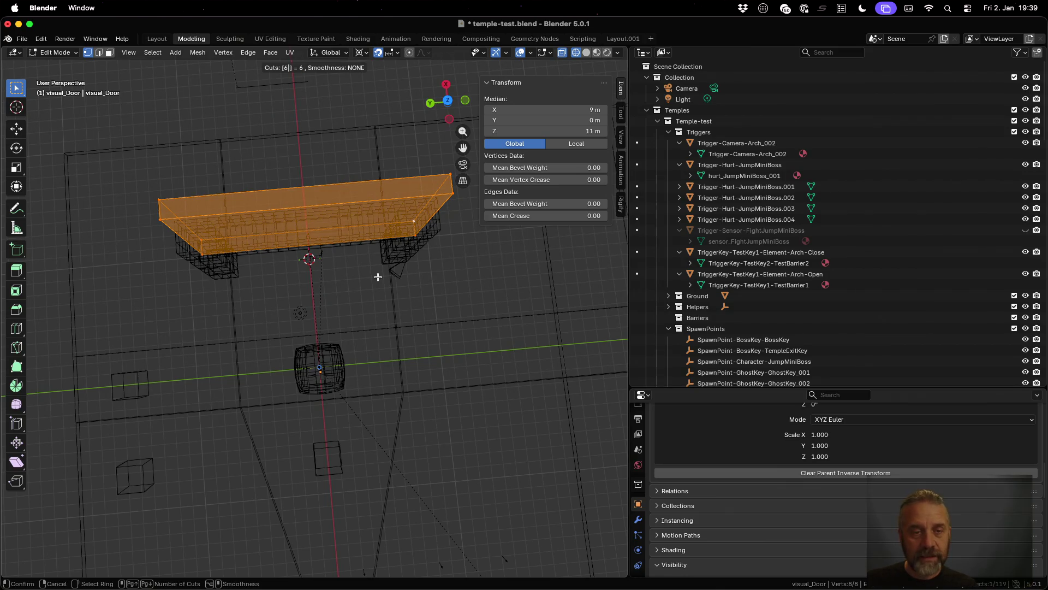
{"action": "left_click", "coordinate": [321, 212]}
{"action": "right_click", "coordinate": [320, 213]}
Step: Scale the new loop edges to 0.861 along Y, then toggle Edit Mode off and on
{"action": "key", "text": "s"}
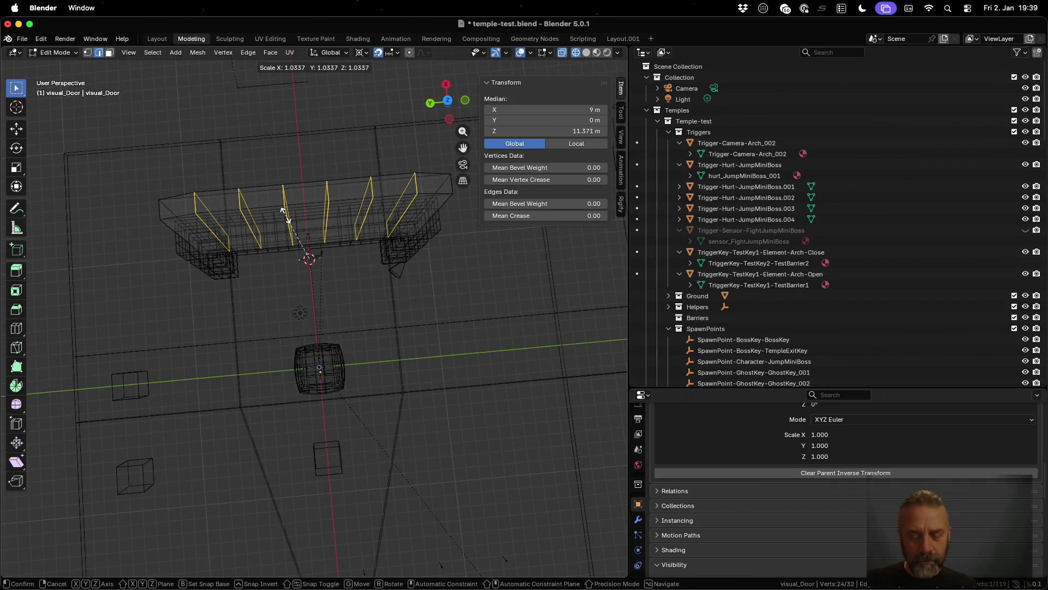
{"action": "key", "text": "y"}
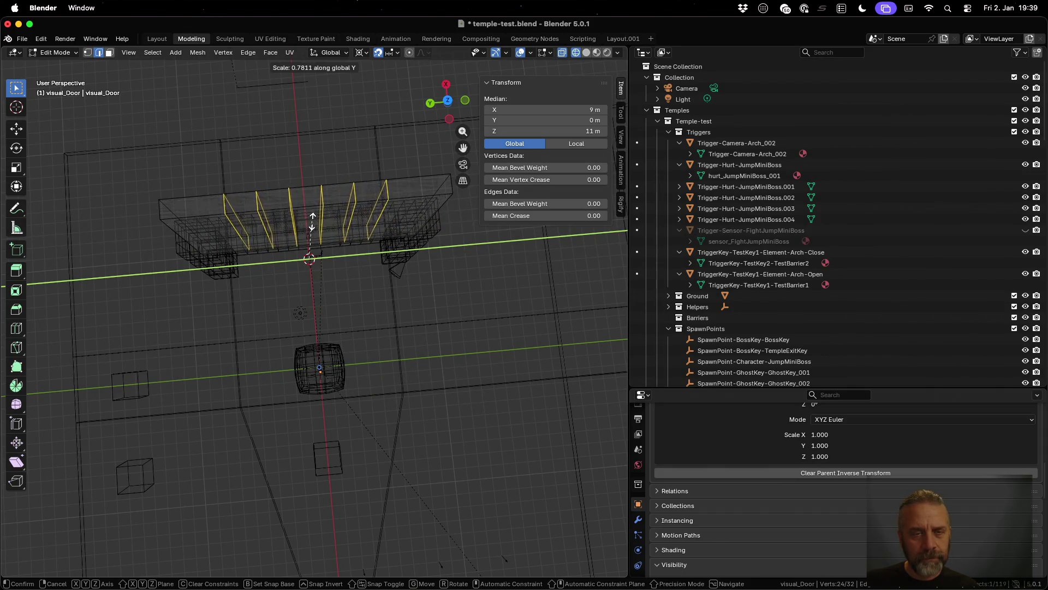
{"action": "left_click", "coordinate": [312, 218]}
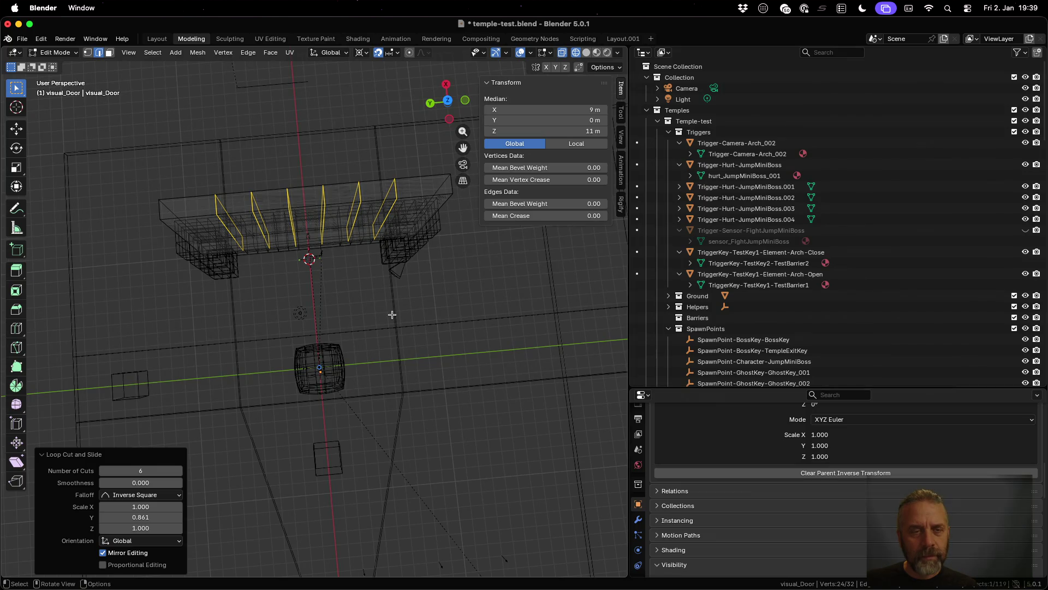
{"action": "key", "text": "Tab"}
{"action": "key", "text": "Tab"}
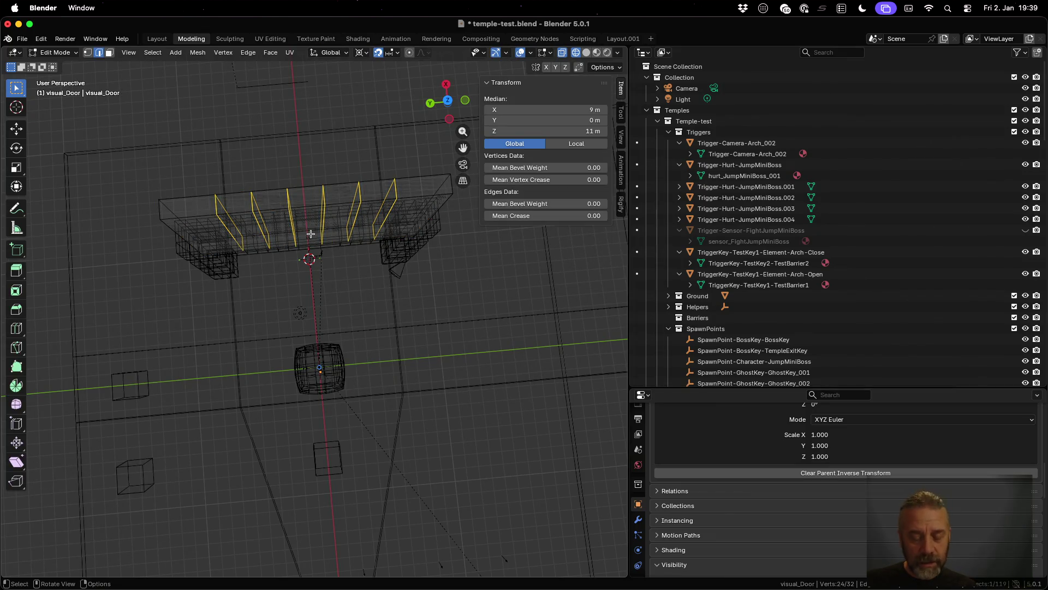
{"action": "scroll", "coordinate": [309, 238], "scroll_direction": "up", "scroll_amount": 1}
{"action": "scroll", "coordinate": [308, 240], "scroll_direction": "up", "scroll_amount": 3}
{"action": "mouse_move", "coordinate": [304, 252]}
{"action": "left_mouse_down"}
{"action": "mouse_move", "coordinate": [295, 305]}
{"action": "mouse_move", "coordinate": [292, 280]}
{"action": "left_mouse_up"}
Step: In face select mode, pick several door faces on the visual_Door mesh
{"action": "key", "text": "3"}
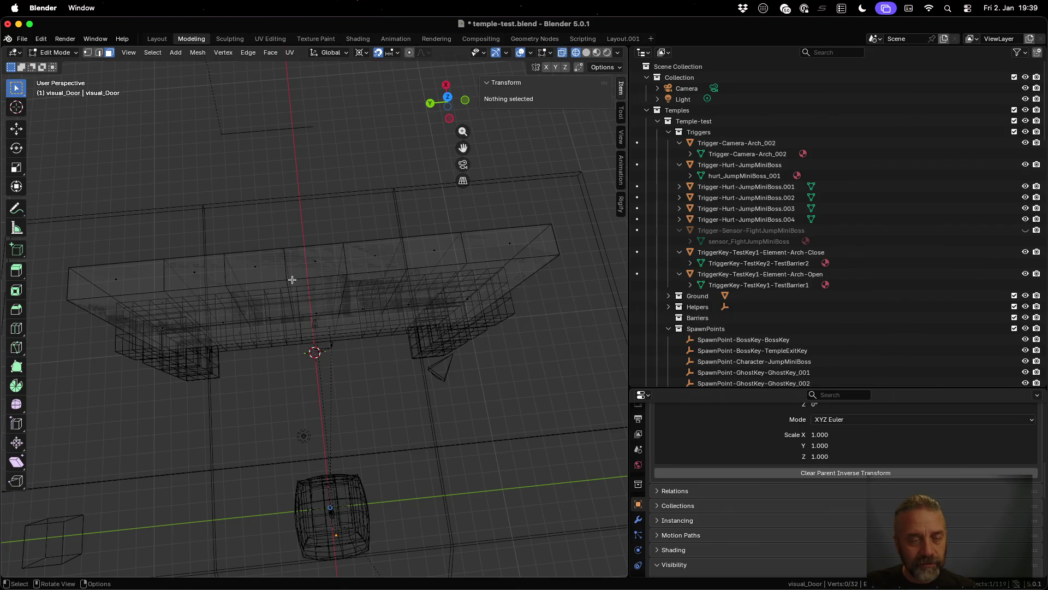
{"action": "left_click", "coordinate": [276, 306]}
{"action": "left_click", "coordinate": [290, 322]}
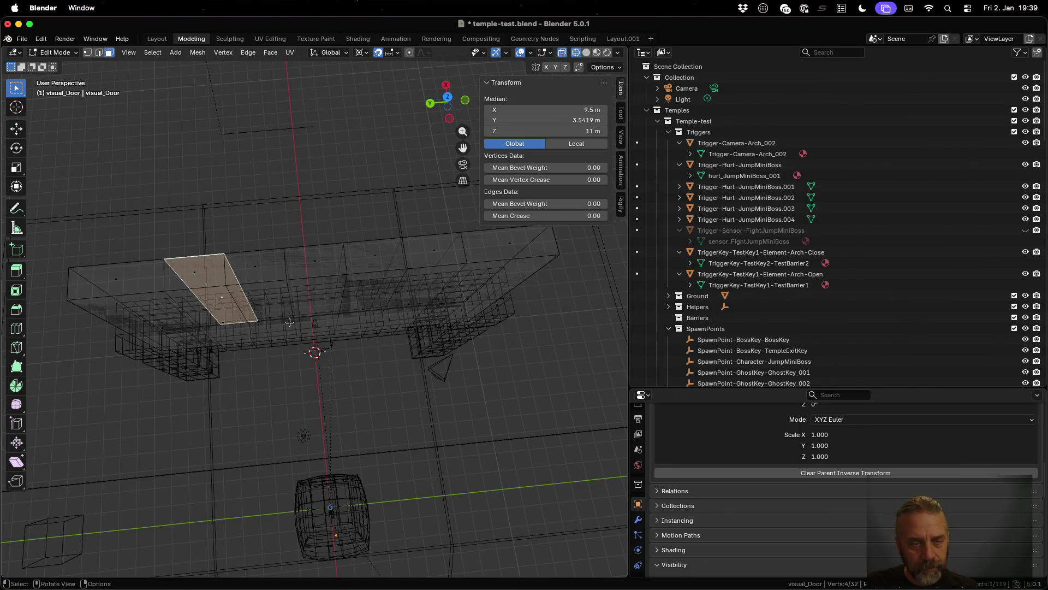
{"action": "left_click", "coordinate": [219, 320], "text": "shift"}
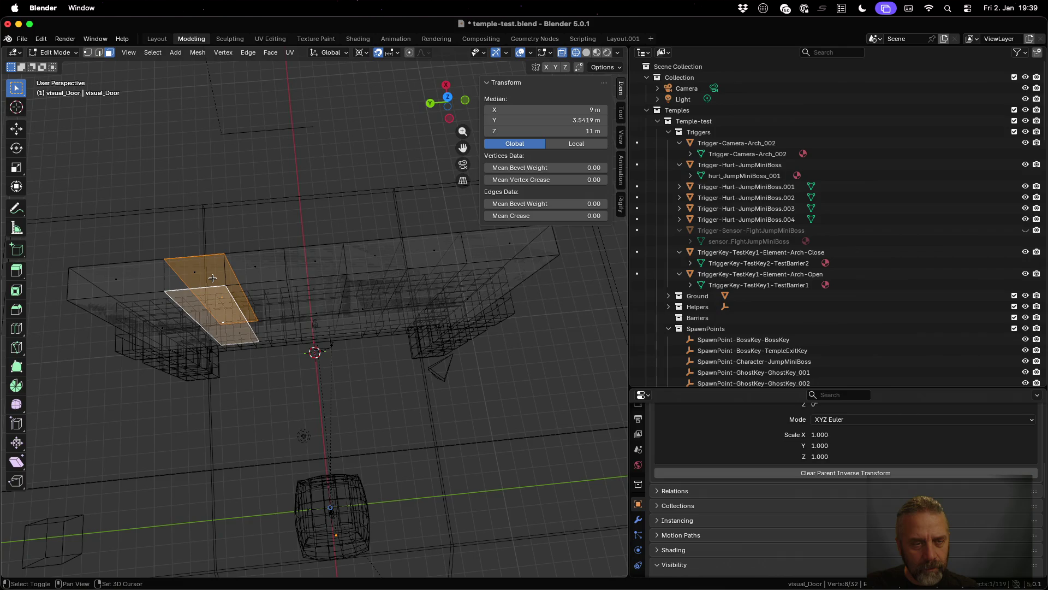
{"action": "left_click", "coordinate": [323, 302], "text": "shift"}
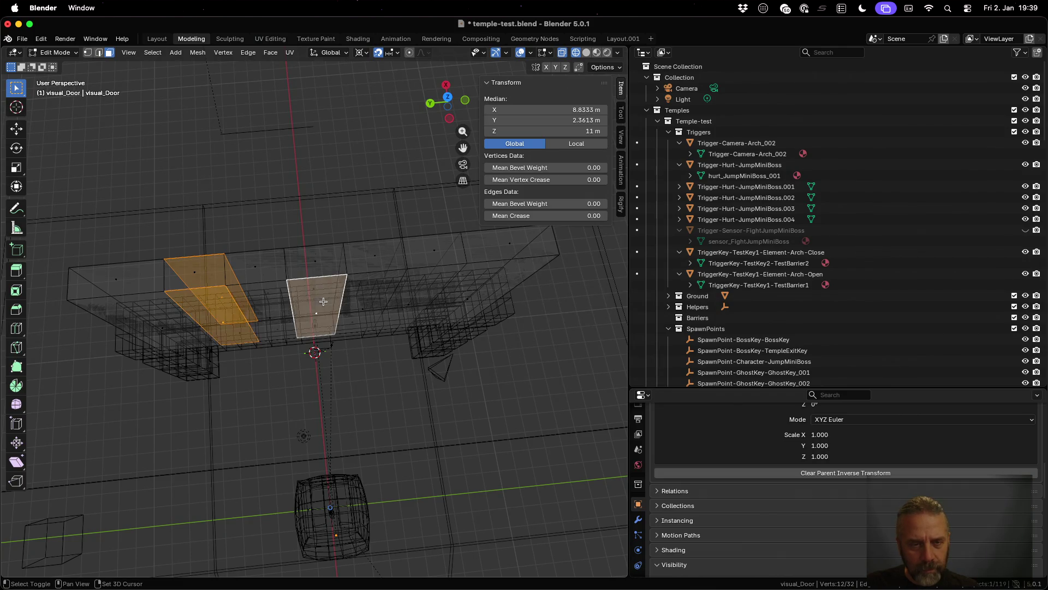
{"action": "left_click", "coordinate": [315, 254], "text": "shift"}
{"action": "left_click", "coordinate": [315, 254], "text": "shift"}
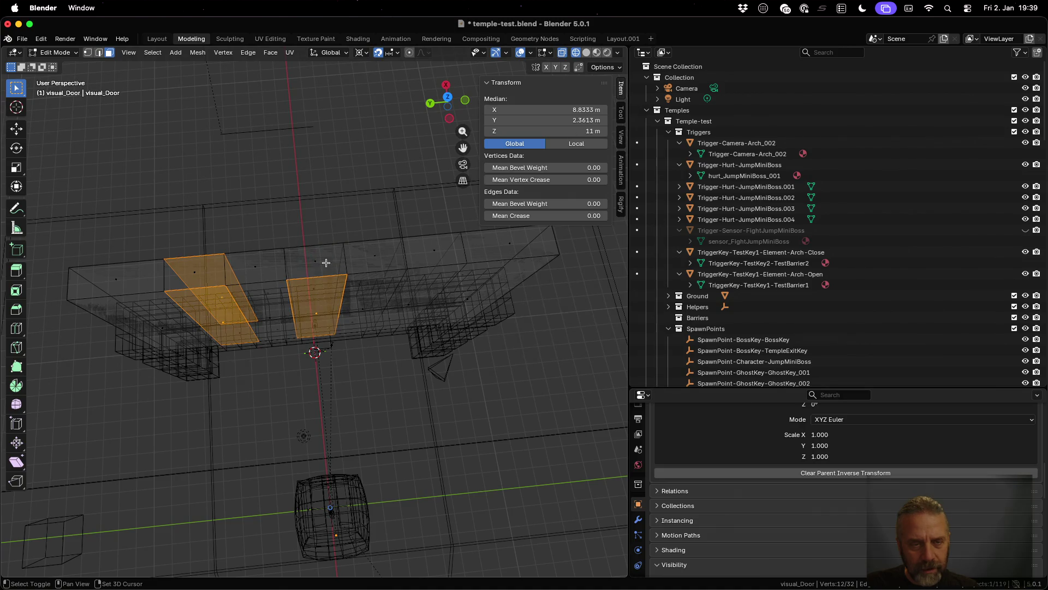
{"action": "left_click", "coordinate": [330, 262], "text": "shift"}
{"action": "left_click", "coordinate": [333, 262], "text": "shift"}
{"action": "scroll", "coordinate": [322, 273], "scroll_direction": "down", "scroll_amount": 5}
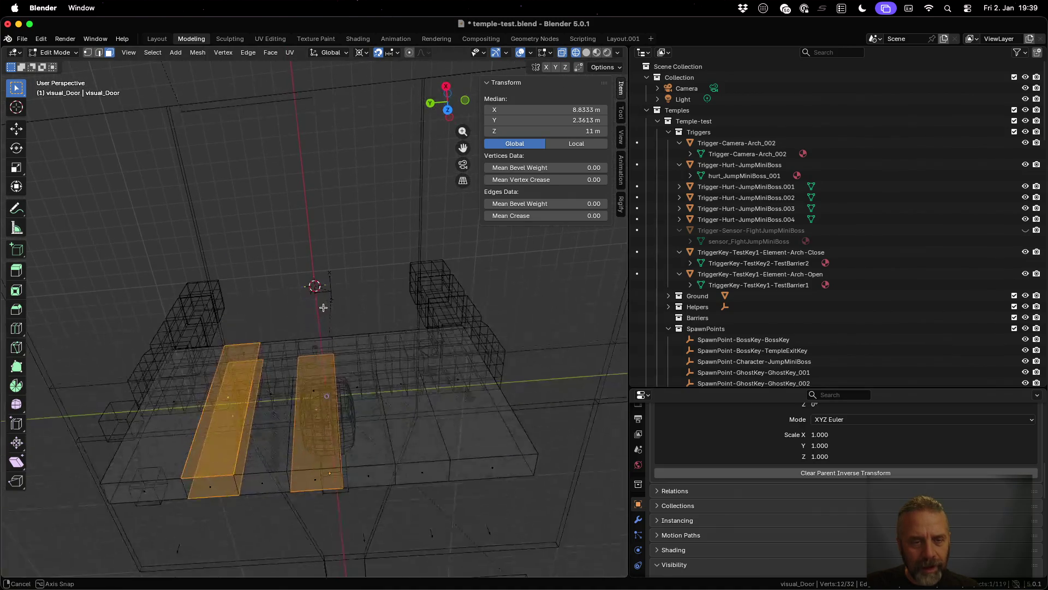
{"action": "left_click", "coordinate": [323, 414], "text": "shift"}
{"action": "left_click", "coordinate": [323, 414], "text": "shift"}
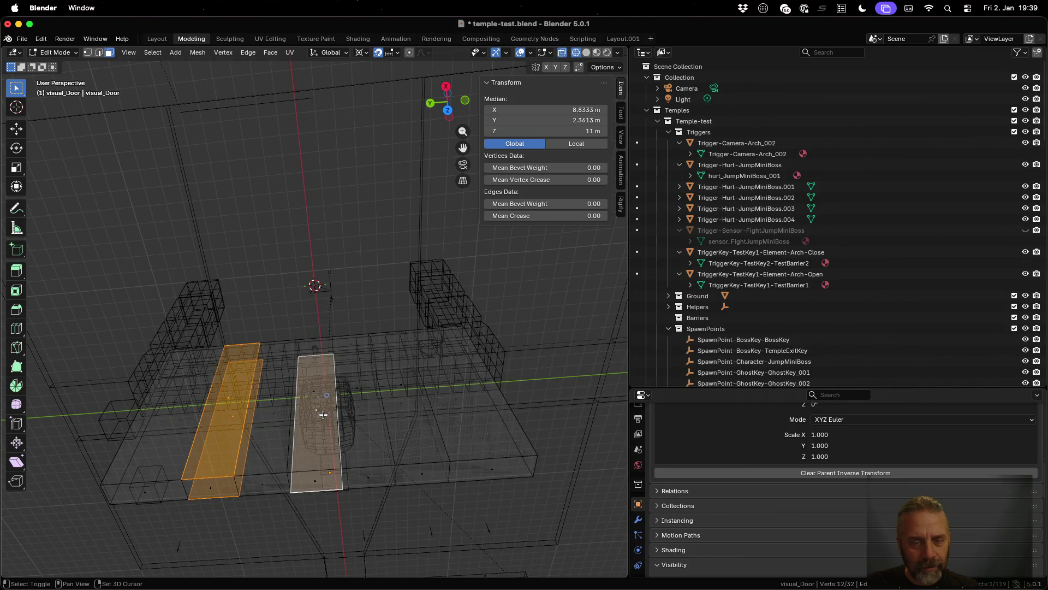
Step: Turn off X-ray and add three more door strip faces to the selection
{"action": "left_click", "coordinate": [563, 53]}
{"action": "left_click", "coordinate": [314, 440], "text": "shift"}
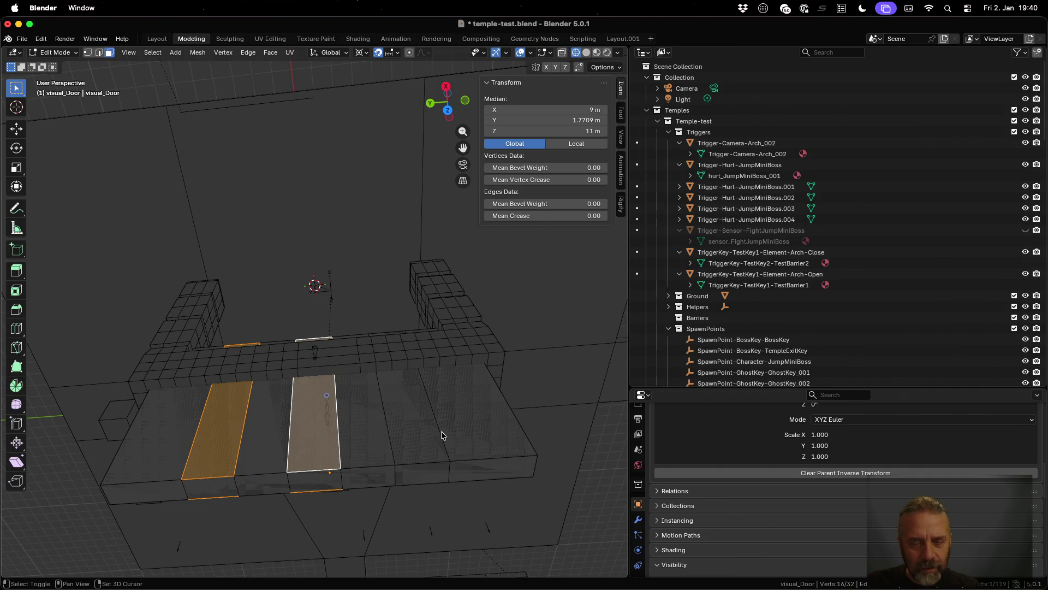
{"action": "left_click", "coordinate": [421, 436], "text": "shift"}
{"action": "scroll", "coordinate": [421, 436], "scroll_direction": "down", "scroll_amount": 5}
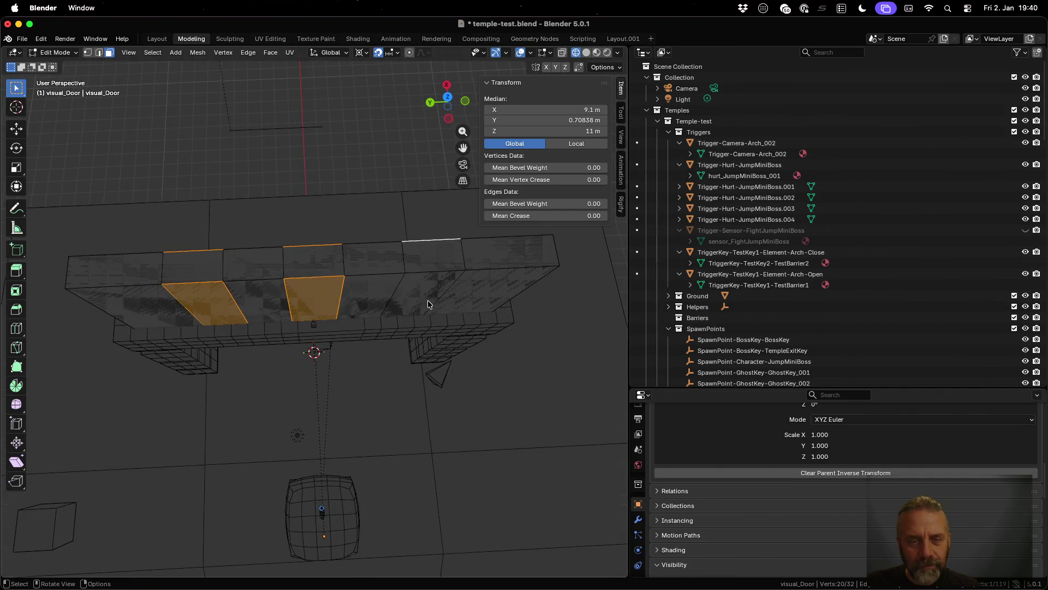
{"action": "left_click", "coordinate": [425, 282], "text": "shift"}
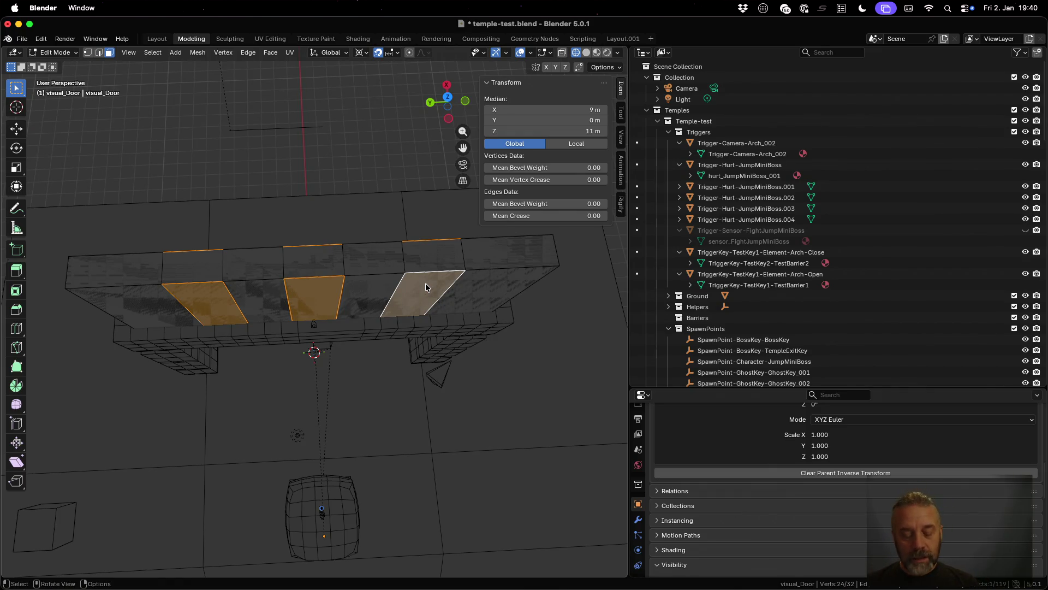
Step: Trial-scale the selected faces to 0.5 along X, then undo it
{"action": "key", "text": "s"}
{"action": "type", "text": "x"}
{"action": "type", "text": "0.8"}
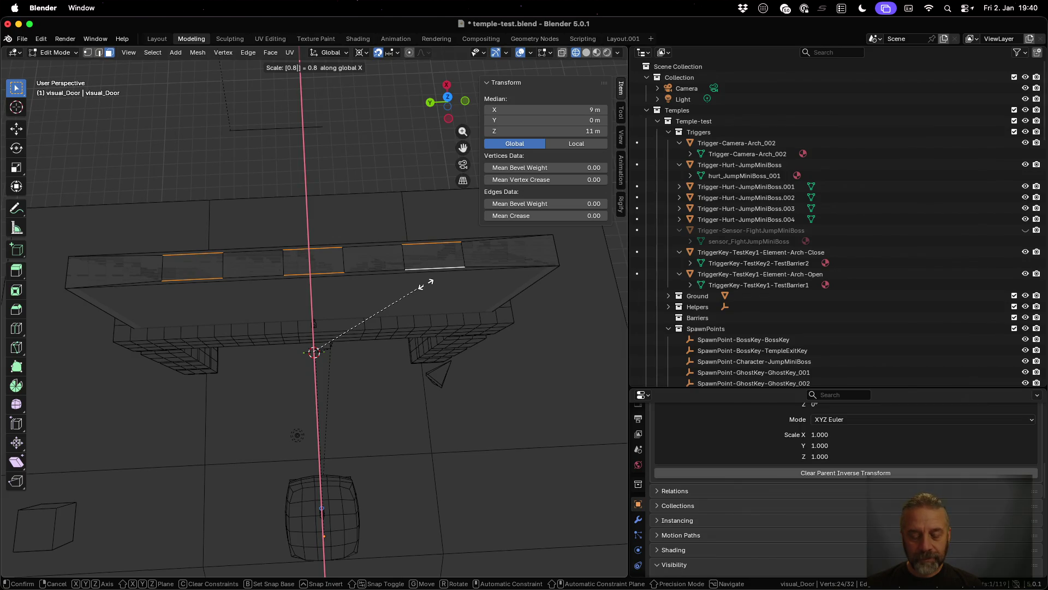
{"action": "key", "text": "Escape"}
{"action": "type", "text": "sx"}
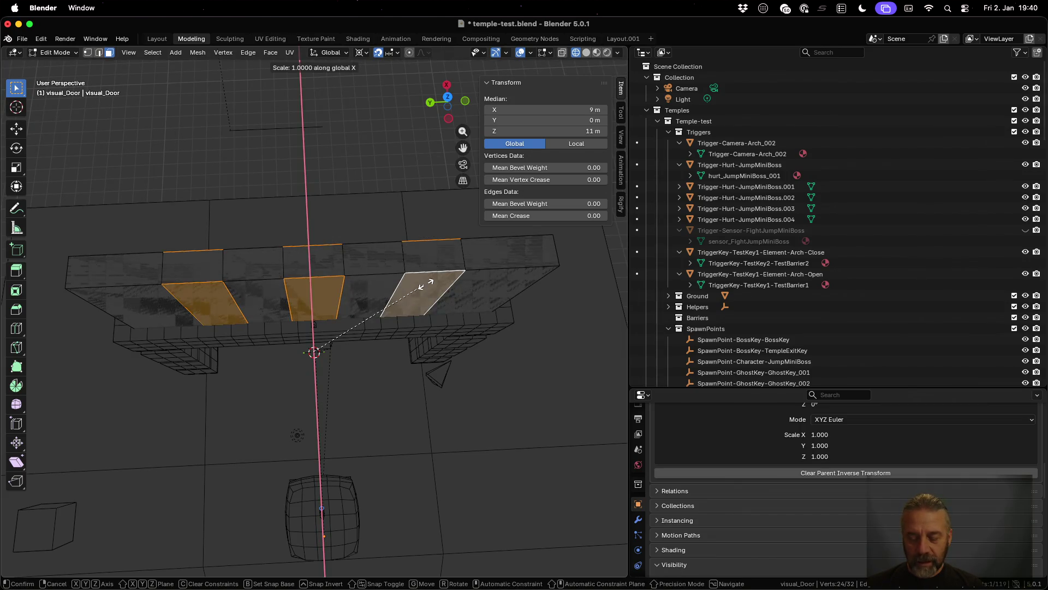
{"action": "type", "text": "0.5"}
{"action": "key", "text": "Return"}
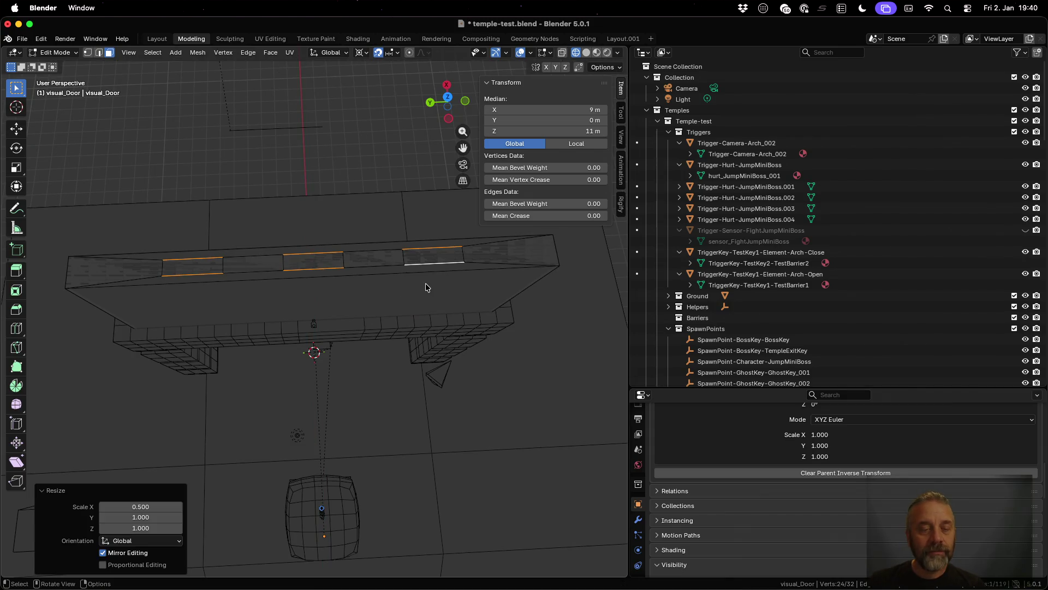
{"action": "scroll", "coordinate": [329, 255], "scroll_direction": "up", "scroll_amount": 10}
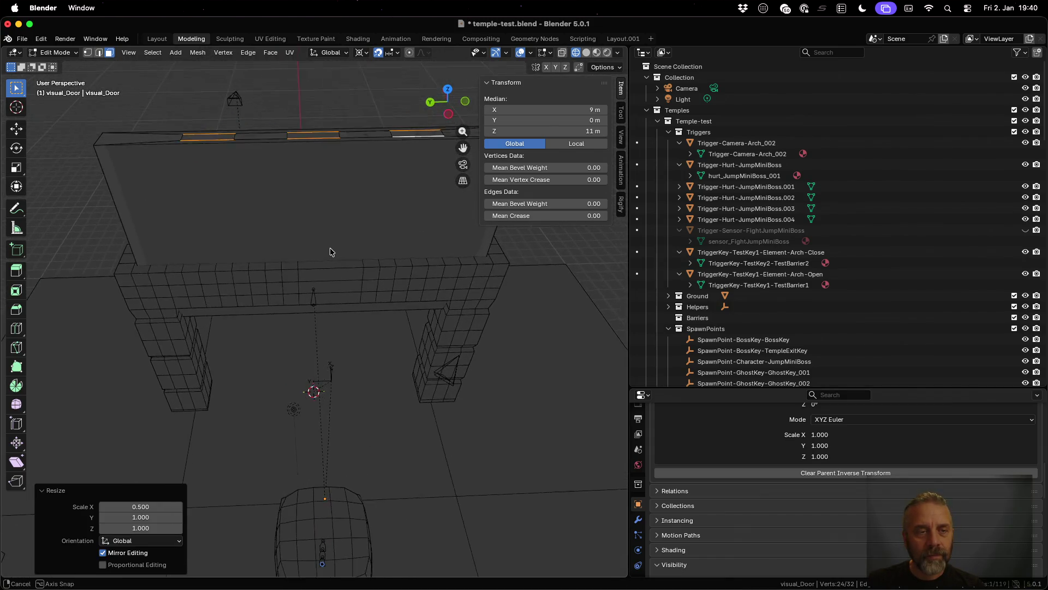
{"action": "scroll", "coordinate": [329, 255], "scroll_direction": "down", "scroll_amount": 3}
{"action": "scroll", "coordinate": [327, 258], "scroll_direction": "down", "scroll_amount": 2}
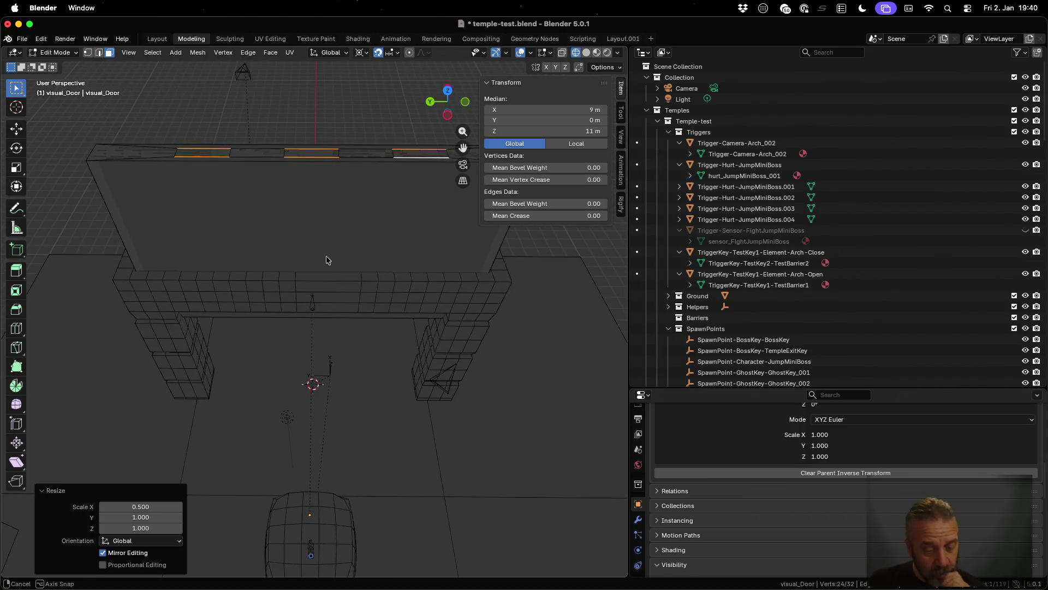
{"action": "key", "text": "cmd+z"}
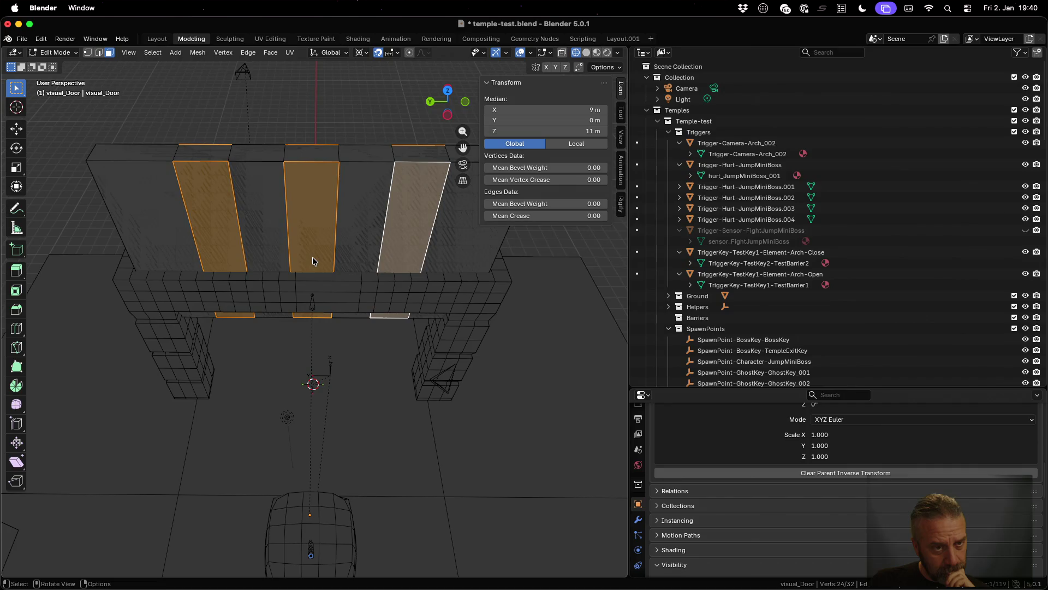
Step: Switch to edge select and pick the first vertical strip edges of the door
{"action": "left_click", "coordinate": [244, 236]}
{"action": "key", "text": "2"}
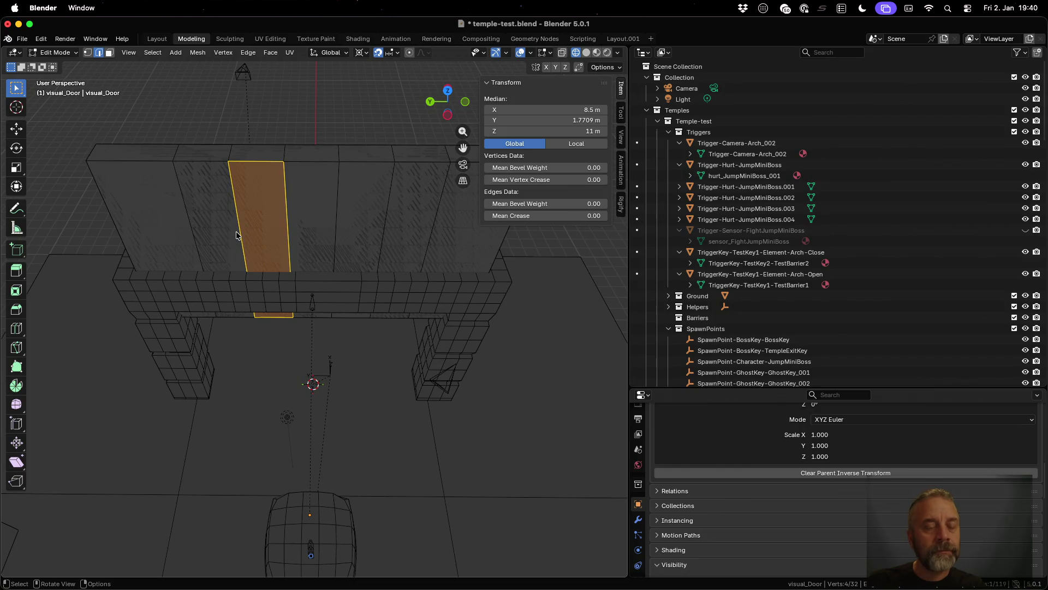
{"action": "left_click", "coordinate": [245, 242]}
{"action": "scroll", "coordinate": [260, 246], "scroll_direction": "up", "scroll_amount": 10}
{"action": "left_click", "coordinate": [244, 408], "text": "shift"}
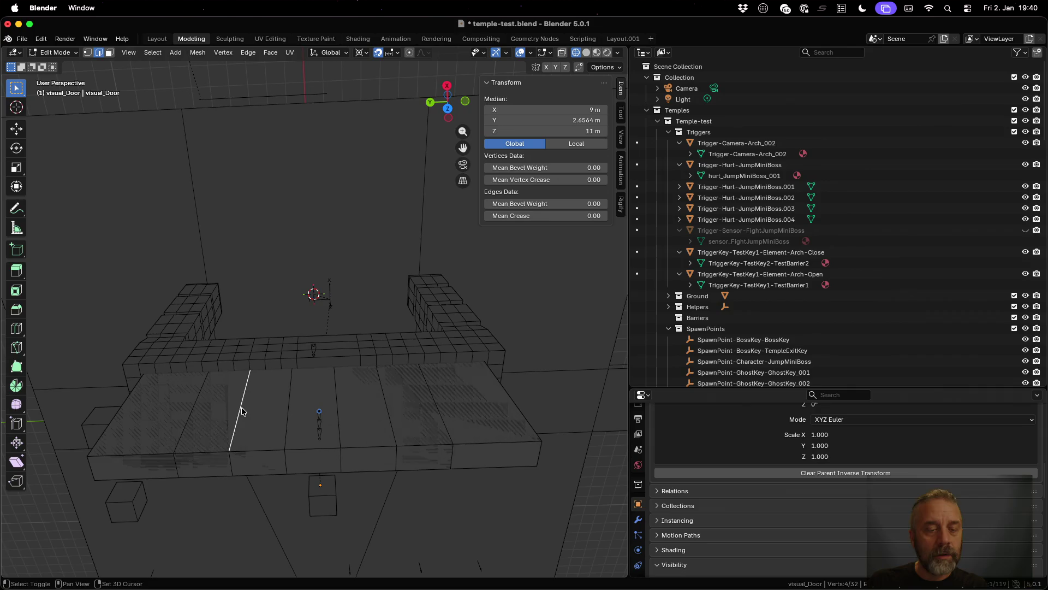
Step: Add the remaining strip edges and scale all selected edges to 0.5 along X
{"action": "left_click", "coordinate": [391, 410], "text": "shift"}
{"action": "scroll", "coordinate": [395, 436], "scroll_direction": "down", "scroll_amount": 5}
{"action": "scroll", "coordinate": [397, 397], "scroll_direction": "down", "scroll_amount": 3}
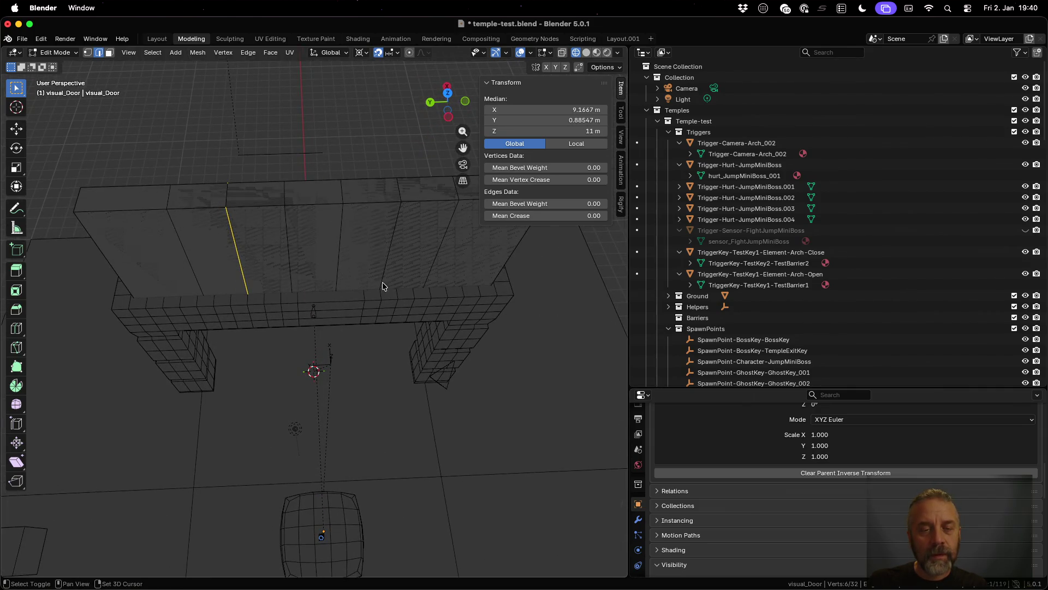
{"action": "left_click", "coordinate": [386, 253], "text": "shift"}
{"action": "scroll", "coordinate": [382, 311], "scroll_direction": "up", "scroll_amount": 5}
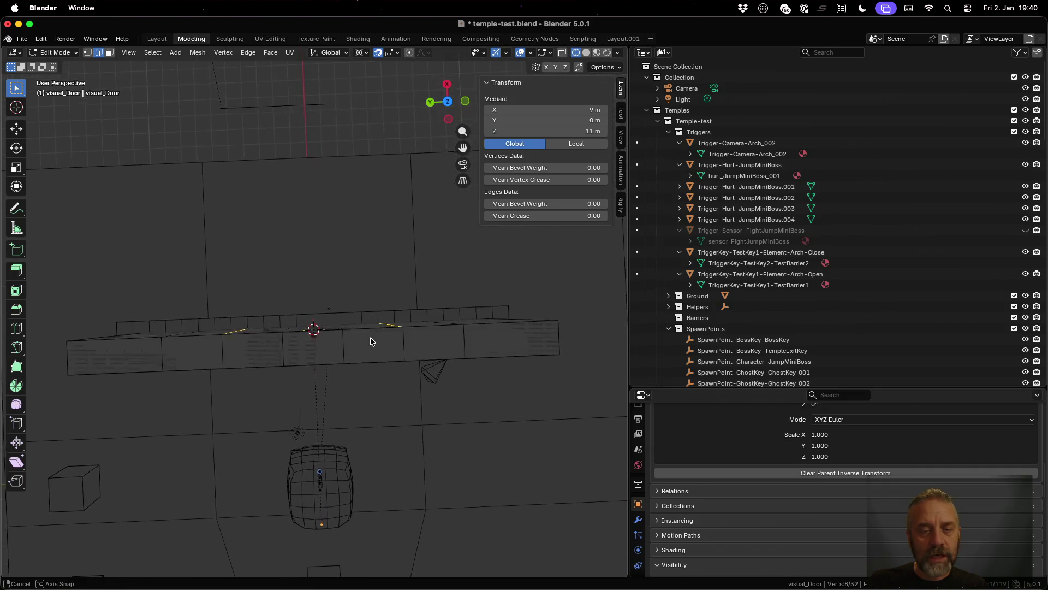
{"action": "scroll", "coordinate": [370, 344], "scroll_direction": "down", "scroll_amount": 5}
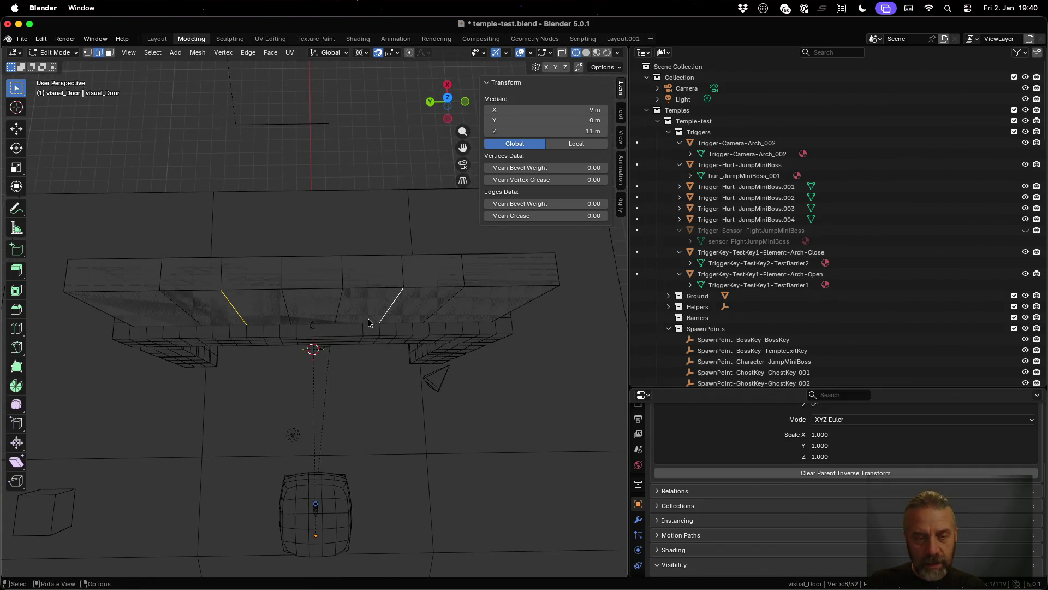
{"action": "type", "text": "sx0.5"}
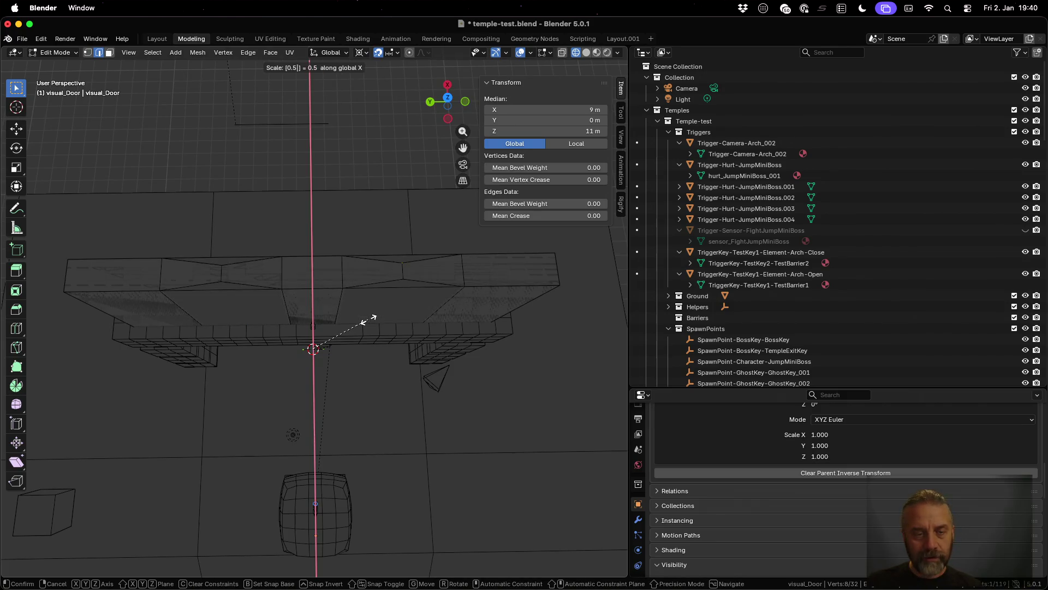
{"action": "key", "text": "Return"}
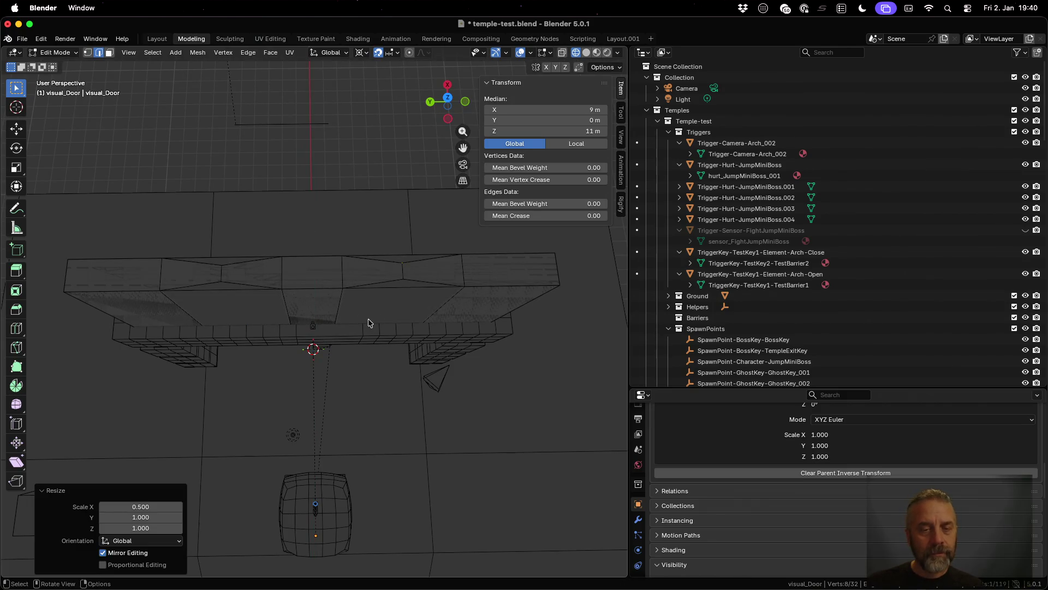
{"action": "scroll", "coordinate": [362, 276], "scroll_direction": "up", "scroll_amount": 5}
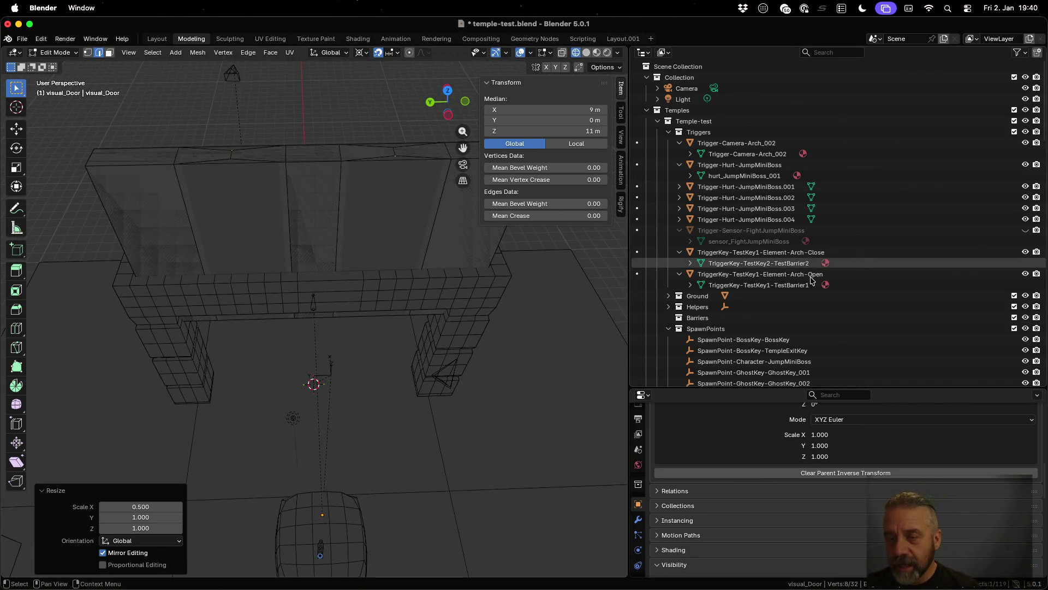
{"action": "scroll", "coordinate": [816, 288], "scroll_direction": "down", "scroll_amount": 20}
{"action": "scroll", "coordinate": [815, 288], "scroll_direction": "down", "scroll_amount": 8}
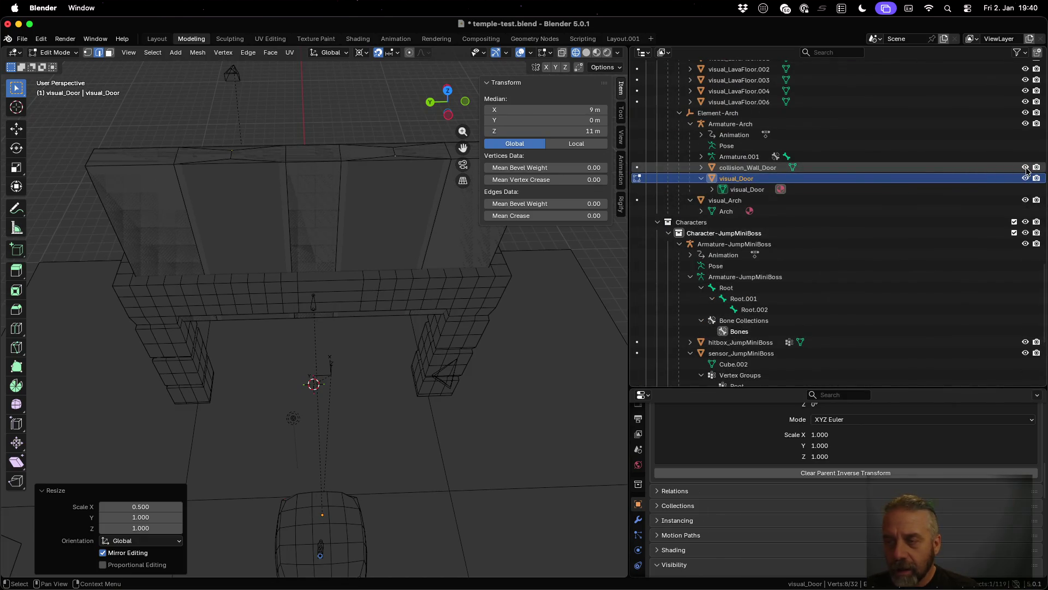
Step: Hide collision_Wall_Door to inspect the narrowed door from several angles, then show it again
{"action": "left_click", "coordinate": [1025, 167]}
{"action": "mouse_move", "coordinate": [323, 218]}
{"action": "left_mouse_down"}
{"action": "mouse_move", "coordinate": [362, 188]}
{"action": "mouse_move", "coordinate": [460, 229]}
{"action": "left_mouse_up"}
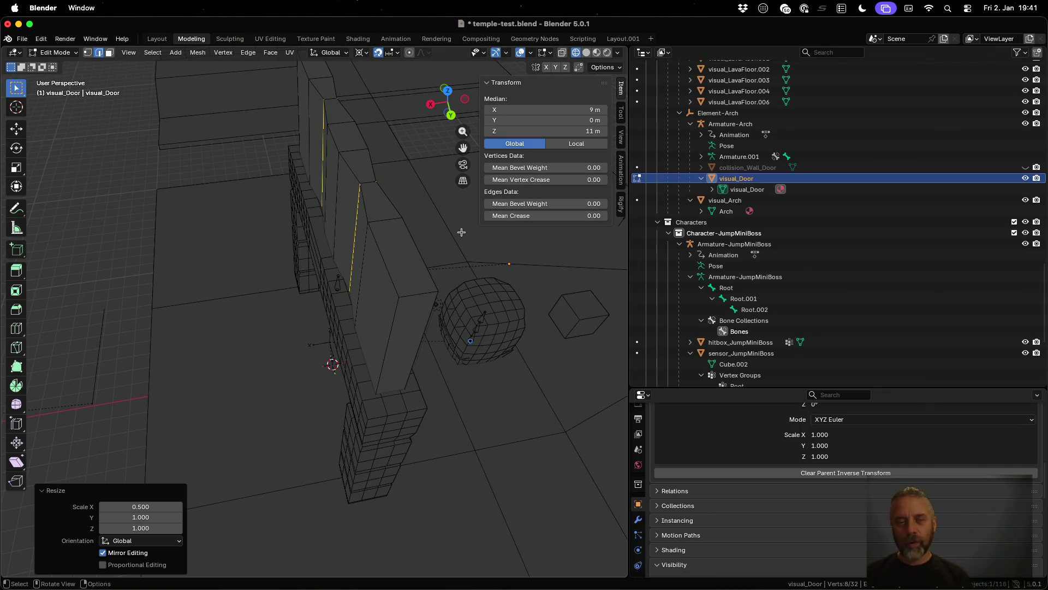
{"action": "left_click_drag", "start_coordinate": [445, 241], "coordinate": [339, 265]}
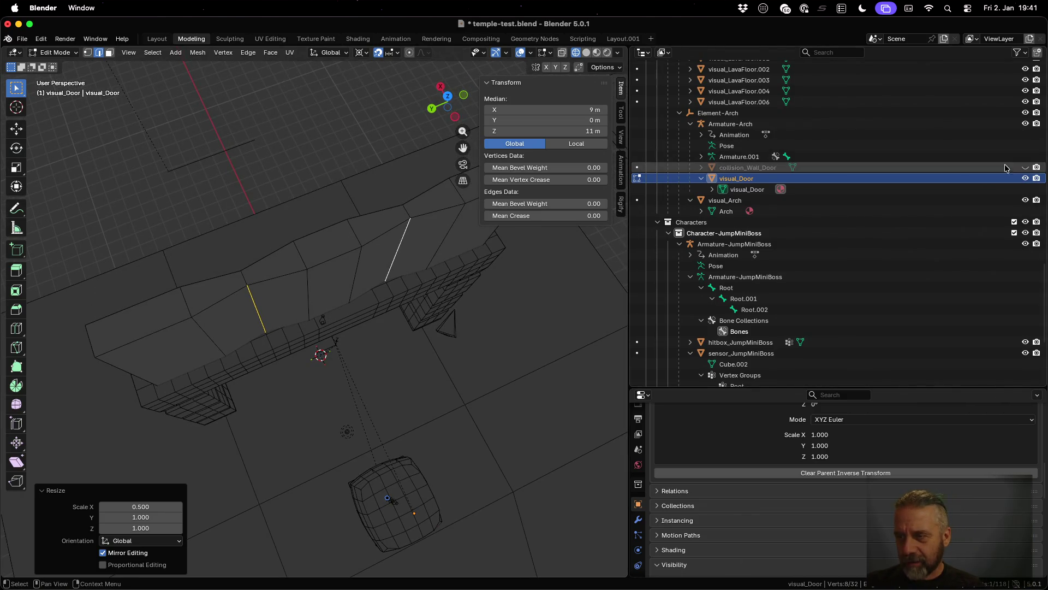
{"action": "left_click", "coordinate": [1024, 167]}
{"action": "left_click_drag", "start_coordinate": [336, 309], "coordinate": [335, 277]}
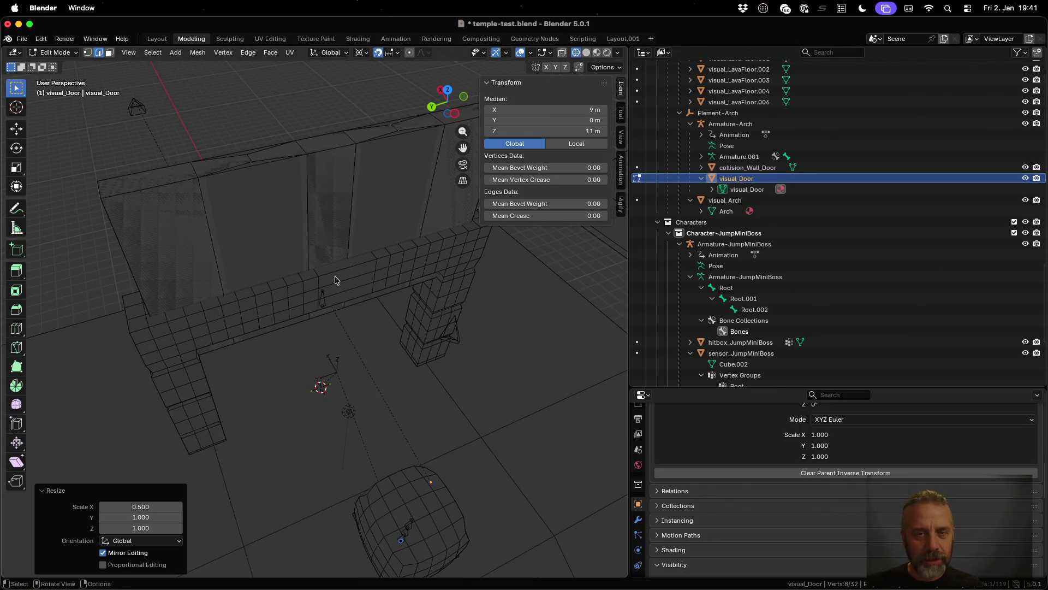
Step: Return to Object Mode, save temple-test.blend, and rerun the glTF export in the terminal
{"action": "key", "text": "Tab"}
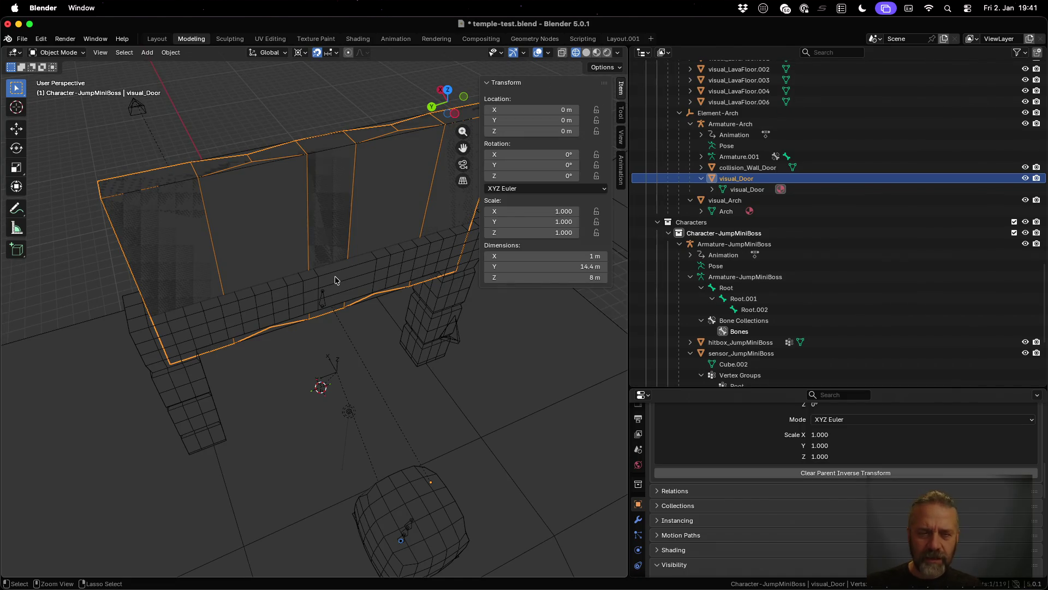
{"action": "key", "text": "super+s"}
{"action": "key", "text": "ctrl+Up"}
{"action": "left_click", "coordinate": [251, 228]}
{"action": "key", "text": "Up"}
{"action": "key", "text": "Return"}
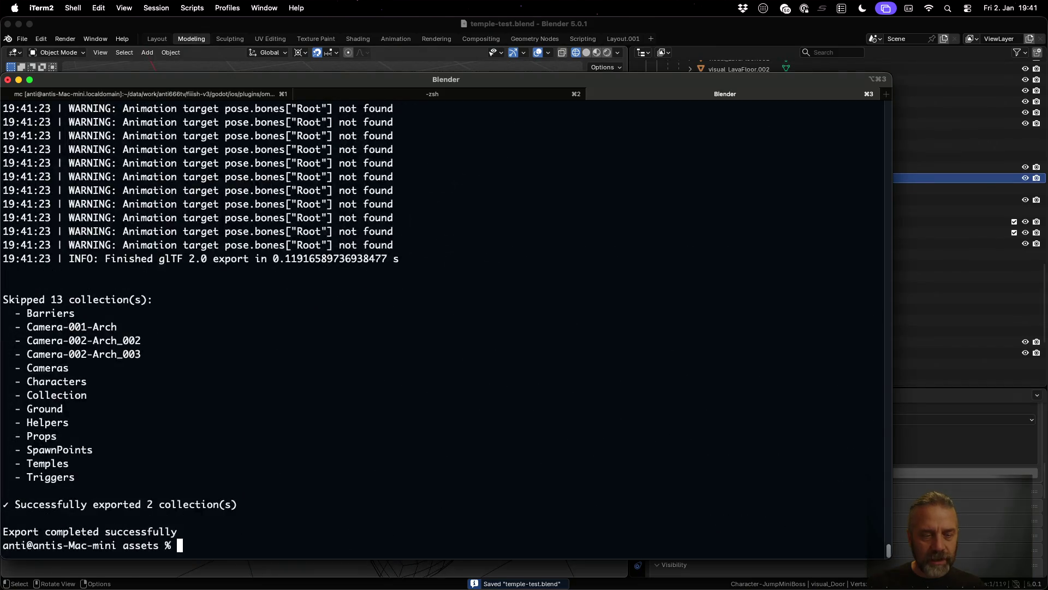
{"action": "key", "text": "ctrl+Left"}
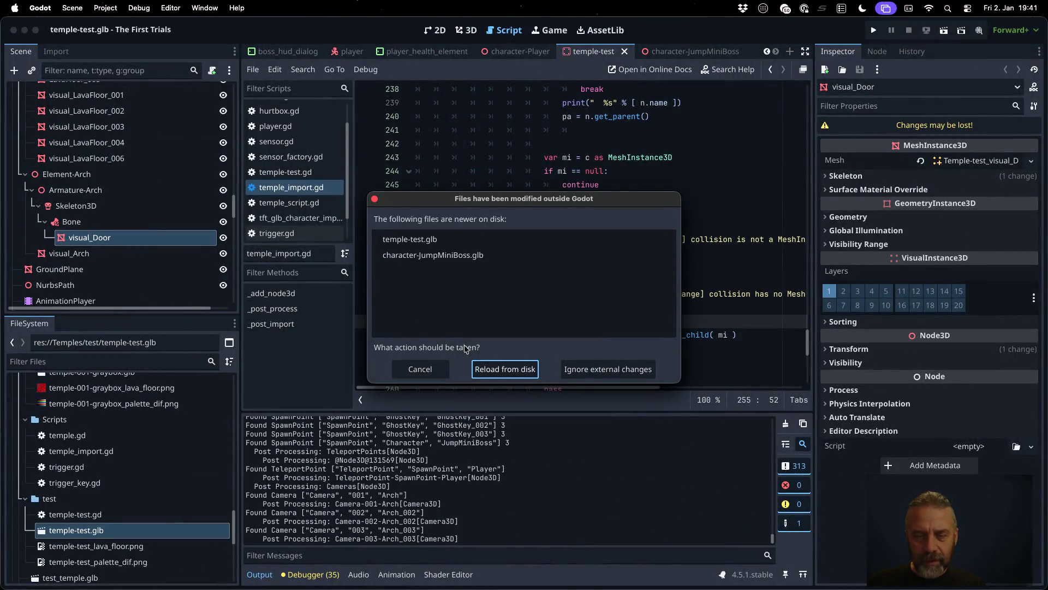
Step: Reload the modified files from disk and close the character-JumpMiniBoss scene
{"action": "left_click", "coordinate": [491, 368]}
{"action": "left_click", "coordinate": [499, 307]}
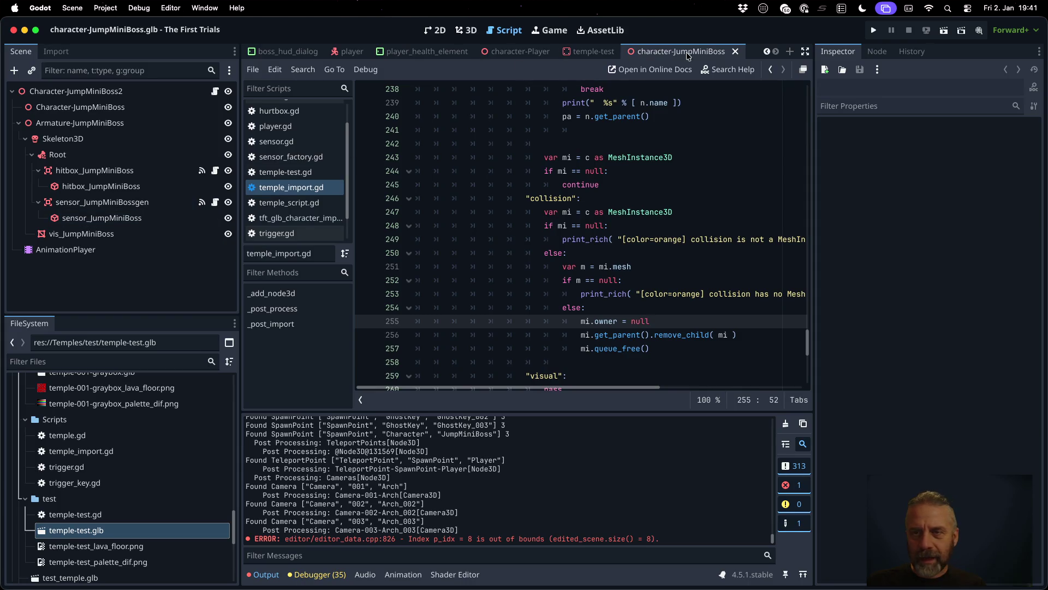
{"action": "left_click", "coordinate": [735, 52]}
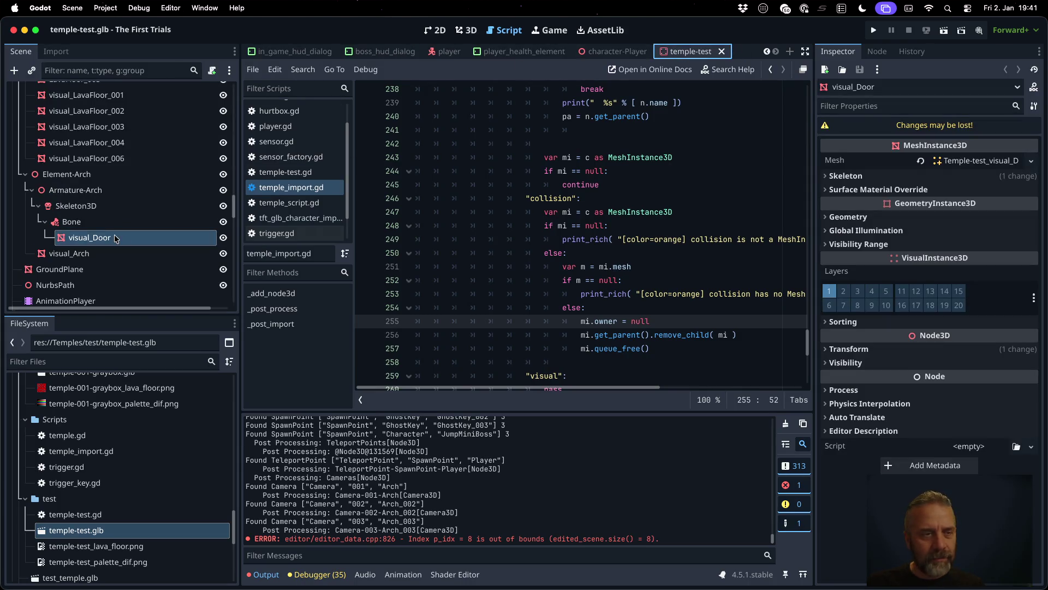
Step: Add a 'pass' statement to the collision else branch in temple_import.gd
{"action": "left_click", "coordinate": [506, 254]}
{"action": "left_click", "coordinate": [616, 295]}
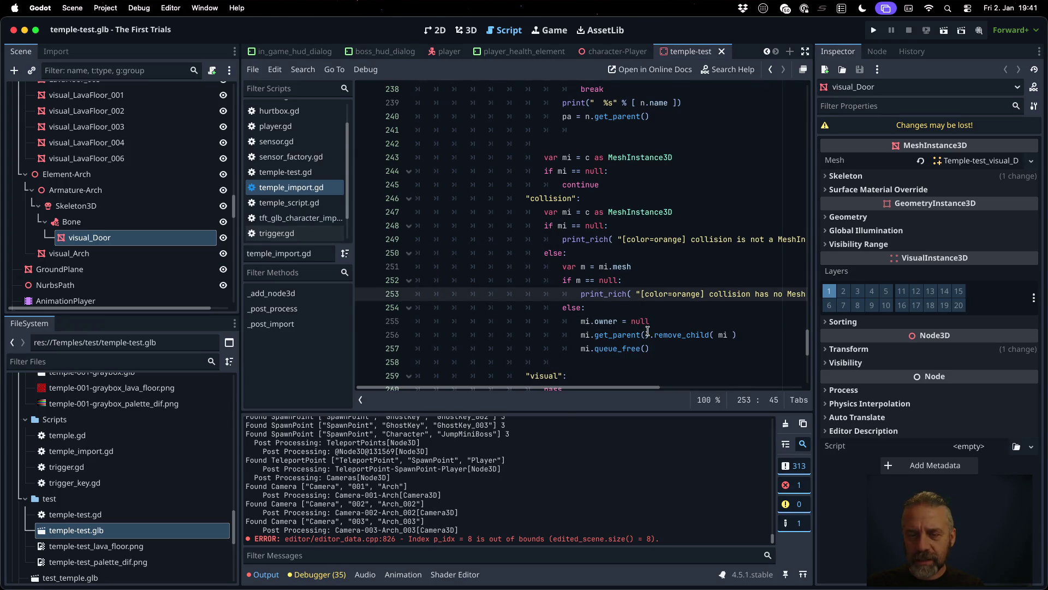
{"action": "left_click", "coordinate": [647, 332]}
{"action": "key", "text": "Up"}
{"action": "key", "text": "super+shift+Return"}
{"action": "key", "text": "Escape"}
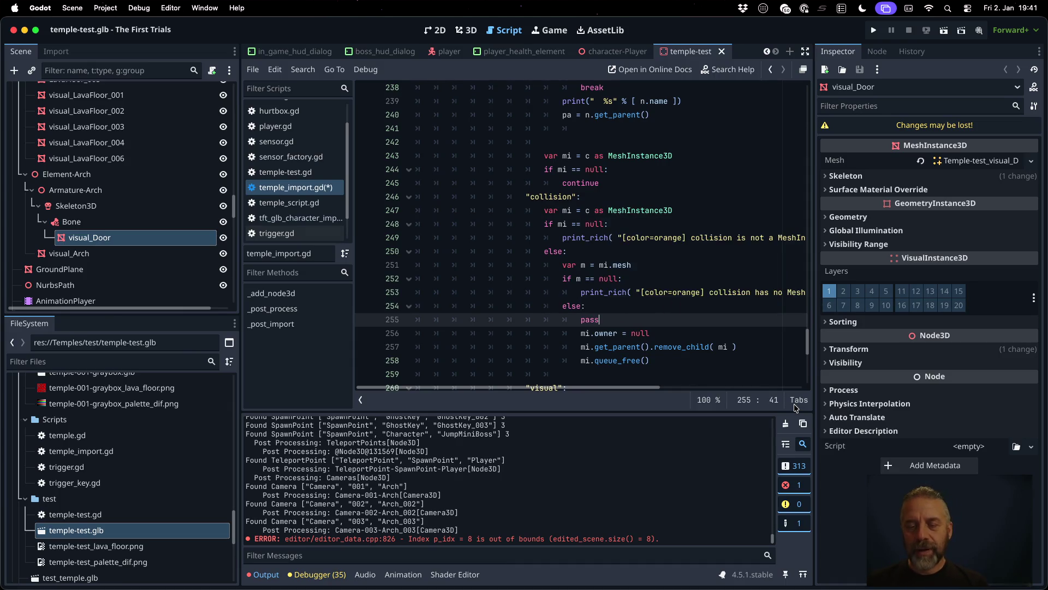
{"action": "key", "text": "super+Down"}
Step: Comment out the three mesh removal lines, save, and reimport temple-test.glb
{"action": "key", "text": "alt+Left"}
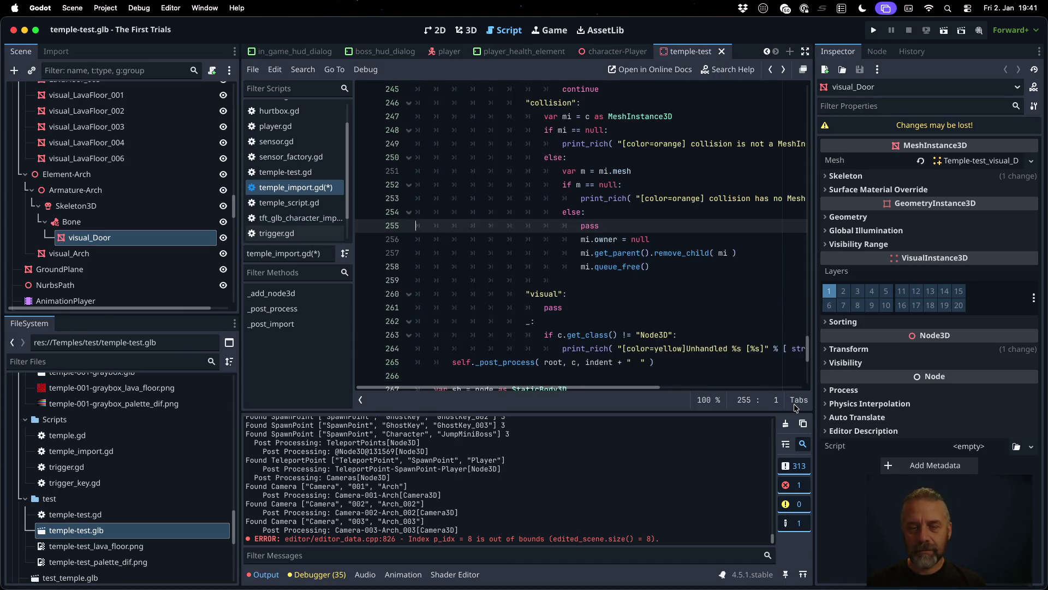
{"action": "key", "text": "Down"}
{"action": "key", "text": "shift+Down"}
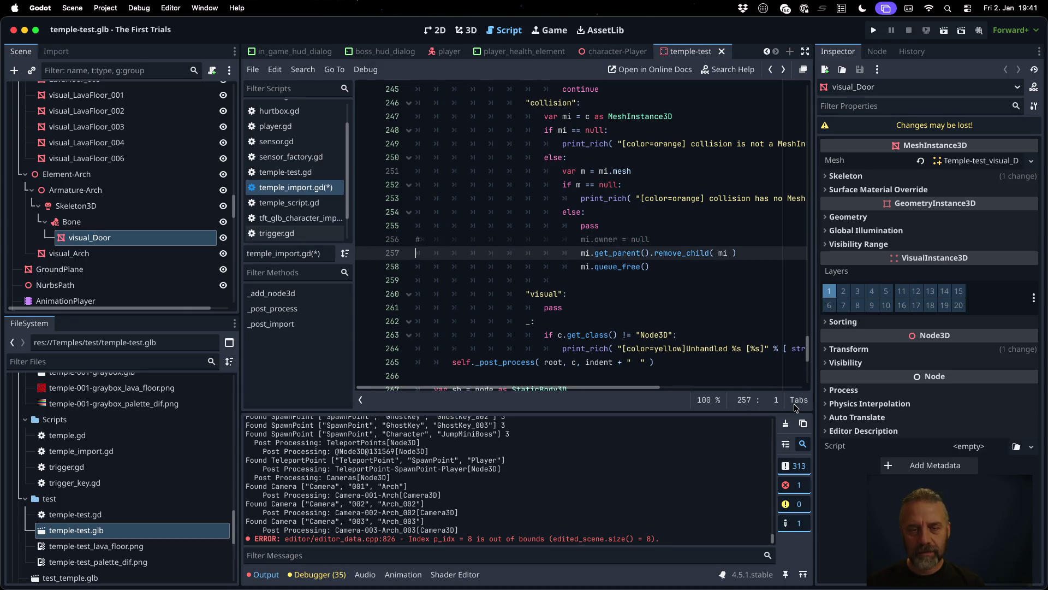
{"action": "key", "text": "shift+Down"}
{"action": "key", "text": "super+k"}
{"action": "key", "text": "super+s"}
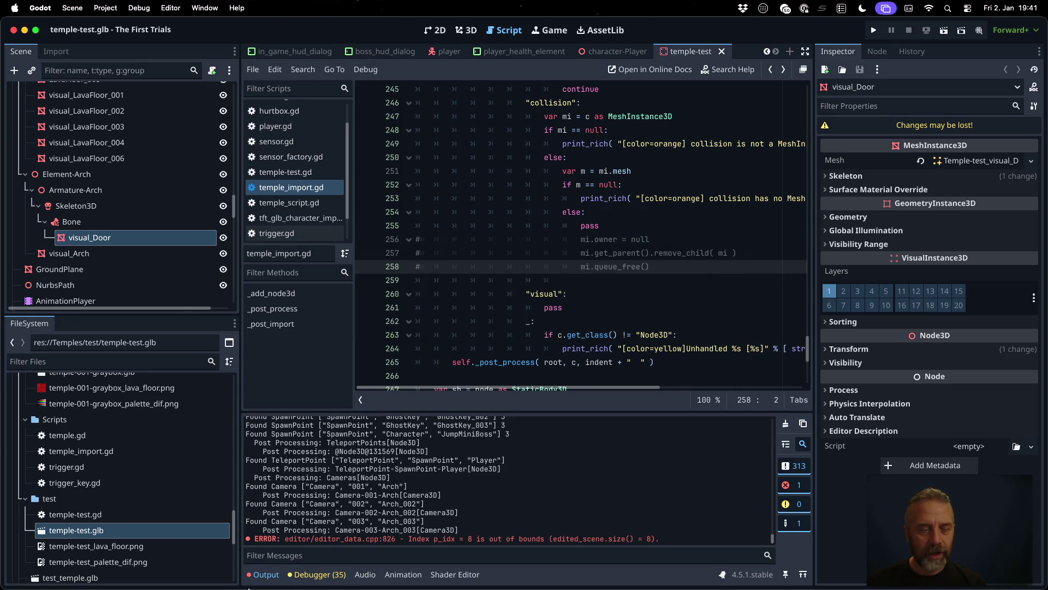
{"action": "right_click", "coordinate": [154, 530]}
{"action": "left_click", "coordinate": [201, 534]}
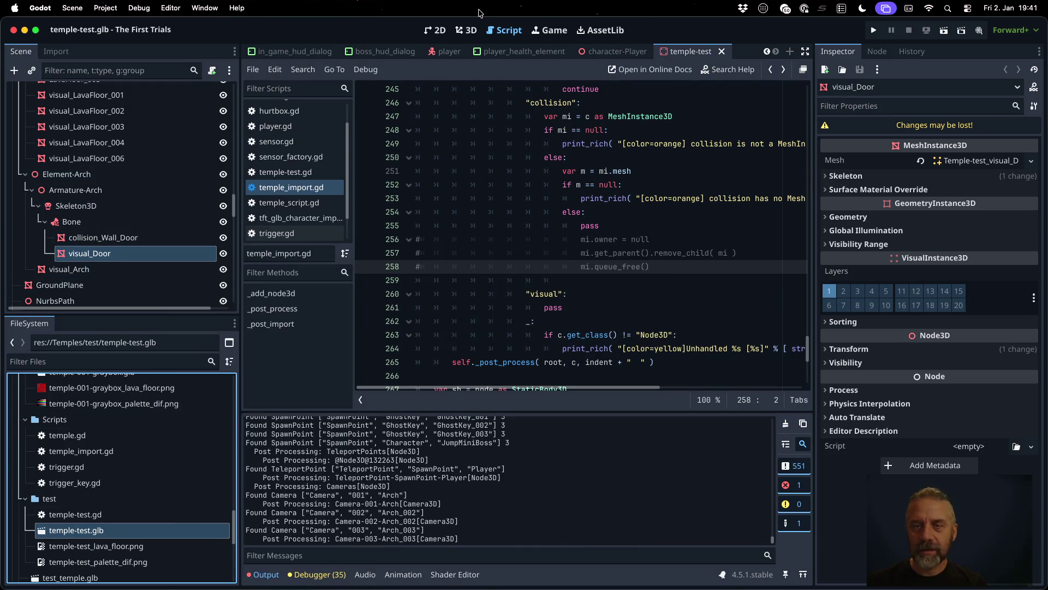
{"action": "left_click", "coordinate": [459, 33]}
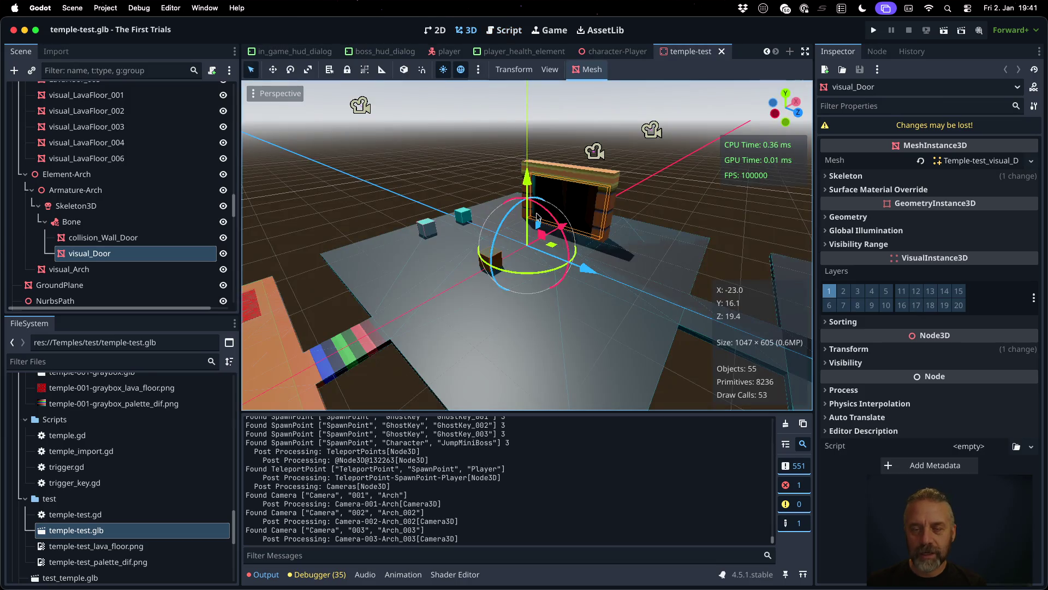
{"action": "key", "text": "f"}
{"action": "scroll", "coordinate": [379, 197], "scroll_direction": "up", "scroll_amount": 3}
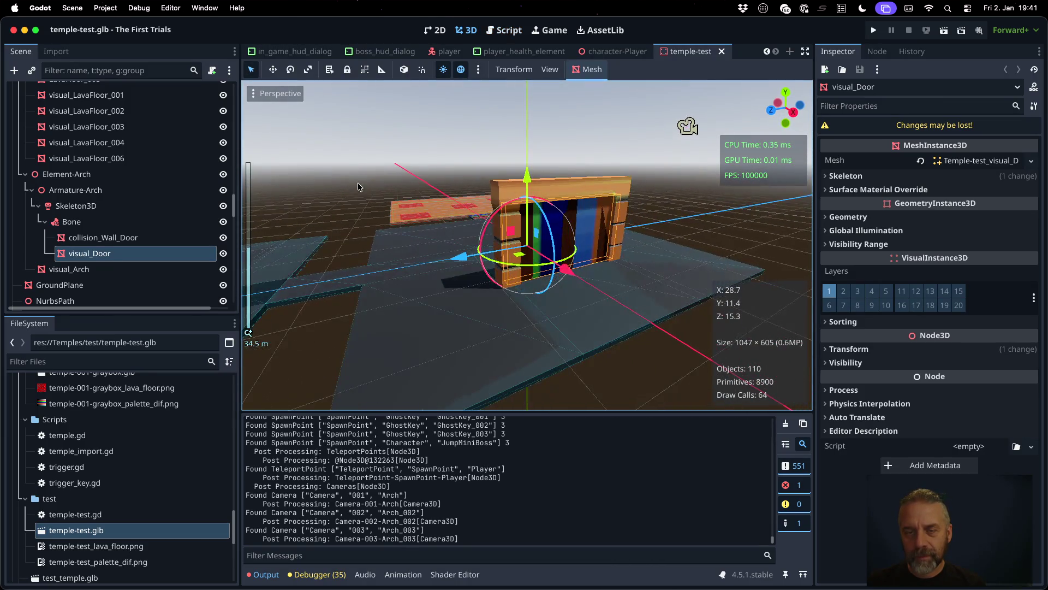
{"action": "scroll", "coordinate": [626, 234], "scroll_direction": "up", "scroll_amount": 3}
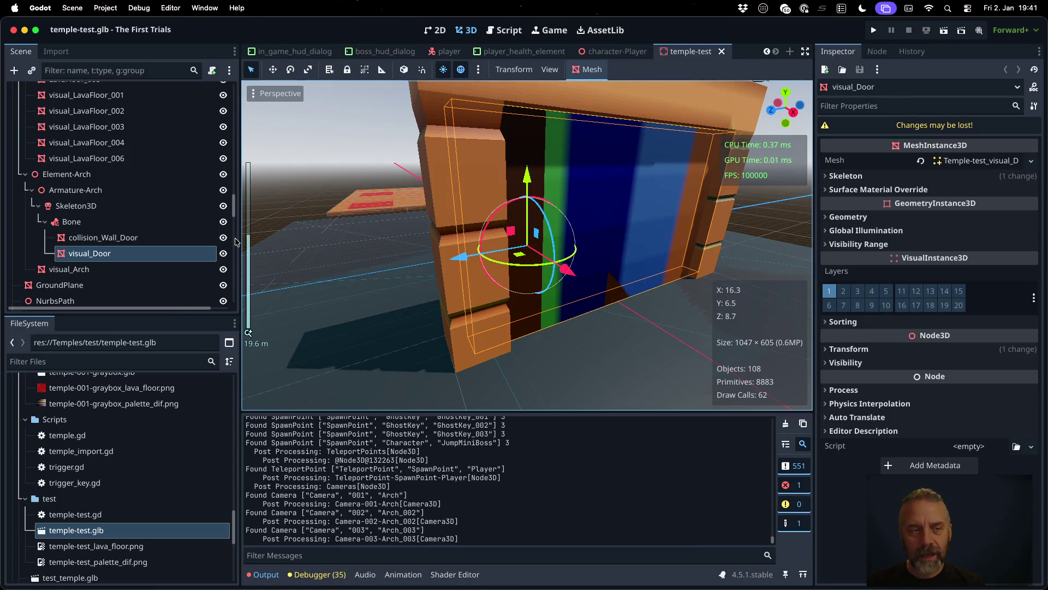
{"action": "left_click", "coordinate": [222, 240]}
{"action": "left_click", "coordinate": [222, 240]}
{"action": "left_click", "coordinate": [222, 240]}
{"action": "left_click", "coordinate": [222, 241]}
{"action": "left_click", "coordinate": [222, 238]}
{"action": "left_click", "coordinate": [222, 238]}
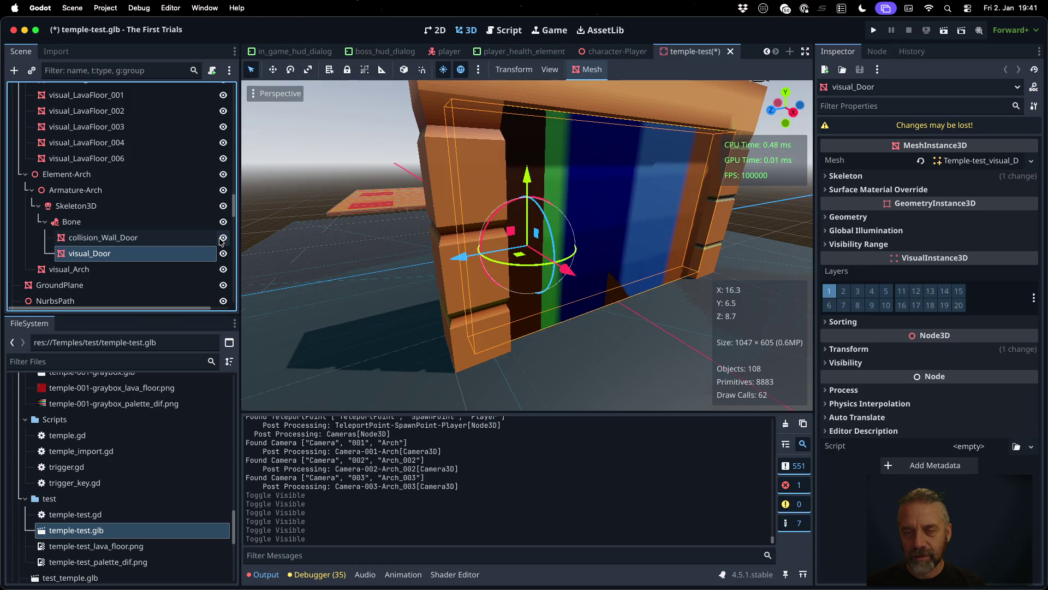
{"action": "left_click", "coordinate": [221, 240]}
{"action": "left_click", "coordinate": [222, 240]}
{"action": "left_click", "coordinate": [221, 240]}
{"action": "left_click", "coordinate": [221, 241]}
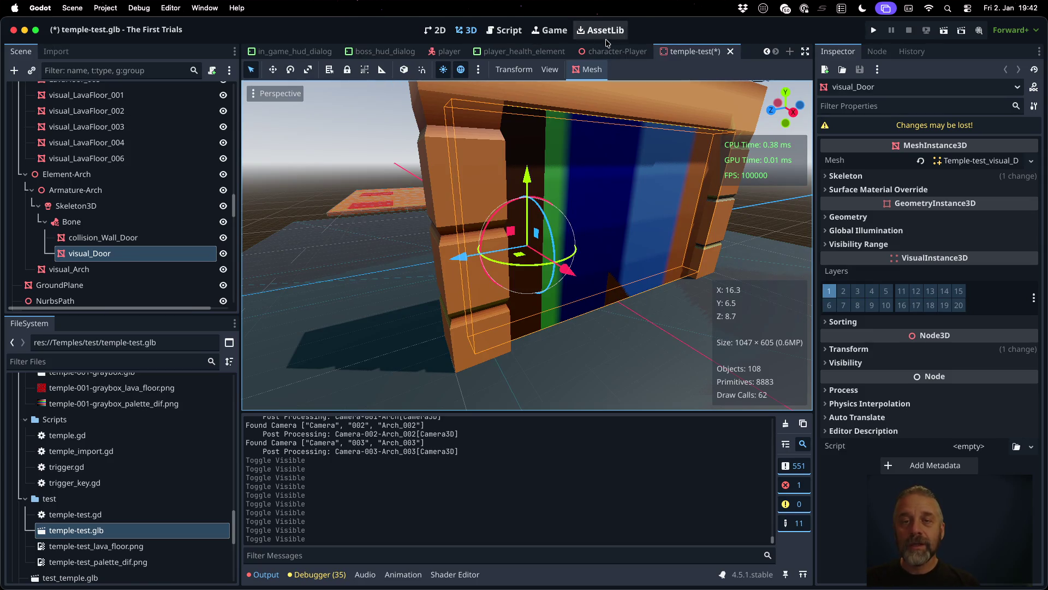
{"action": "left_click", "coordinate": [503, 30]}
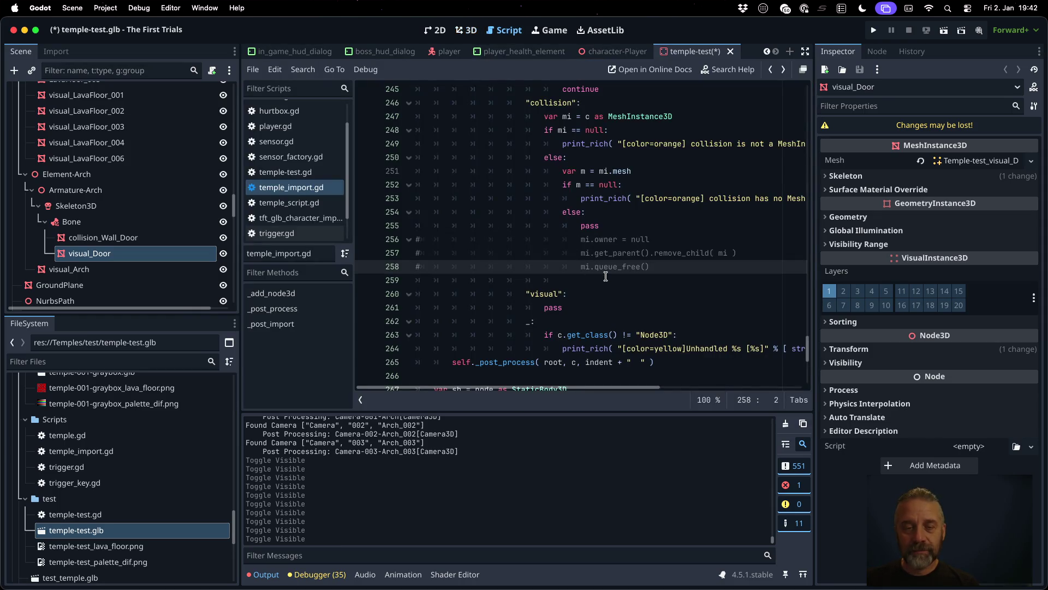
Step: Uncomment the three mesh removal lines and delete the pass line
{"action": "key", "text": "ctrl+z"}
{"action": "key", "text": "shift+Up"}
{"action": "key", "text": "BackSpace"}
{"action": "key", "text": "Left"}
{"action": "key", "text": "Return"}
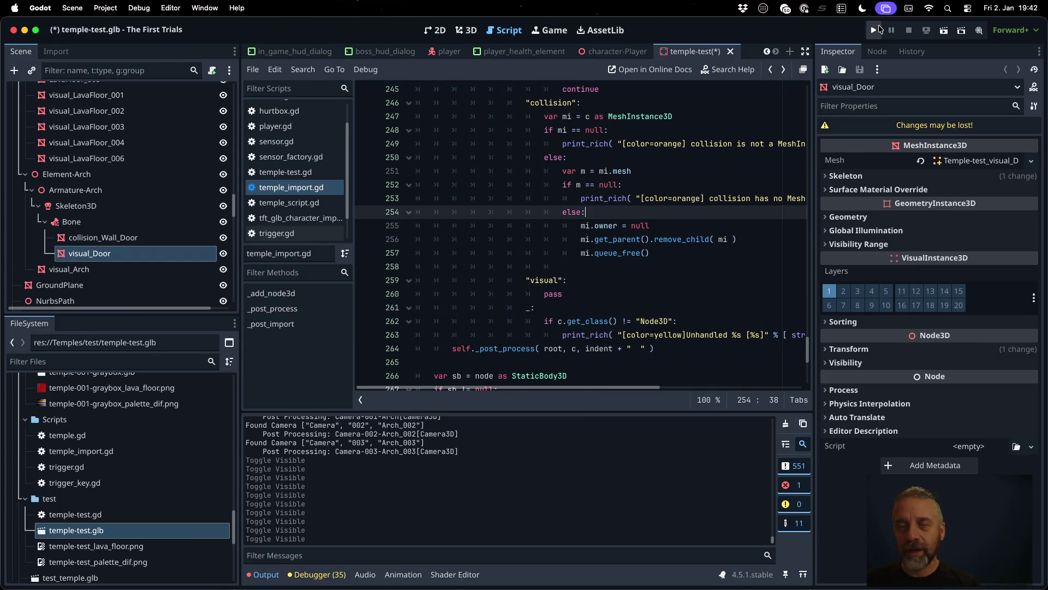
Step: Reimport temple-test.glb and check in the 3D view that collision_Wall_Door is gone
{"action": "right_click", "coordinate": [116, 532]}
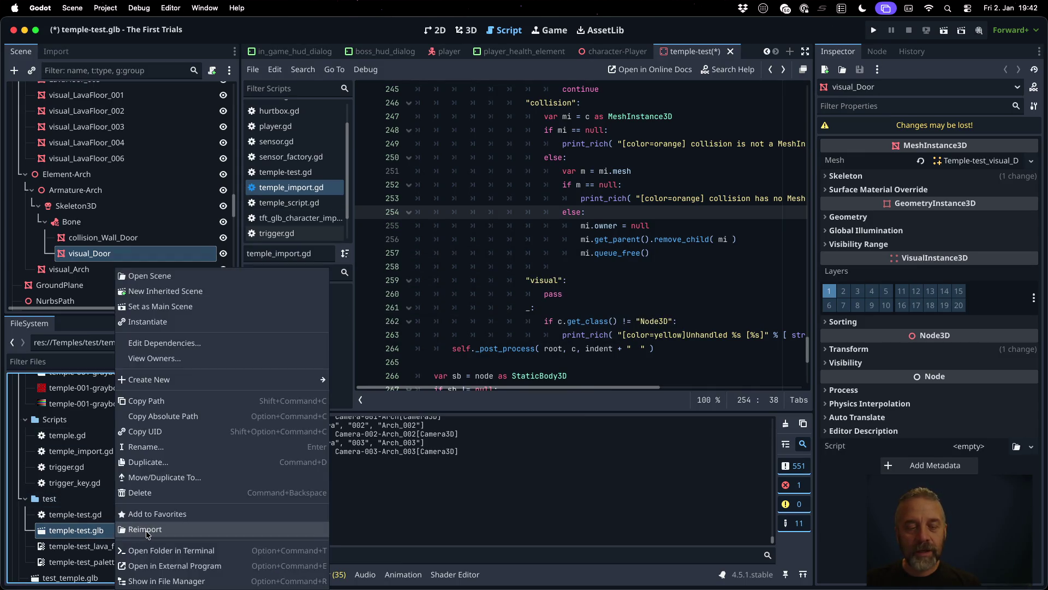
{"action": "left_click", "coordinate": [146, 529]}
{"action": "left_click", "coordinate": [466, 30]}
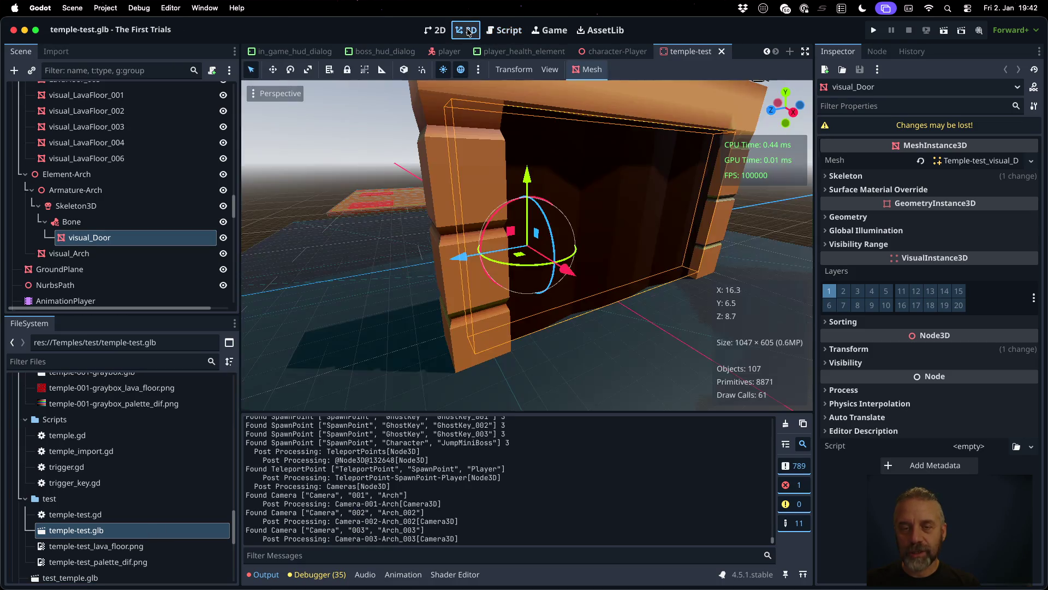
{"action": "mouse_move", "coordinate": [682, 240]}
{"action": "left_mouse_down"}
{"action": "mouse_move", "coordinate": [762, 234]}
{"action": "mouse_move", "coordinate": [443, 234]}
{"action": "left_mouse_up"}
{"action": "scroll", "coordinate": [406, 215], "scroll_direction": "up", "scroll_amount": 5}
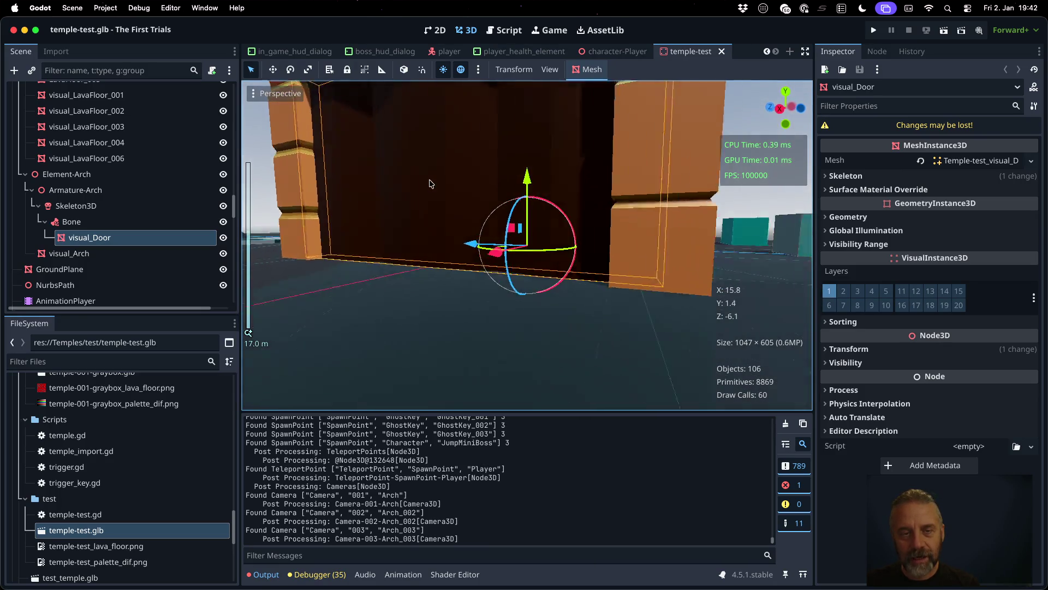
{"action": "left_click_drag", "start_coordinate": [429, 183], "coordinate": [483, 241]}
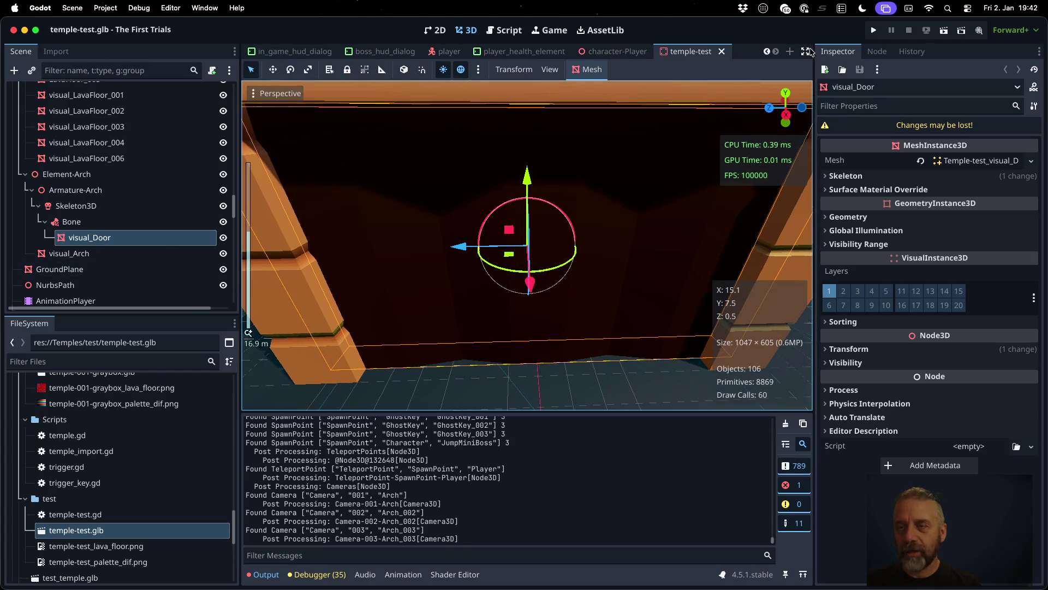
{"action": "left_click", "coordinate": [505, 31]}
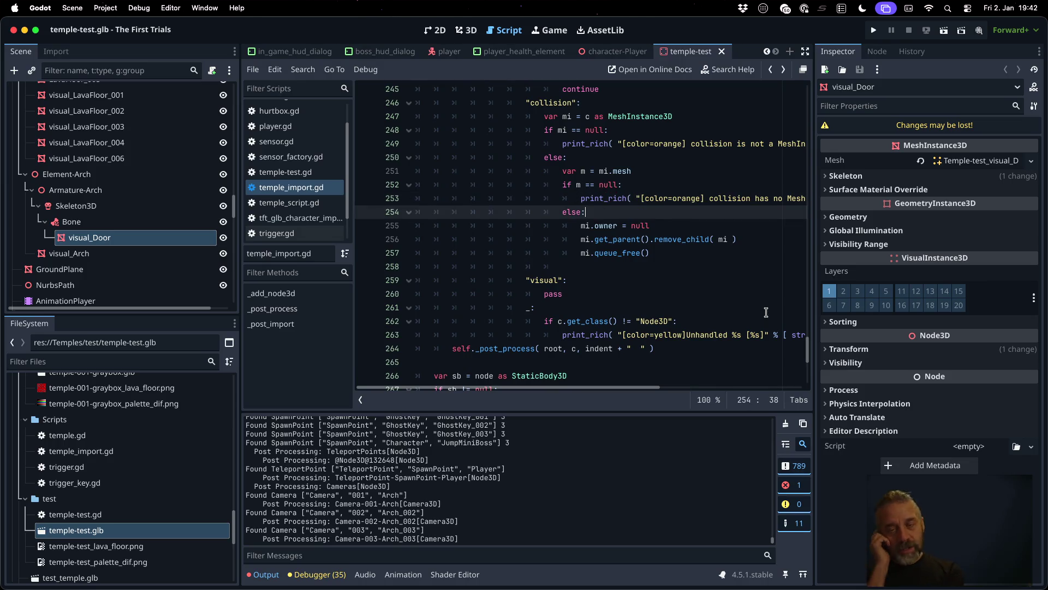
Step: Write 'var s = StaticBody3D' via autocomplete in the else branch and look up its documentation
{"action": "key", "text": "Return"}
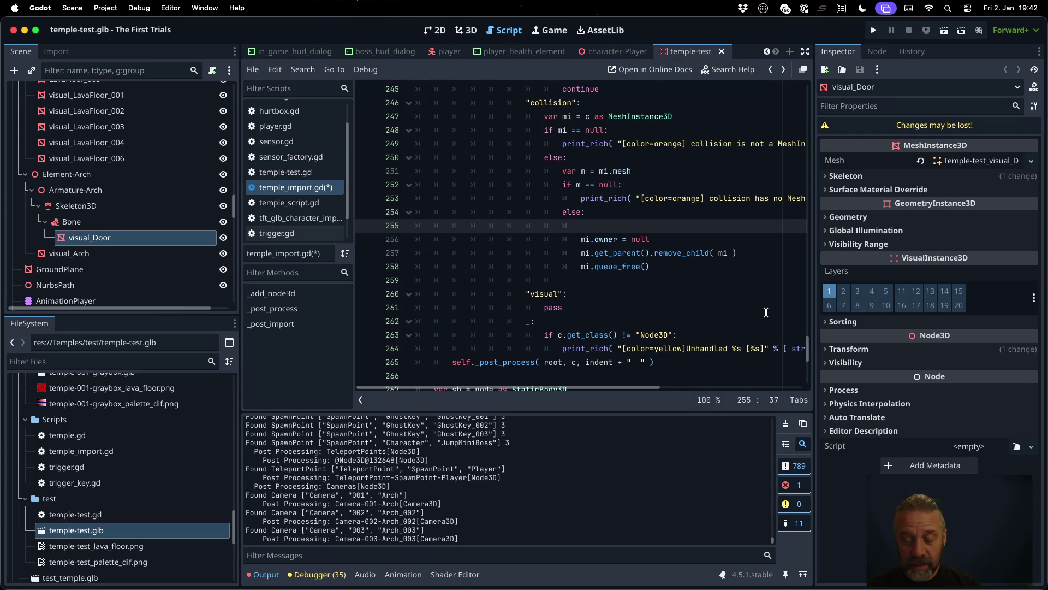
{"action": "type", "text": "var s= "}
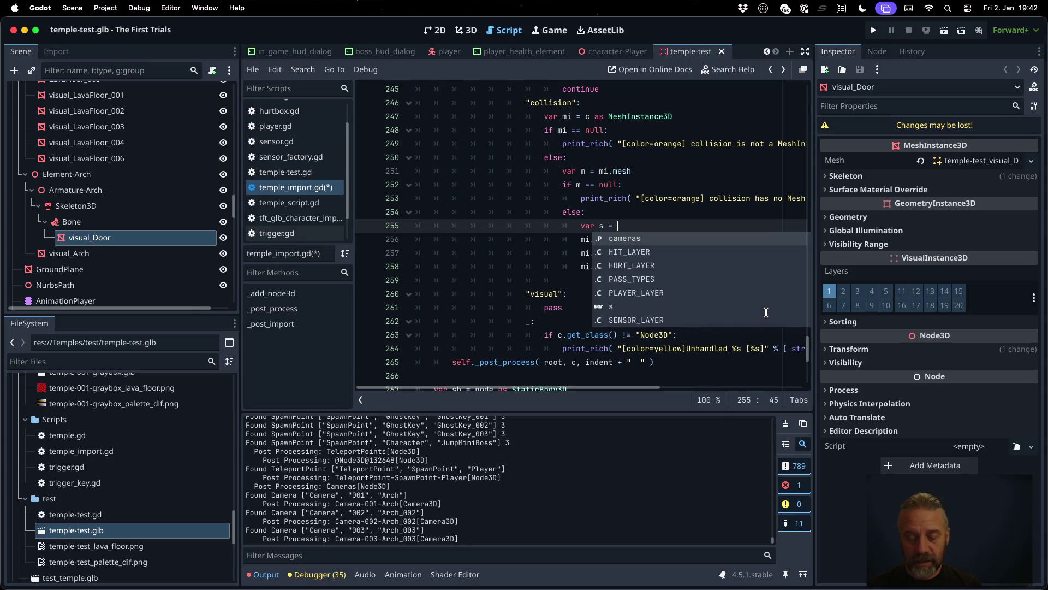
{"action": "type", "text": "StaticM"}
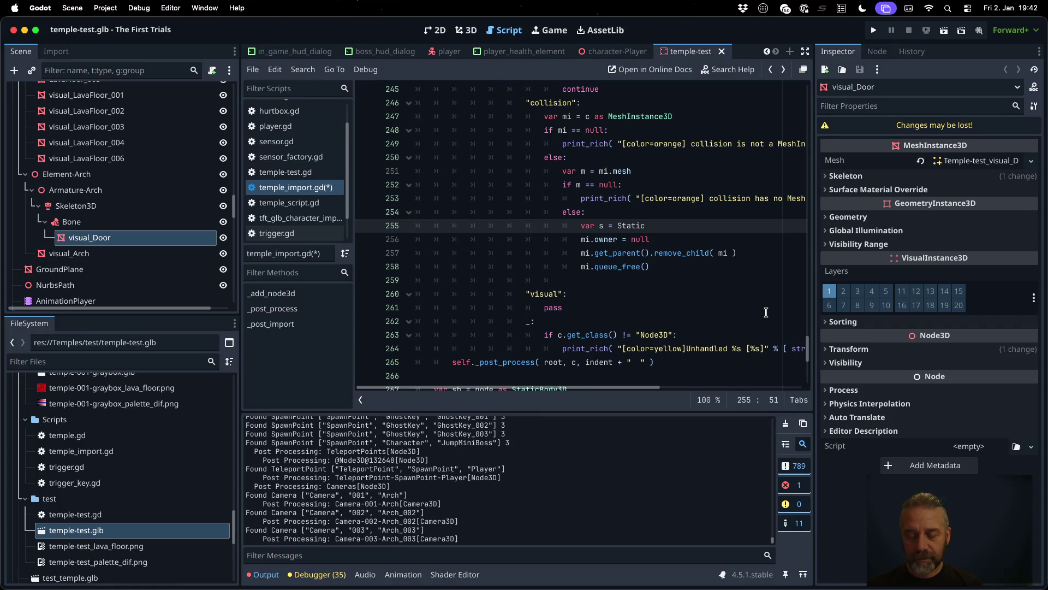
{"action": "key", "text": "Down"}
{"action": "key", "text": "Return"}
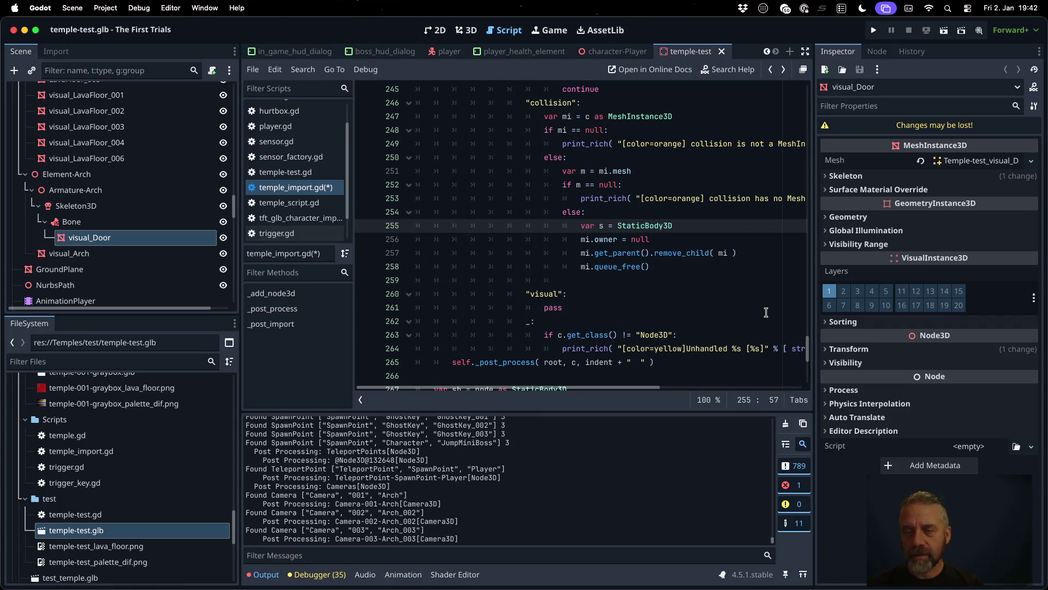
{"action": "left_click", "coordinate": [655, 226], "text": "super"}
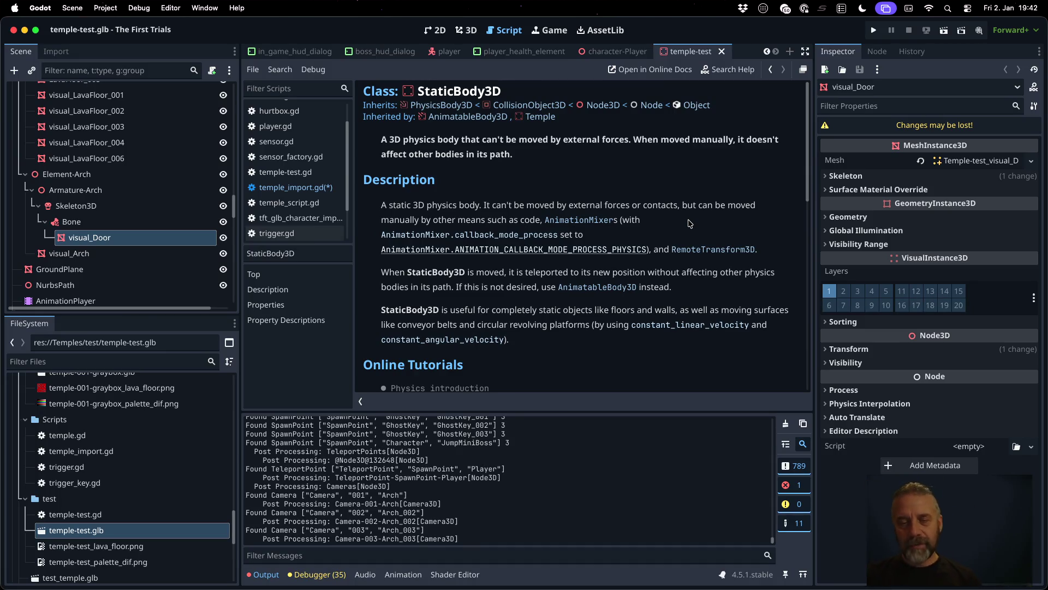
{"action": "key", "text": "alt+Left"}
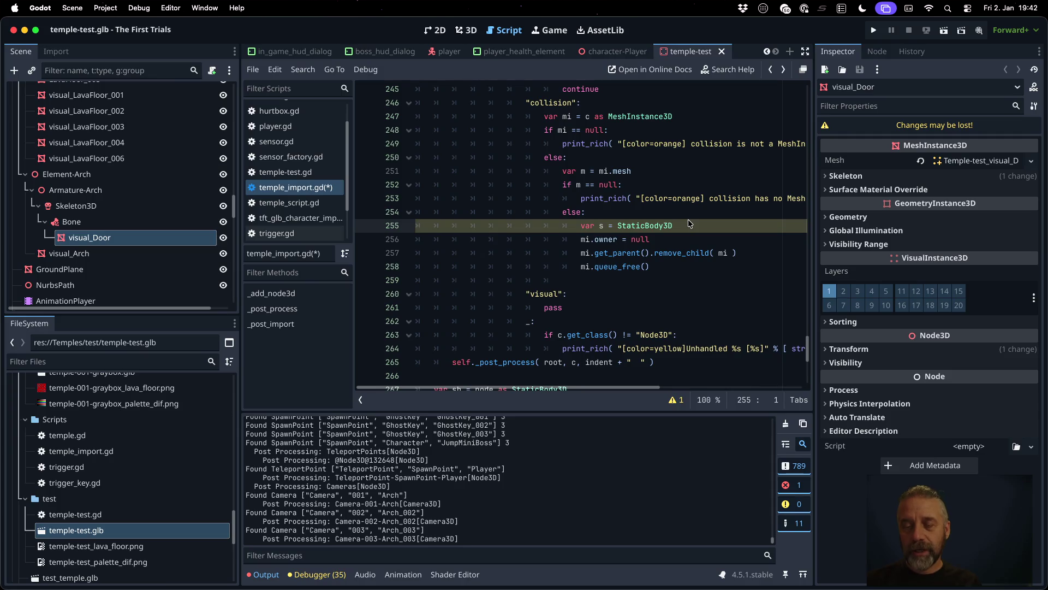
Step: Finish the line with .new() and begin a new 's.shape' line
{"action": "type", "text": ".new()"}
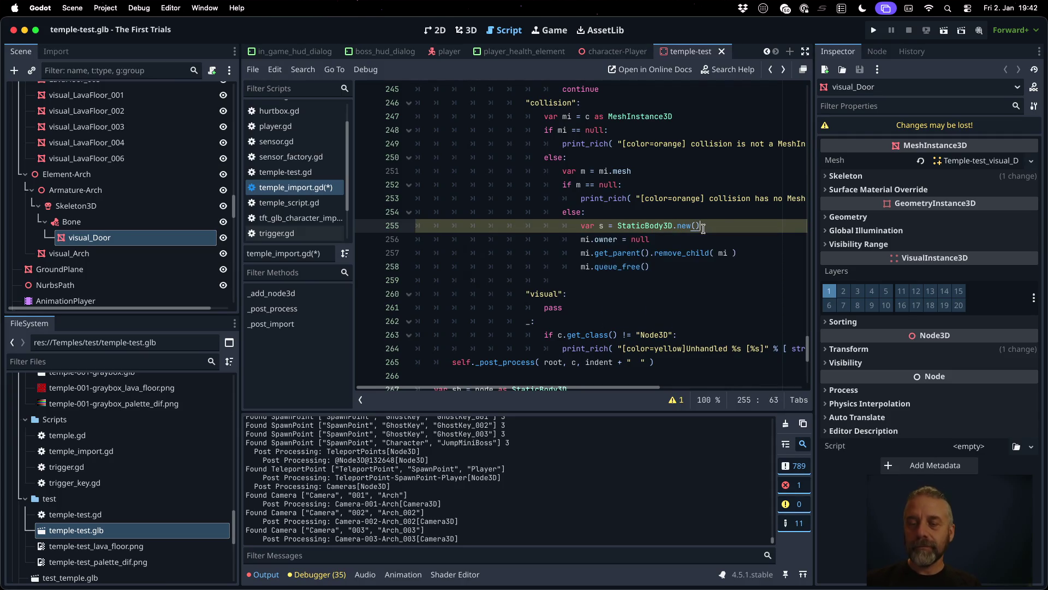
{"action": "key", "text": "Return"}
{"action": "type", "text": "shape"}
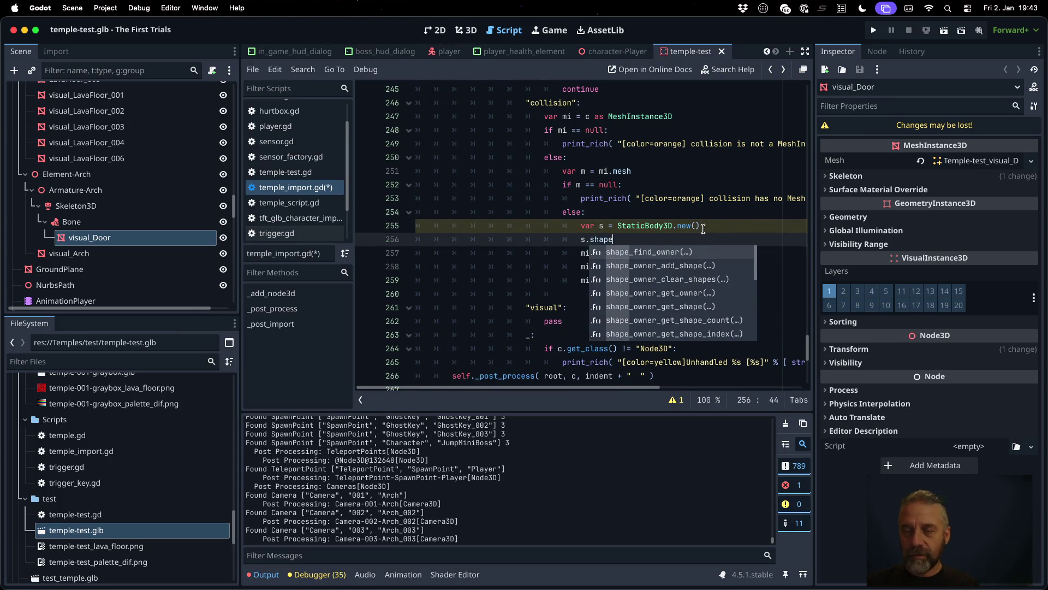
{"action": "key", "text": "Escape"}
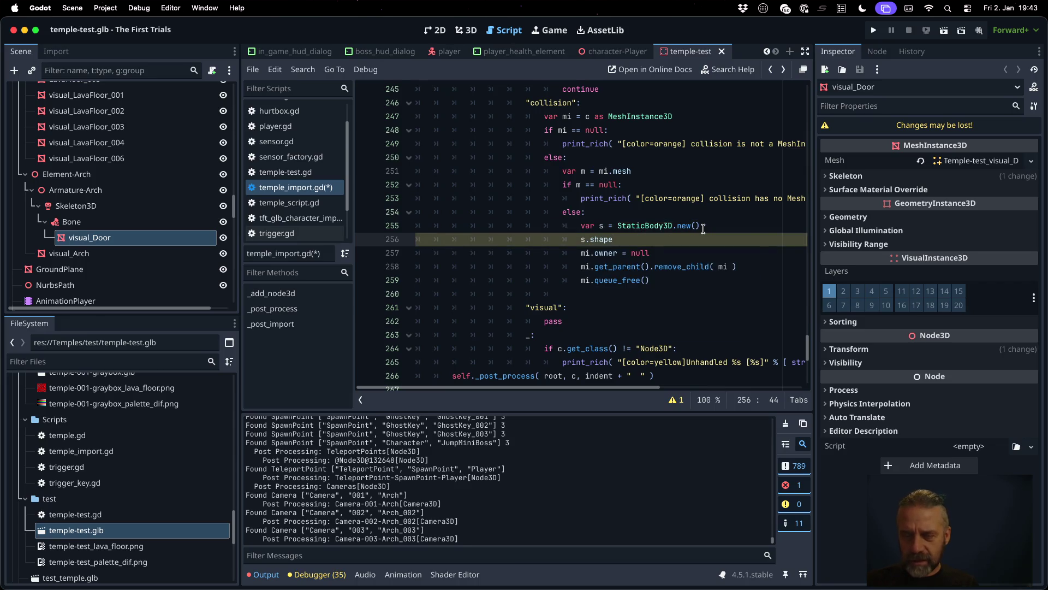
Step: Follow the StaticBody3D docs' inheritance chain through PhysicsBody3D to the CollisionObject3D class reference
{"action": "left_click", "coordinate": [642, 225], "text": "super"}
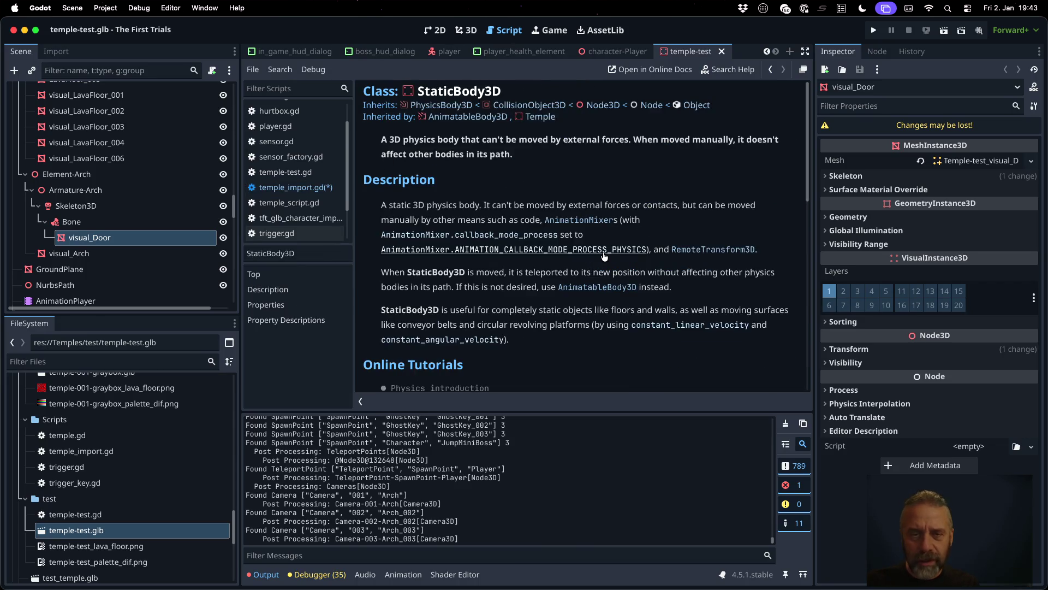
{"action": "scroll", "coordinate": [604, 256], "scroll_direction": "down", "scroll_amount": 5}
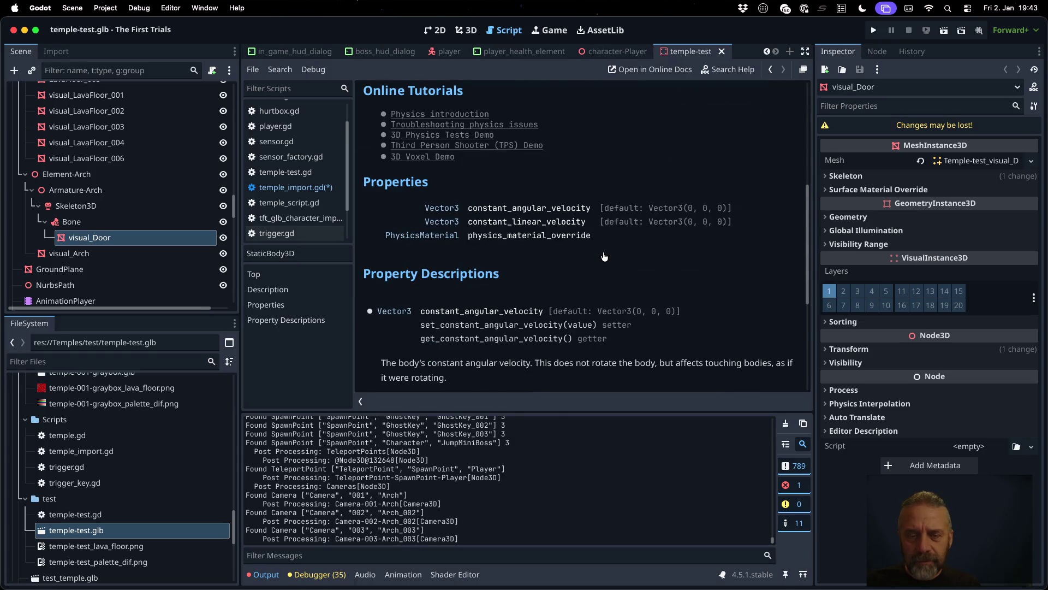
{"action": "scroll", "coordinate": [604, 256], "scroll_direction": "down", "scroll_amount": 5}
{"action": "scroll", "coordinate": [604, 256], "scroll_direction": "up", "scroll_amount": 10}
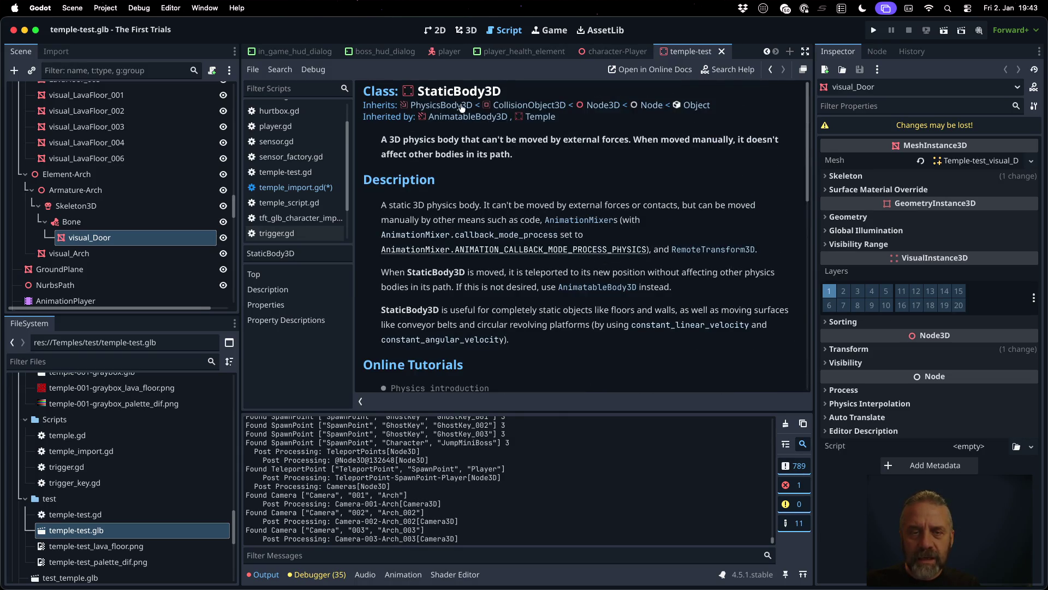
{"action": "left_click", "coordinate": [453, 108]}
{"action": "scroll", "coordinate": [606, 234], "scroll_direction": "down", "scroll_amount": 5}
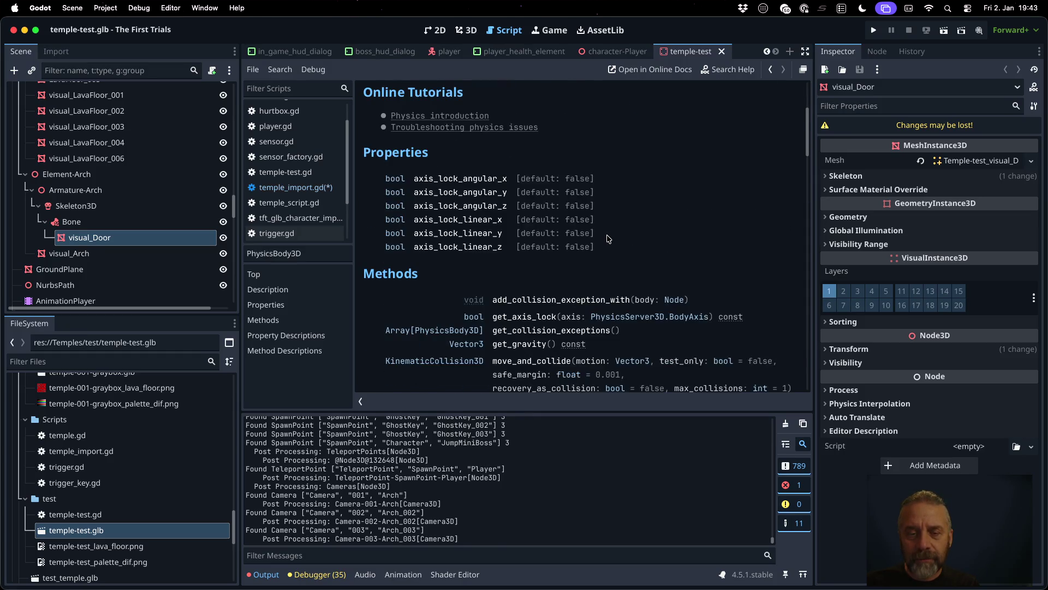
{"action": "scroll", "coordinate": [608, 238], "scroll_direction": "up", "scroll_amount": 8}
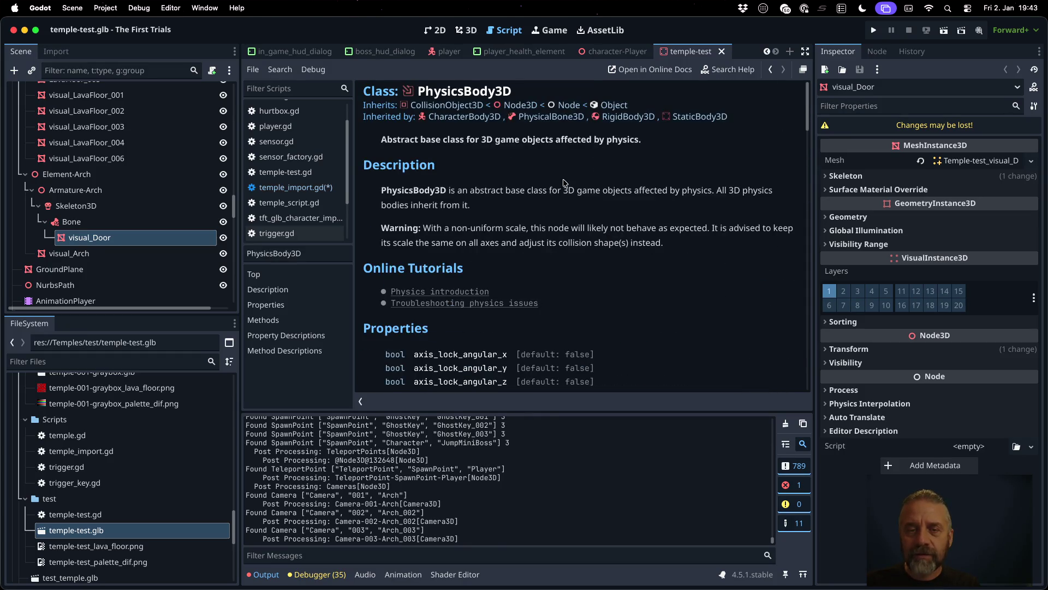
{"action": "left_click", "coordinate": [460, 109]}
Step: Browse the CollisionObject3D methods, check shape_owner_add_shape, then open the get_shape_owners description
{"action": "scroll", "coordinate": [677, 299], "scroll_direction": "down", "scroll_amount": 4}
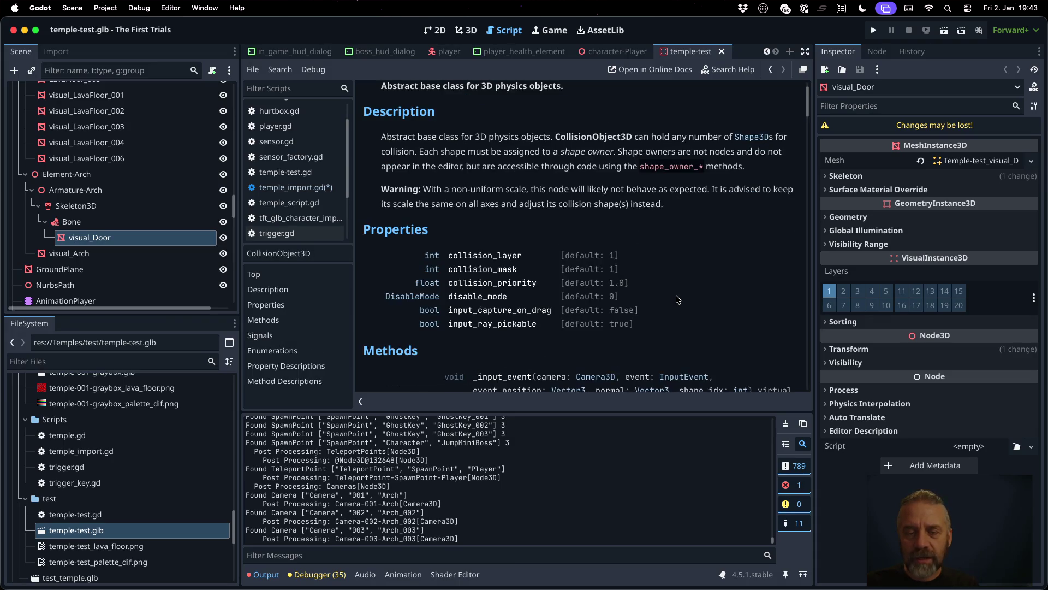
{"action": "scroll", "coordinate": [676, 300], "scroll_direction": "down", "scroll_amount": 3}
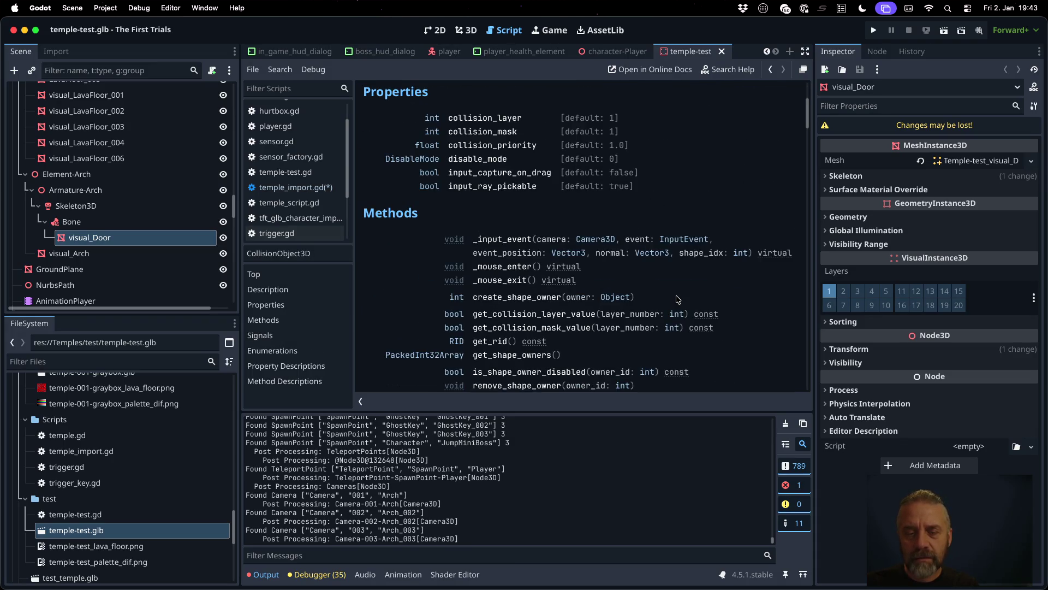
{"action": "scroll", "coordinate": [677, 300], "scroll_direction": "down", "scroll_amount": 4}
{"action": "scroll", "coordinate": [676, 299], "scroll_direction": "down", "scroll_amount": 4}
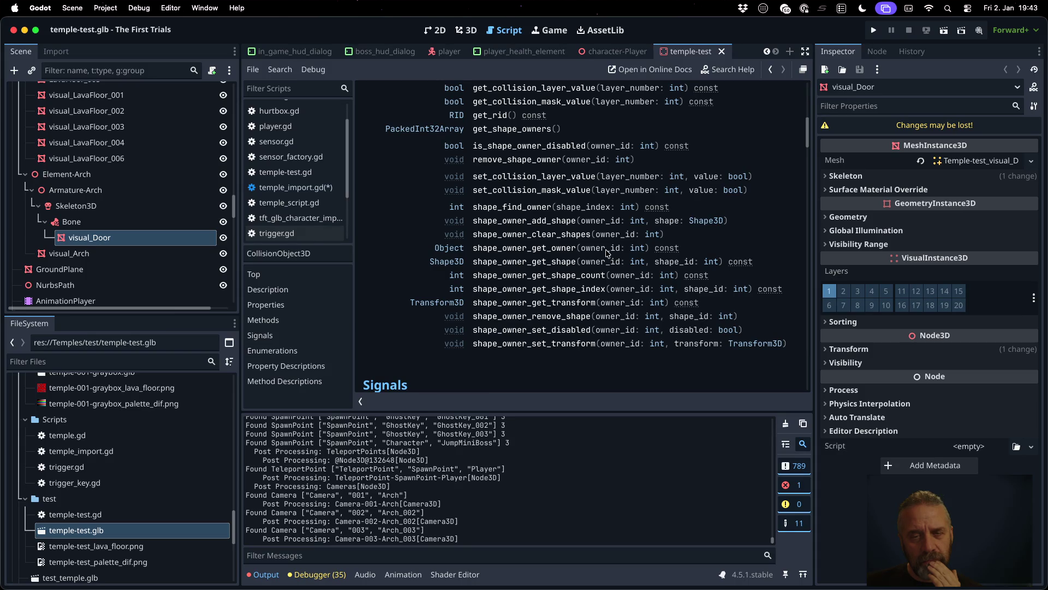
{"action": "left_click", "coordinate": [529, 221]}
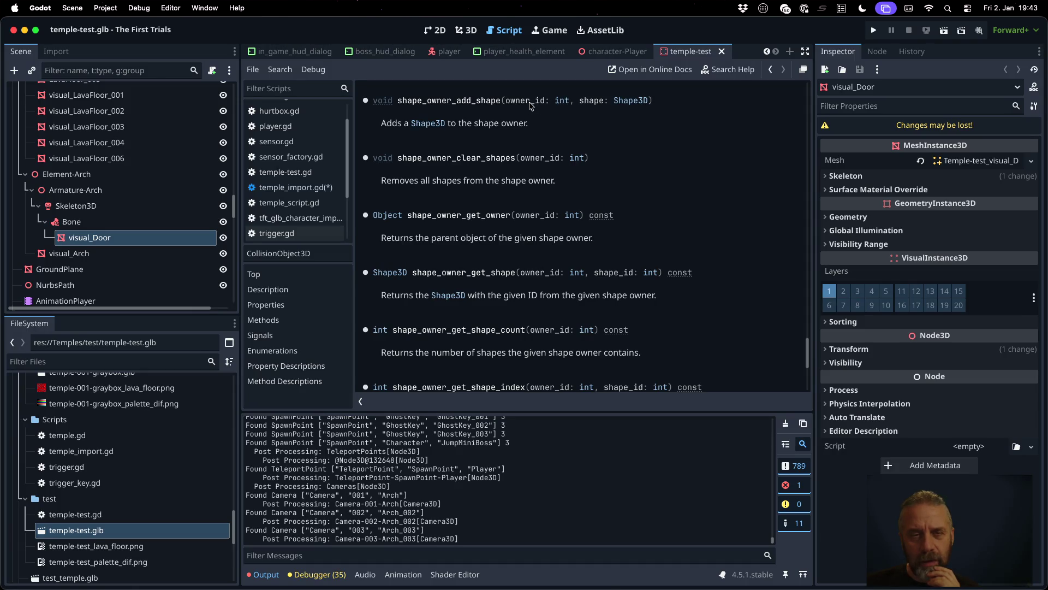
{"action": "left_click", "coordinate": [770, 70]}
{"action": "left_click", "coordinate": [770, 69]}
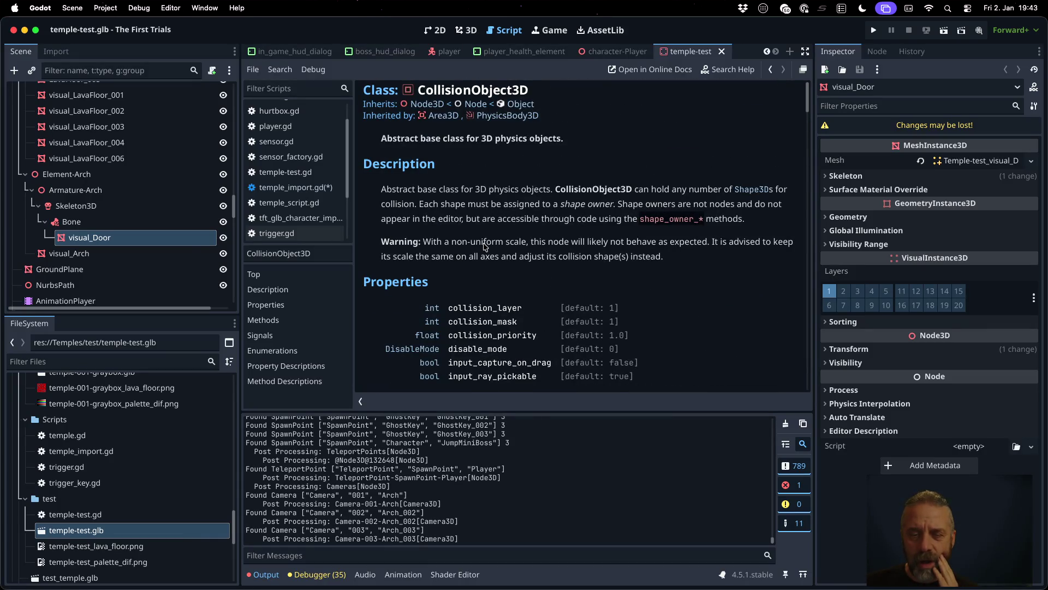
{"action": "scroll", "coordinate": [484, 246], "scroll_direction": "down", "scroll_amount": 1}
{"action": "scroll", "coordinate": [484, 246], "scroll_direction": "down", "scroll_amount": 5}
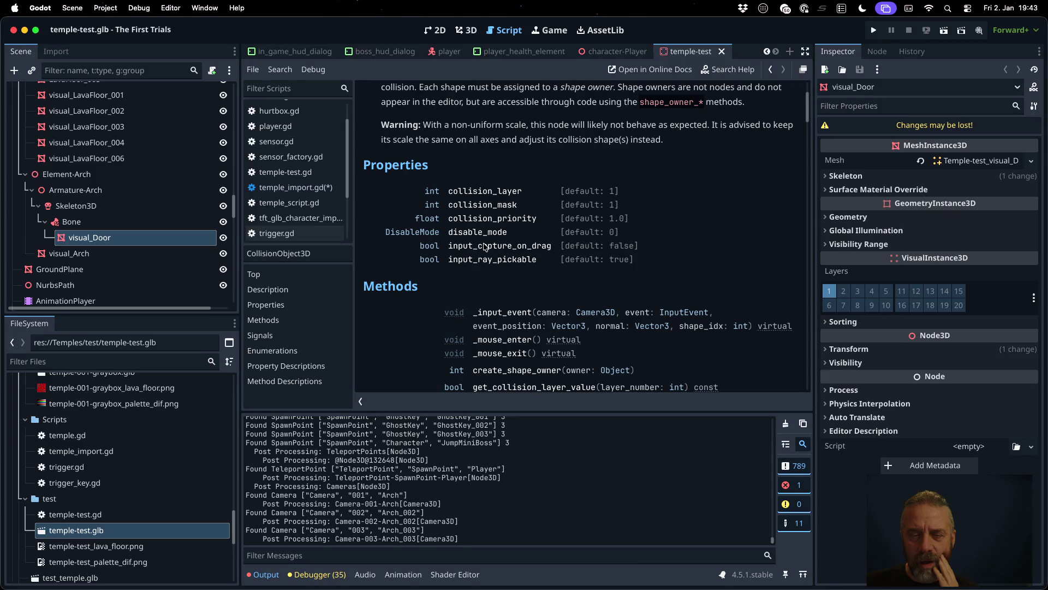
{"action": "scroll", "coordinate": [483, 245], "scroll_direction": "down", "scroll_amount": 5}
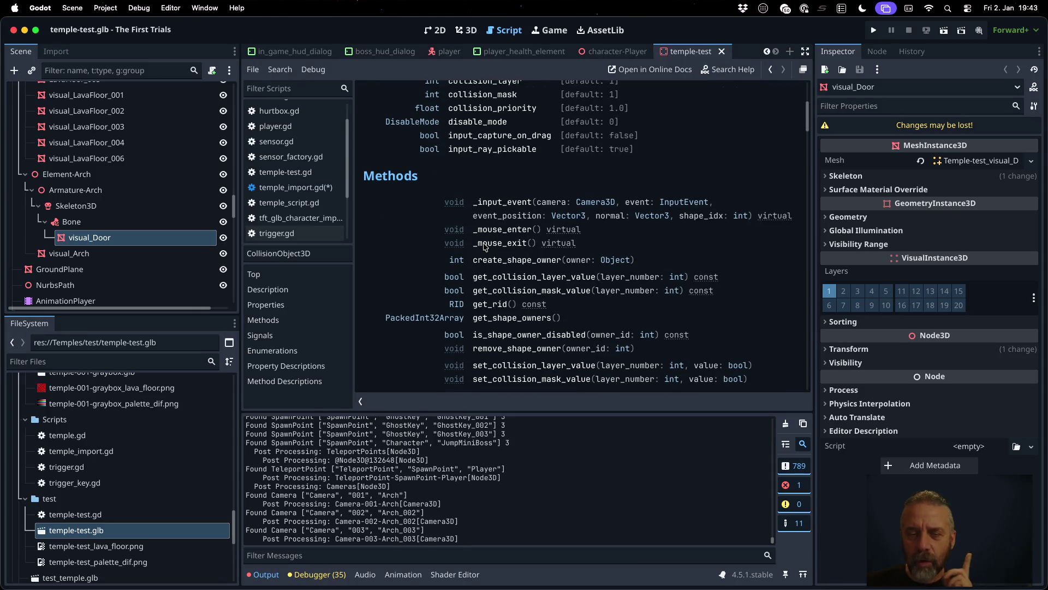
{"action": "left_click", "coordinate": [494, 318]}
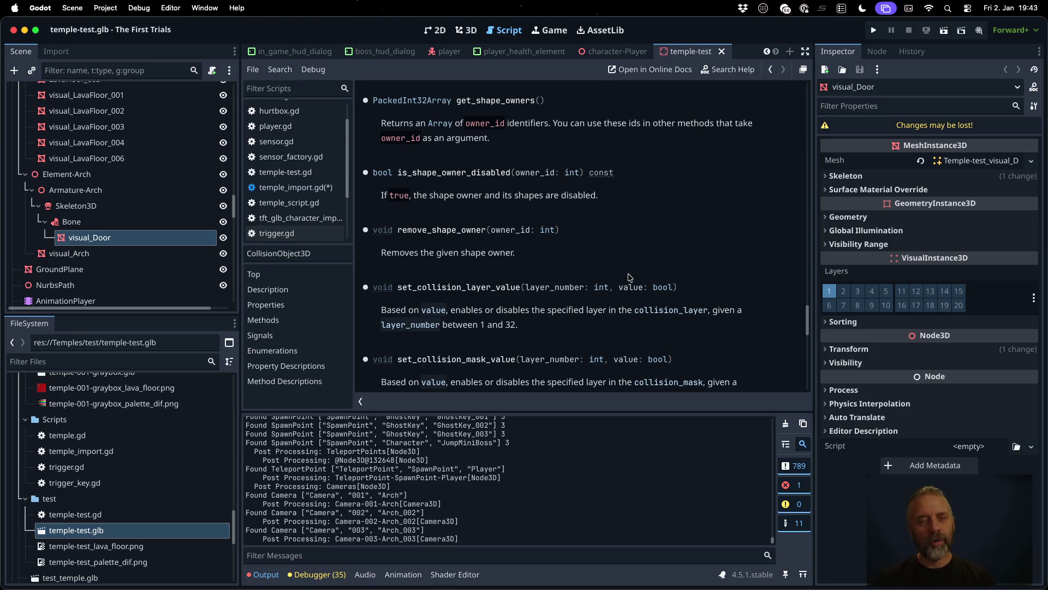
{"action": "left_click", "coordinate": [158, 226]}
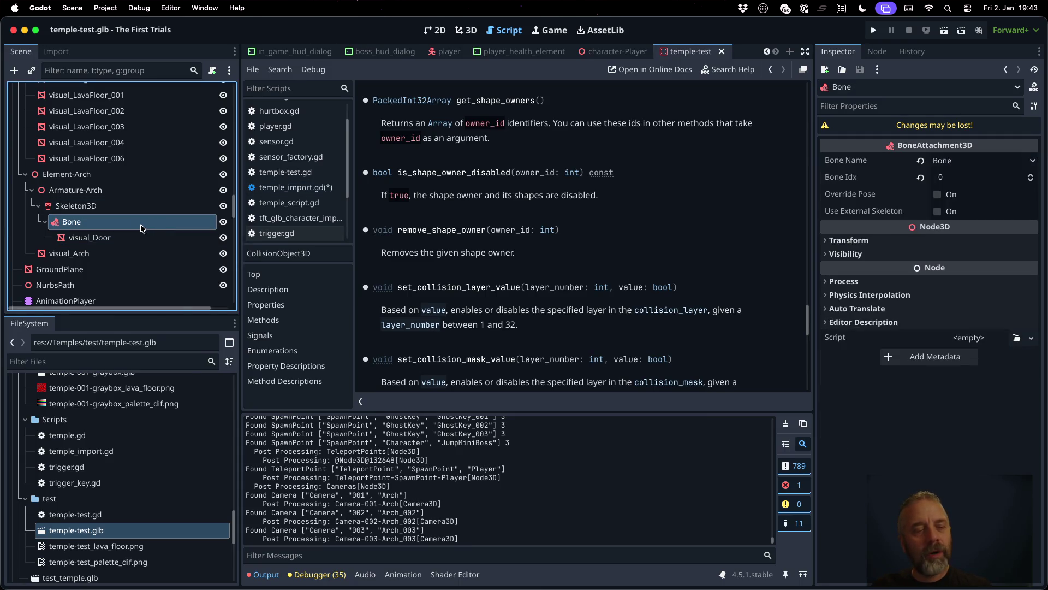
{"action": "right_click", "coordinate": [143, 229]}
{"action": "left_click", "coordinate": [159, 232]}
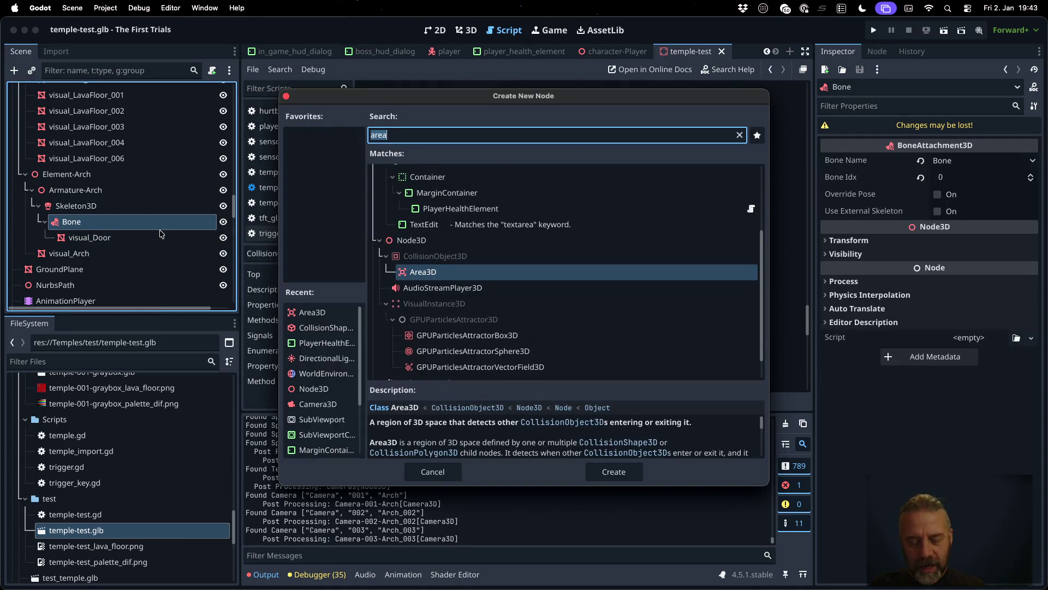
{"action": "type", "text": "Stat"}
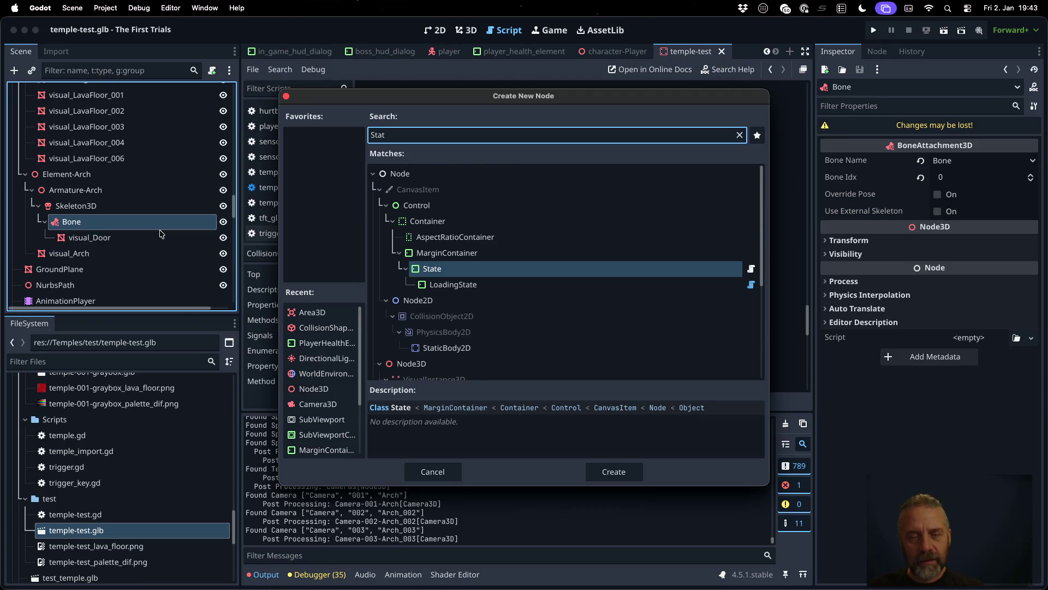
{"action": "type", "text": "3d"}
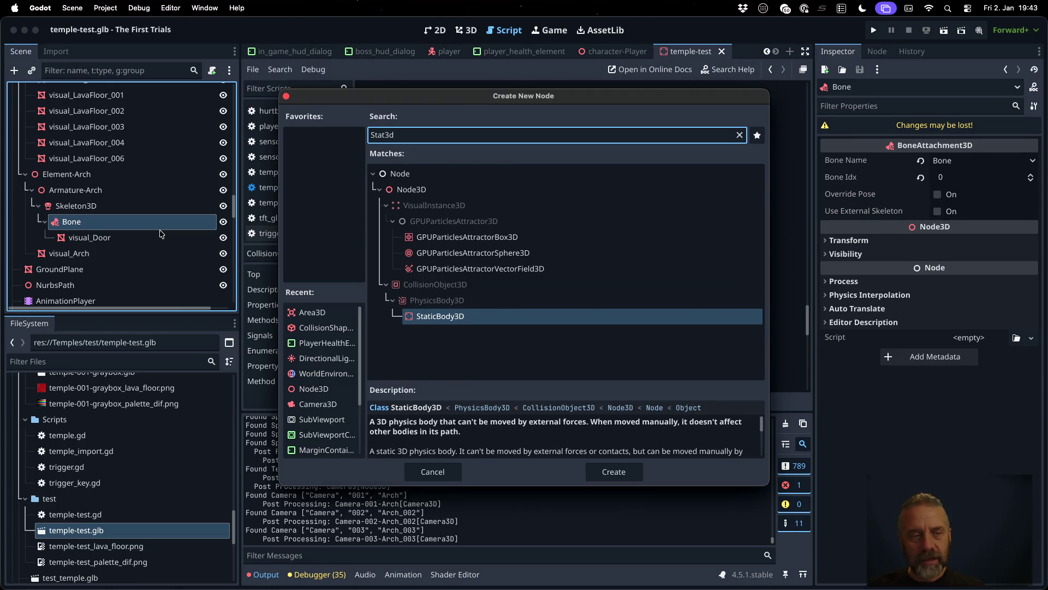
{"action": "key", "text": "Return"}
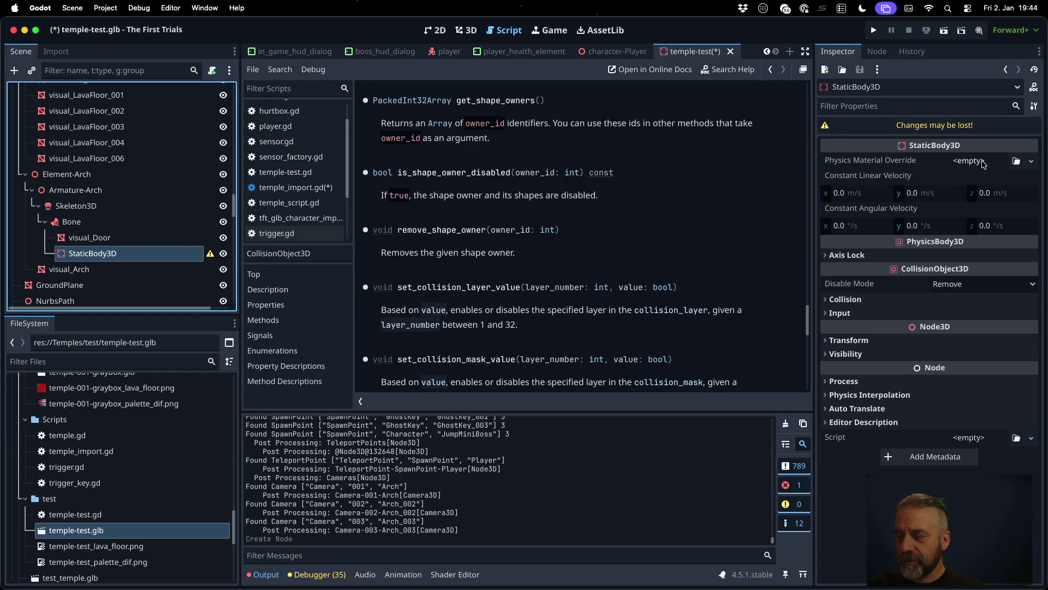
{"action": "right_click", "coordinate": [135, 254]}
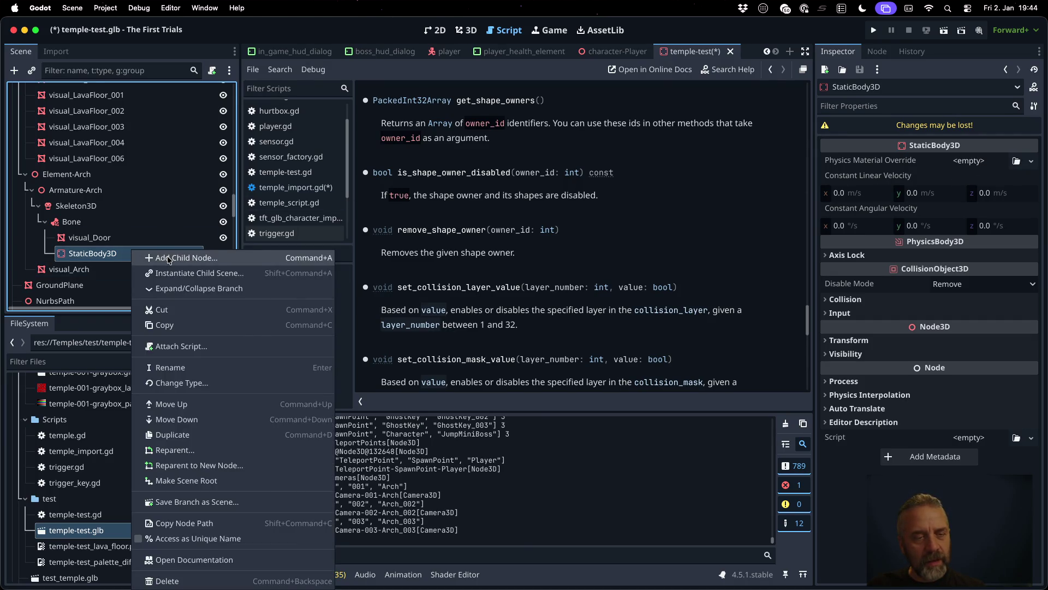
{"action": "left_click", "coordinate": [169, 258]}
{"action": "type", "text": "shape"}
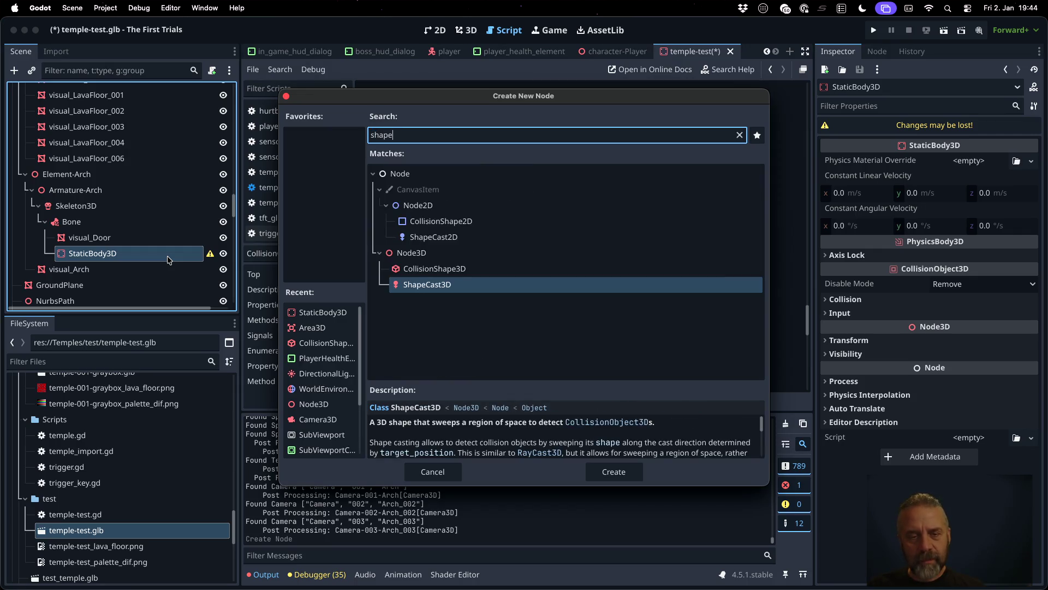
{"action": "key", "text": "Up"}
{"action": "key", "text": "Return"}
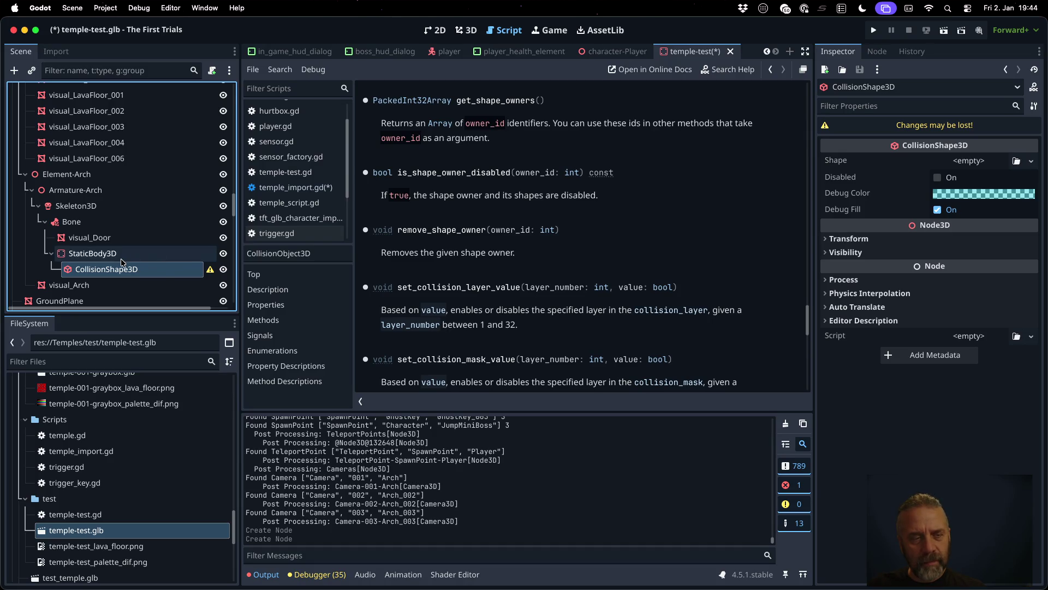
{"action": "mouse_move", "coordinate": [210, 274]}
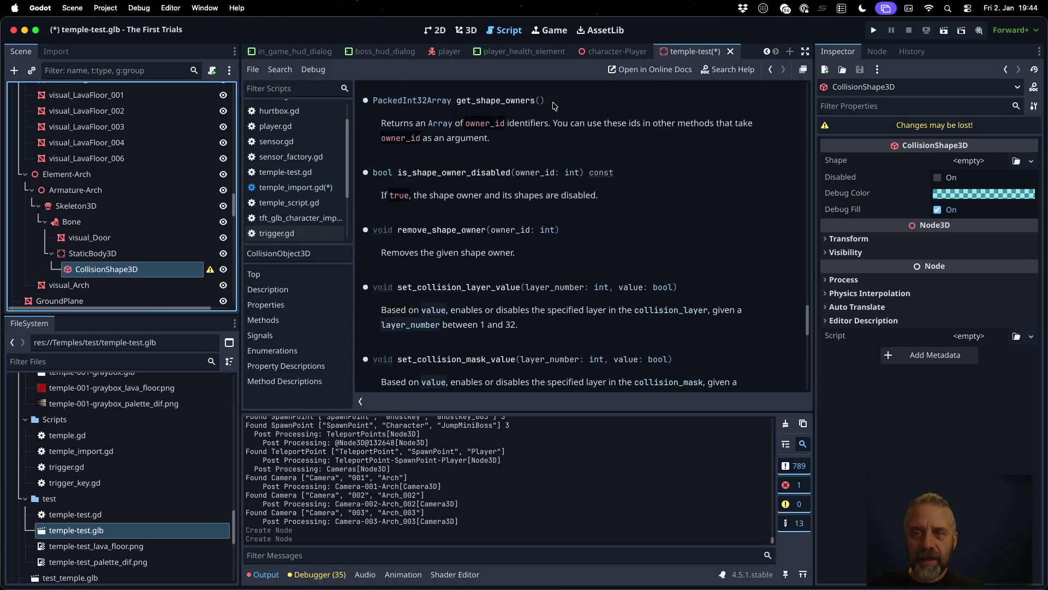
{"action": "key", "text": "ctrl+z"}
{"action": "key", "text": "ctrl+z"}
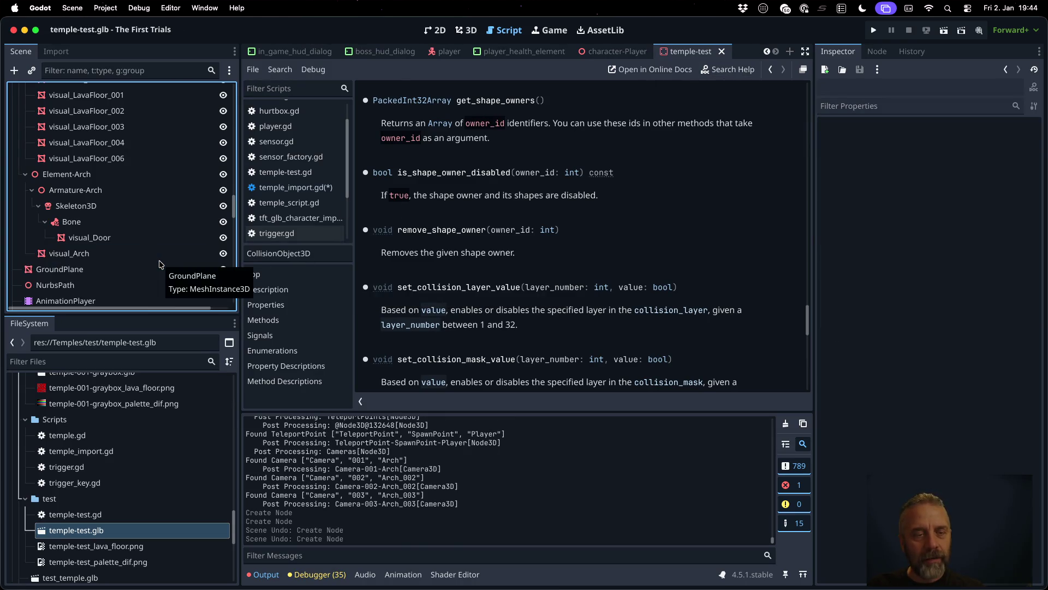
{"action": "left_click", "coordinate": [504, 31]}
{"action": "left_click", "coordinate": [524, 249]}
Step: Add 'var s = Shape3D.new()' as a new line 256 in temple_import.gd
{"action": "key", "text": "alt+Left"}
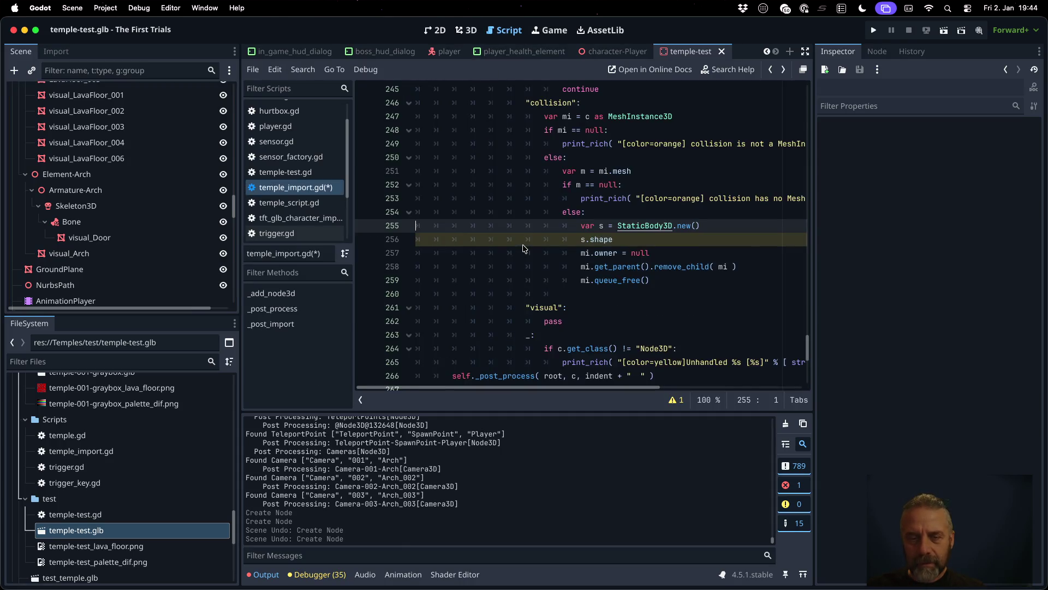
{"action": "key", "text": "End"}
{"action": "key", "text": "Return"}
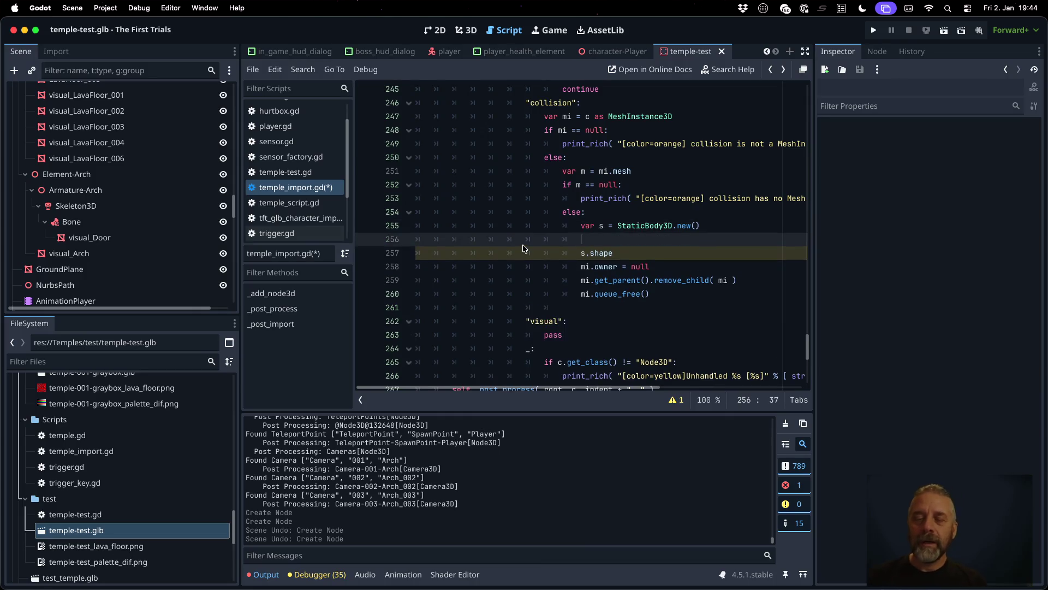
{"action": "key", "text": "Up"}
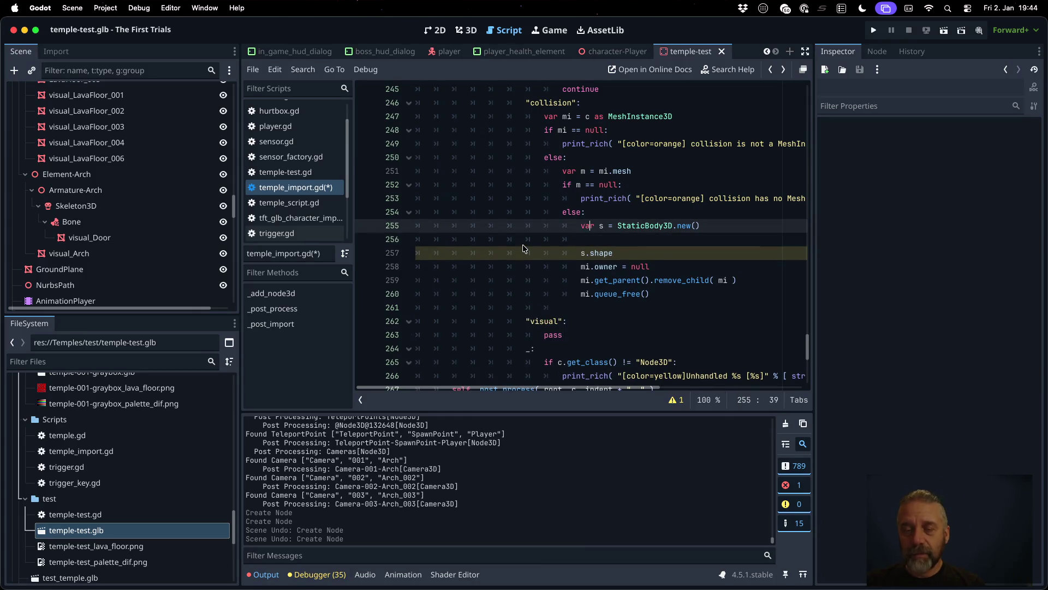
{"action": "key", "text": "Down"}
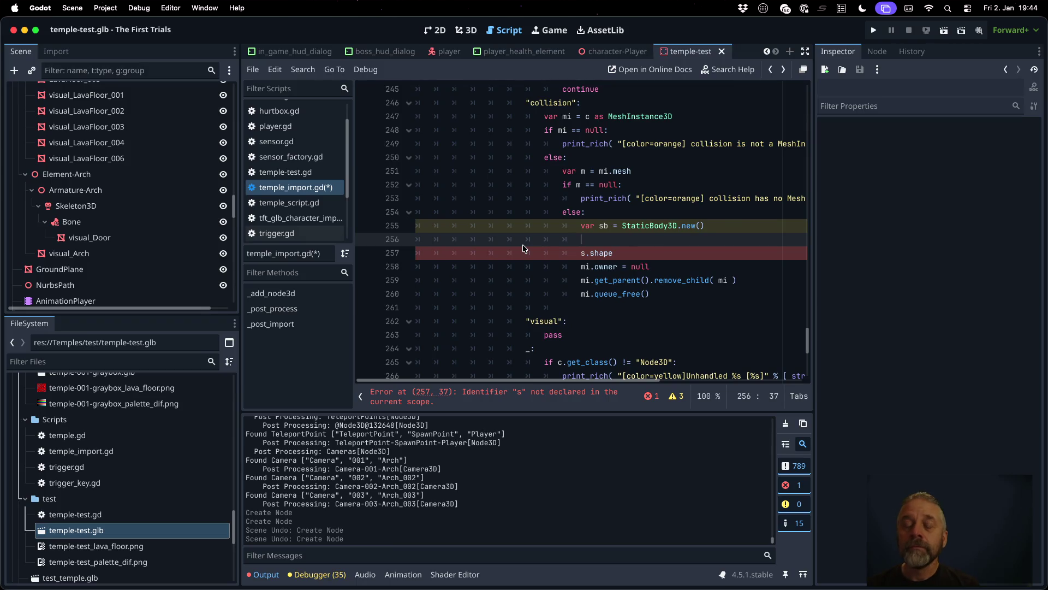
{"action": "type", "text": "var s = "}
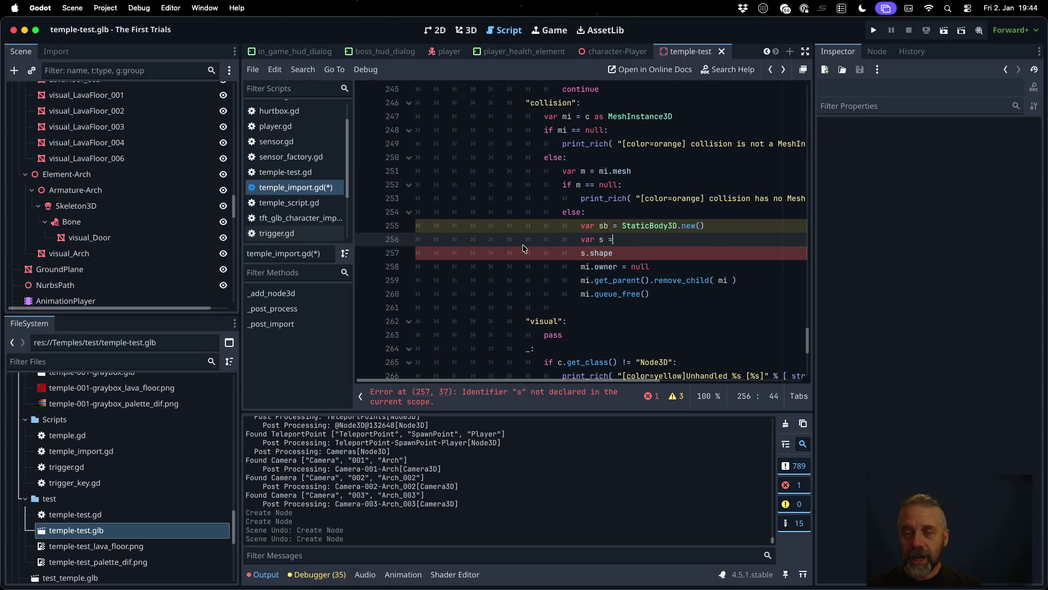
{"action": "type", "text": "Shap"}
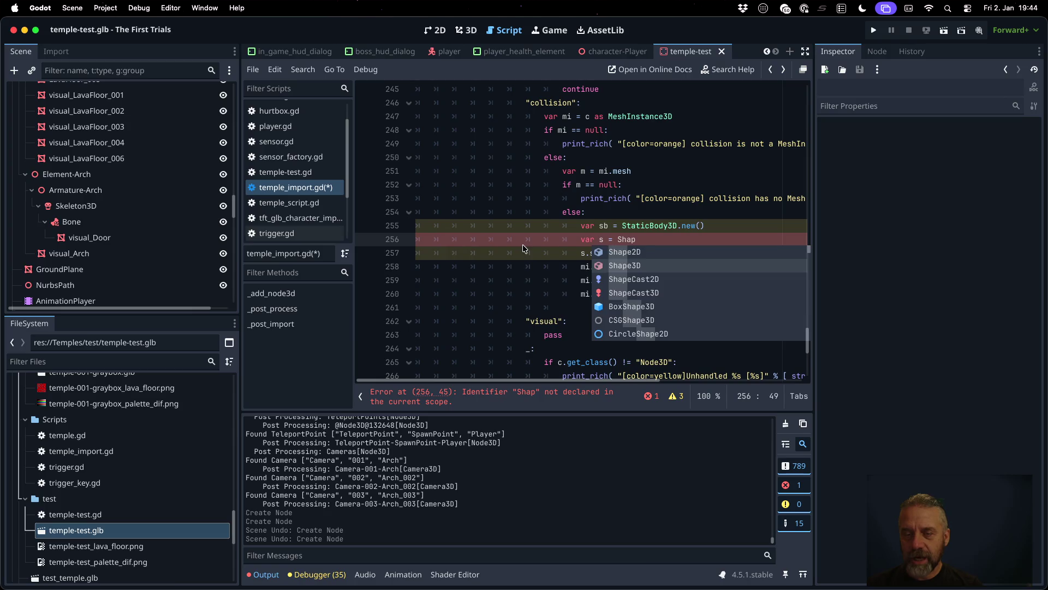
{"action": "type", "text": "e3D.new()"}
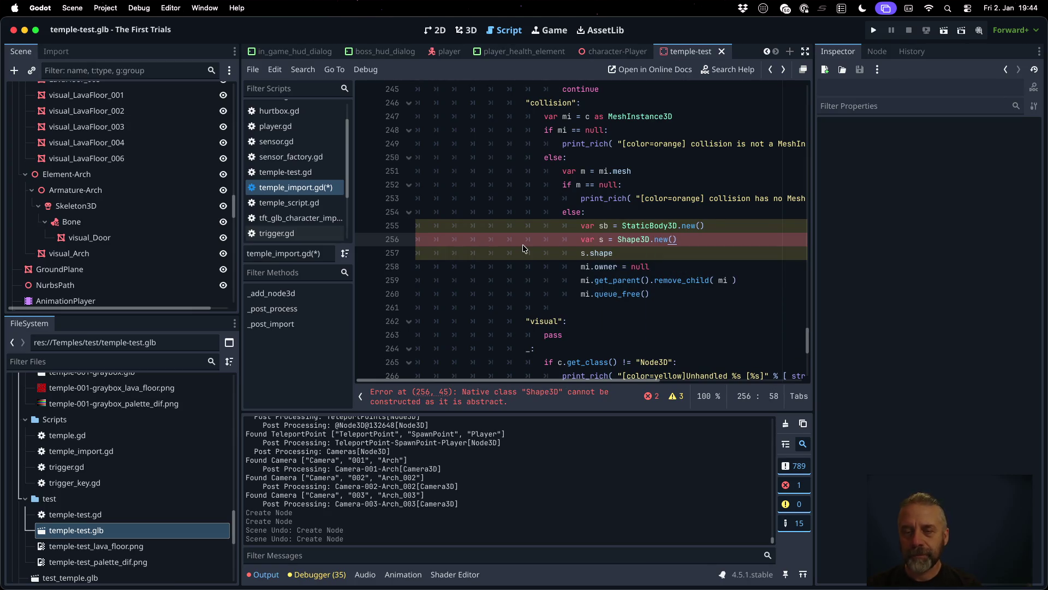
{"action": "key", "text": "Return"}
{"action": "type", "text": "s.sh"}
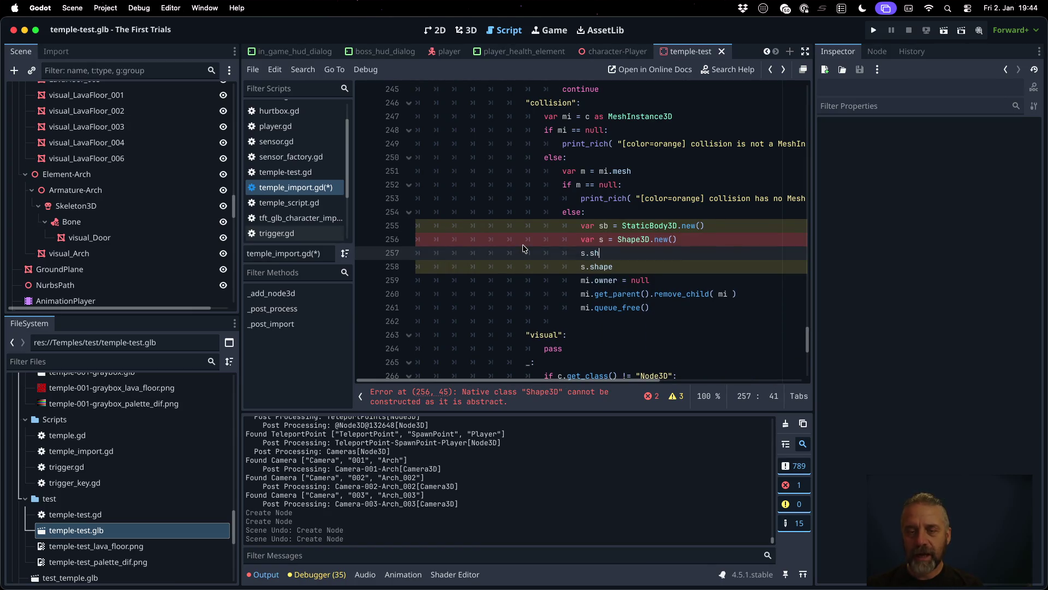
Step: Open the Shape3D class documentation from its name on line 256
{"action": "type", "text": "a"}
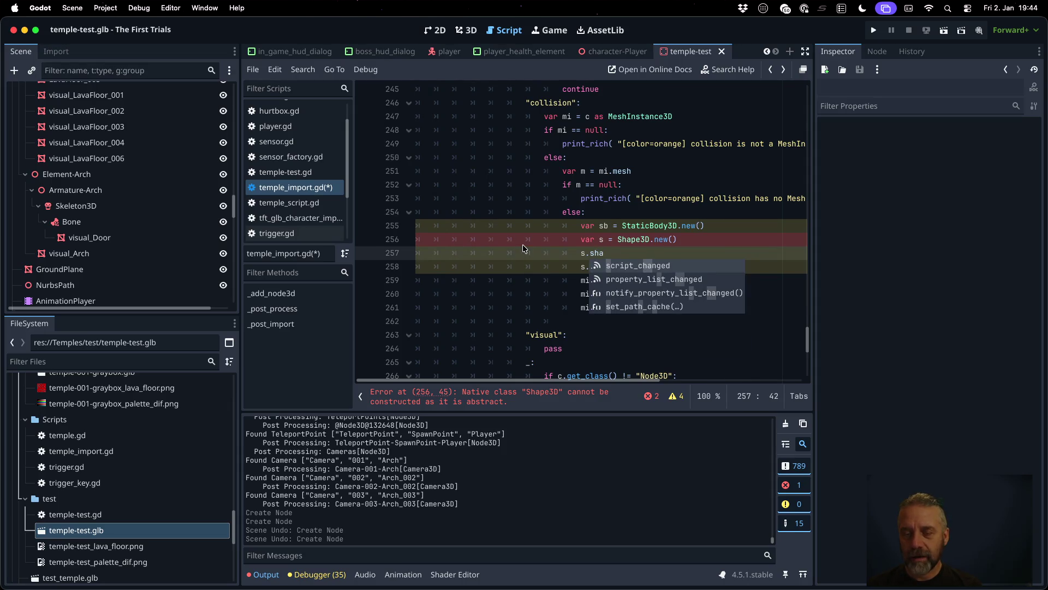
{"action": "key", "text": "Escape"}
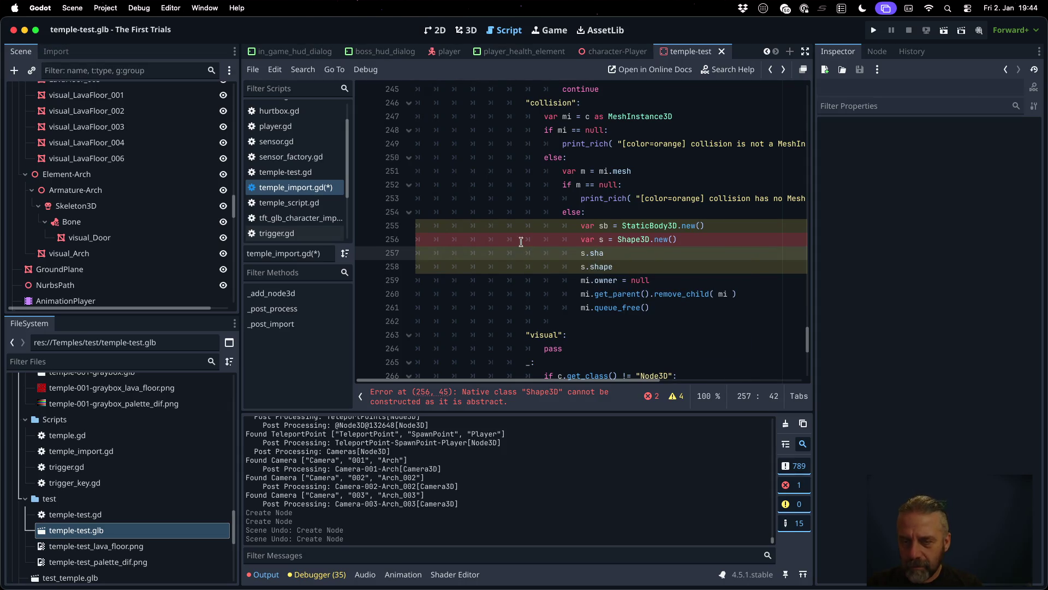
{"action": "left_click", "coordinate": [650, 239]}
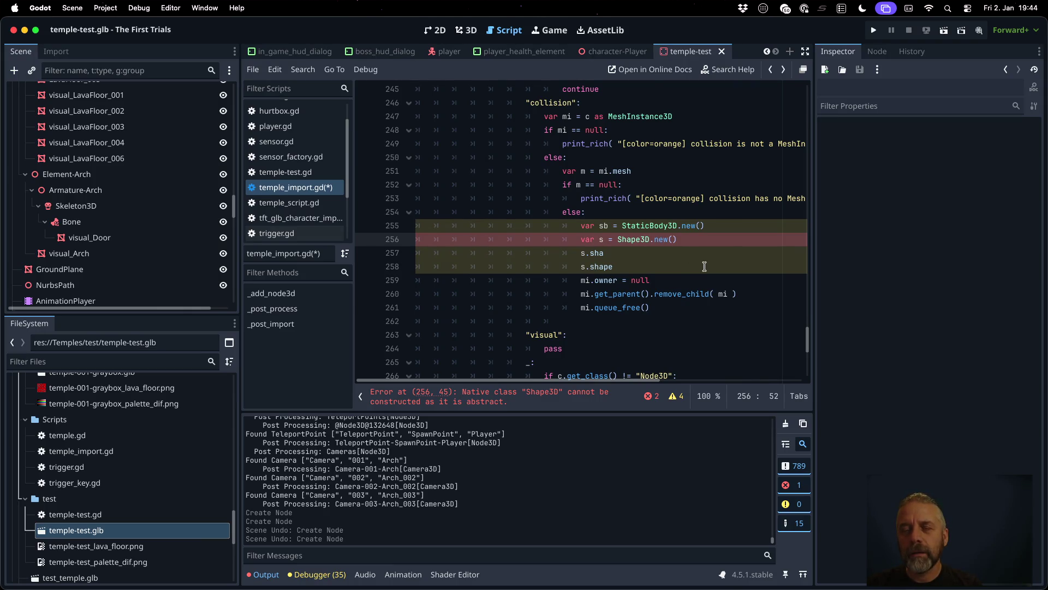
{"action": "left_click", "coordinate": [631, 240], "text": "ctrl"}
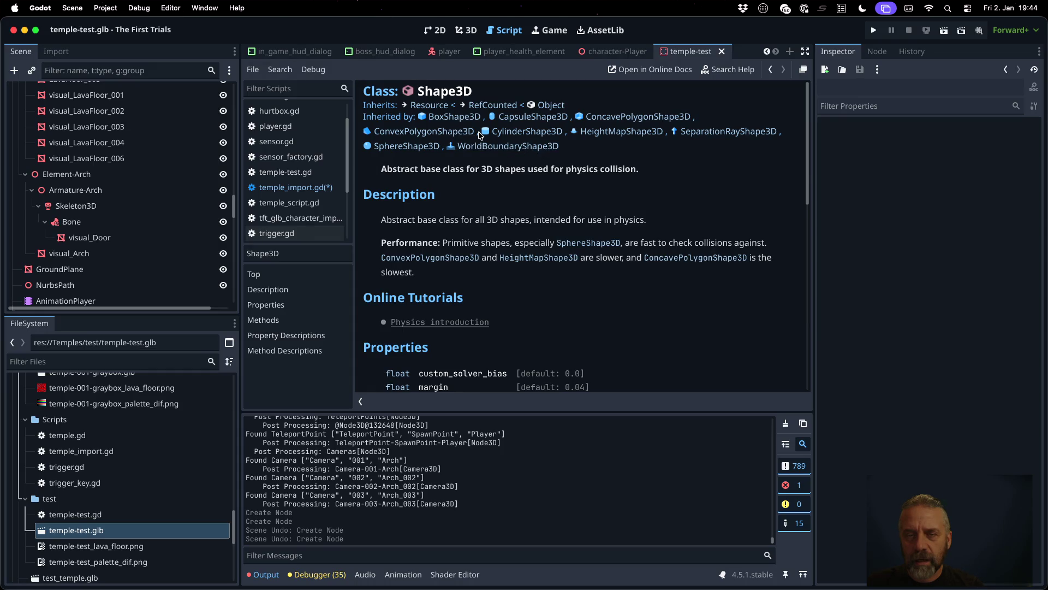
Step: After checking its docs, replace Shape3D on line 256 with ConcavePolygonShape3D
{"action": "left_click", "coordinate": [615, 119]}
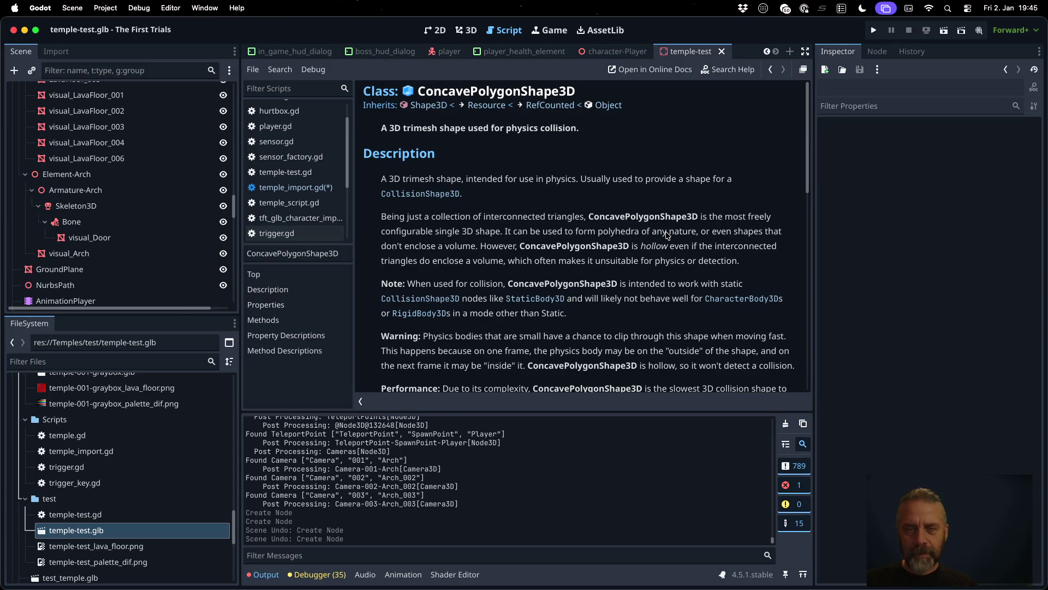
{"action": "key", "text": "super+w"}
{"action": "double_click", "coordinate": [638, 240]}
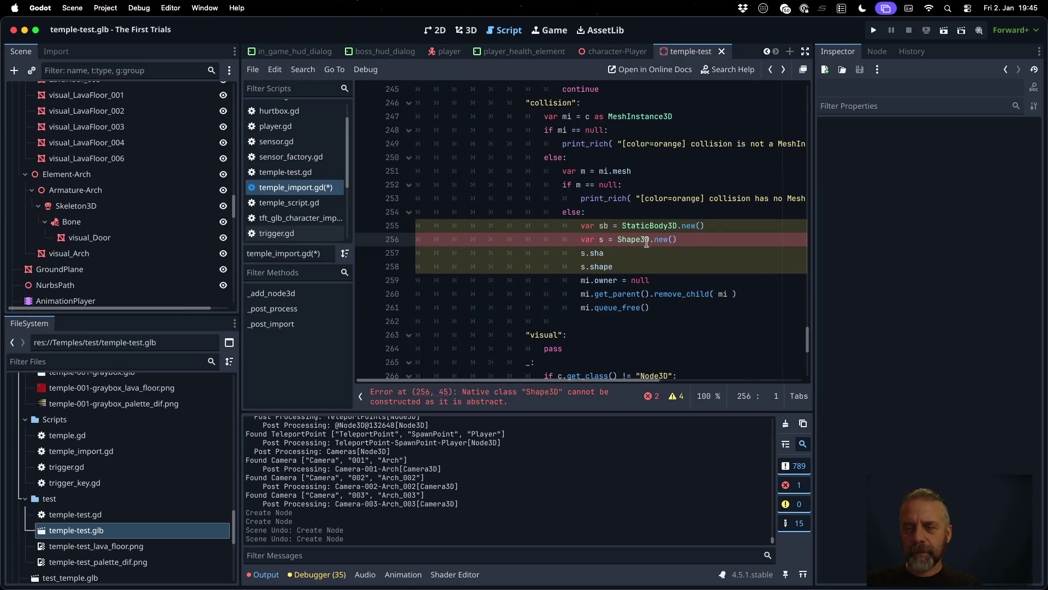
{"action": "type", "text": "Con"}
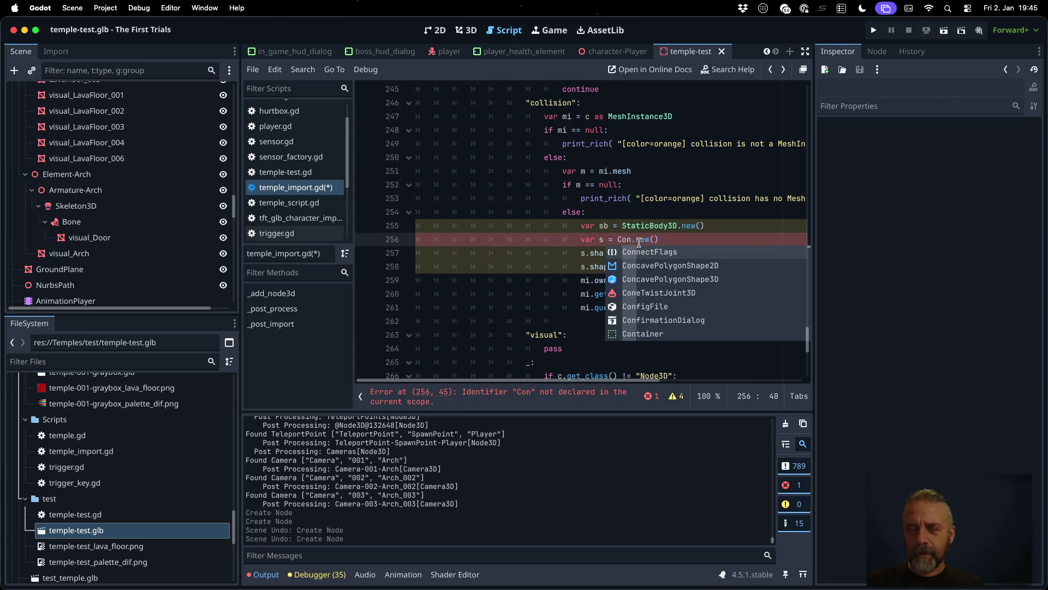
{"action": "key", "text": "Down"}
{"action": "key", "text": "Down"}
{"action": "key", "text": "Return"}
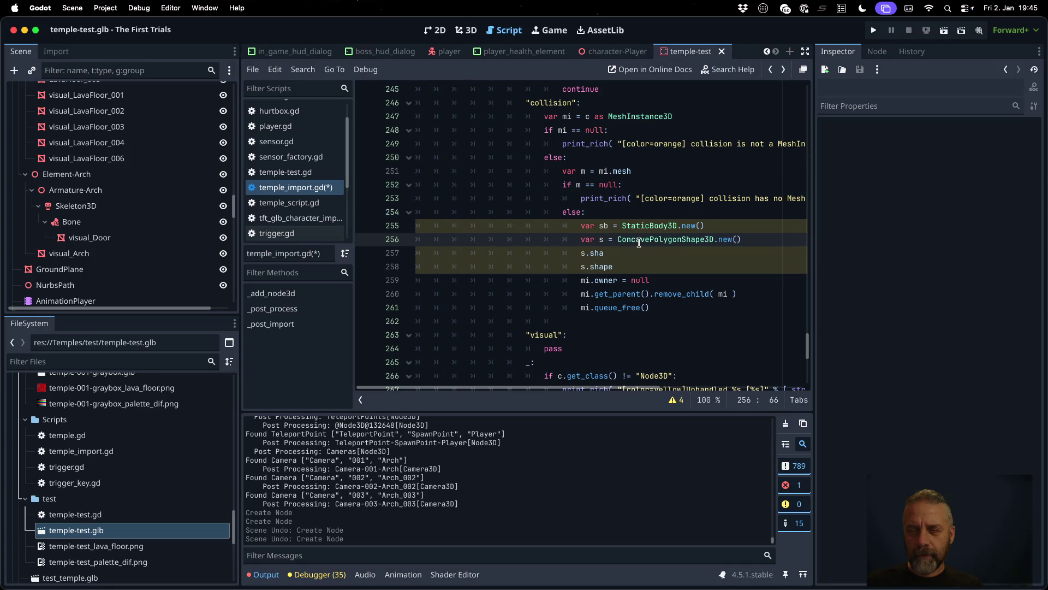
Step: Insert a line above the shape line and start an m.create_trimesh_shape call
{"action": "key", "text": "Home"}
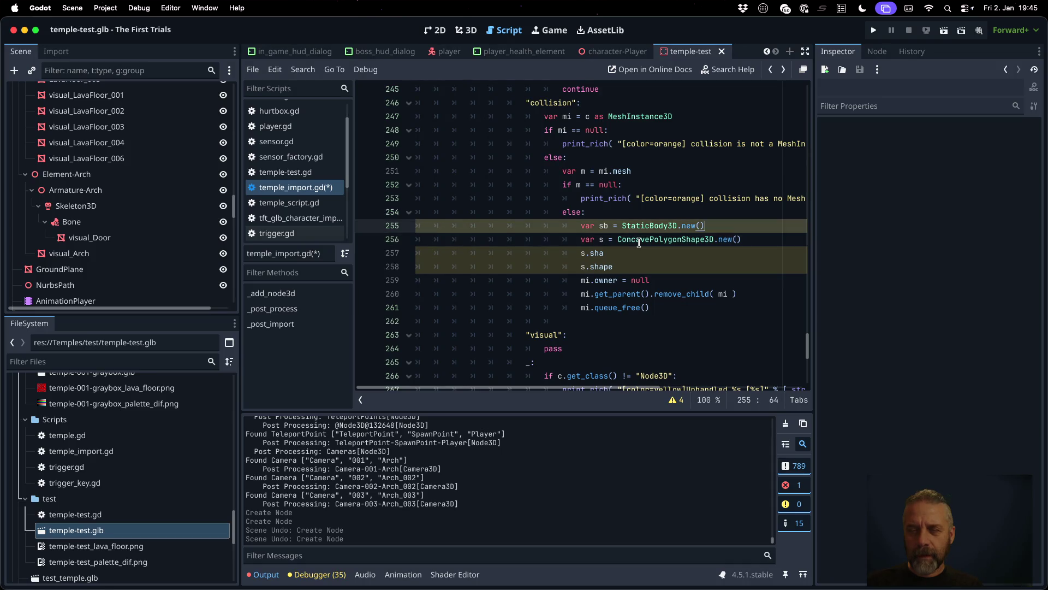
{"action": "key", "text": "Return"}
{"action": "key", "text": "Up"}
{"action": "type", "text": "."}
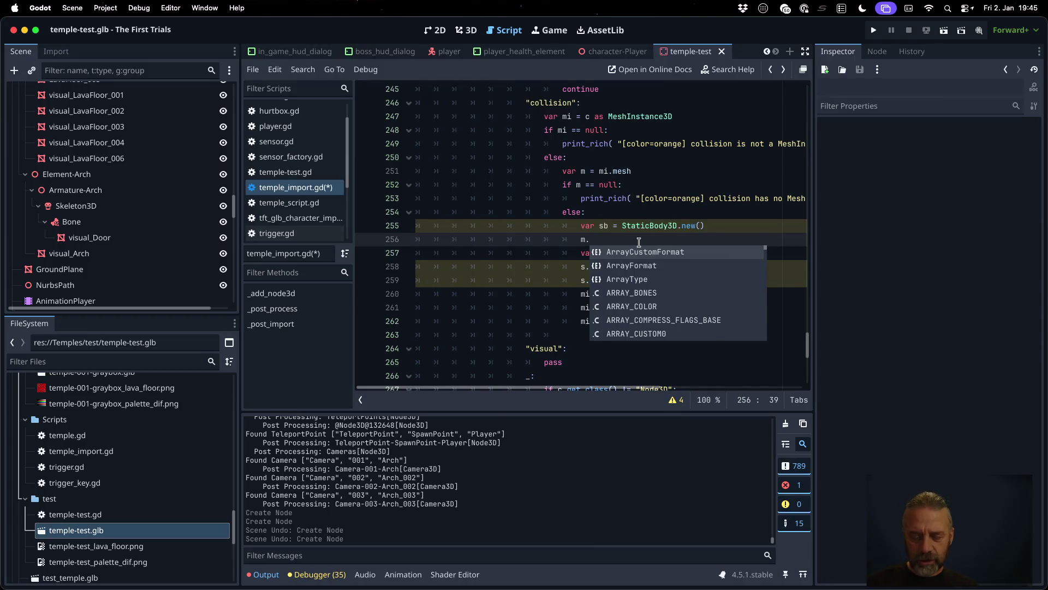
{"action": "type", "text": "cr"}
{"action": "key", "text": "Down"}
{"action": "key", "text": "Down"}
{"action": "key", "text": "Down"}
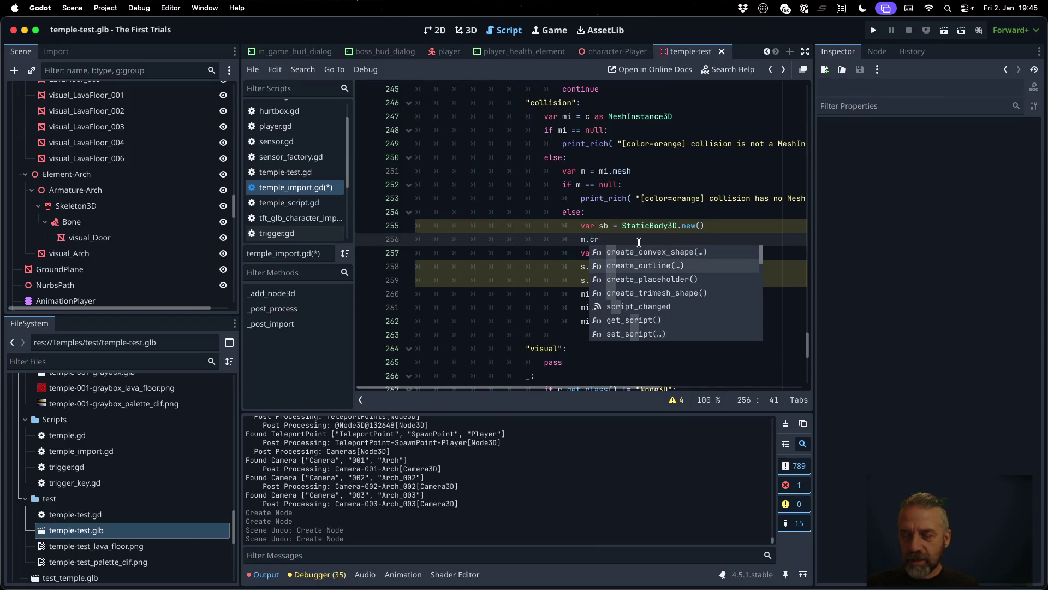
Step: Assign 'var s =' from m.create_trimesh_shape(), after checking its documentation
{"action": "key", "text": "Return"}
{"action": "left_click", "coordinate": [639, 241], "text": "super"}
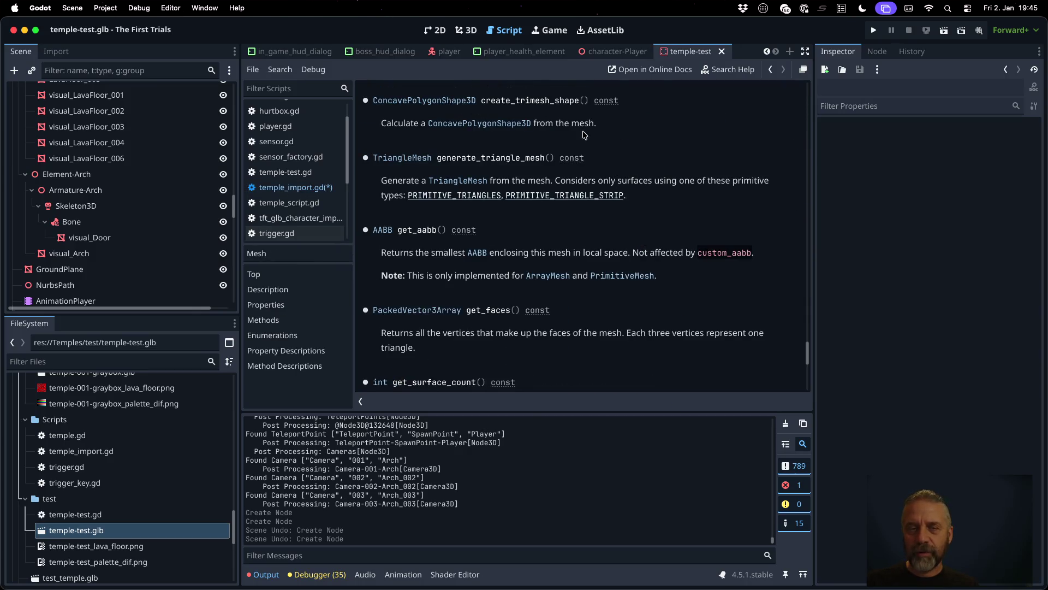
{"action": "key", "text": "alt+Left"}
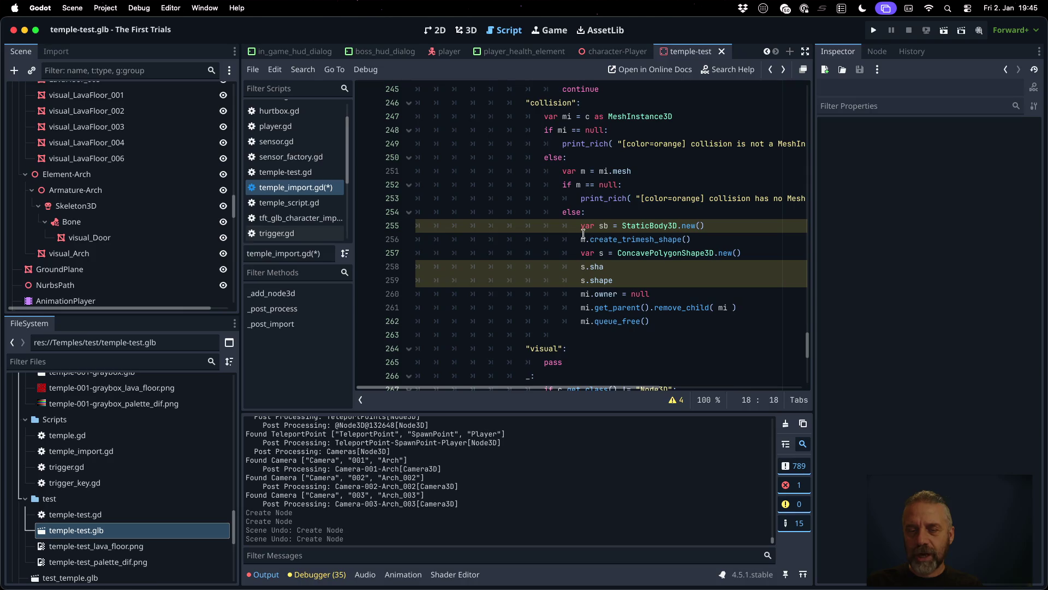
{"action": "left_click", "coordinate": [580, 239]}
{"action": "type", "text": "var s ="}
{"action": "key", "text": "Home"}
Step: Delete the old ConcavePolygonShape3D and s.shape lines
{"action": "key", "text": "Down"}
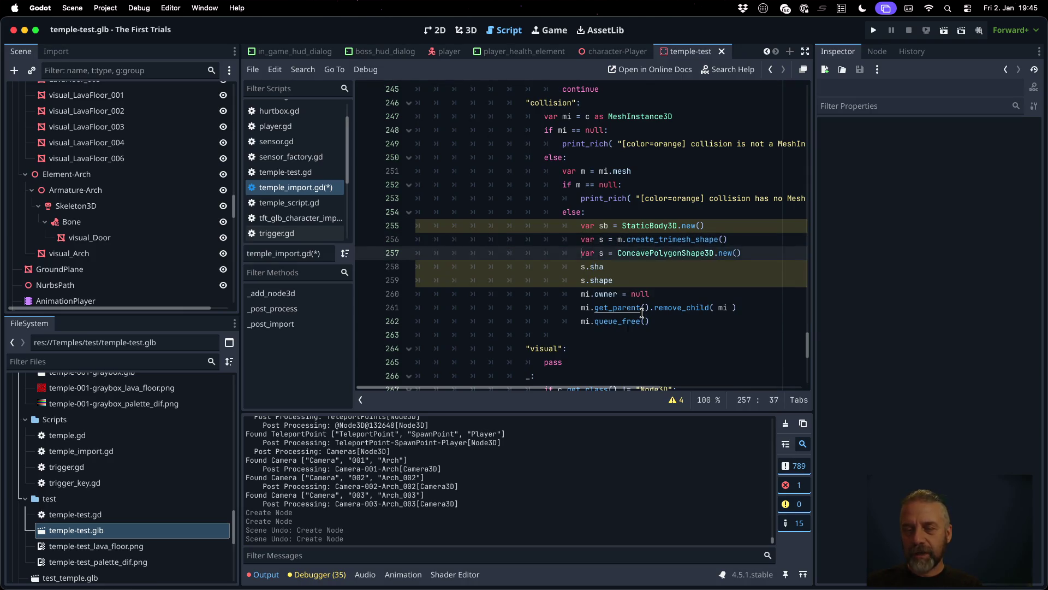
{"action": "key", "text": "ctrl+shift+k"}
{"action": "key", "text": "shift+Down"}
{"action": "key", "text": "shift+Down"}
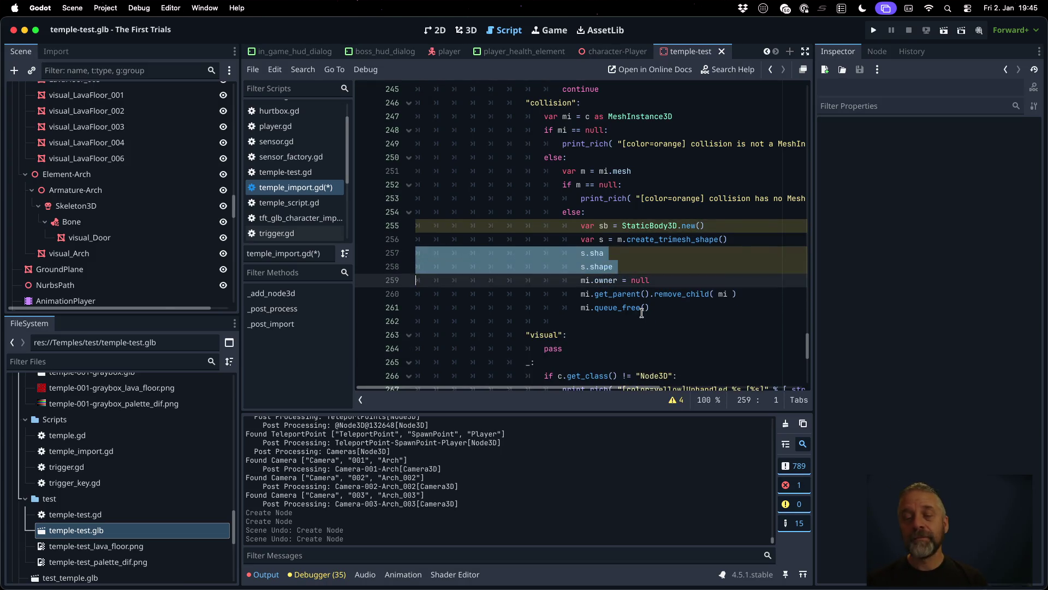
{"action": "key", "text": "BackSpace"}
Step: Add the line 'sb.add_child( s )' on a new line
{"action": "key", "text": "Up"}
{"action": "key", "text": "End"}
{"action": "key", "text": "Return"}
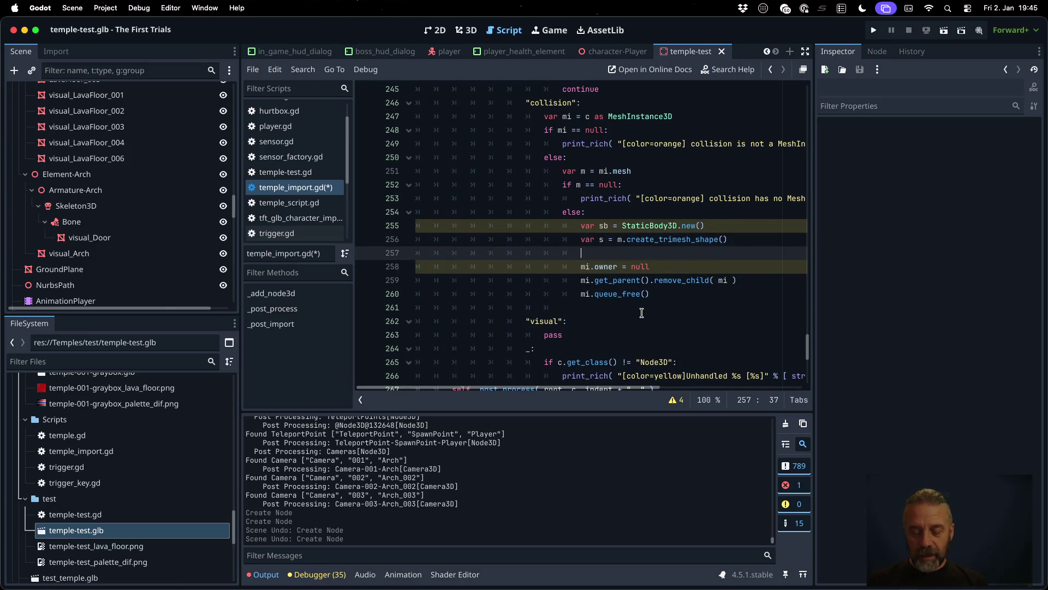
{"action": "type", "text": "sb.add"}
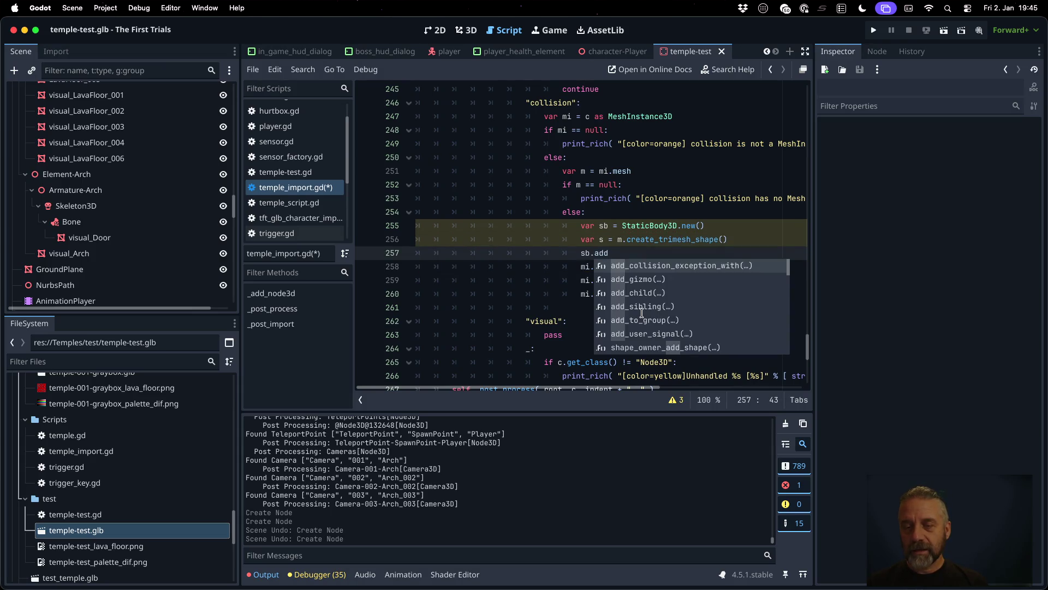
{"action": "key", "text": "Down"}
{"action": "key", "text": "Down"}
{"action": "key", "text": "Return"}
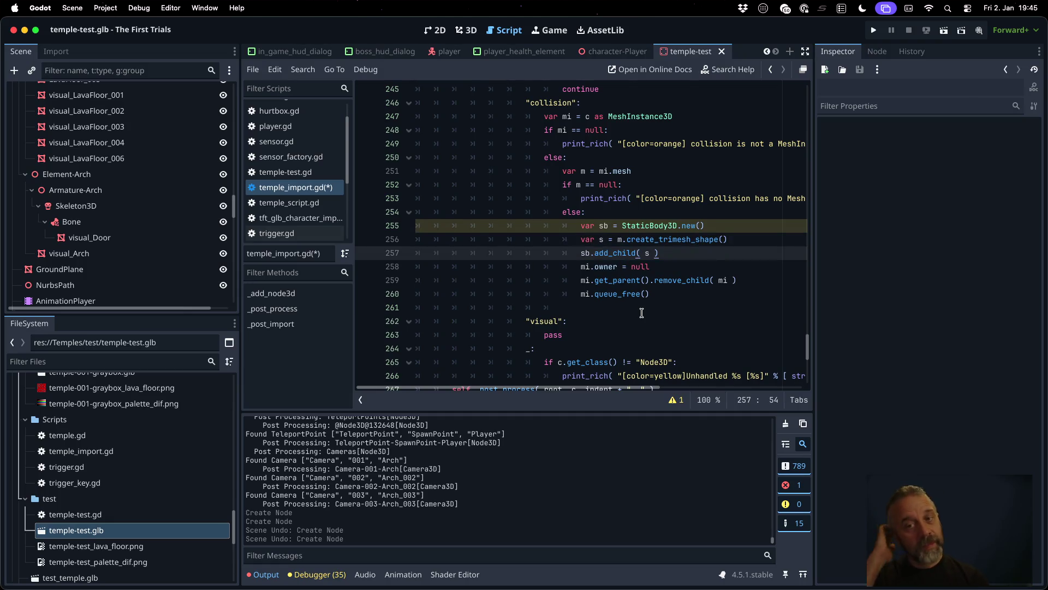
{"action": "key", "text": "Return"}
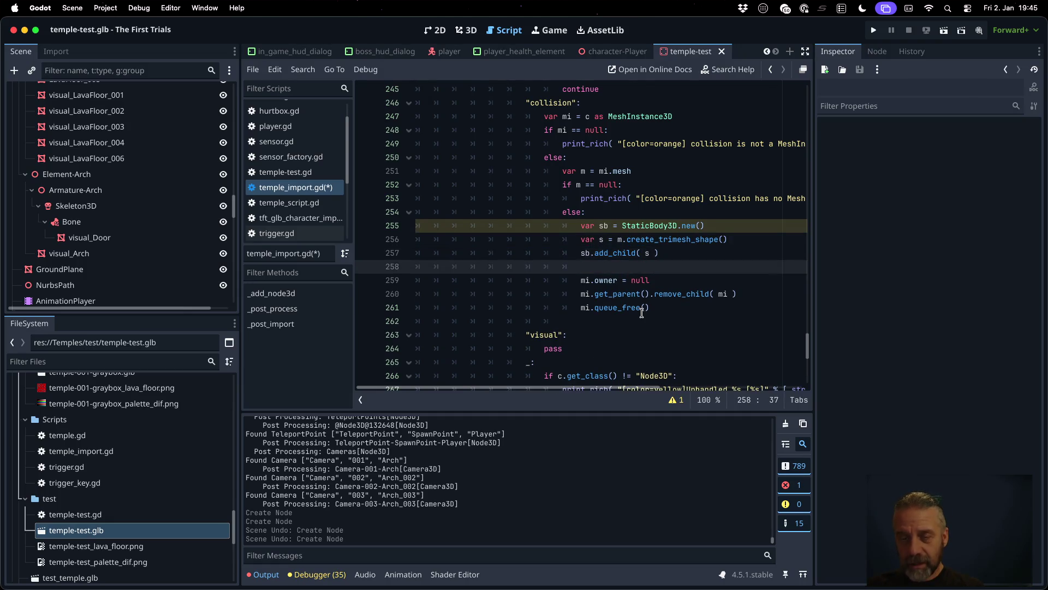
Step: Add the line 'node.add_child( sb )' below the blank line
{"action": "key", "text": "Down"}
{"action": "key", "text": "Home"}
{"action": "key", "text": "shift+Down"}
{"action": "key", "text": "shift+Down"}
{"action": "key", "text": "shift+Down"}
{"action": "key", "text": "Up"}
{"action": "key", "text": "Up"}
{"action": "key", "text": "Up"}
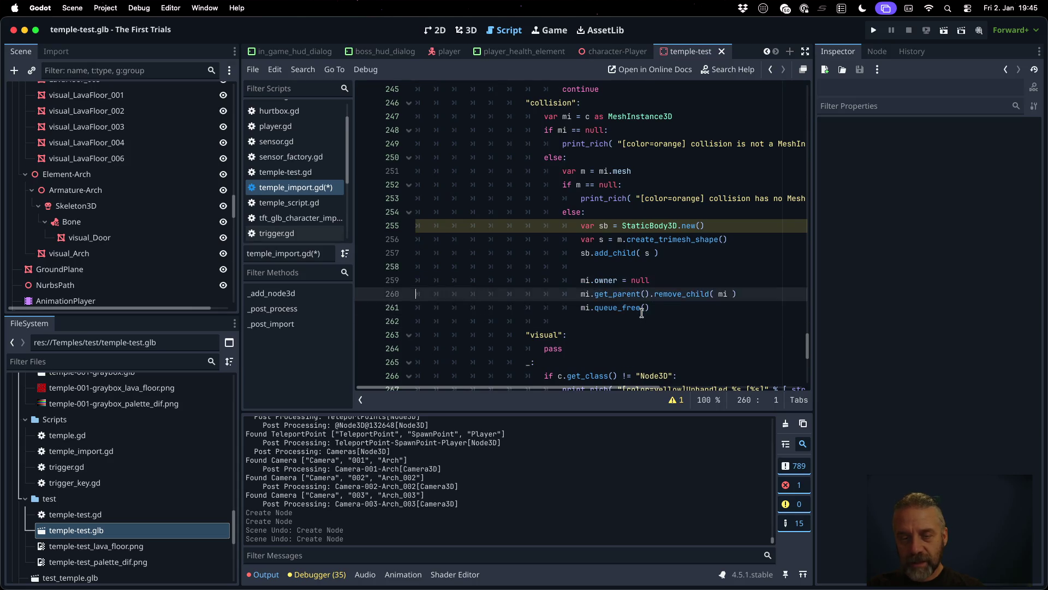
{"action": "key", "text": "End"}
{"action": "key", "text": "Return"}
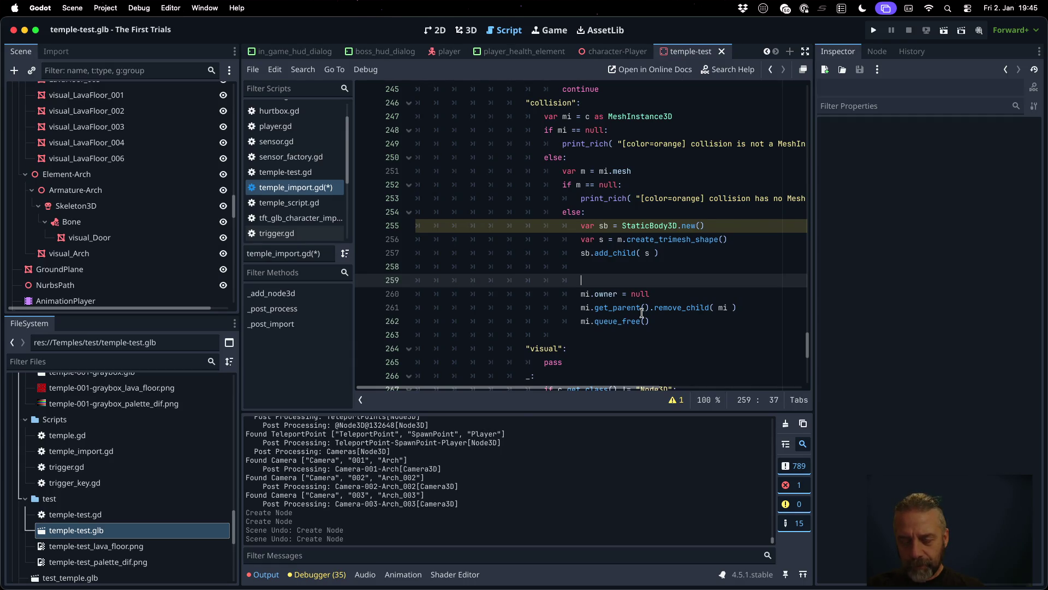
{"action": "type", "text": "node."}
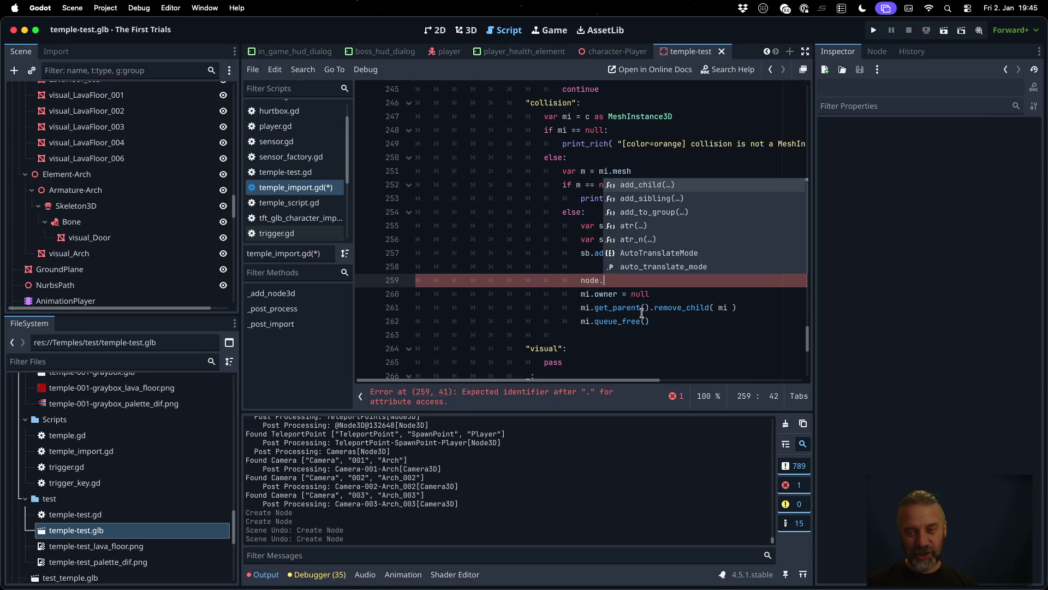
{"action": "key", "text": "Escape"}
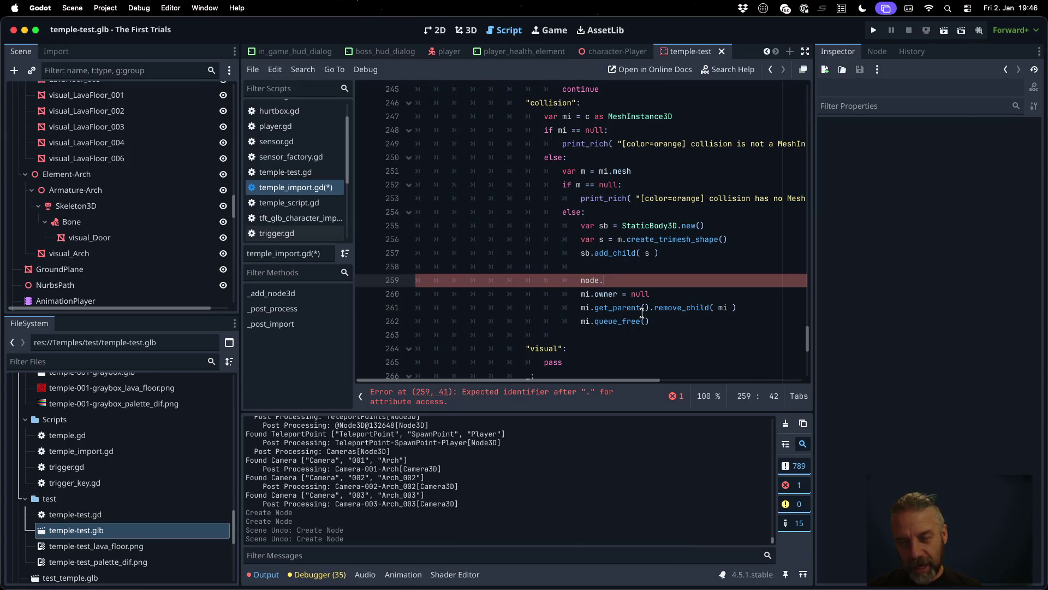
{"action": "type", "text": "d_ch"}
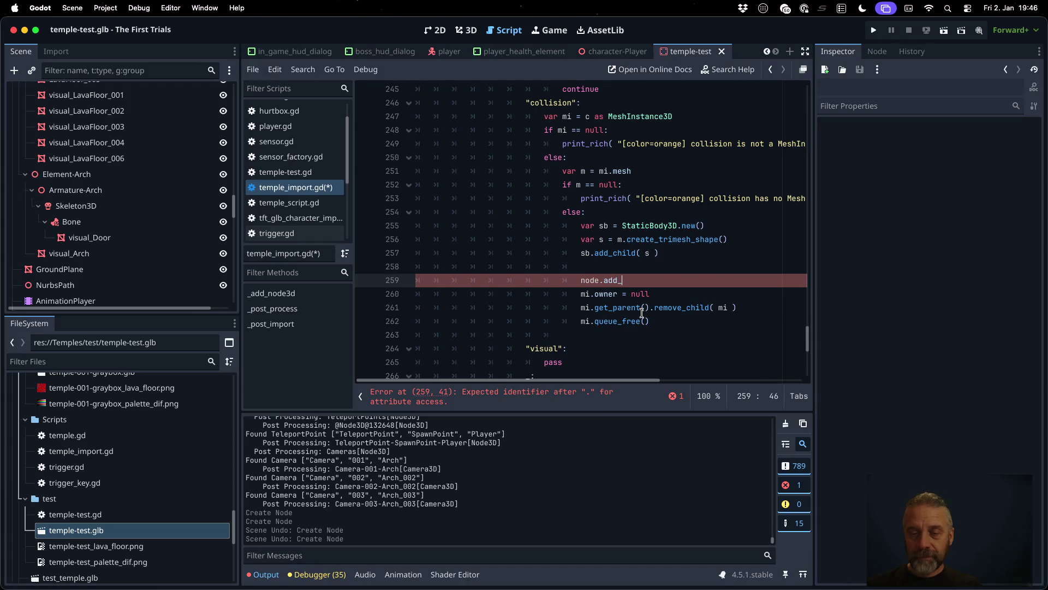
{"action": "key", "text": "Return"}
{"action": "type", "text": "sb"}
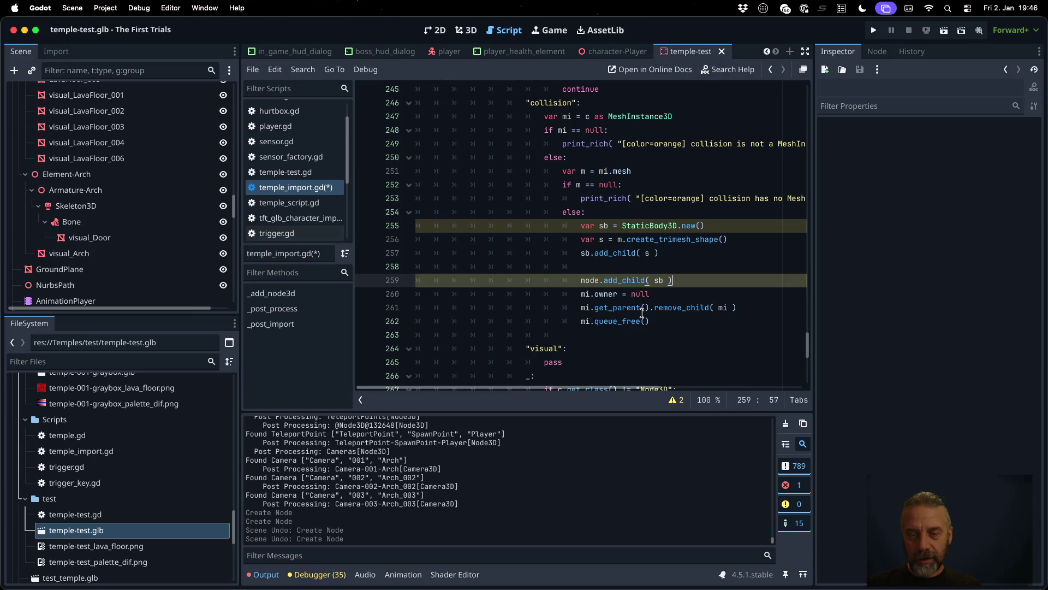
{"action": "key", "text": "Return"}
Step: Add 'sb.owner = root' and 's.owner = root', then save the script
{"action": "type", "text": "sb.ow"}
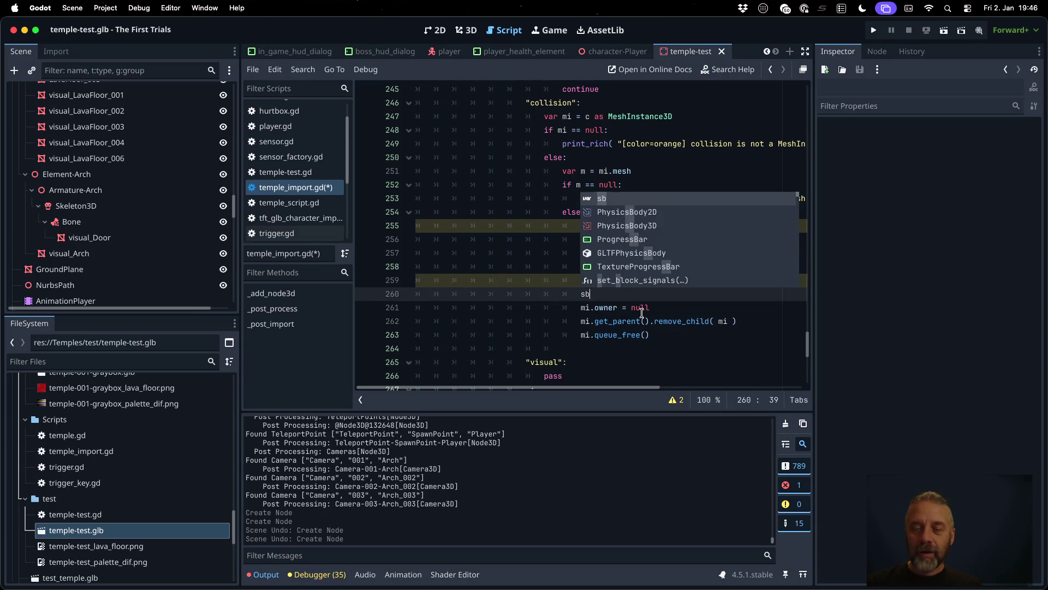
{"action": "key", "text": "Return"}
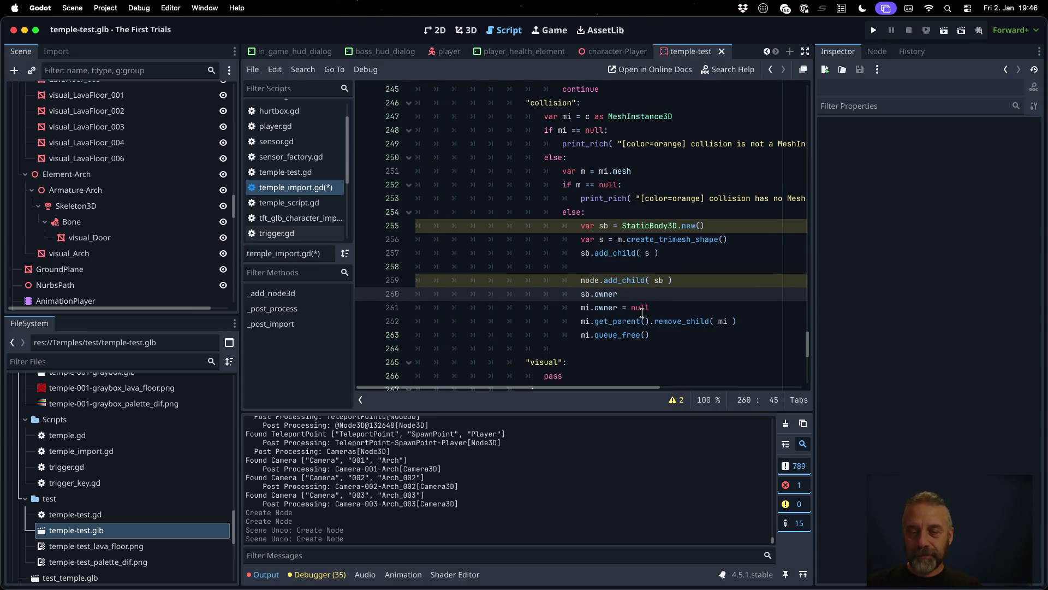
{"action": "type", "text": "root"}
{"action": "key", "text": "Return"}
{"action": "key", "text": "Return"}
{"action": "type", "text": "s.own"}
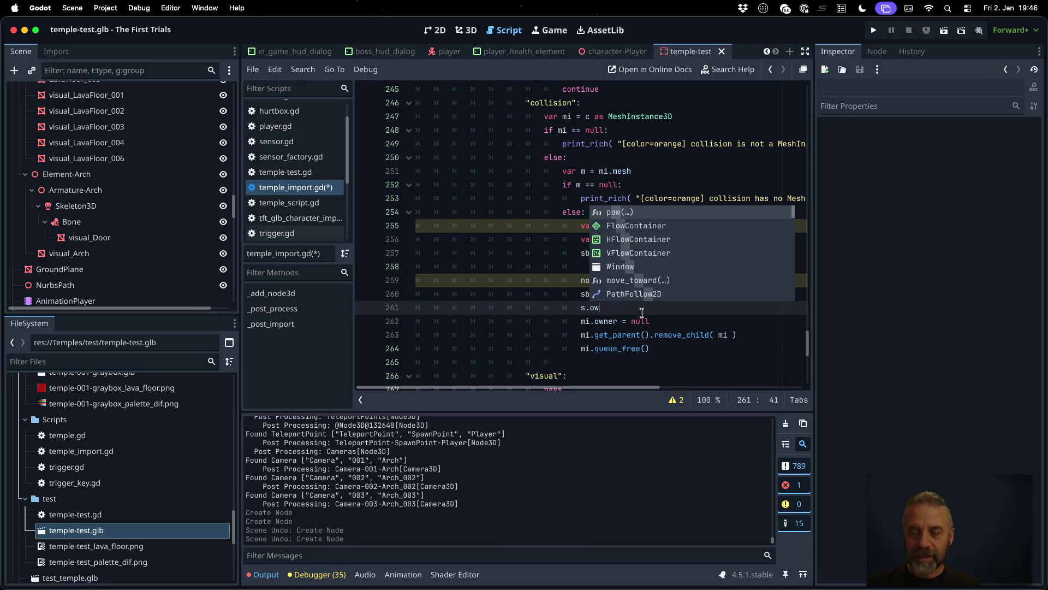
{"action": "key", "text": "BackSpace"}
{"action": "key", "text": "BackSpace"}
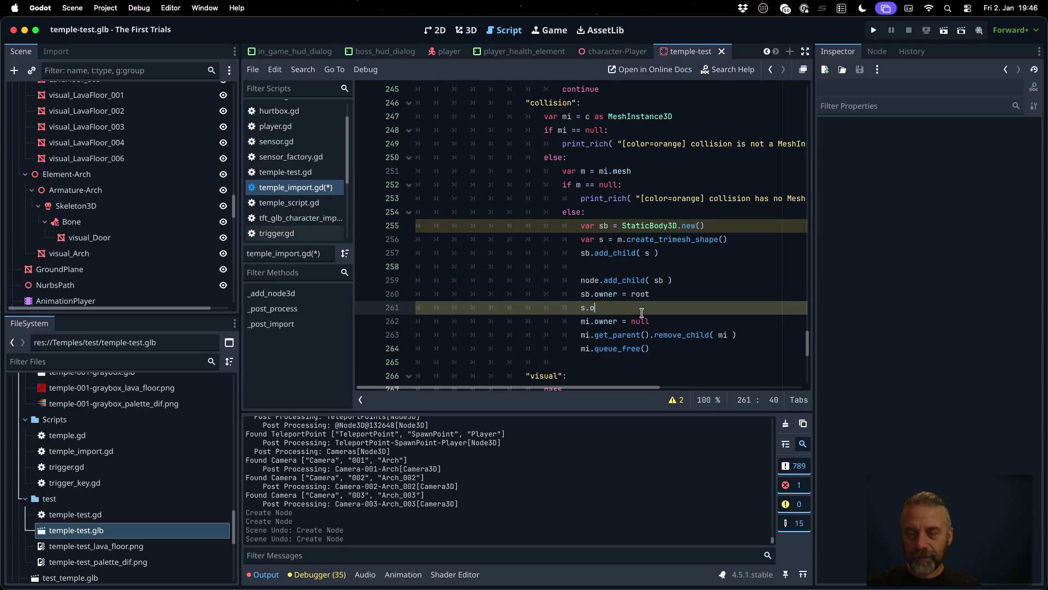
{"action": "type", "text": "wner ="}
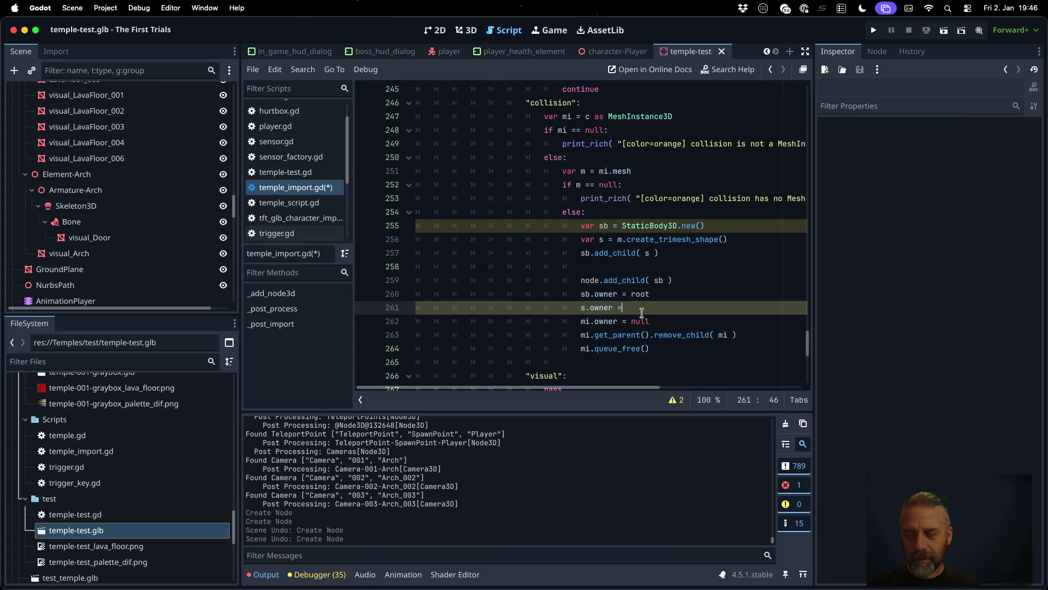
{"action": "type", "text": "root"}
{"action": "key", "text": "super+s"}
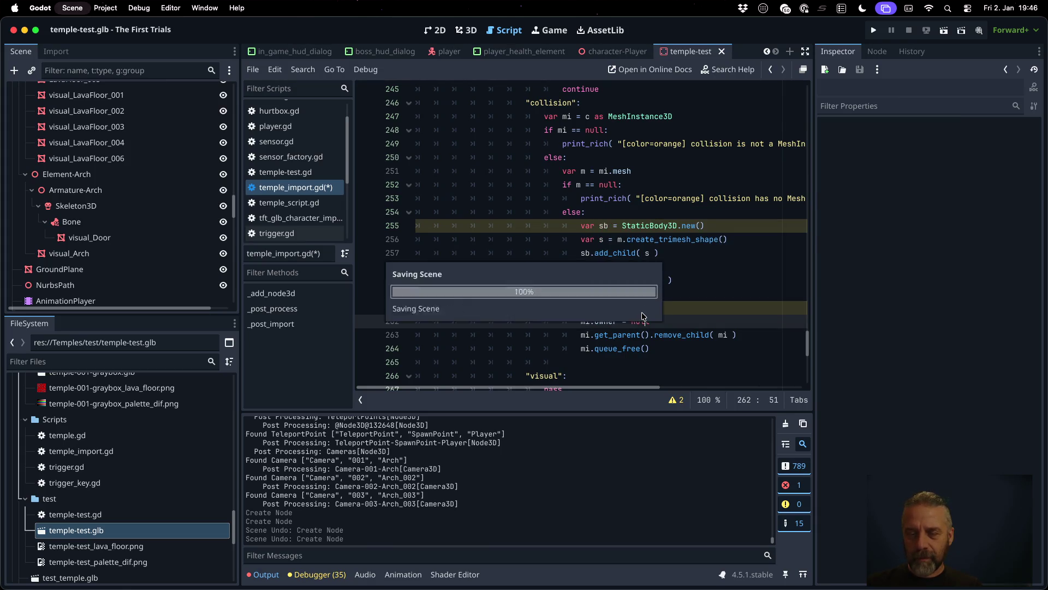
{"action": "key", "text": "Return"}
{"action": "key", "text": "Up"}
{"action": "key", "text": "Up"}
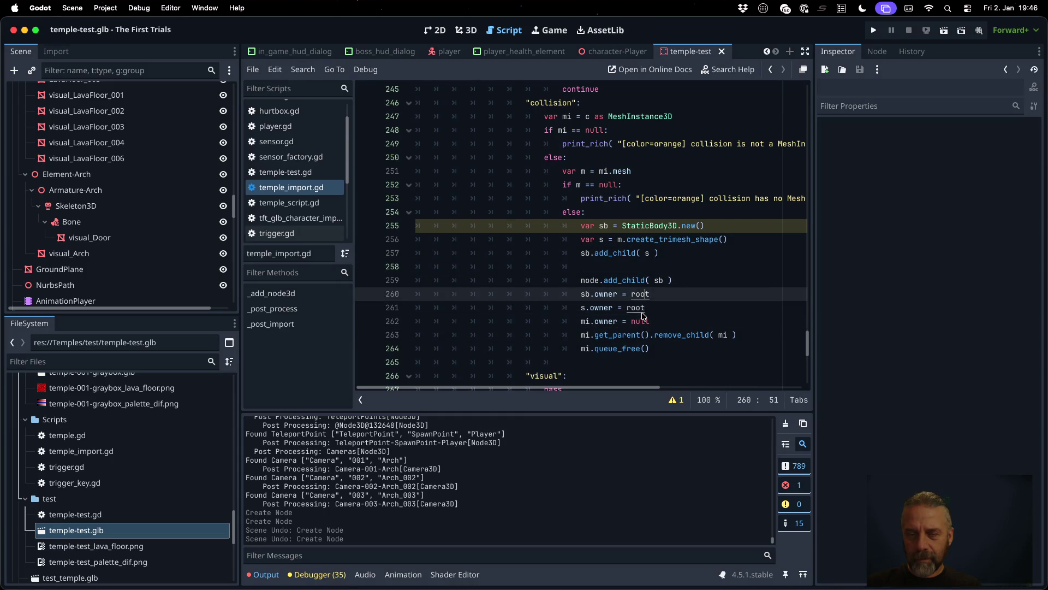
Step: Check the create_trimesh_shape and Mesh docs, then remove the 's.owner = root' line
{"action": "left_click", "coordinate": [596, 308]}
{"action": "left_click", "coordinate": [672, 240], "text": "super"}
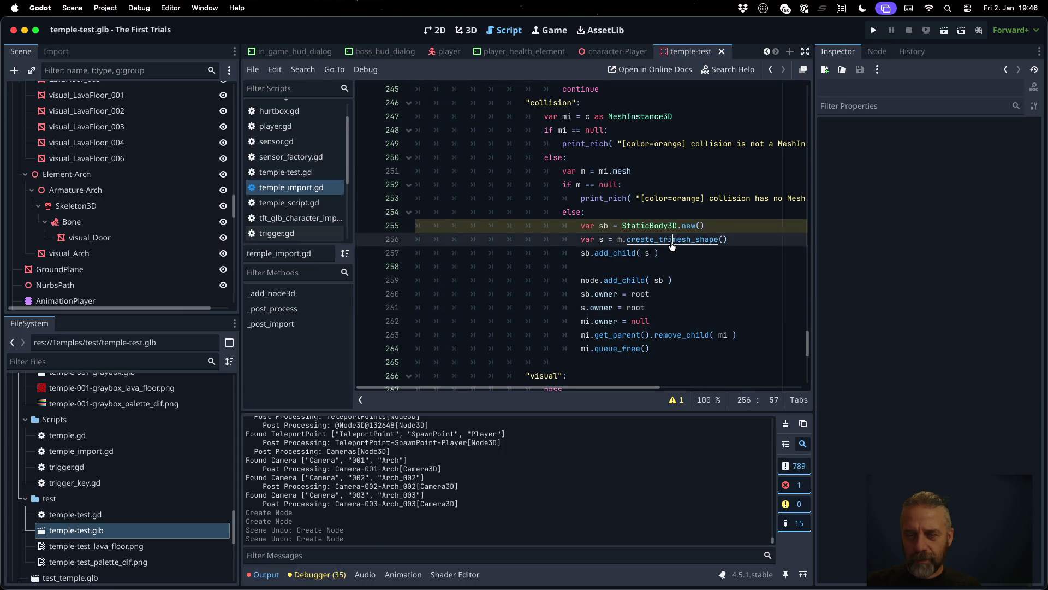
{"action": "left_click_drag", "start_coordinate": [807, 352], "coordinate": [801, 86]}
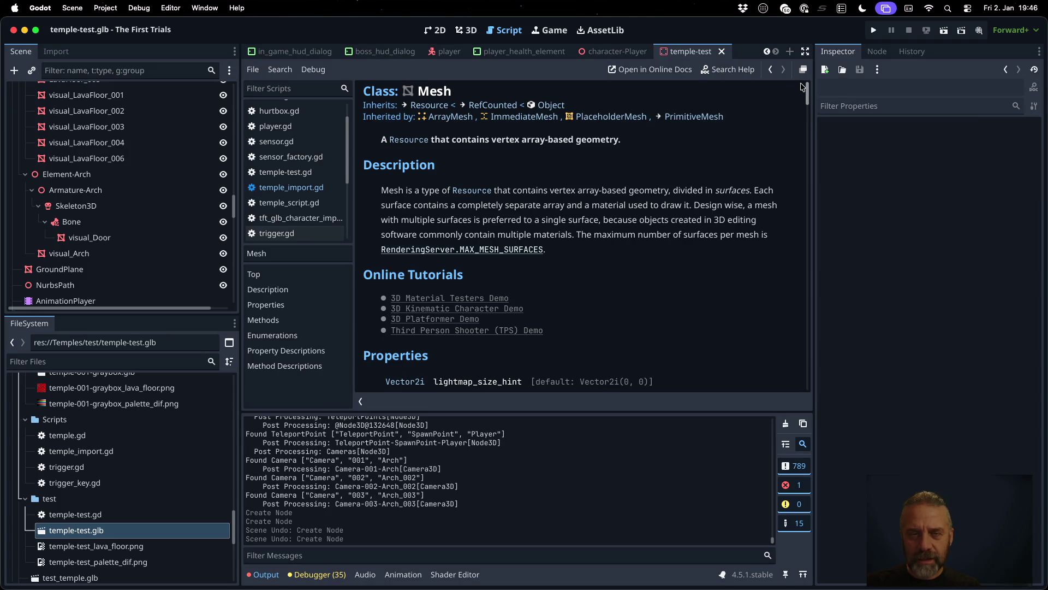
{"action": "key", "text": "alt+Left"}
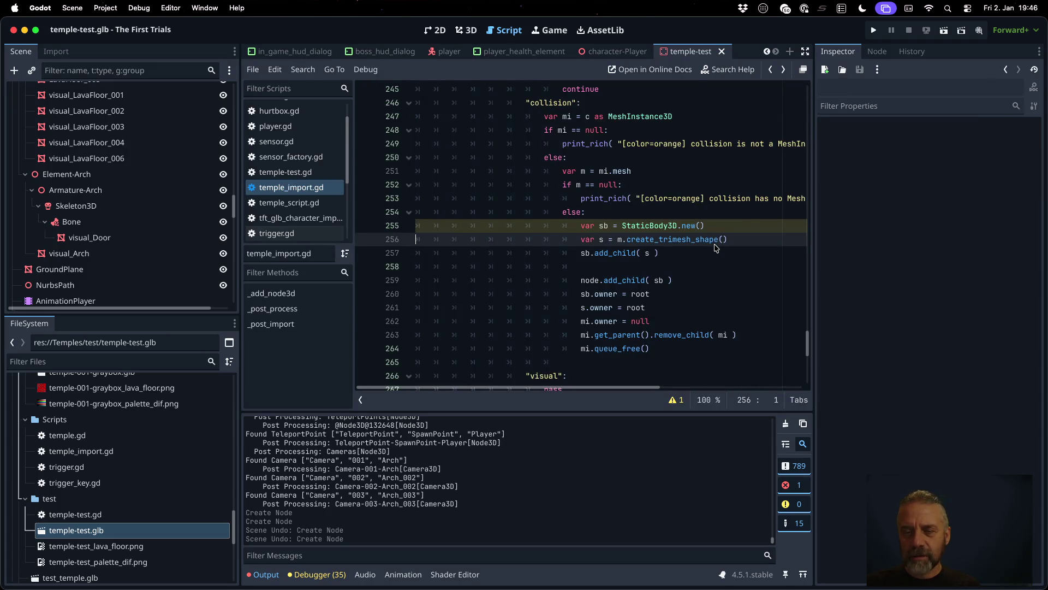
{"action": "left_click", "coordinate": [684, 308]}
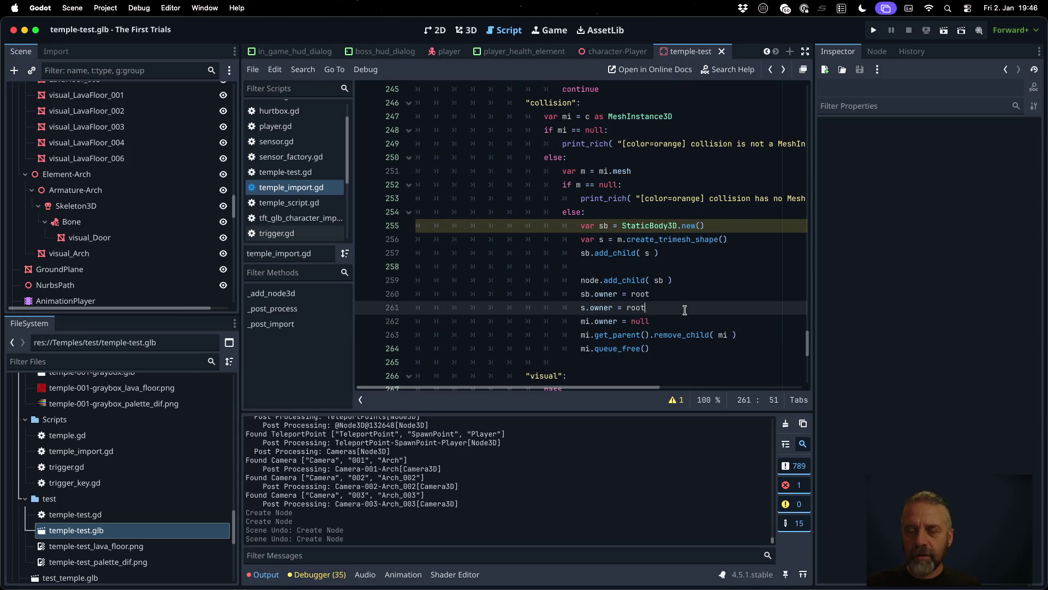
{"action": "key", "text": "super+v"}
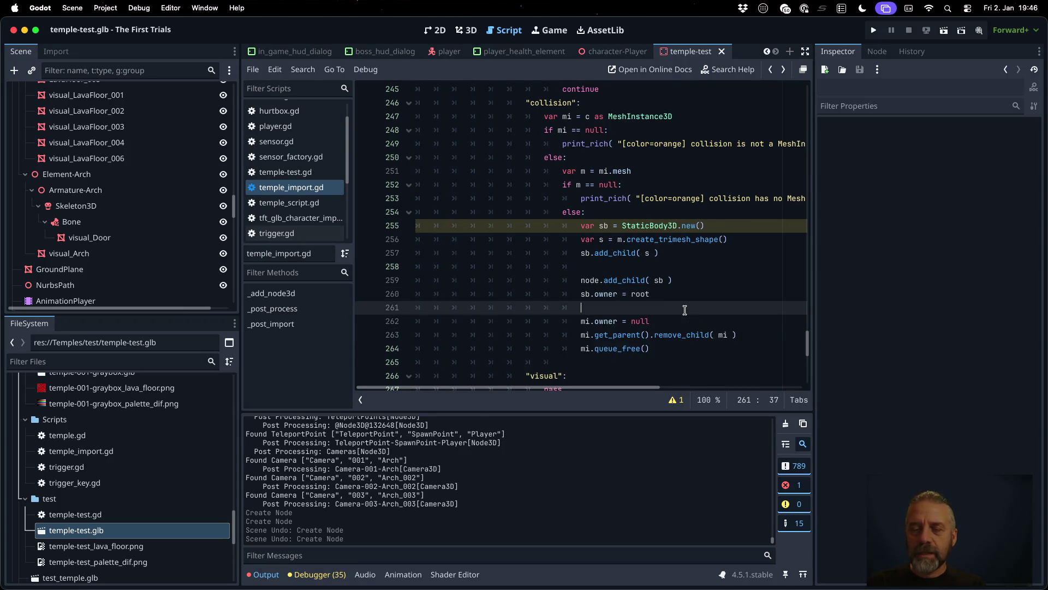
{"action": "key", "text": "Return"}
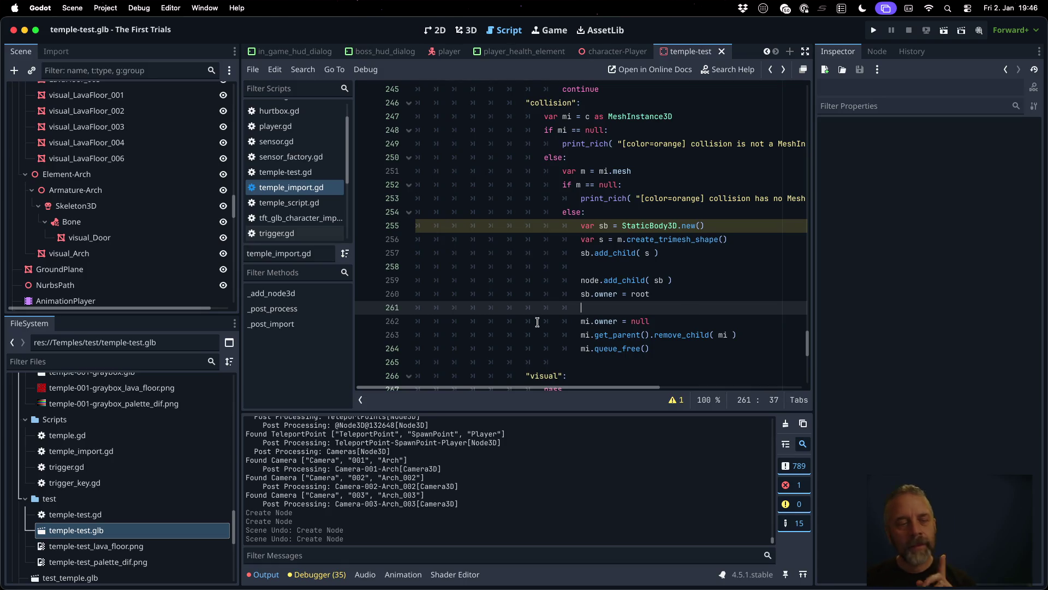
Step: Reimport temple-test.glb and inspect the collision_Wall_Door node and the Output error
{"action": "right_click", "coordinate": [61, 530]}
{"action": "left_click", "coordinate": [121, 485]}
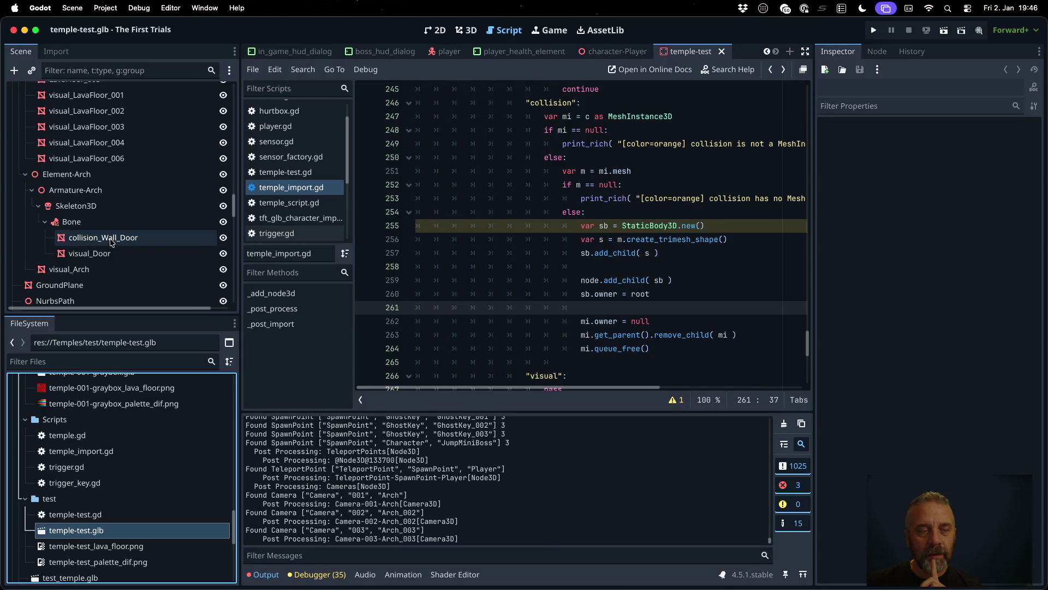
{"action": "left_click", "coordinate": [112, 243]}
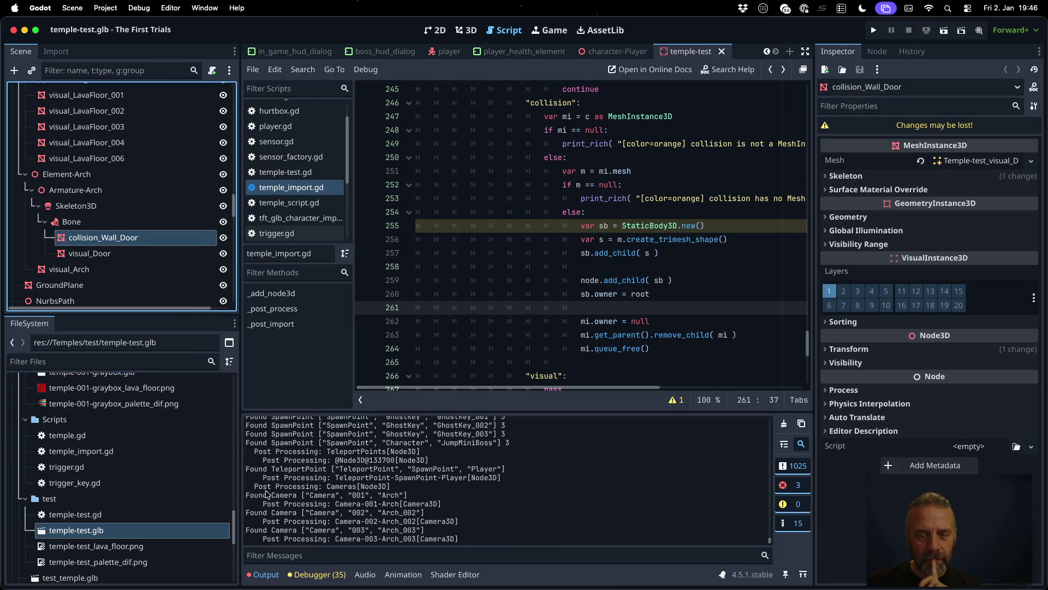
{"action": "scroll", "coordinate": [437, 463], "scroll_direction": "up", "scroll_amount": 3}
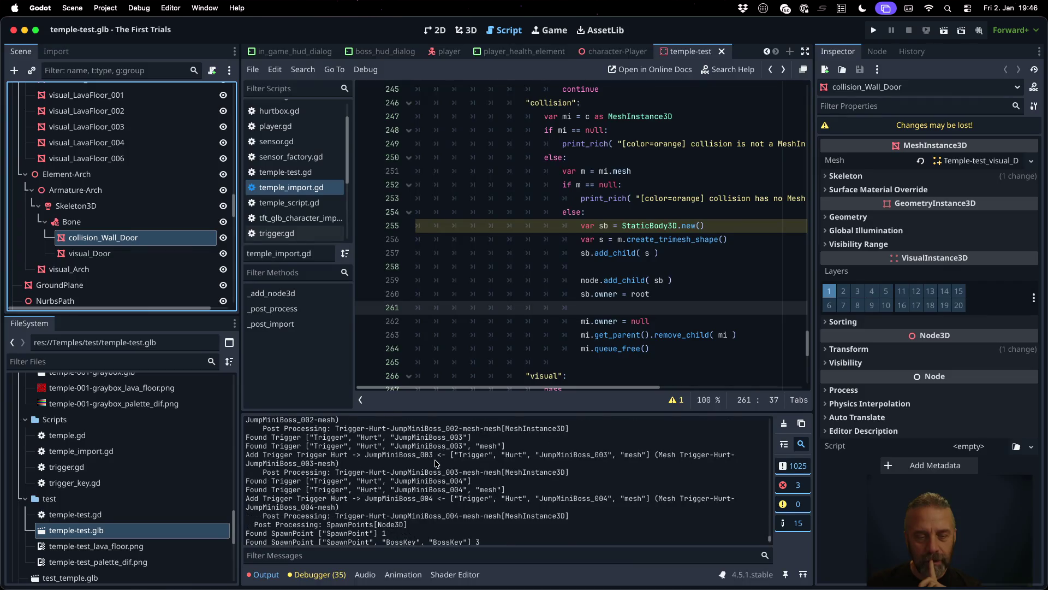
{"action": "scroll", "coordinate": [436, 463], "scroll_direction": "up", "scroll_amount": 10}
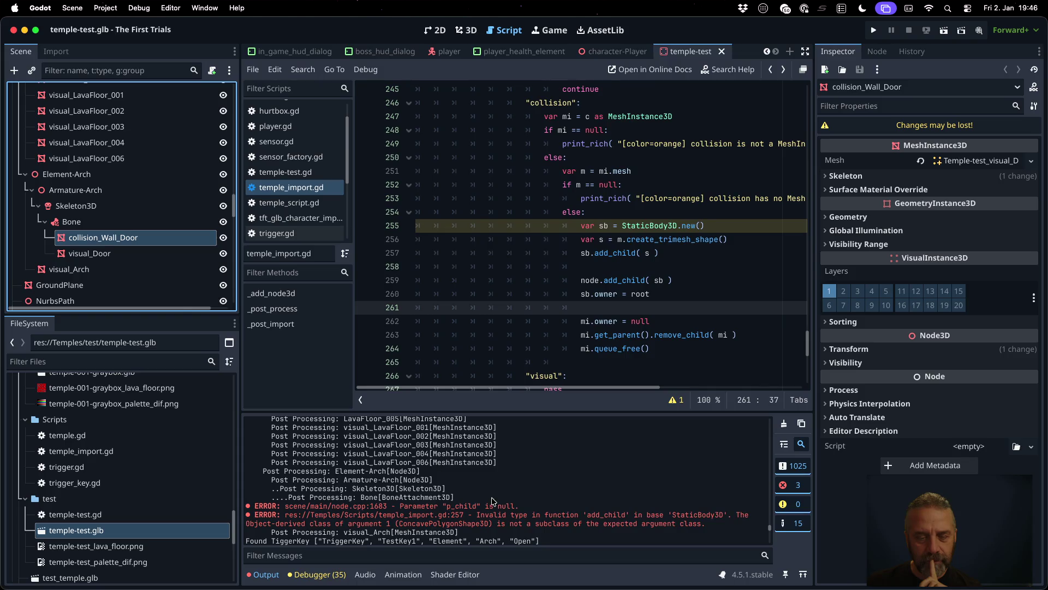
{"action": "left_click", "coordinate": [440, 509]}
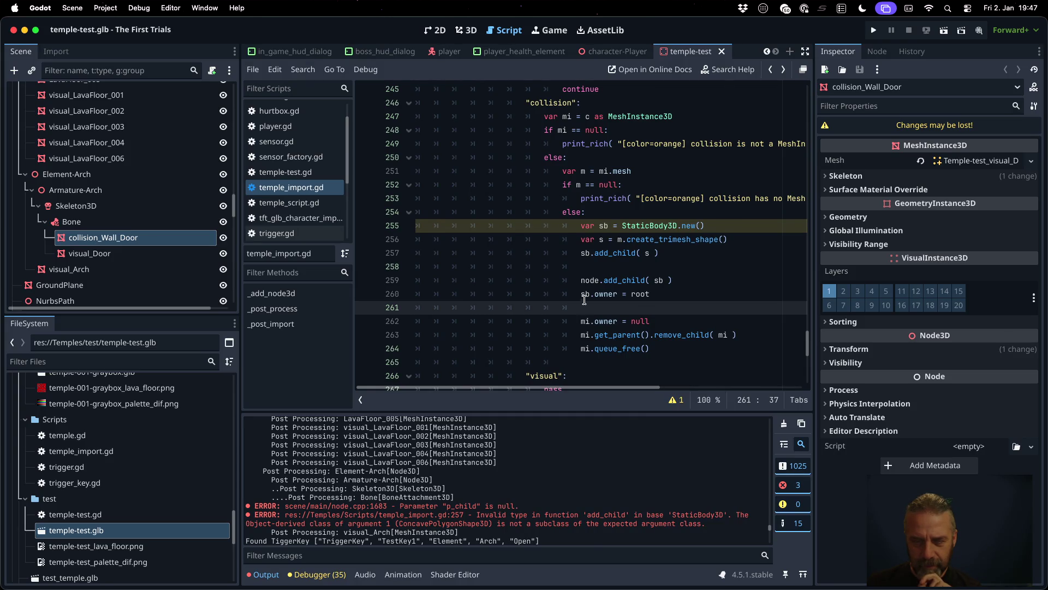
Step: Look up the StaticBody3D class documentation from the add_child lines
{"action": "left_click", "coordinate": [594, 279]}
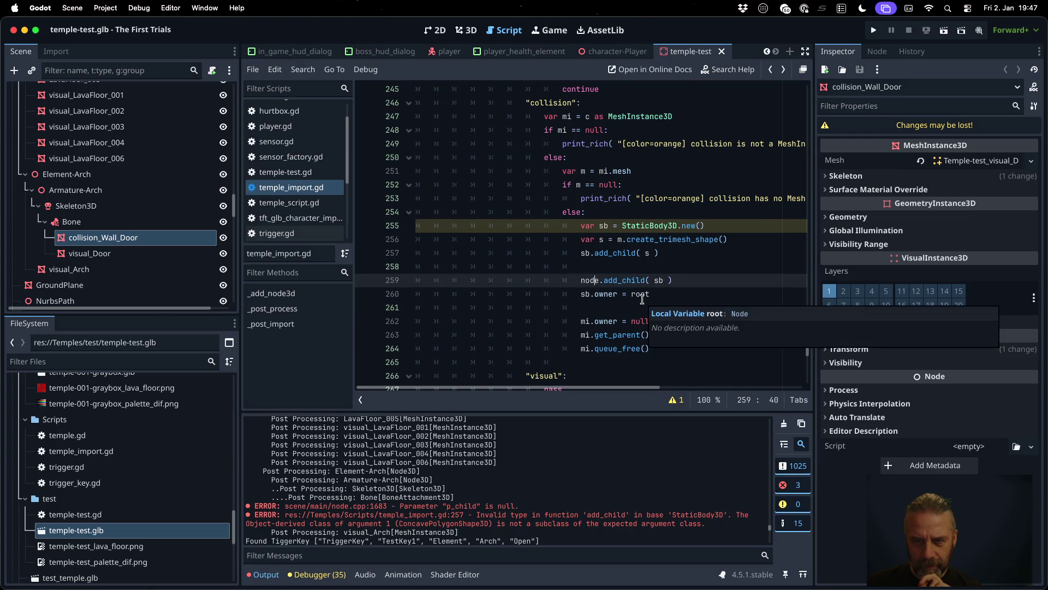
{"action": "left_click", "coordinate": [641, 266]}
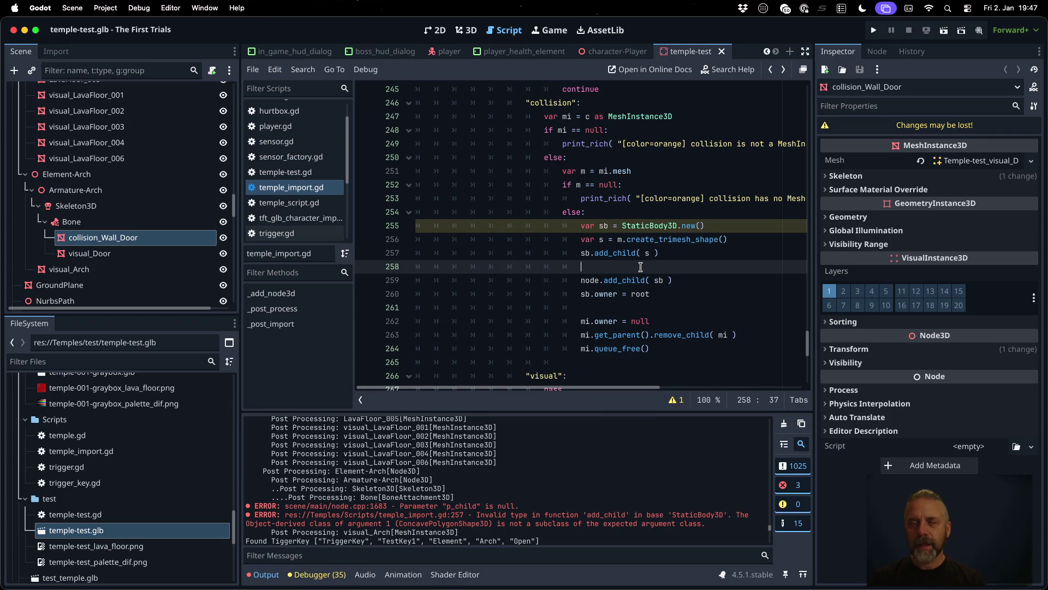
{"action": "left_click", "coordinate": [655, 228], "text": "ctrl"}
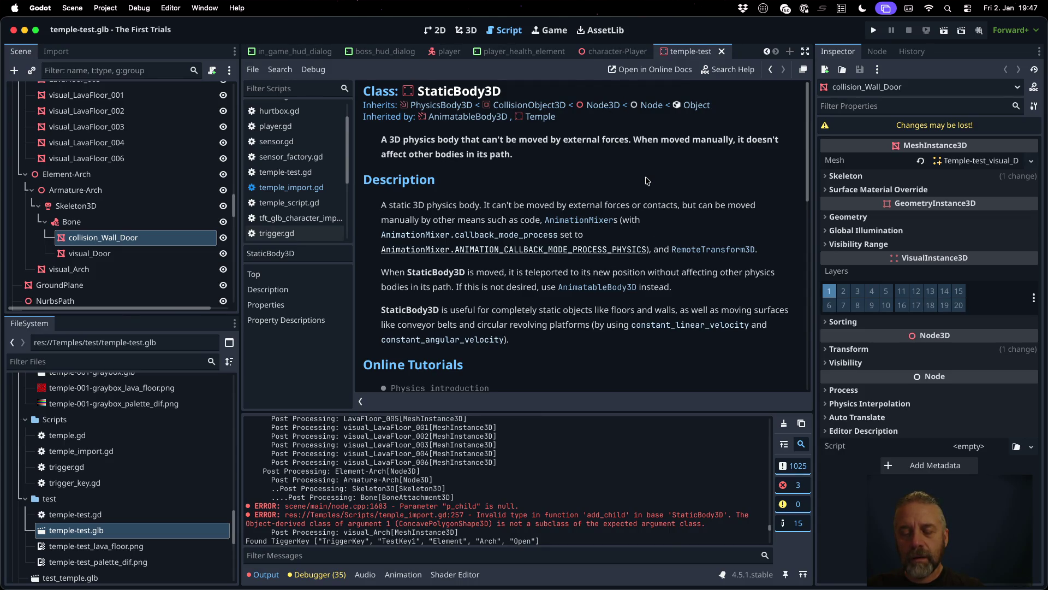
{"action": "key", "text": "alt+Left"}
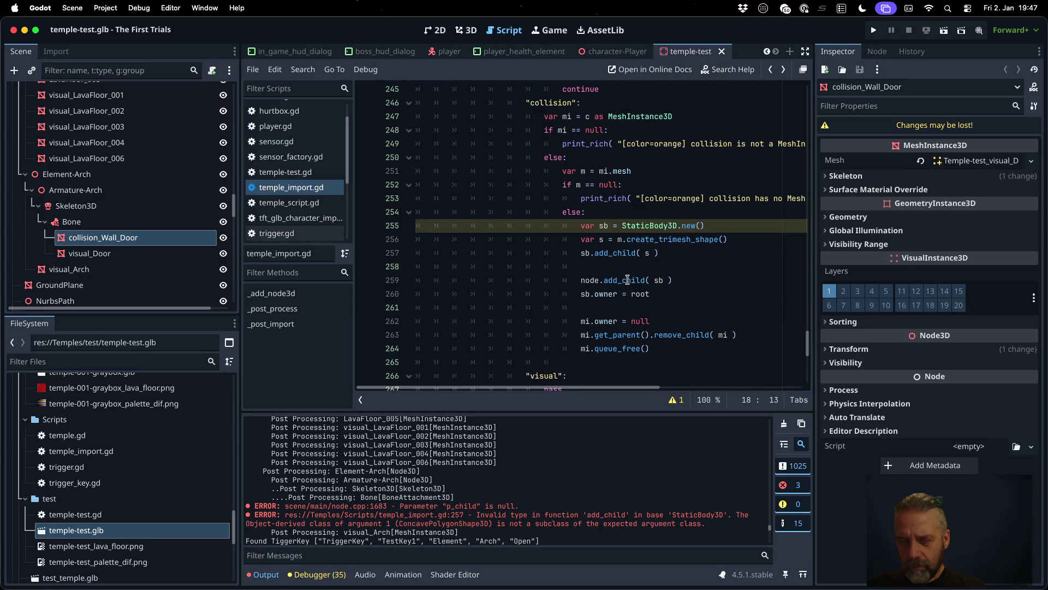
Step: Add ':' after var s on line 256, save, and open the character importer script
{"action": "mouse_move", "coordinate": [627, 280]}
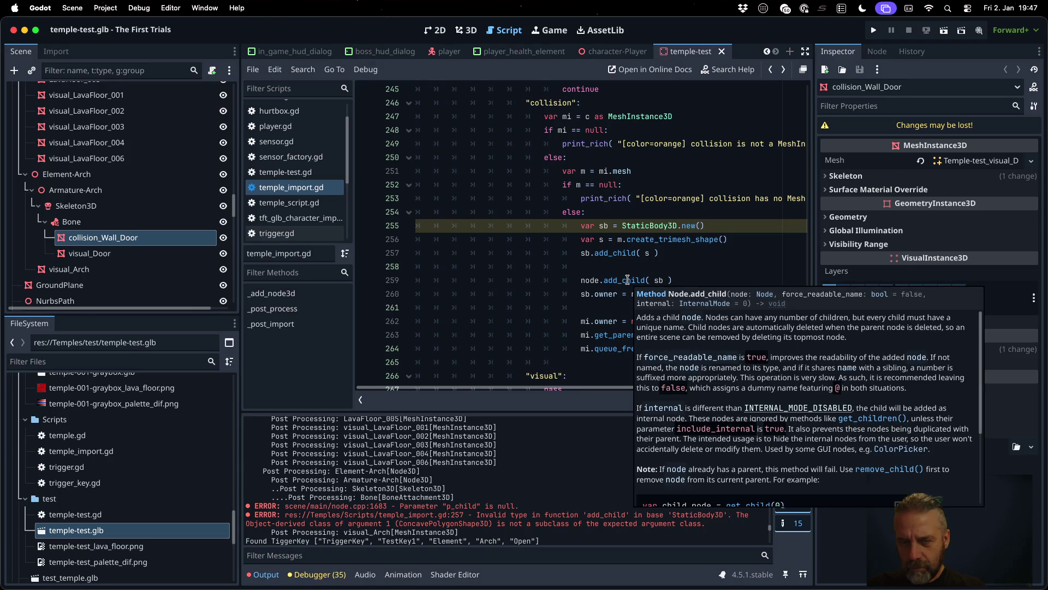
{"action": "left_click", "coordinate": [626, 254]}
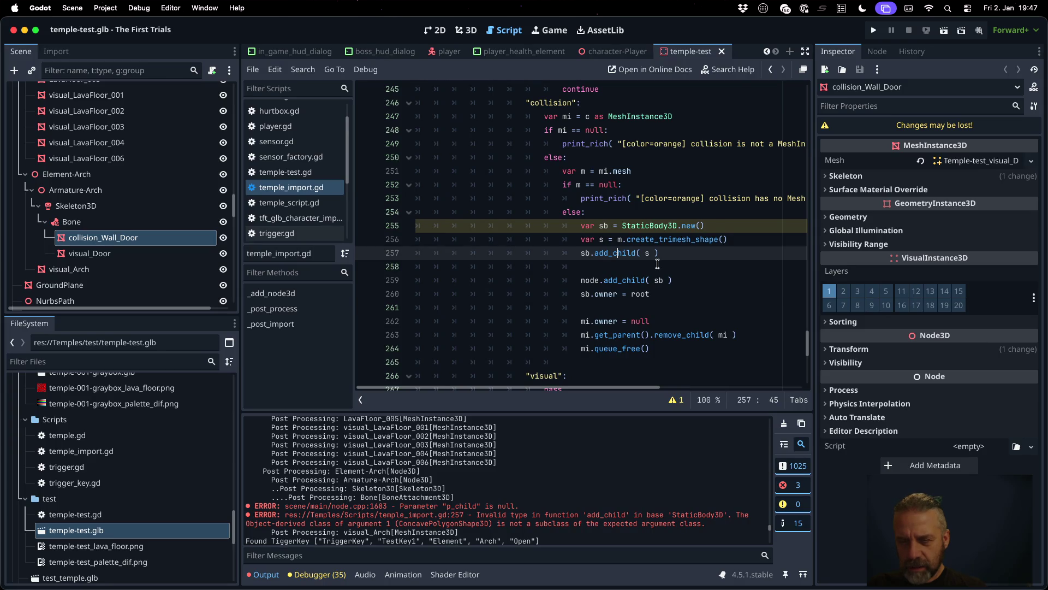
{"action": "mouse_move", "coordinate": [624, 249]}
{"action": "left_click", "coordinate": [611, 239]}
{"action": "type", "text": ":"}
{"action": "key", "text": "ctrl+s"}
{"action": "key", "text": "Return"}
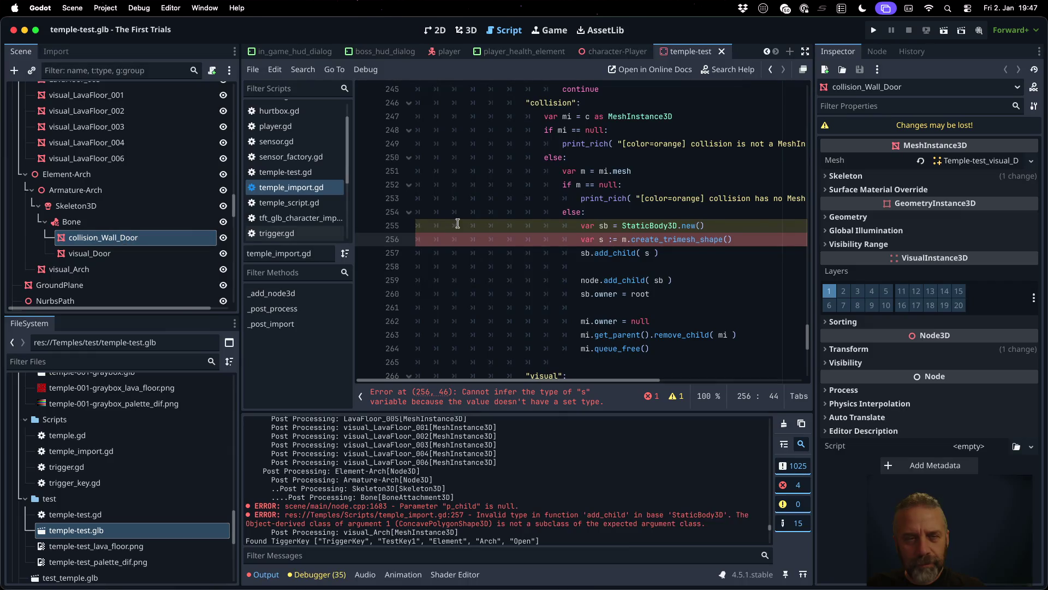
{"action": "left_click", "coordinate": [300, 218]}
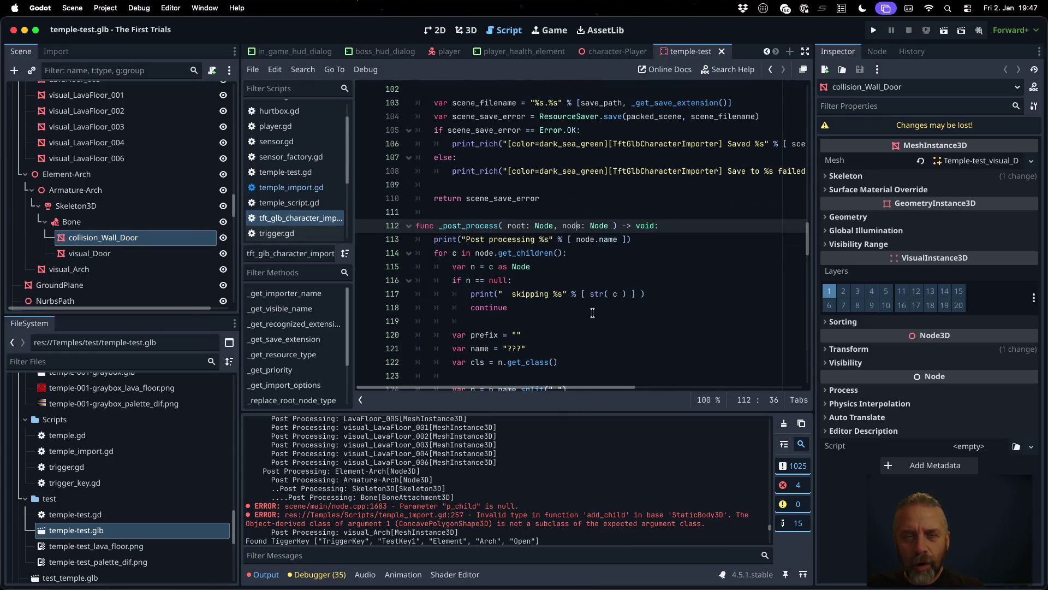
Step: Consult sensor_factory.gd for reference while completing a transform property on sb
{"action": "left_click", "coordinate": [319, 156]}
{"action": "scroll", "coordinate": [621, 272], "scroll_direction": "down", "scroll_amount": 3}
{"action": "scroll", "coordinate": [621, 271], "scroll_direction": "down", "scroll_amount": 5}
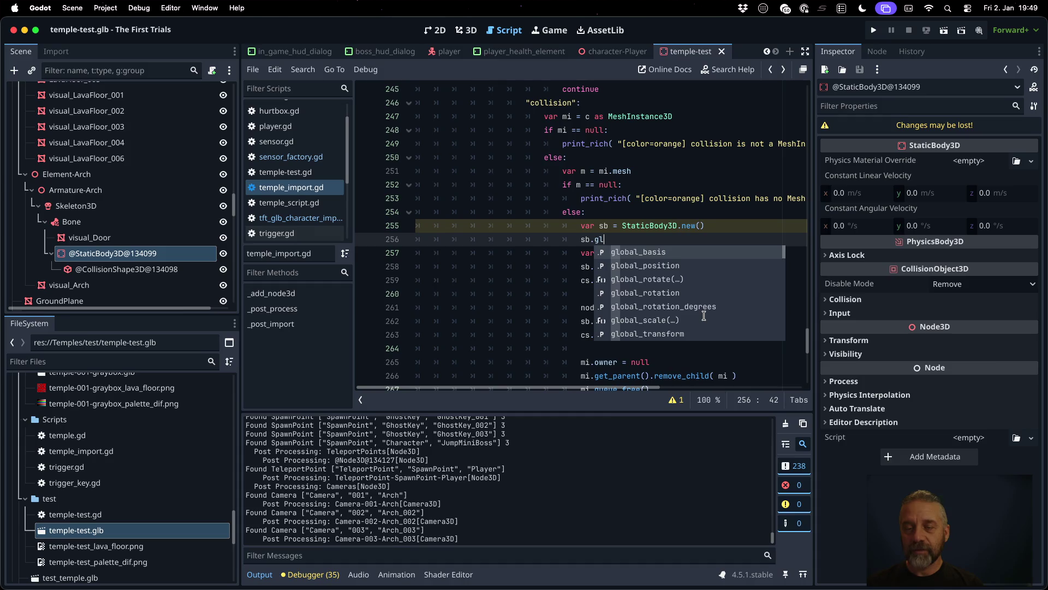
{"action": "key", "text": "Down"}
{"action": "key", "text": "Down"}
{"action": "key", "text": "Down"}
{"action": "key", "text": "Return"}
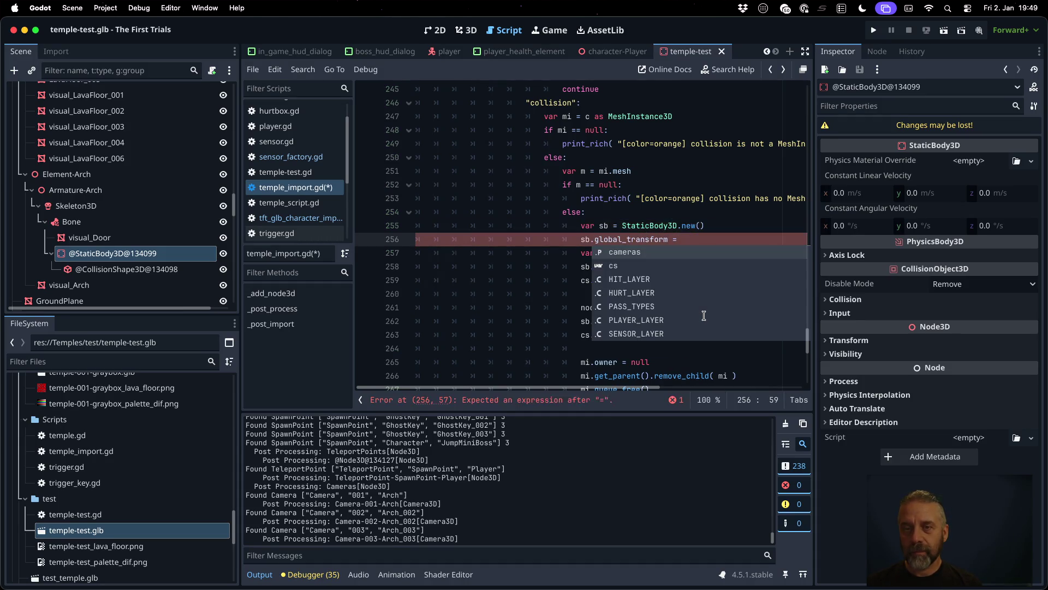
Step: Set 'sb.transform = mi.transform' and save the import script
{"action": "key", "text": "BackSpace"}
{"action": "key", "text": "BackSpace"}
{"action": "key", "text": "BackSpace"}
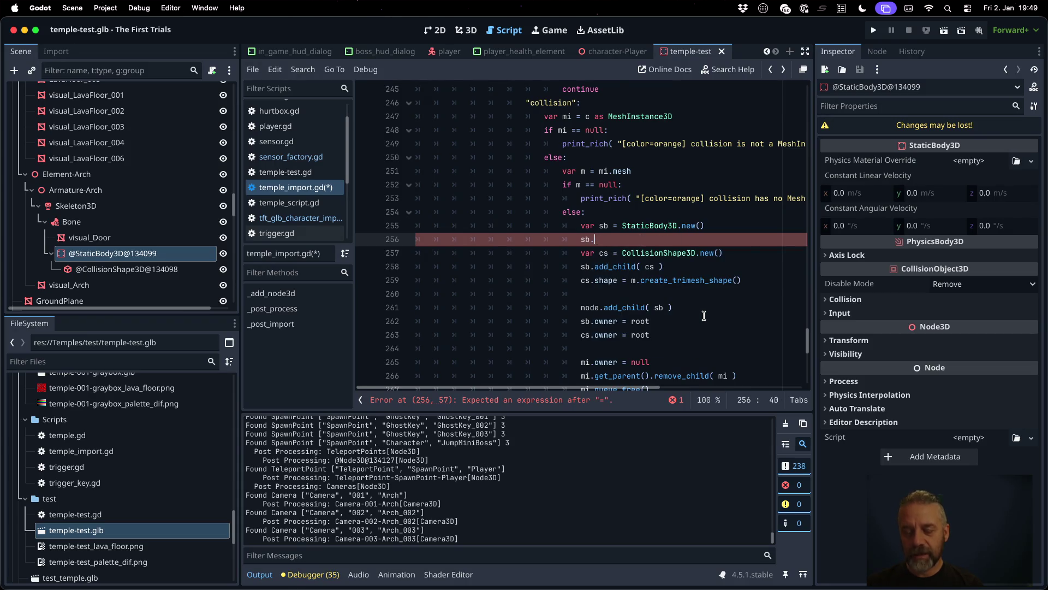
{"action": "type", "text": "tr"}
{"action": "key", "text": "Return"}
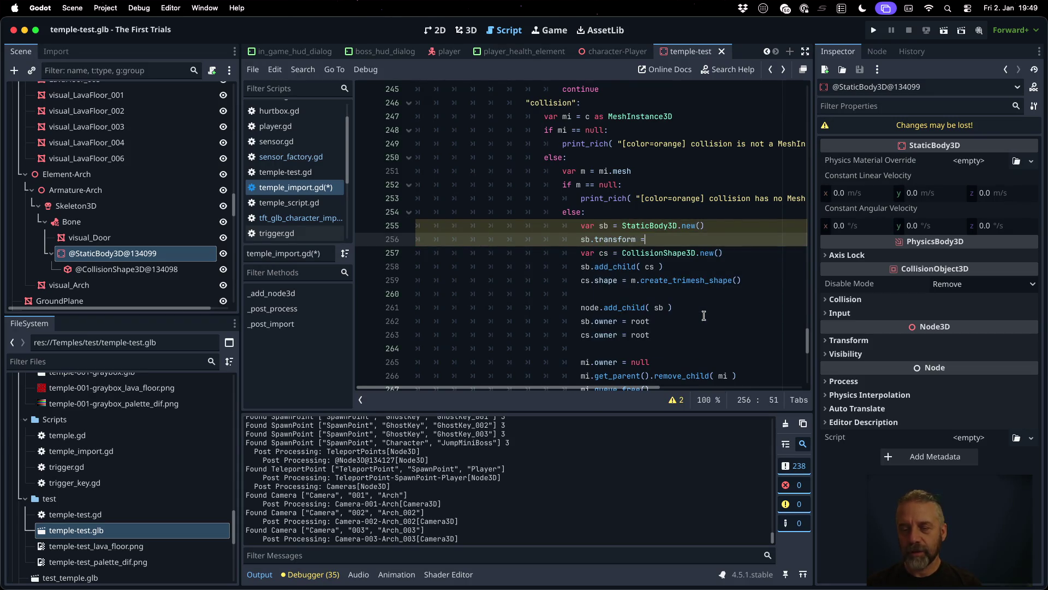
{"action": "type", "text": " mi.tr"}
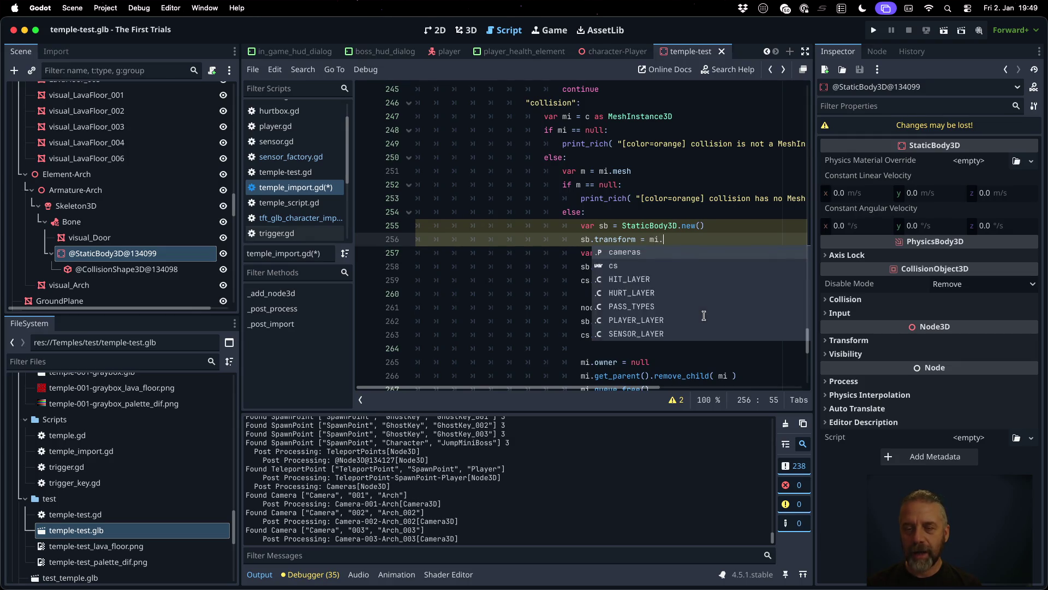
{"action": "key", "text": "Return"}
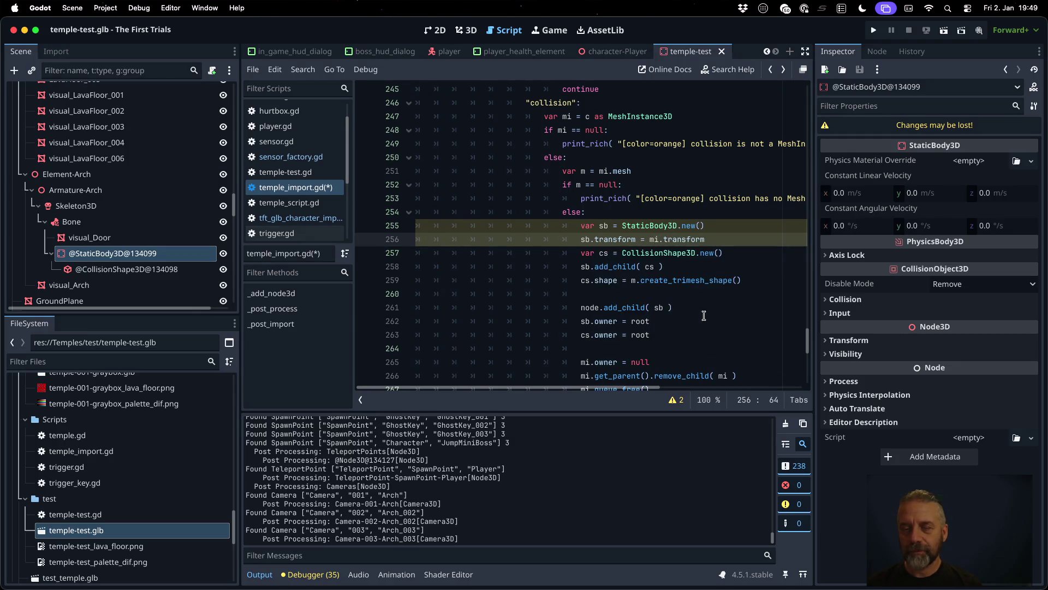
{"action": "key", "text": "ctrl+s"}
{"action": "right_click", "coordinate": [129, 534]}
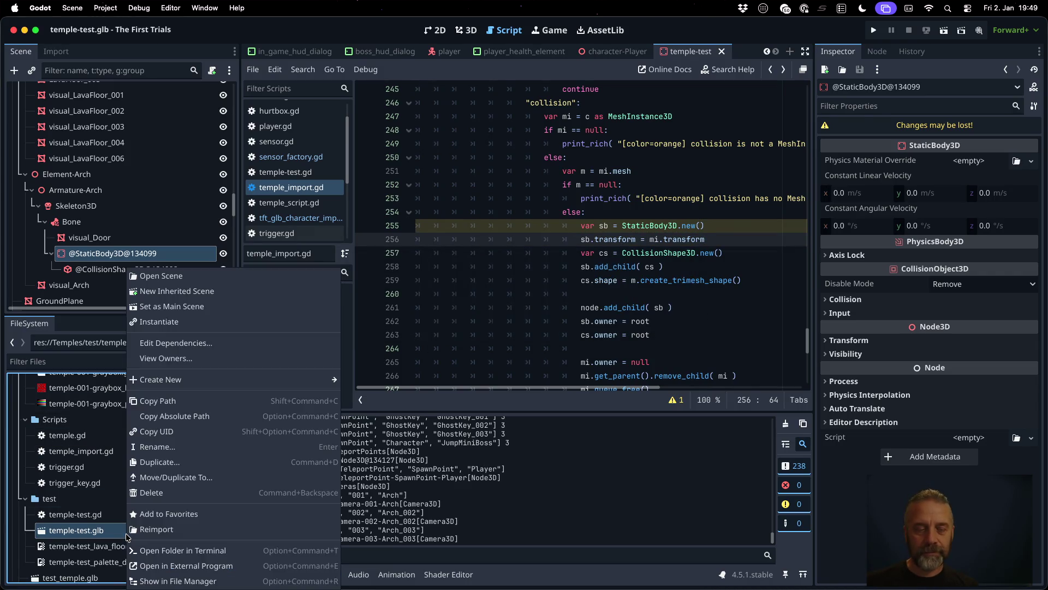
Step: Reimport temple-test.glb, check the arch door's static body collision, then switch to the Script editor
{"action": "left_click", "coordinate": [162, 537]}
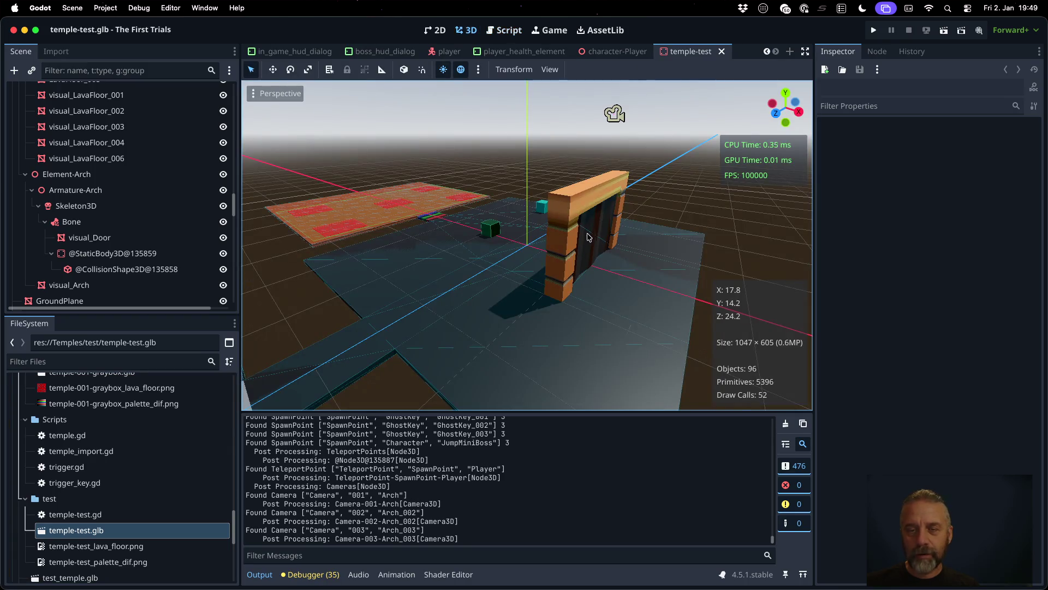
{"action": "scroll", "coordinate": [604, 248], "scroll_direction": "up", "scroll_amount": 10}
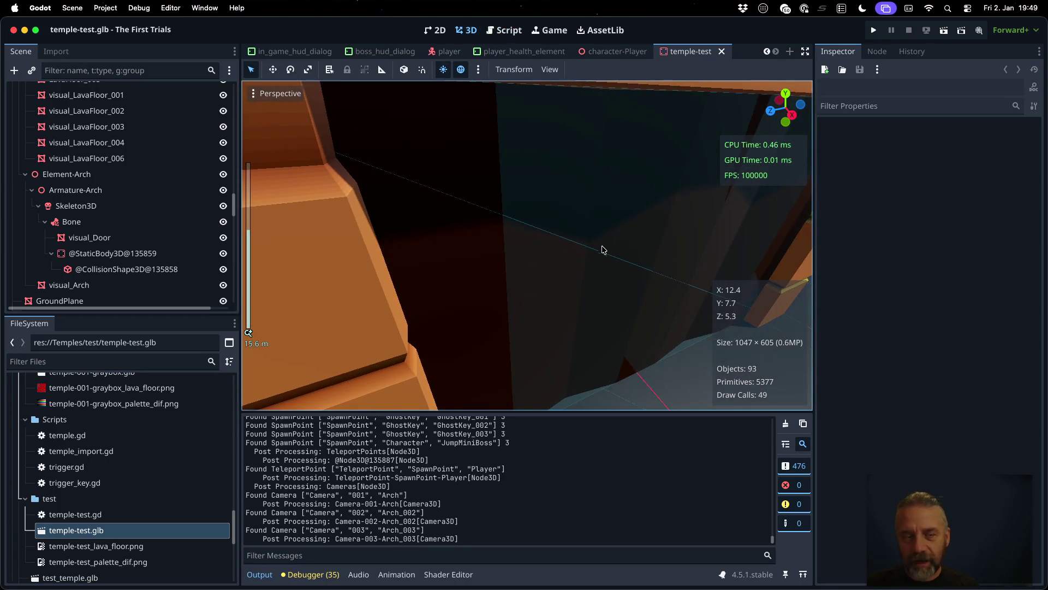
{"action": "left_click", "coordinate": [224, 255]}
{"action": "left_click", "coordinate": [223, 255]}
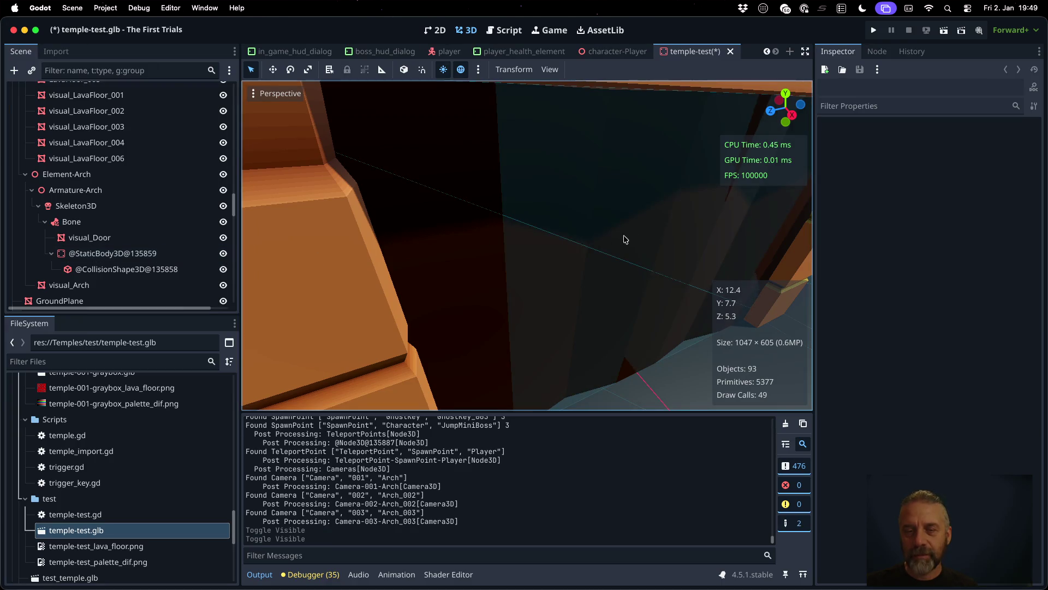
{"action": "scroll", "coordinate": [606, 245], "scroll_direction": "up", "scroll_amount": 5}
{"action": "scroll", "coordinate": [556, 247], "scroll_direction": "down", "scroll_amount": 5}
{"action": "left_click_drag", "start_coordinate": [518, 250], "coordinate": [702, 241]}
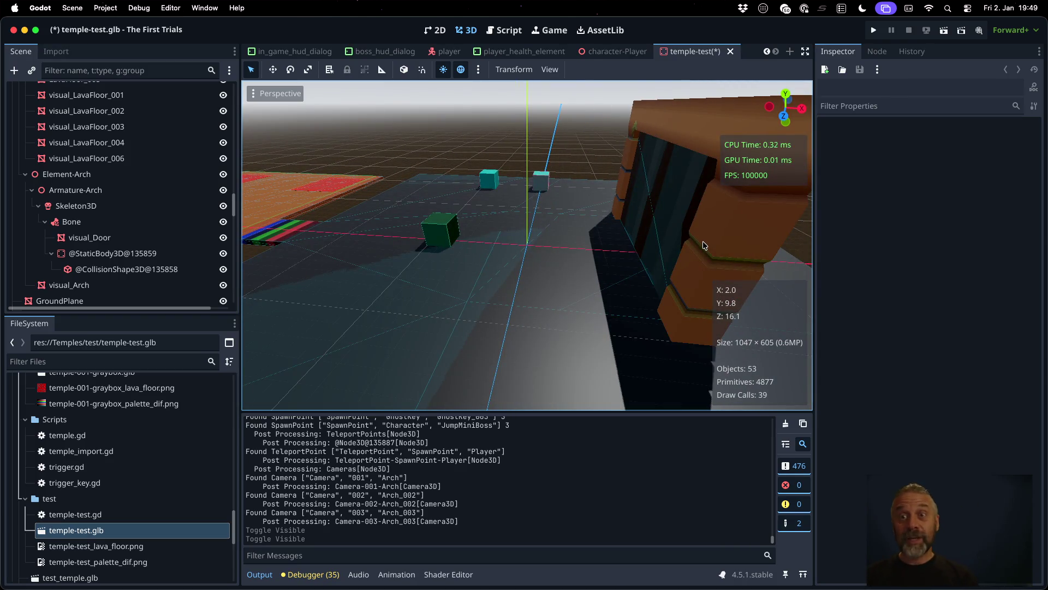
{"action": "left_click", "coordinate": [504, 30]}
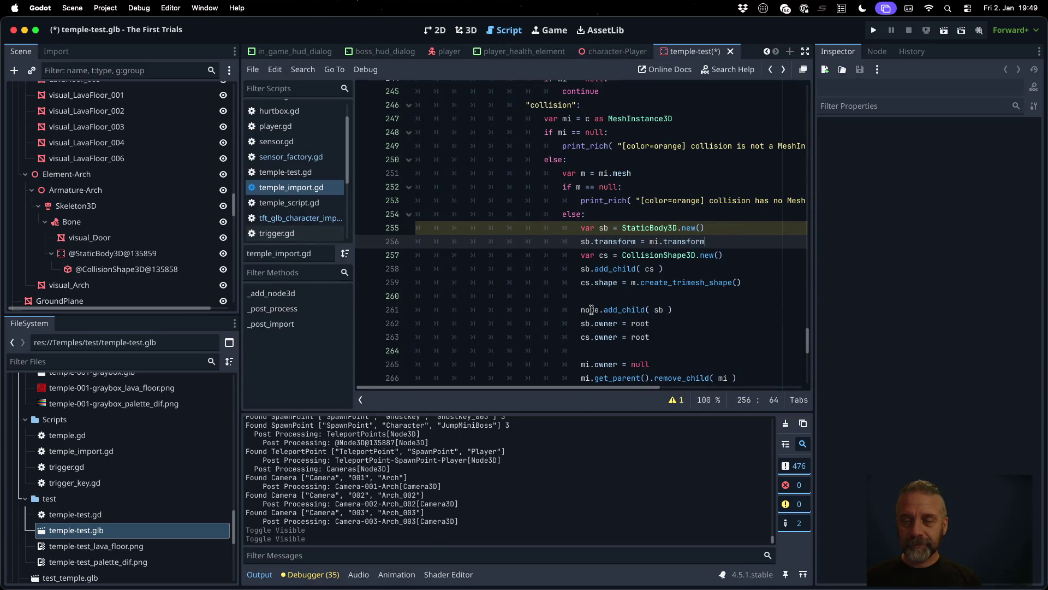
Step: Review the Output log and collision code at lines 248 and 260, then select the generated StaticBody3D node
{"action": "scroll", "coordinate": [591, 310], "scroll_direction": "up", "scroll_amount": 2}
{"action": "scroll", "coordinate": [537, 449], "scroll_direction": "up", "scroll_amount": 5}
{"action": "scroll", "coordinate": [539, 463], "scroll_direction": "up", "scroll_amount": 4}
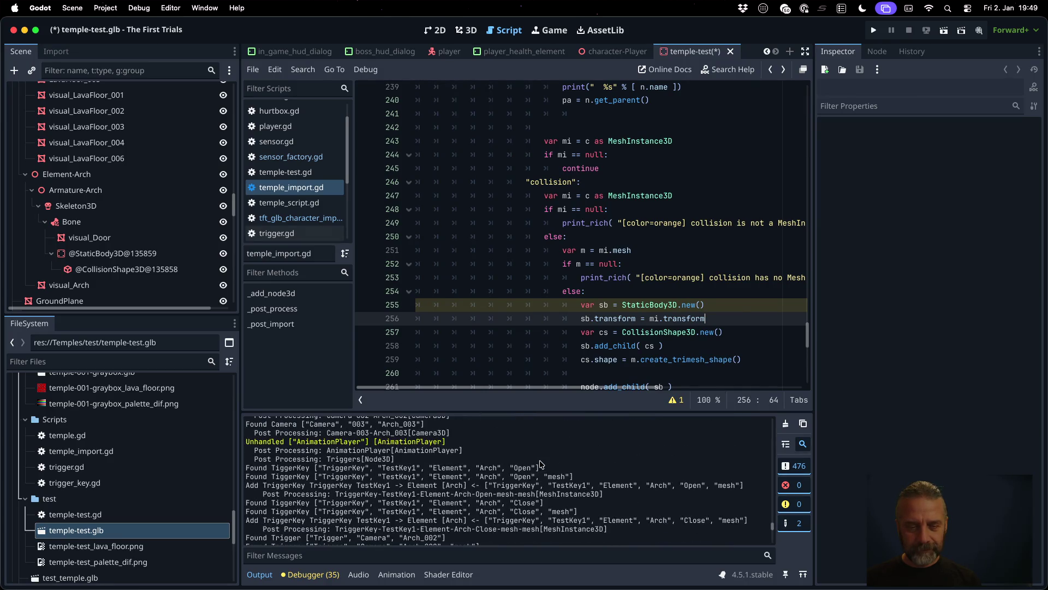
{"action": "scroll", "coordinate": [540, 464], "scroll_direction": "up", "scroll_amount": 3}
{"action": "scroll", "coordinate": [540, 464], "scroll_direction": "down", "scroll_amount": 6}
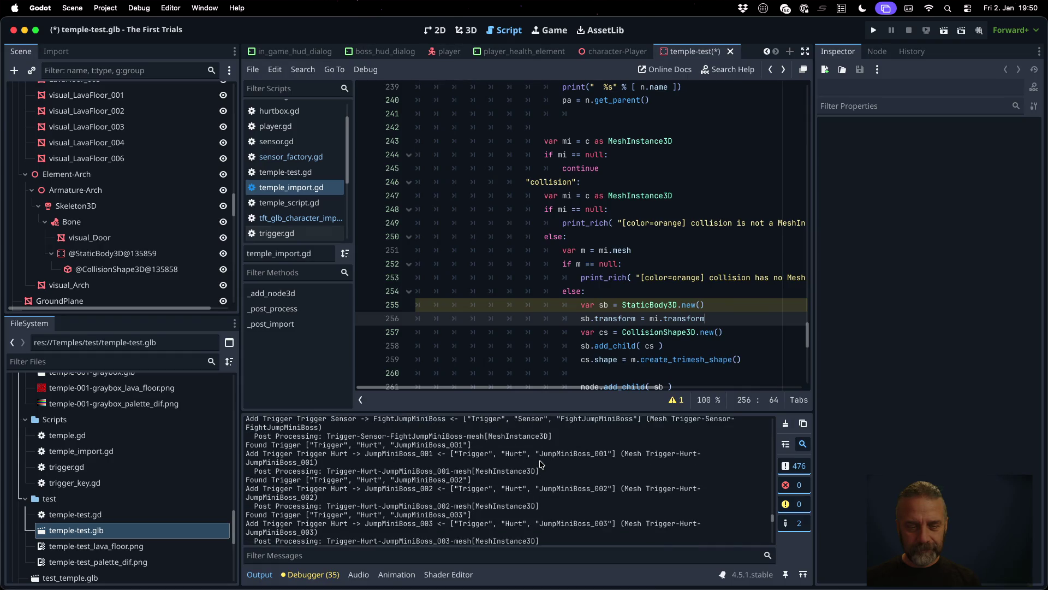
{"action": "scroll", "coordinate": [541, 464], "scroll_direction": "up", "scroll_amount": 3}
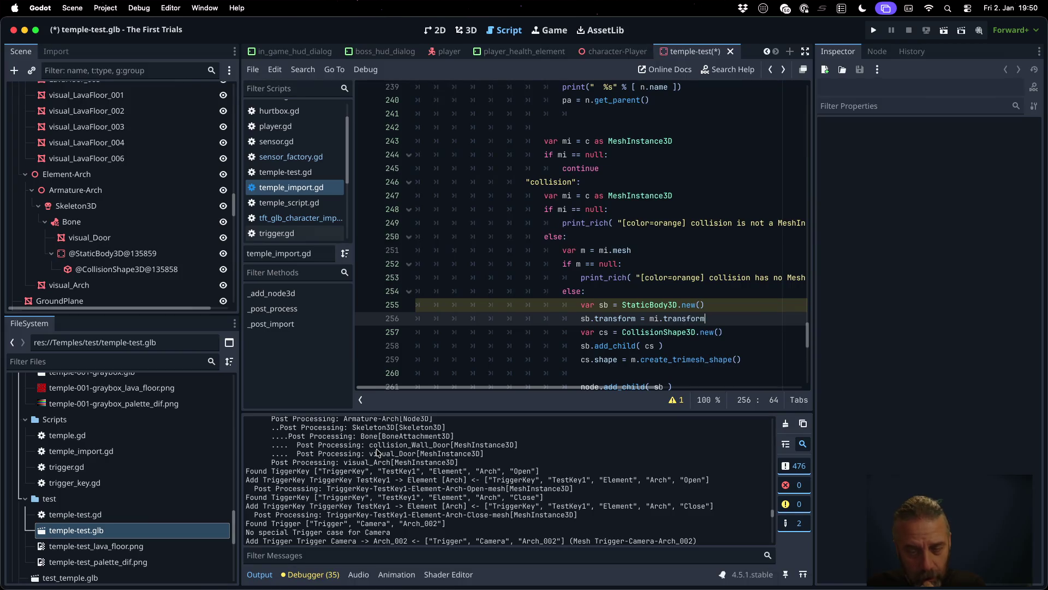
{"action": "left_click", "coordinate": [610, 212]}
{"action": "scroll", "coordinate": [723, 300], "scroll_direction": "up", "scroll_amount": 2}
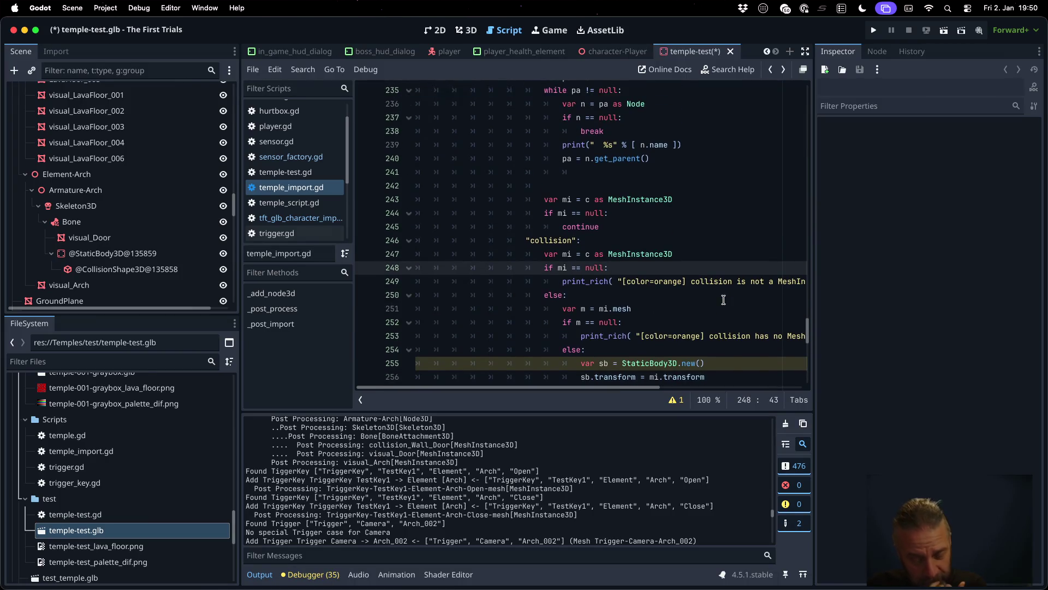
{"action": "scroll", "coordinate": [724, 300], "scroll_direction": "down", "scroll_amount": 3}
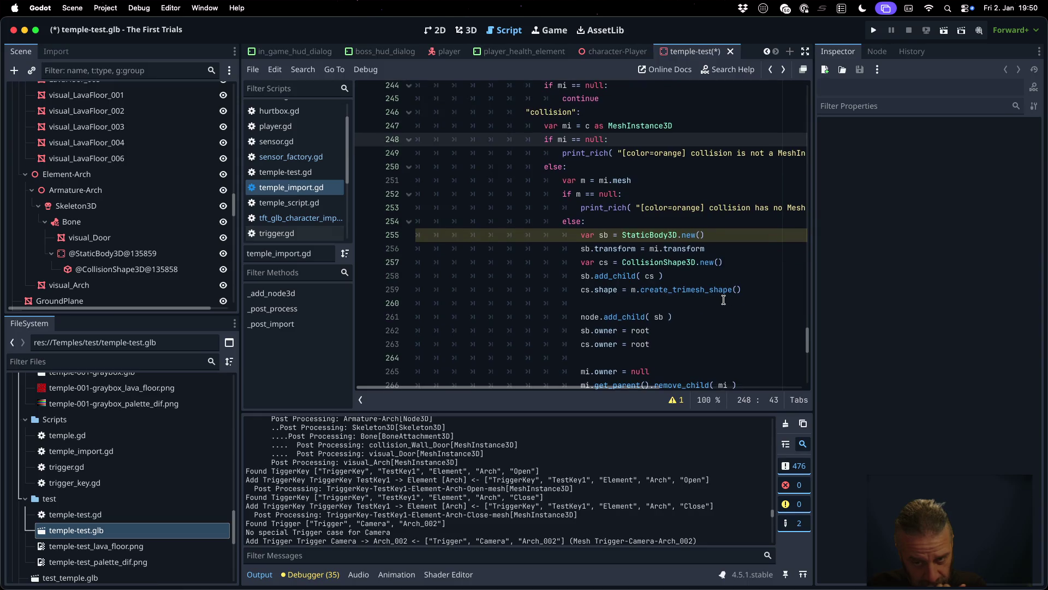
{"action": "left_click", "coordinate": [724, 299]}
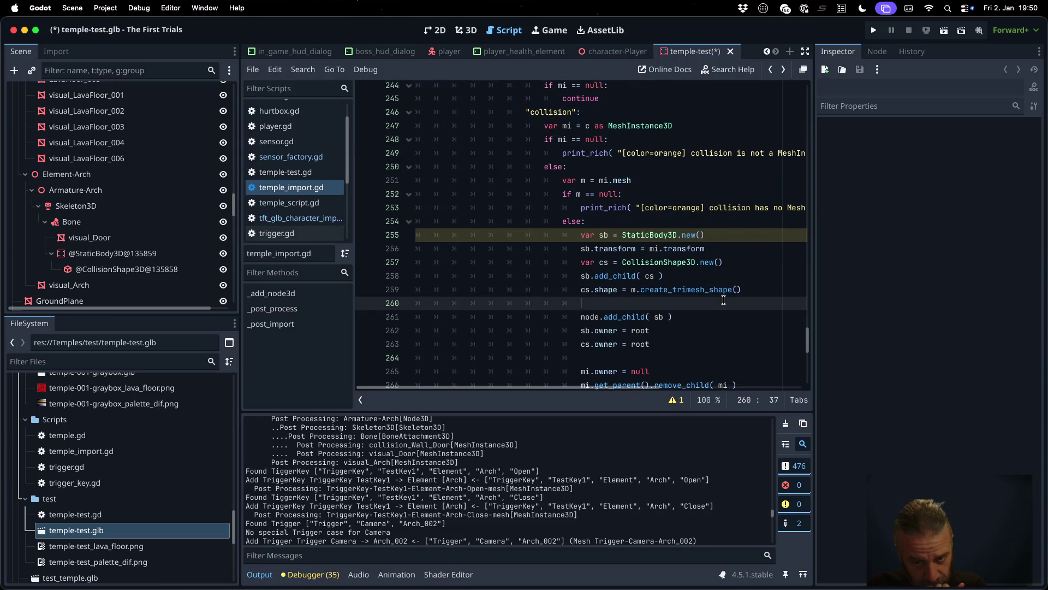
{"action": "scroll", "coordinate": [724, 300], "scroll_direction": "down", "scroll_amount": 1}
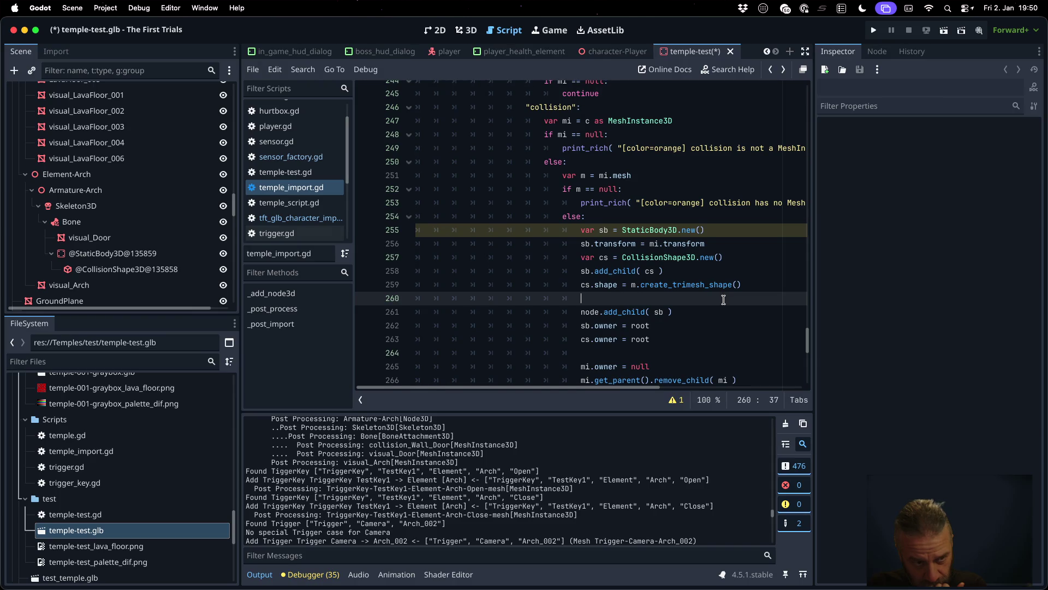
{"action": "left_click", "coordinate": [112, 252]}
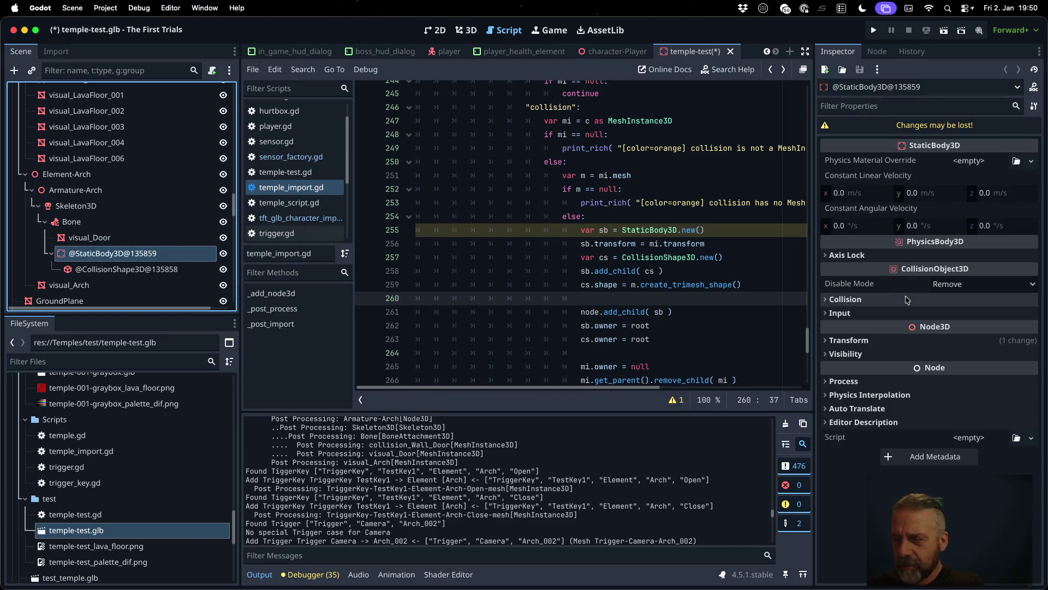
Step: Inspect the body's Collision settings, keeping Disable Mode Remove and the Wall layer off
{"action": "left_click", "coordinate": [894, 300]}
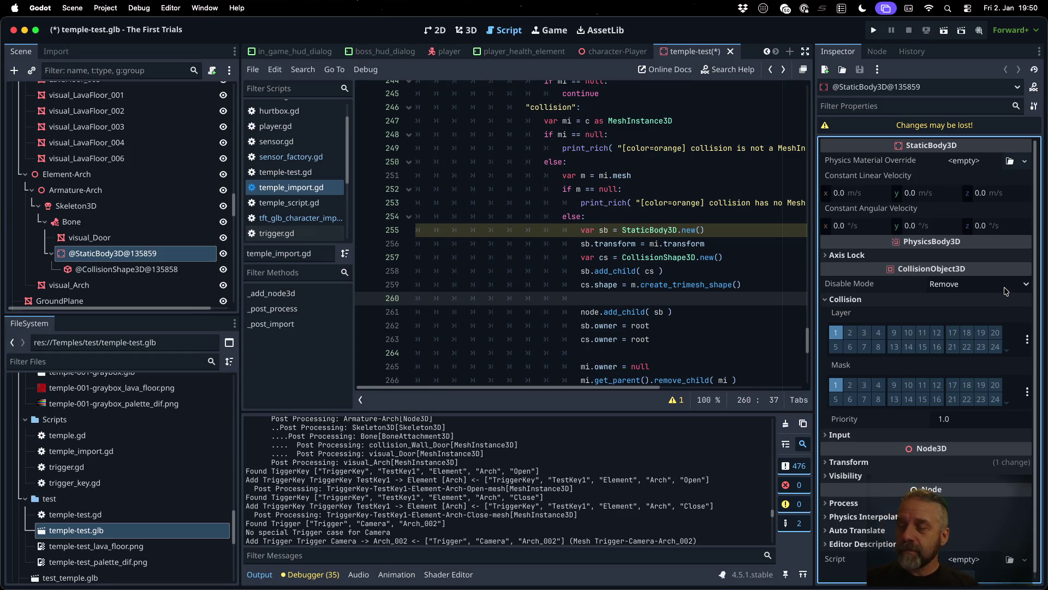
{"action": "left_click", "coordinate": [982, 285]}
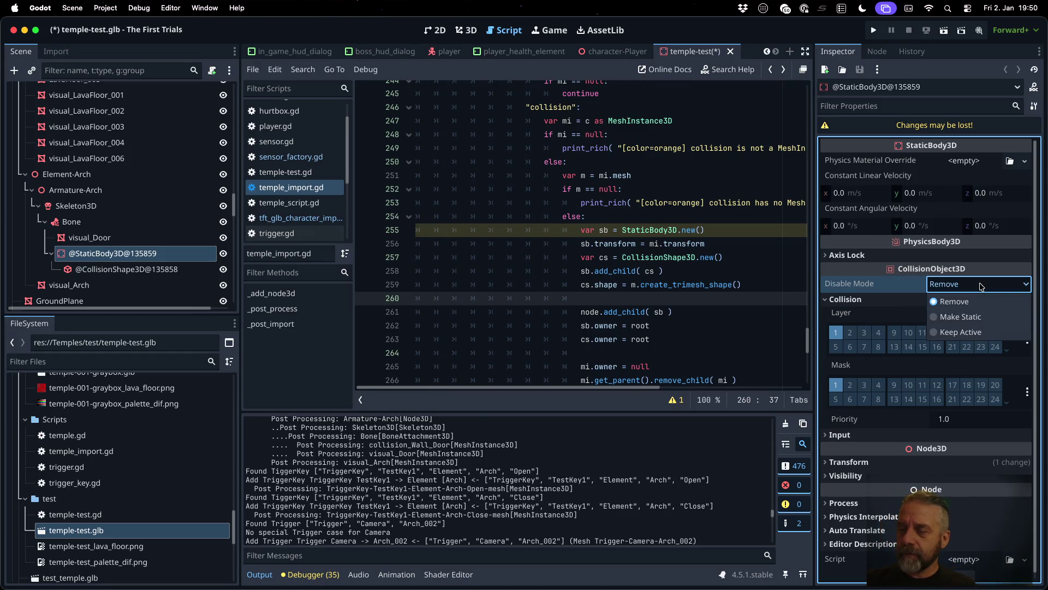
{"action": "left_click", "coordinate": [981, 286]}
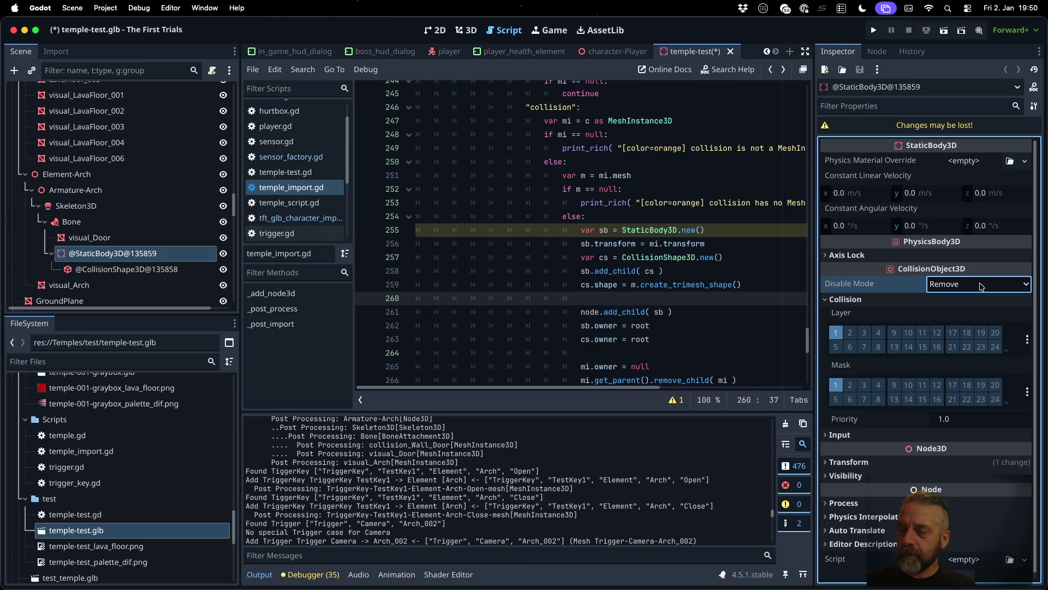
{"action": "left_click", "coordinate": [1027, 340]}
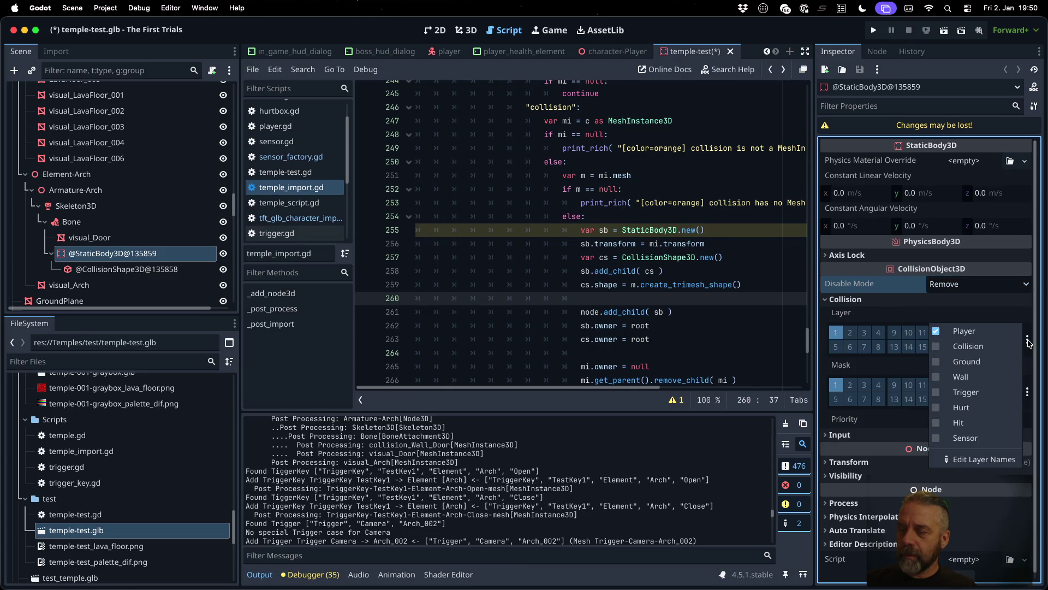
{"action": "left_click", "coordinate": [967, 377]}
{"action": "left_click", "coordinate": [968, 374]}
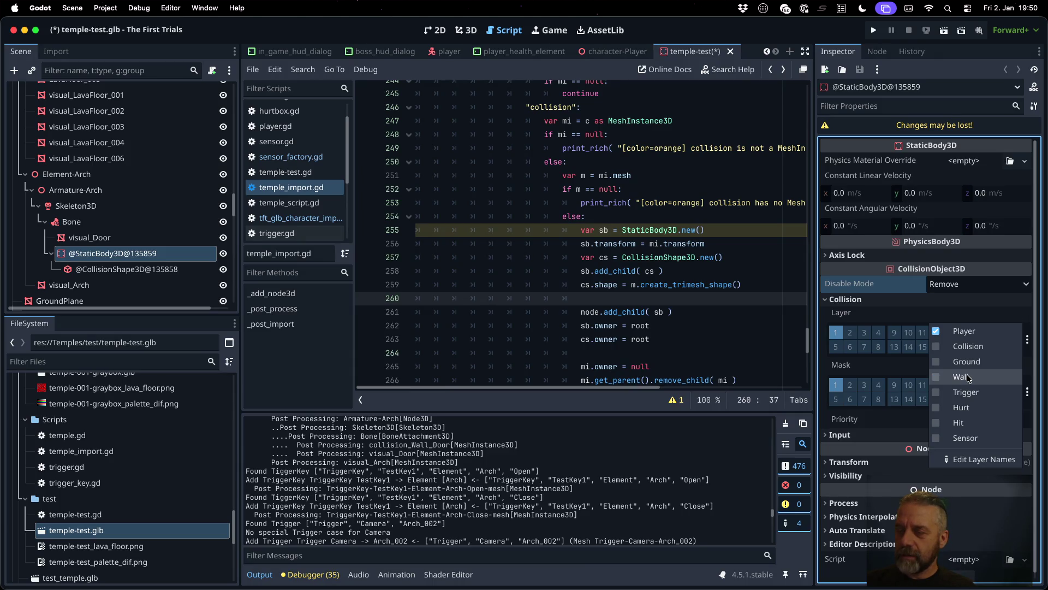
{"action": "left_click", "coordinate": [670, 293]}
Step: Widen the code editor and put the caret at the end of line 258
{"action": "left_click", "coordinate": [650, 271]}
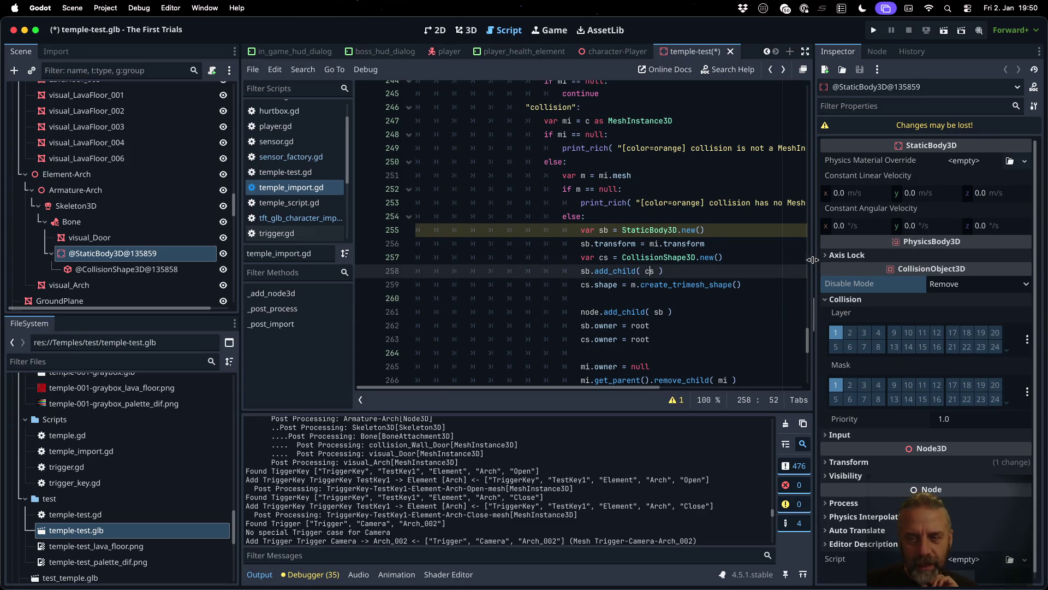
{"action": "left_click_drag", "start_coordinate": [813, 260], "coordinate": [858, 257]}
{"action": "left_click", "coordinate": [720, 280]}
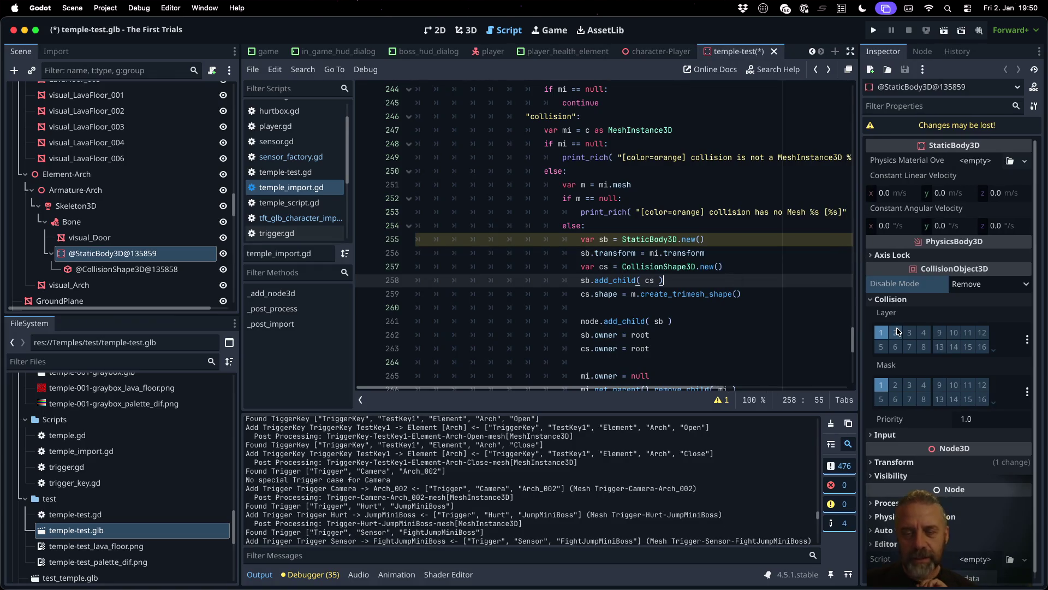
Step: Add 'var name = mi.name' and 'mi.name = "DELETE-"+name' lines, then save the script
{"action": "key", "text": "Up"}
{"action": "key", "text": "Up"}
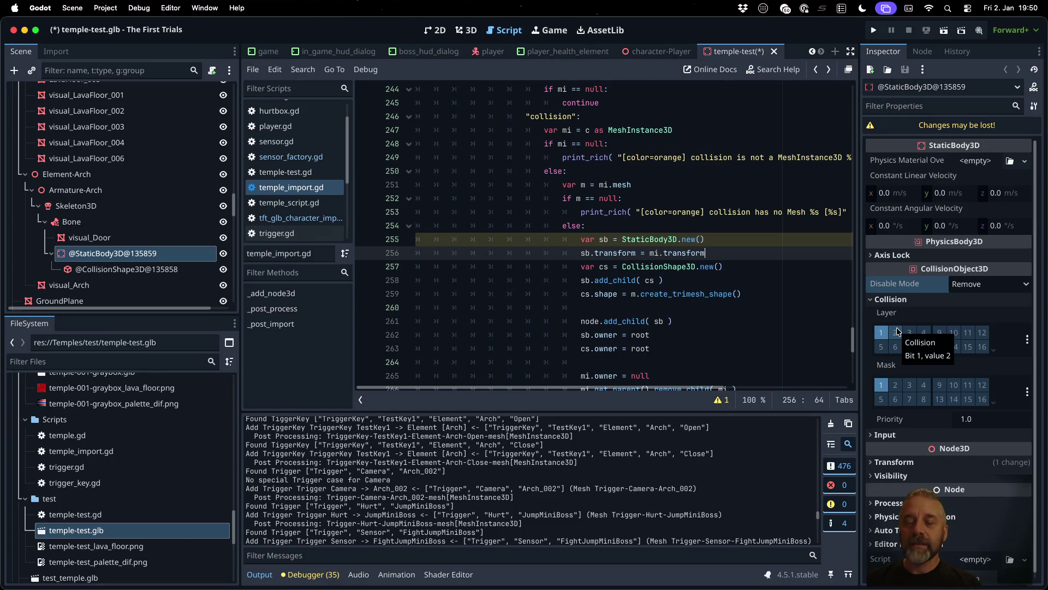
{"action": "key", "text": "Return"}
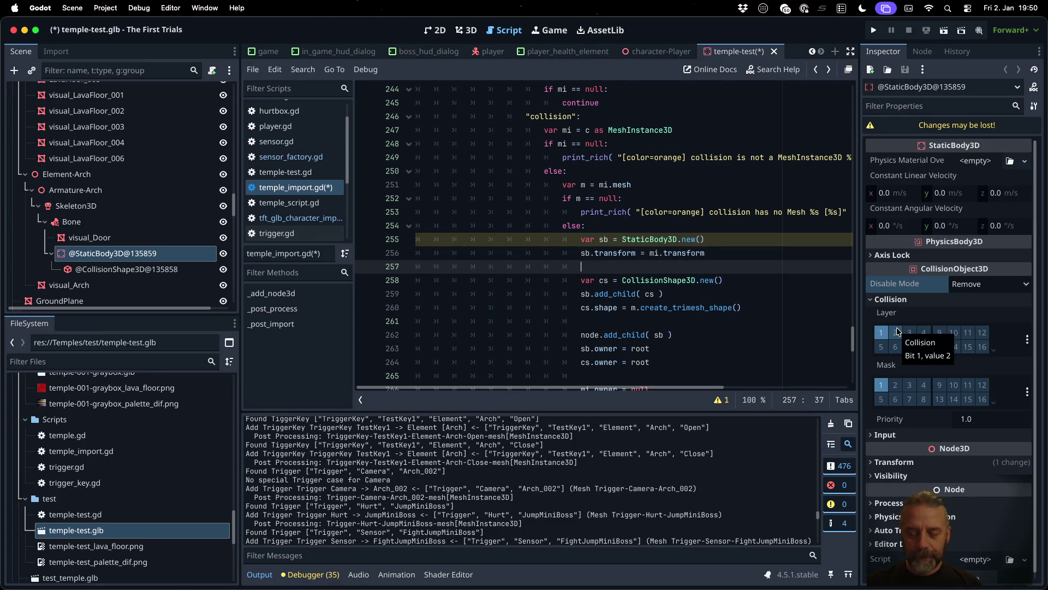
{"action": "type", "text": "var name ="}
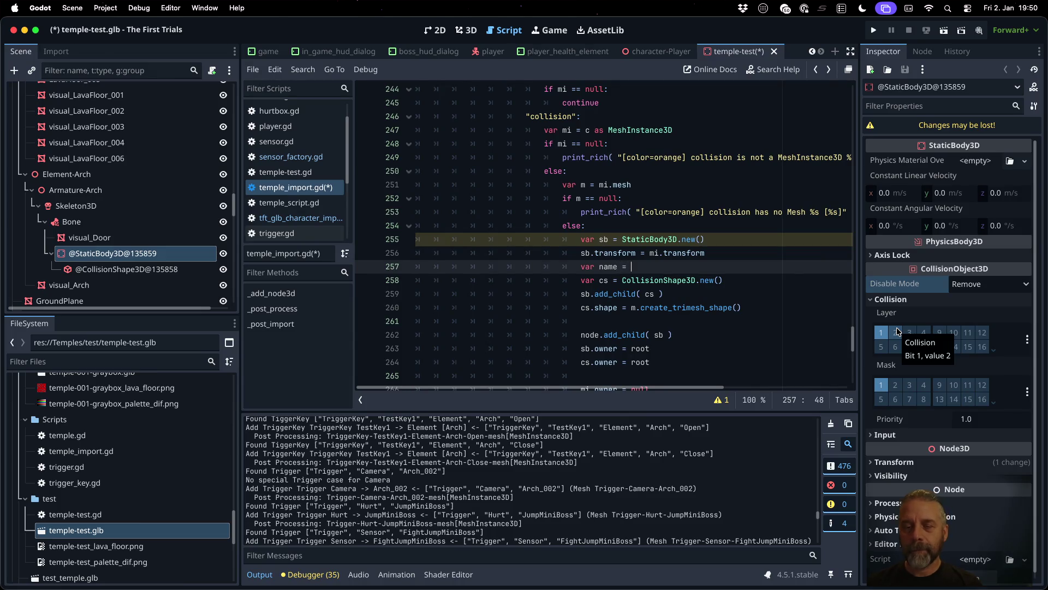
{"action": "type", "text": " mi.name"}
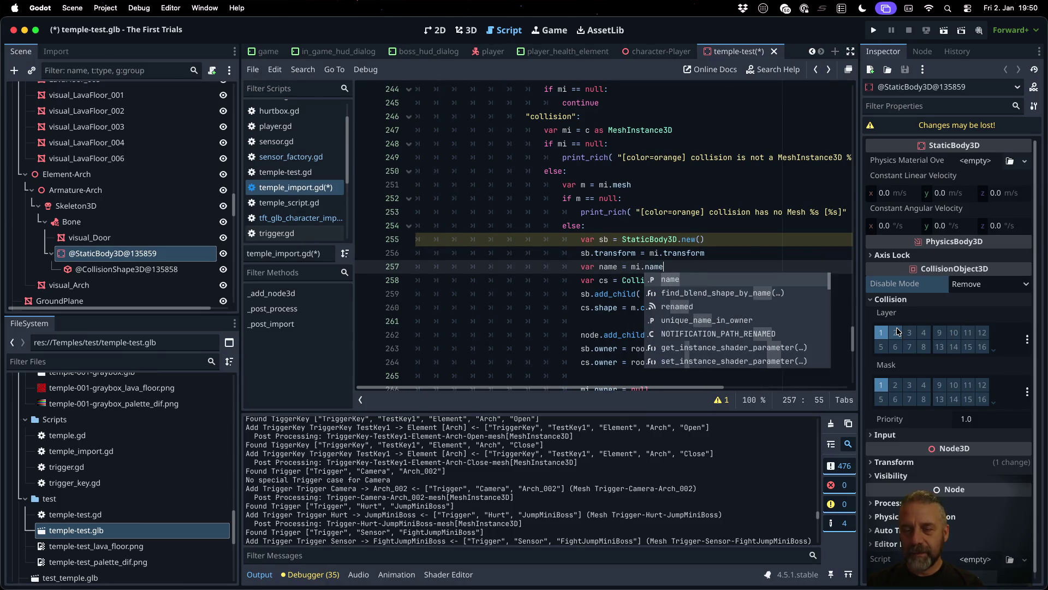
{"action": "key", "text": "Return"}
{"action": "key", "text": "Return"}
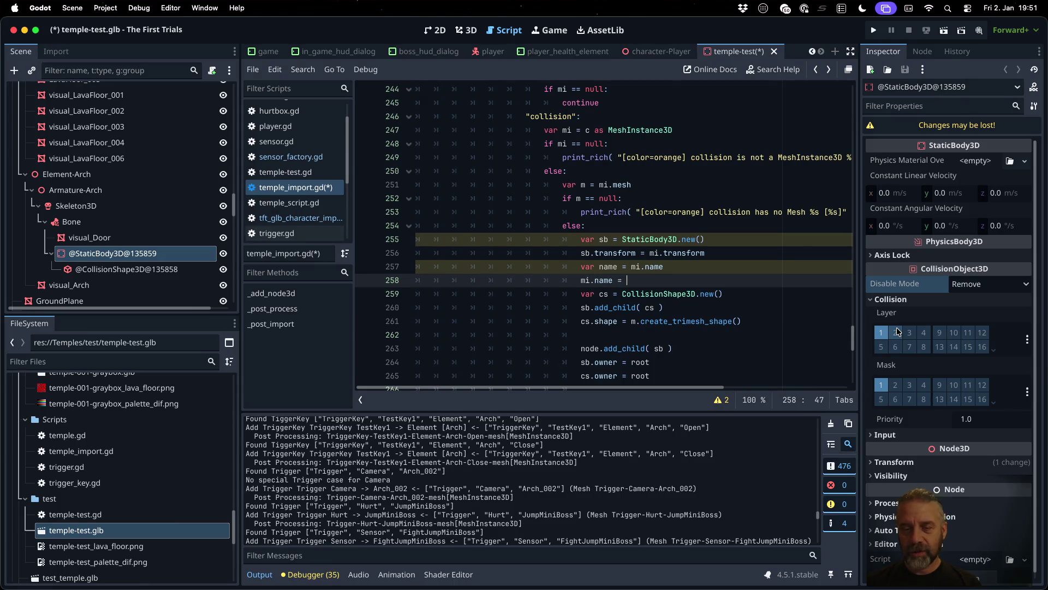
{"action": "type", "text": "\""}
{"action": "key", "text": "Escape"}
{"action": "type", "text": "ame = "}
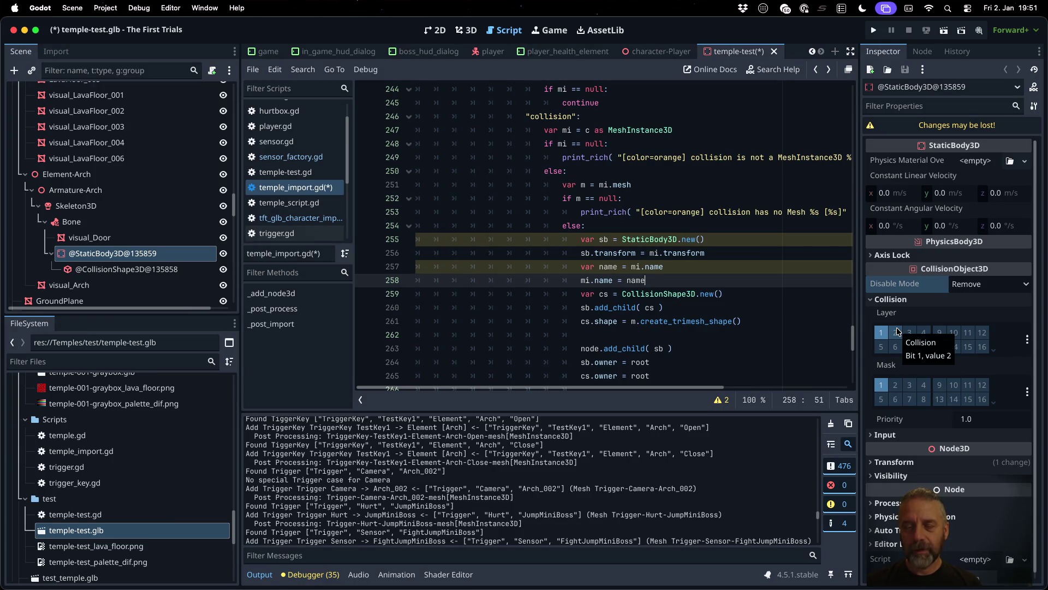
{"action": "type", "text": "\"DELETE-"}
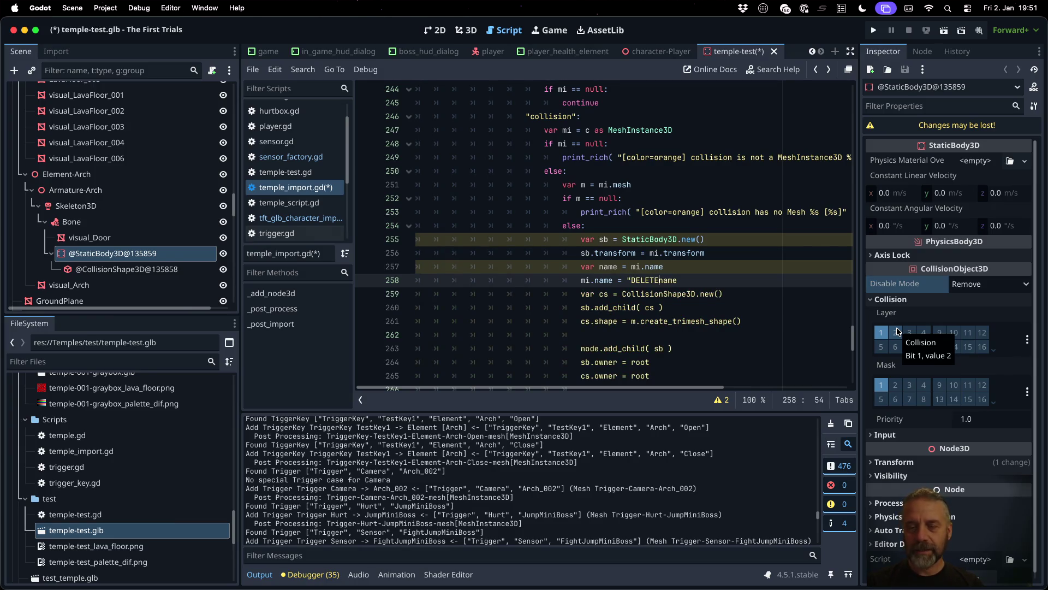
{"action": "type", "text": "\"+"}
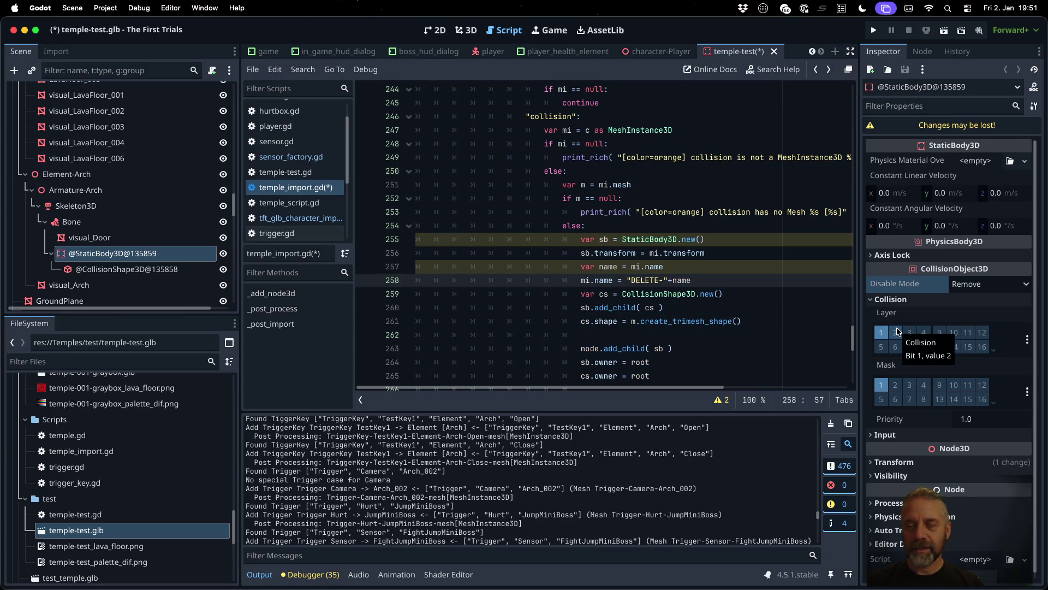
{"action": "key", "text": "super+s"}
{"action": "key", "text": "Return"}
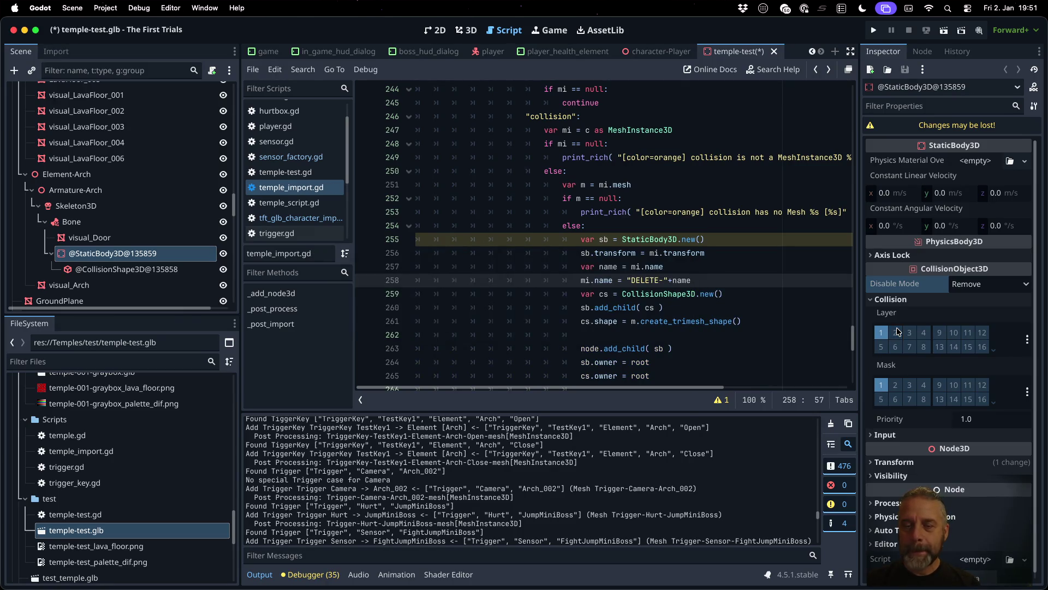
Step: Add 'sb.name = name', save, and reimport temple-test.glb
{"action": "key", "text": "End"}
{"action": "key", "text": "Return"}
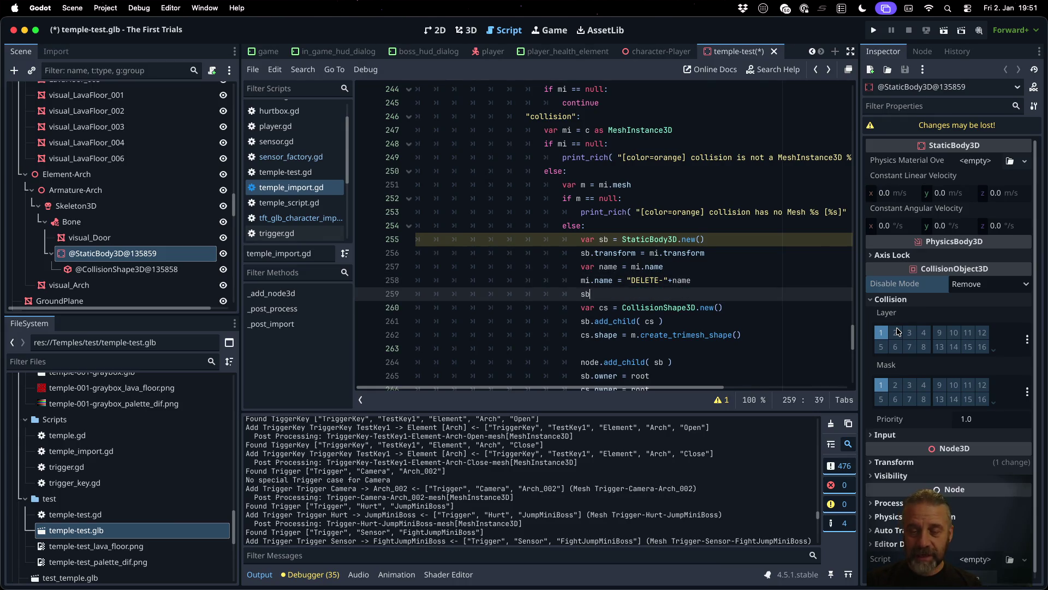
{"action": "type", "text": ".name ="}
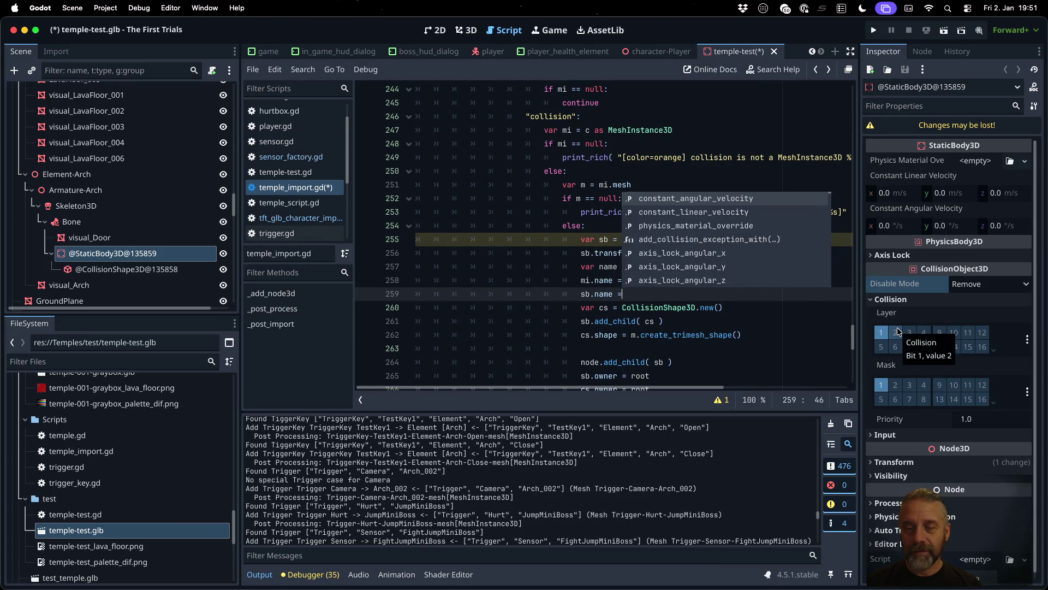
{"action": "type", "text": " name"}
{"action": "key", "text": "super+s"}
{"action": "key", "text": "Return"}
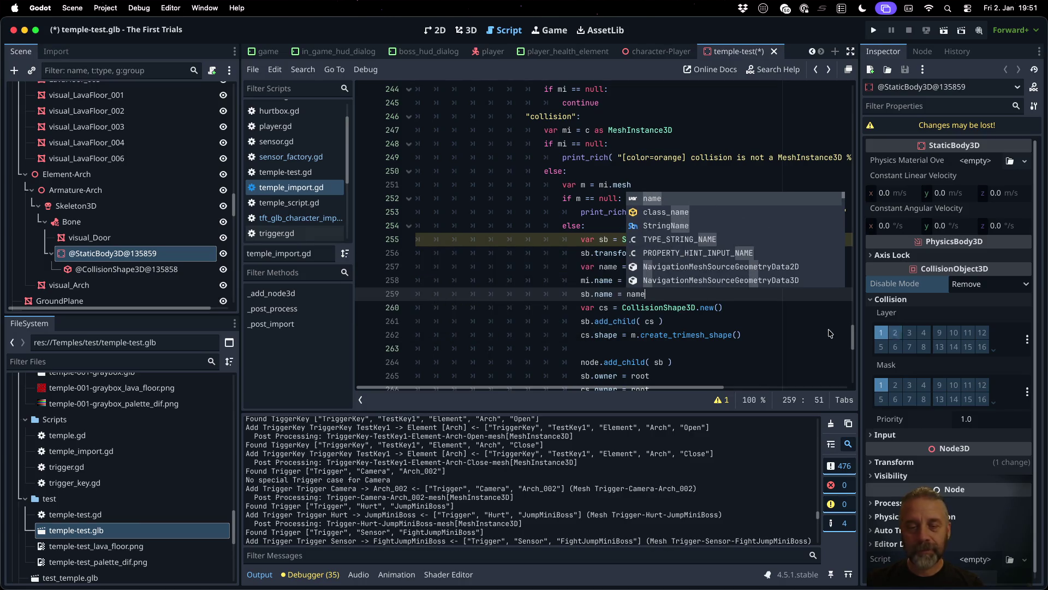
{"action": "right_click", "coordinate": [184, 530]}
{"action": "left_click", "coordinate": [208, 551]}
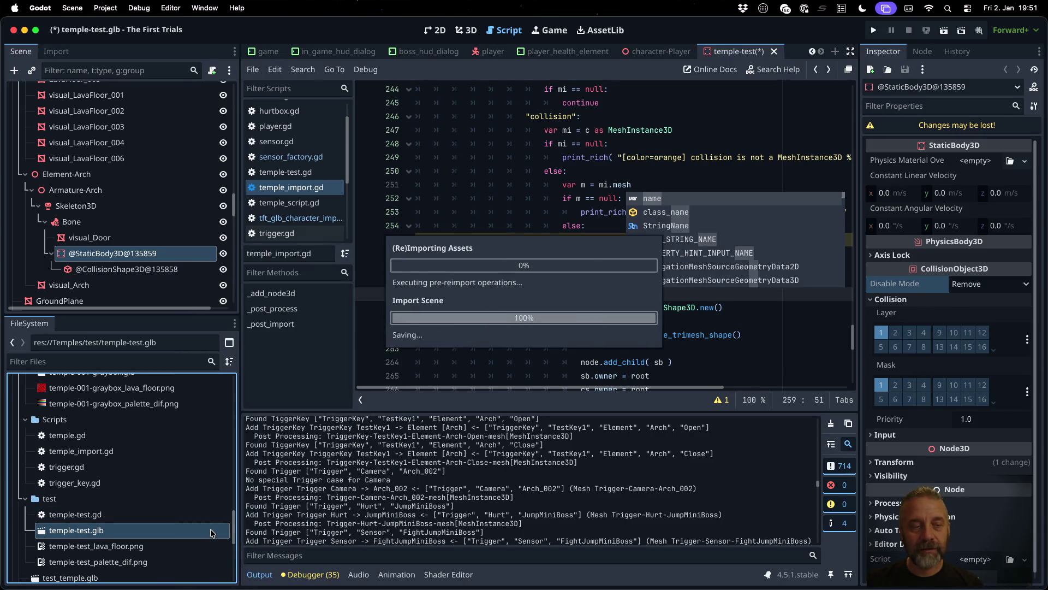
Step: Insert 'cs.name = name' above the add_child line and save the script
{"action": "left_click", "coordinate": [119, 253]}
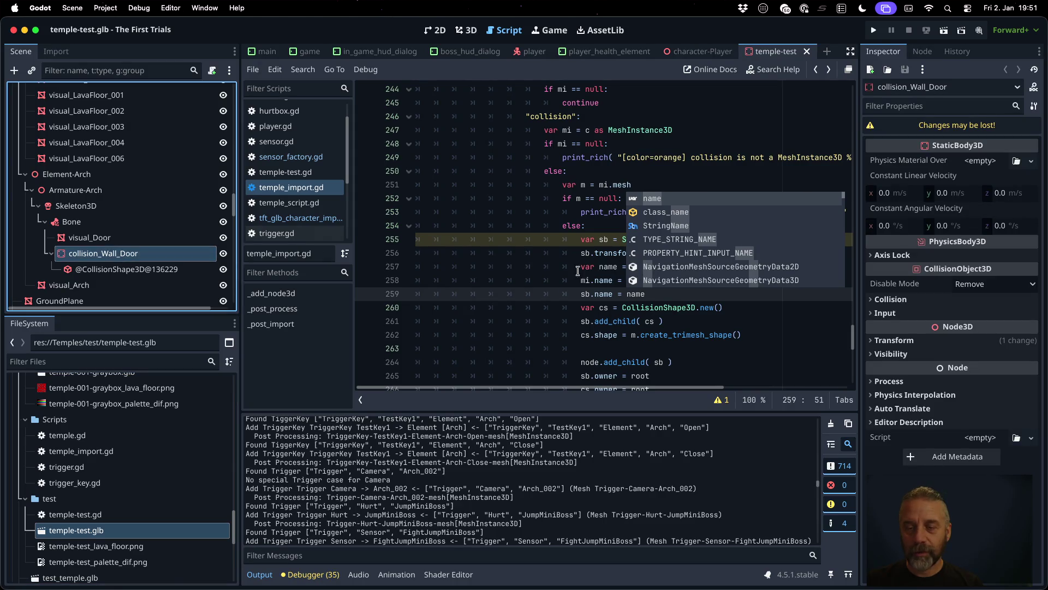
{"action": "key", "text": "Down"}
{"action": "key", "text": "Down"}
{"action": "key", "text": "Down"}
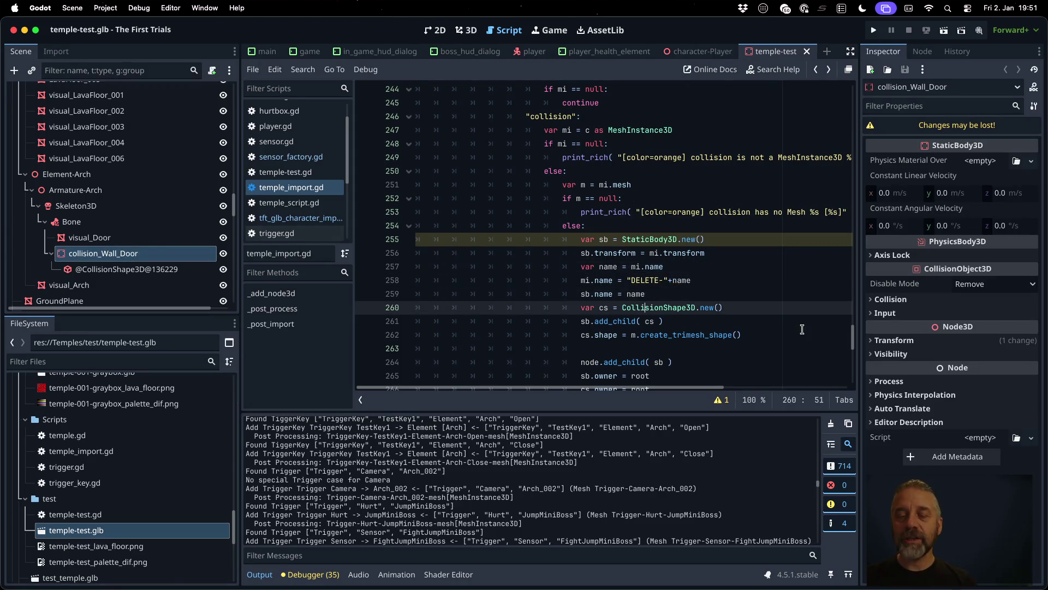
{"action": "key", "text": "Up"}
{"action": "key", "text": "Up"}
{"action": "key", "text": "Return"}
{"action": "type", "text": "cs.name"}
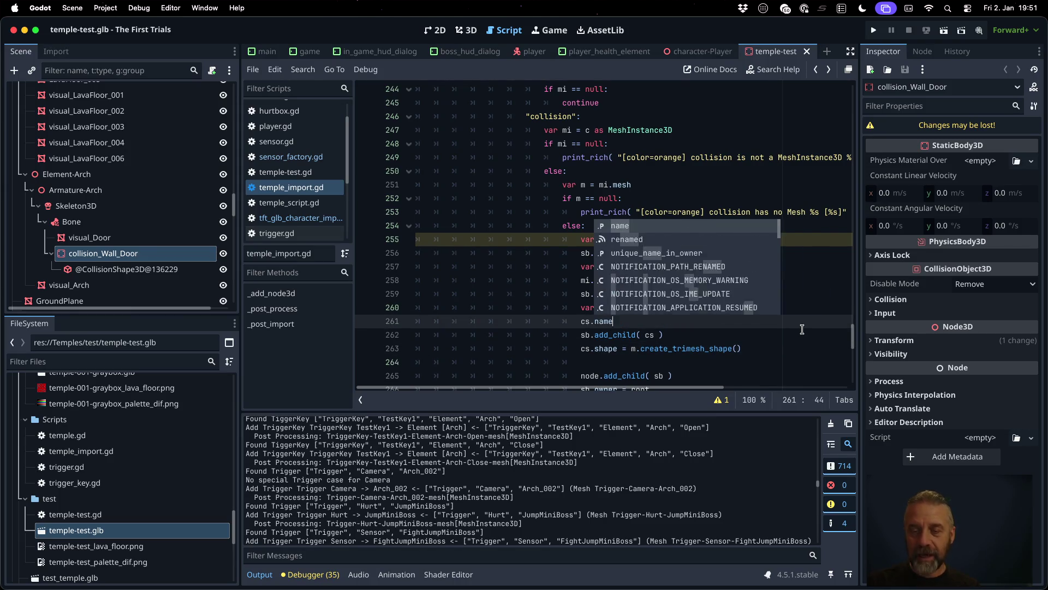
{"action": "type", "text": " = name"}
{"action": "key", "text": "ctrl+s"}
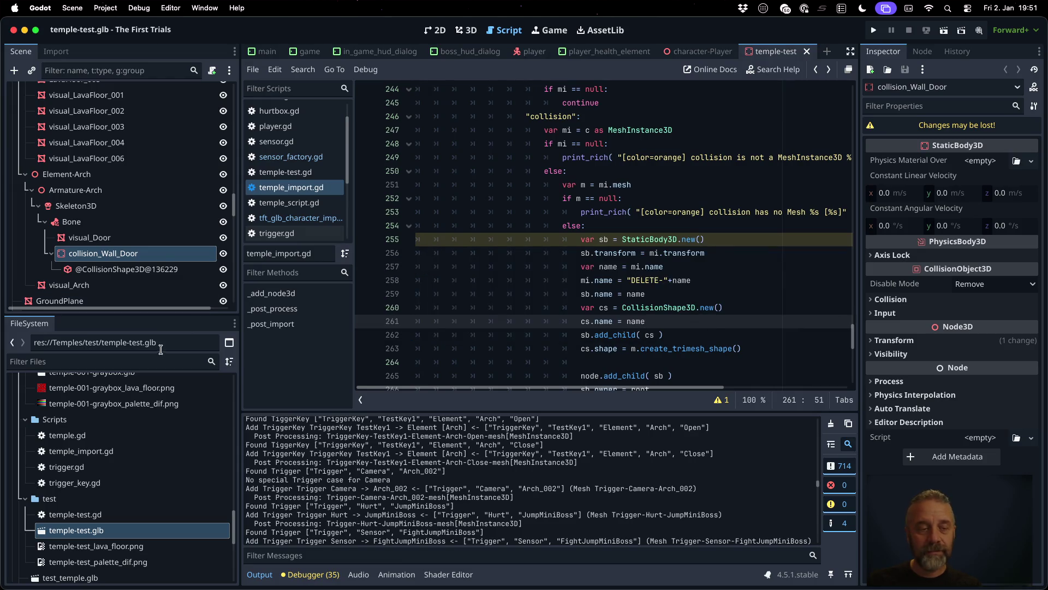
Step: Reimport temple-test.glb and check the collision_Wall_Door body and its same-named shape
{"action": "right_click", "coordinate": [126, 530]}
{"action": "left_click", "coordinate": [162, 530]}
{"action": "left_click", "coordinate": [102, 251]}
{"action": "left_click", "coordinate": [114, 265]}
{"action": "left_click", "coordinate": [113, 260]}
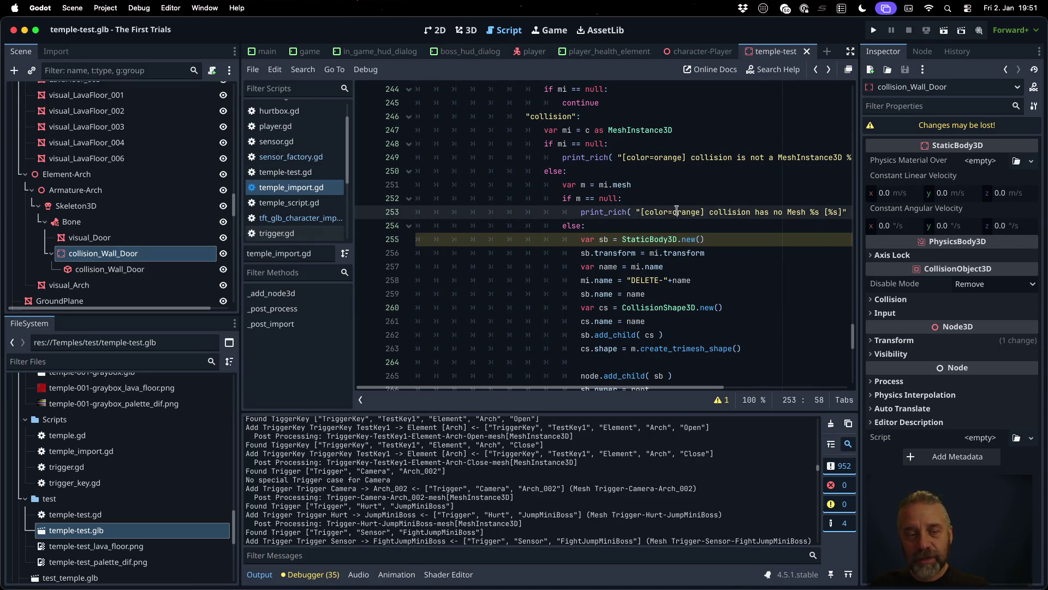
{"action": "left_click", "coordinate": [320, 218]}
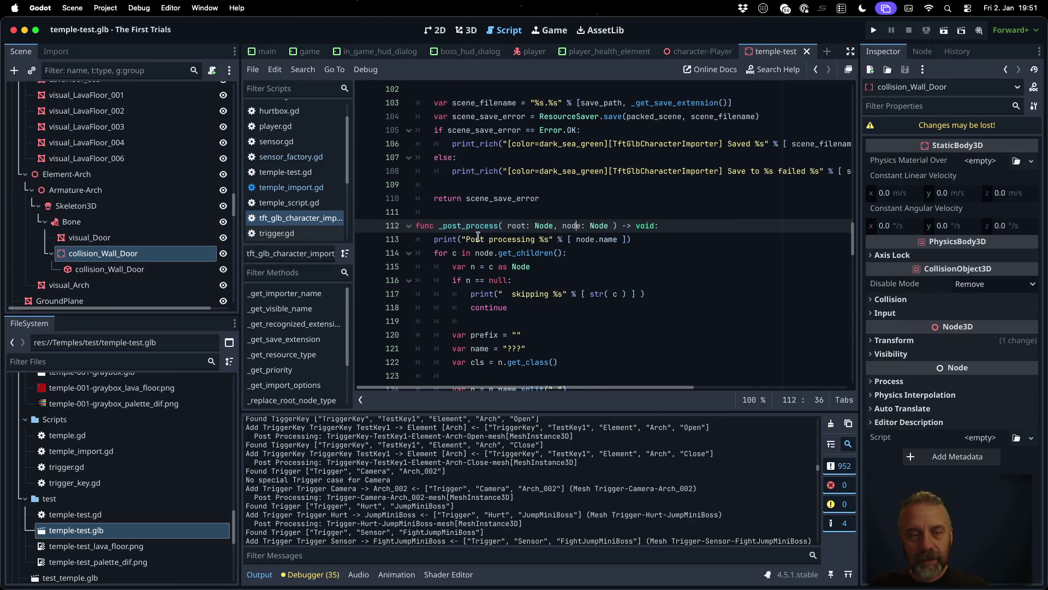
Step: Select the two collision-layer lines (62–63) in sensor_factory.gd
{"action": "left_click", "coordinate": [291, 157]}
{"action": "scroll", "coordinate": [620, 271], "scroll_direction": "down", "scroll_amount": 1}
{"action": "scroll", "coordinate": [621, 271], "scroll_direction": "up", "scroll_amount": 5}
{"action": "left_click", "coordinate": [625, 329]}
{"action": "scroll", "coordinate": [796, 325], "scroll_direction": "down", "scroll_amount": 1}
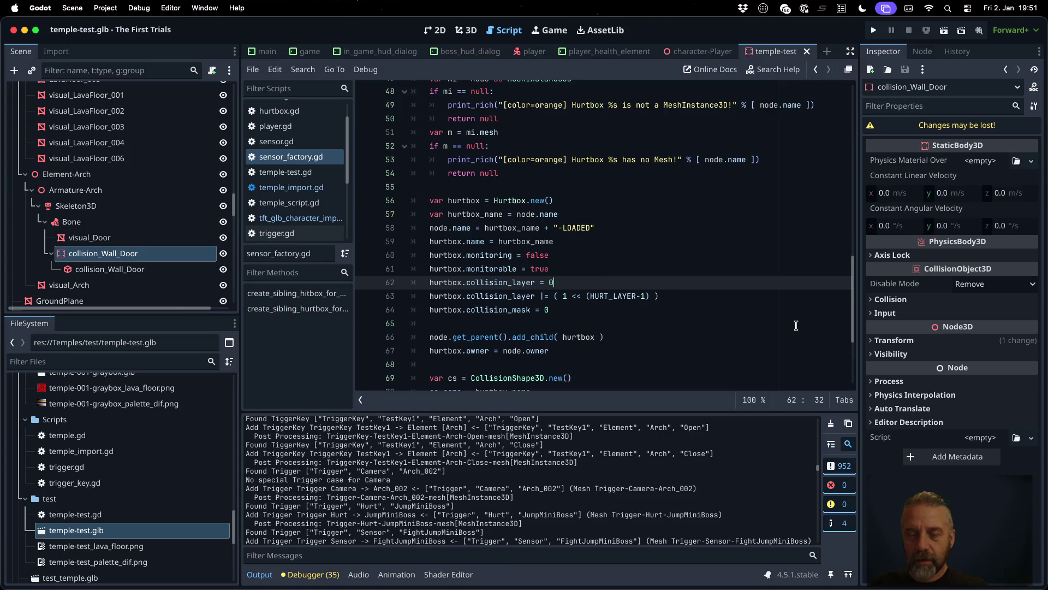
{"action": "key", "text": "shift+Down"}
{"action": "key", "text": "shift+Down"}
{"action": "key", "text": "super+c"}
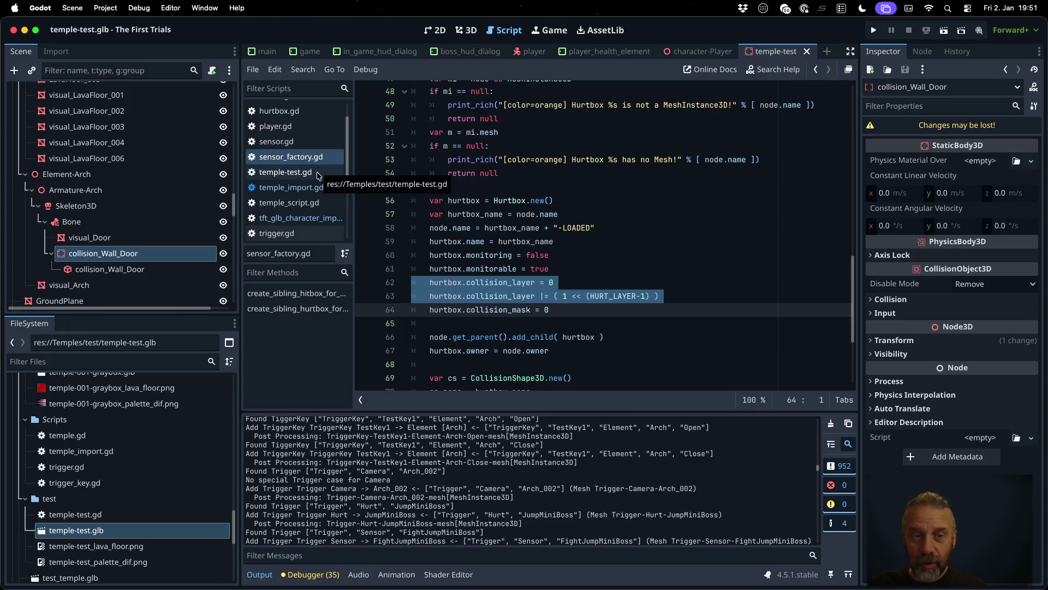
Step: Paste them into temple_import.gd after the trimesh shape line, indented to match the block
{"action": "left_click", "coordinate": [295, 187]}
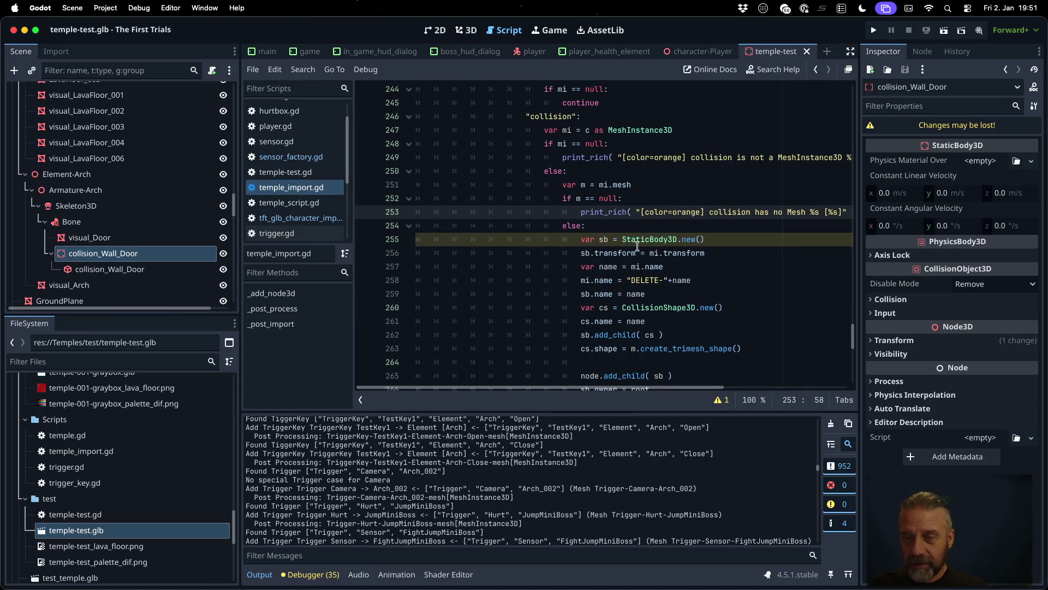
{"action": "scroll", "coordinate": [637, 247], "scroll_direction": "down", "scroll_amount": 3}
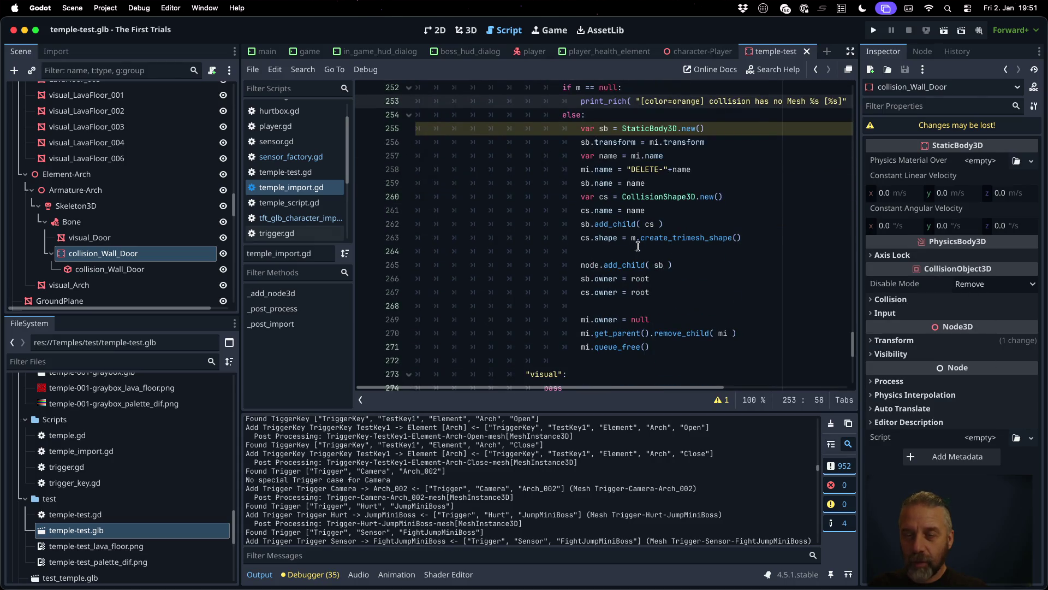
{"action": "left_click", "coordinate": [634, 223]}
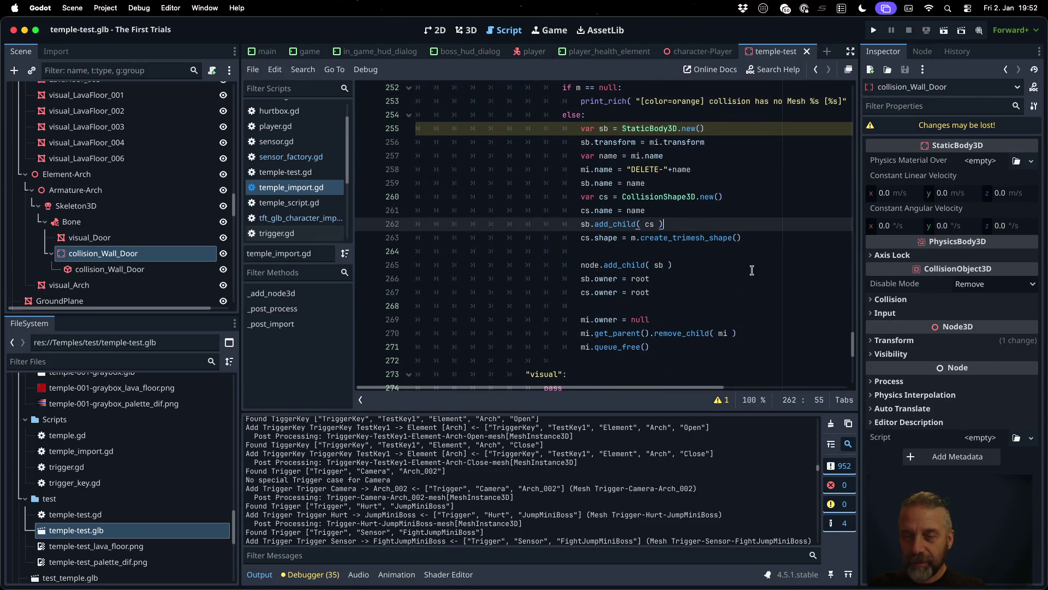
{"action": "key", "text": "Down"}
{"action": "key", "text": "Down"}
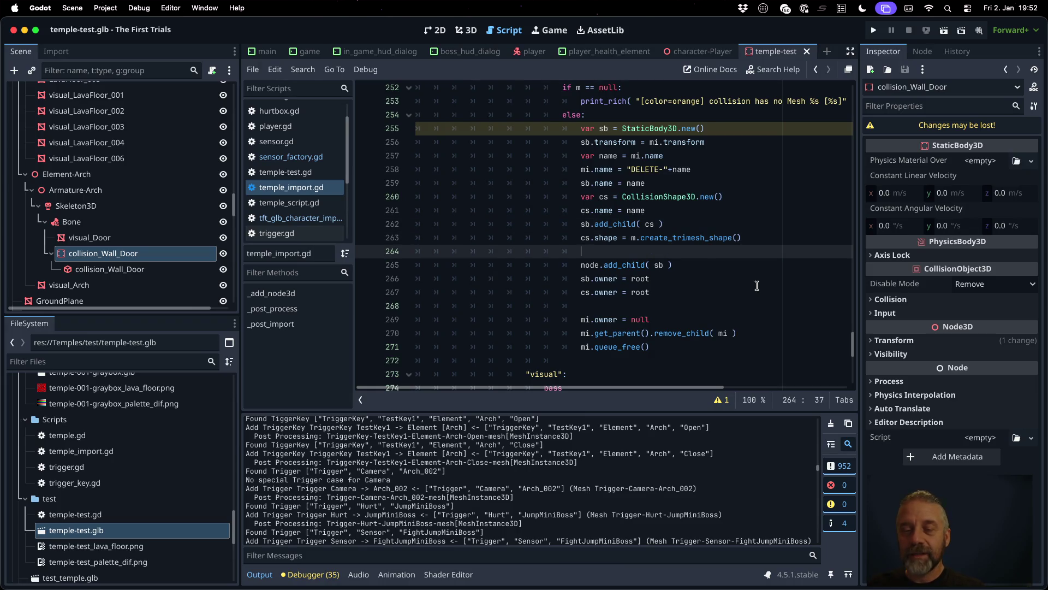
{"action": "key", "text": "super+v"}
{"action": "key", "text": "shift+Up"}
{"action": "key", "text": "shift+Up"}
{"action": "key", "text": "Tab"}
{"action": "key", "text": "Tab"}
{"action": "key", "text": "Tab"}
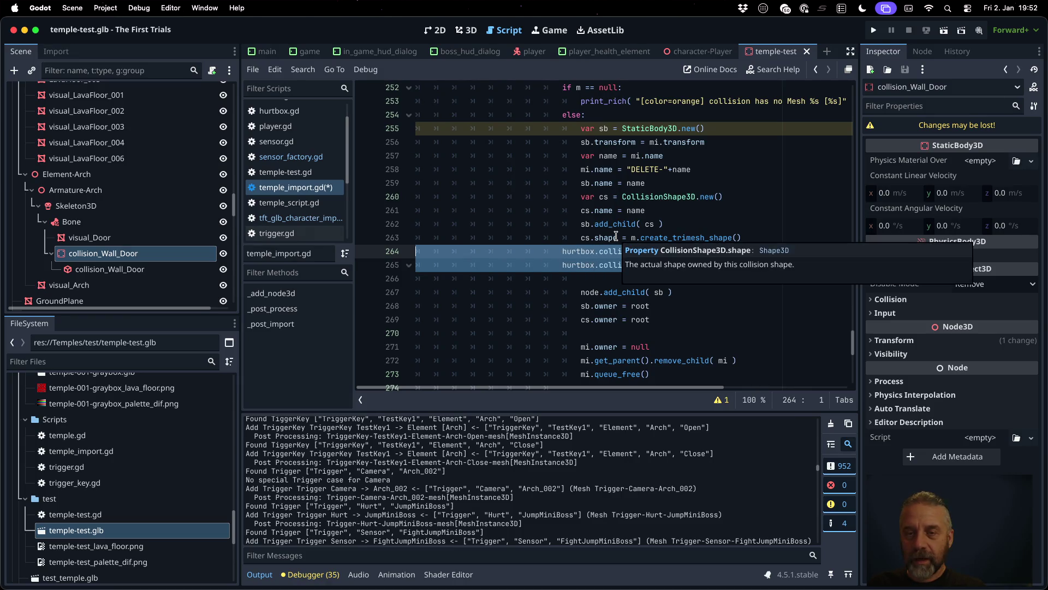
{"action": "key", "text": "Tab"}
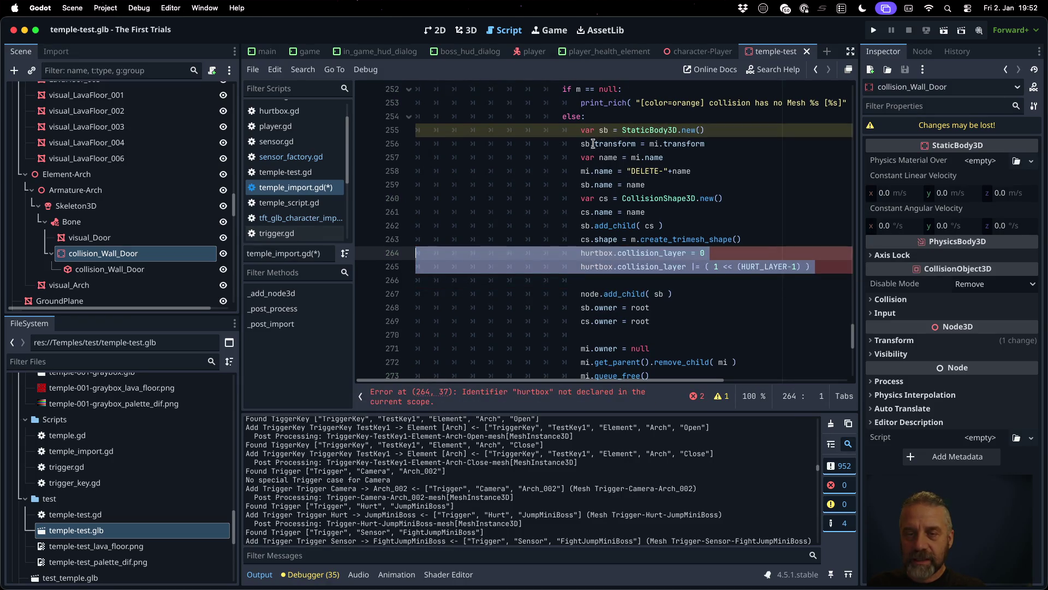
Step: Replace 'hurtbox' with 'sb' on both pasted lines and save
{"action": "left_click", "coordinate": [594, 144]}
{"action": "double_click", "coordinate": [598, 250]}
{"action": "type", "text": "sb"}
{"action": "double_click", "coordinate": [598, 266]}
{"action": "type", "text": "sb"}
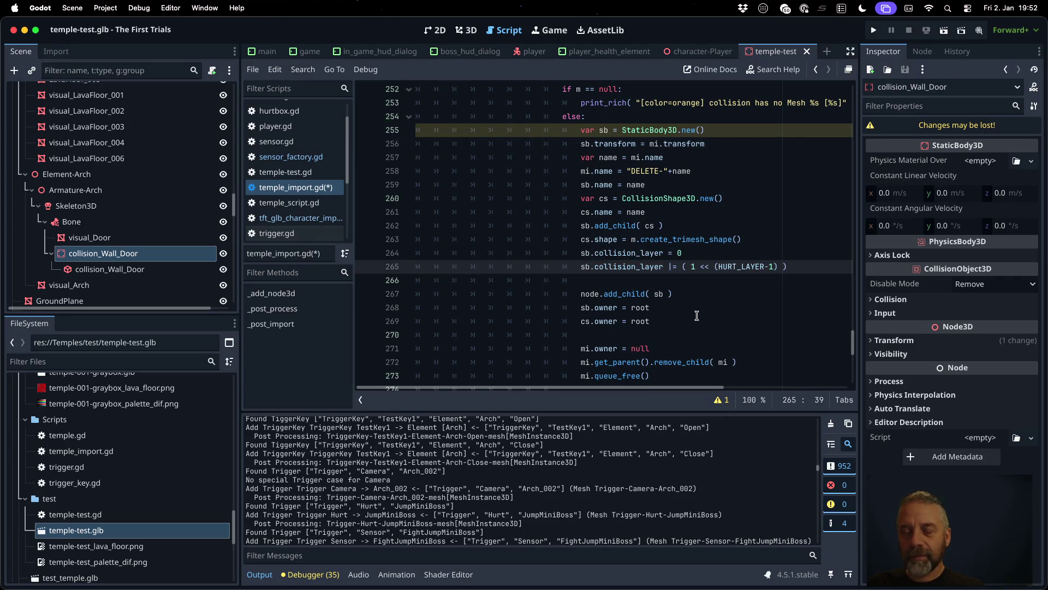
{"action": "key", "text": "super+s"}
{"action": "key", "text": "Return"}
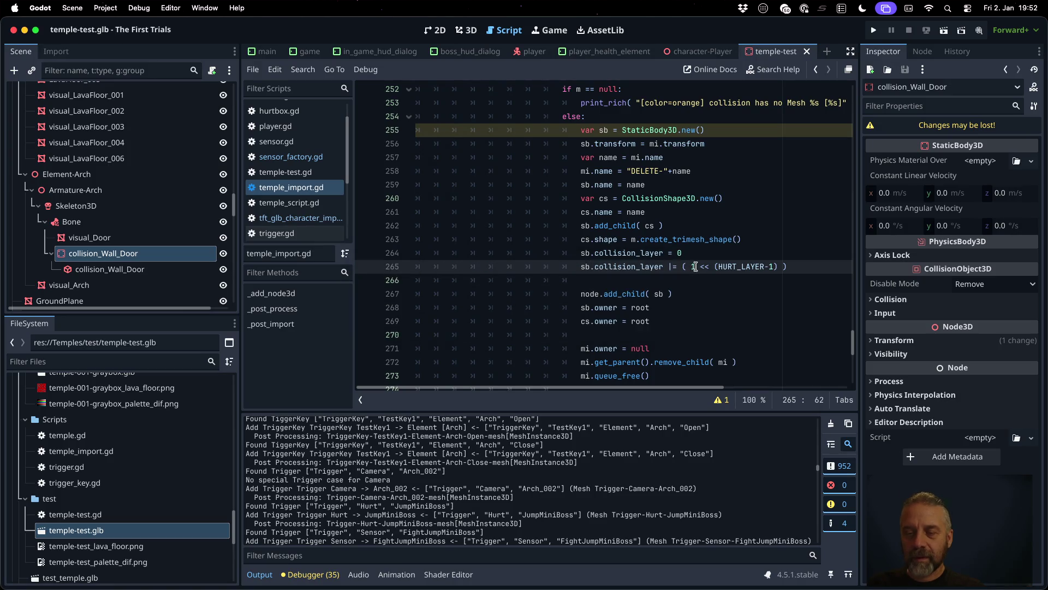
Step: Add 'sb.collision_mask = 0' and jump to the HURT_LAYER constant definition
{"action": "key", "text": "Return"}
{"action": "type", "text": "sb.coll"}
{"action": "key", "text": "Return"}
{"action": "type", "text": "= 0"}
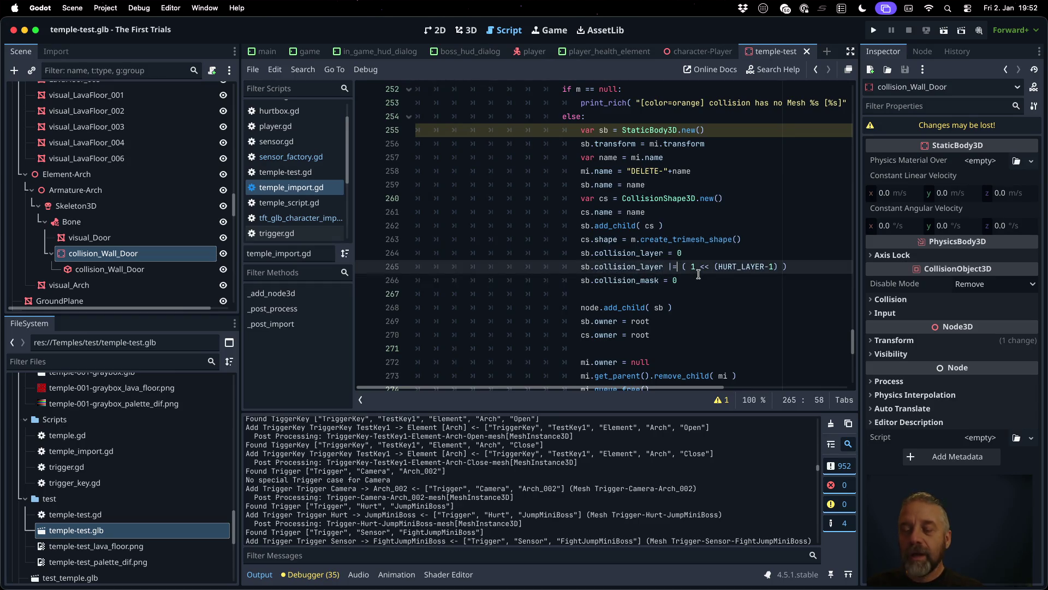
{"action": "left_click", "coordinate": [735, 267], "text": "super"}
{"action": "left_click", "coordinate": [574, 164]}
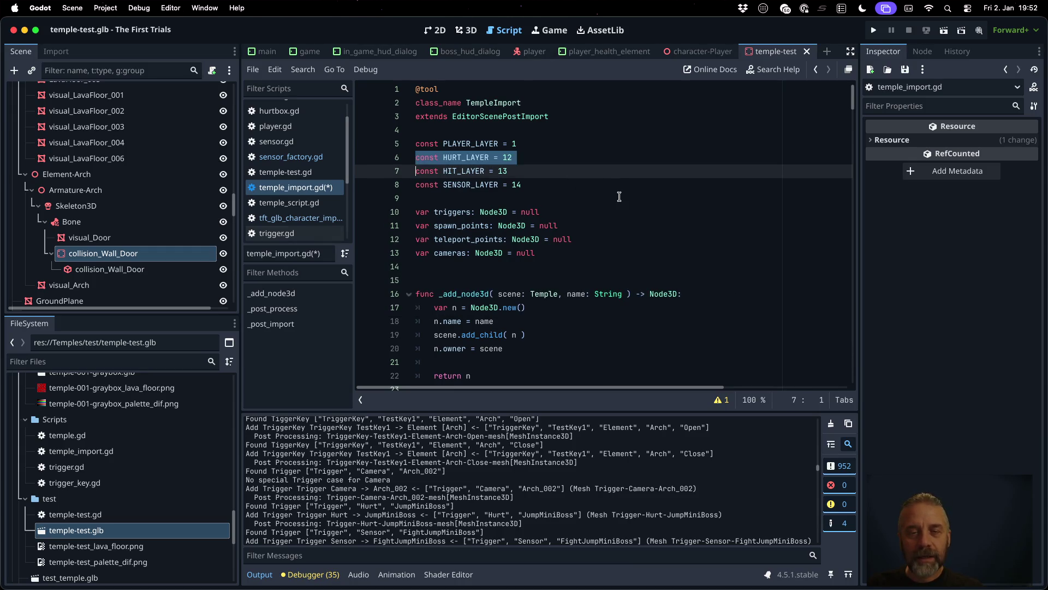
Step: Duplicate the HURT_LAYER constant as WALL_LAYER = 10, checking the 3D physics layer names
{"action": "key", "text": "super+shift+d"}
{"action": "key", "text": "alt+BackSpace"}
{"action": "type", "text": "WALL"}
{"action": "key", "text": "super+s"}
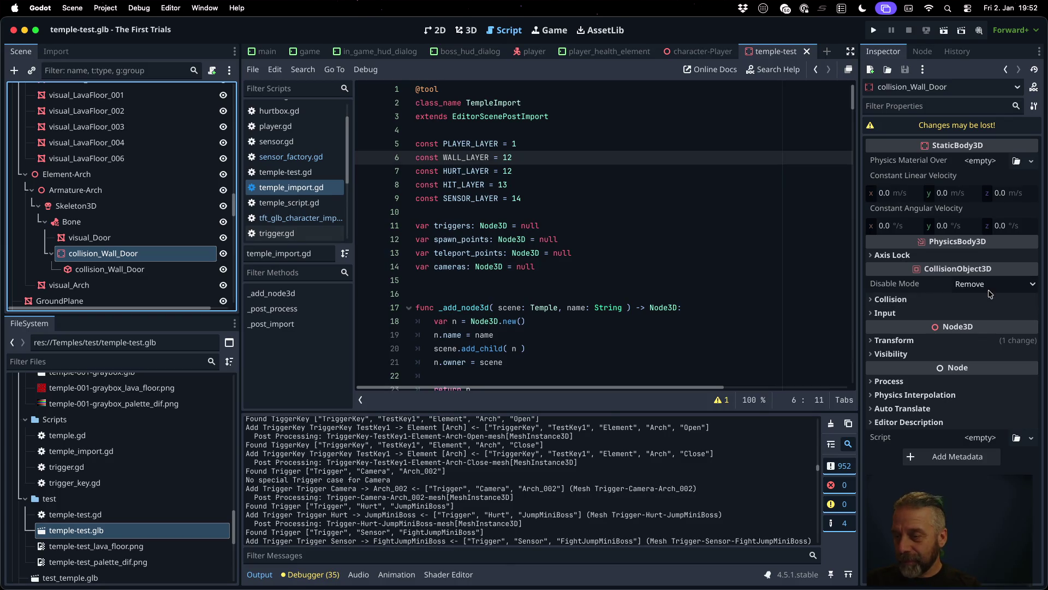
{"action": "left_click", "coordinate": [891, 299]}
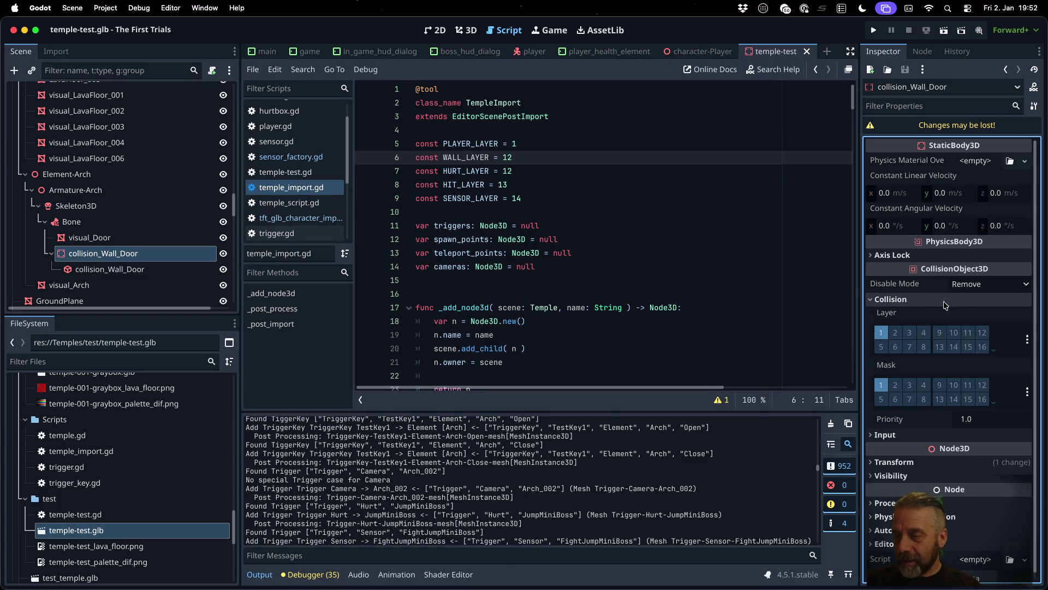
{"action": "left_click", "coordinate": [1027, 340]}
{"action": "left_click", "coordinate": [984, 461]}
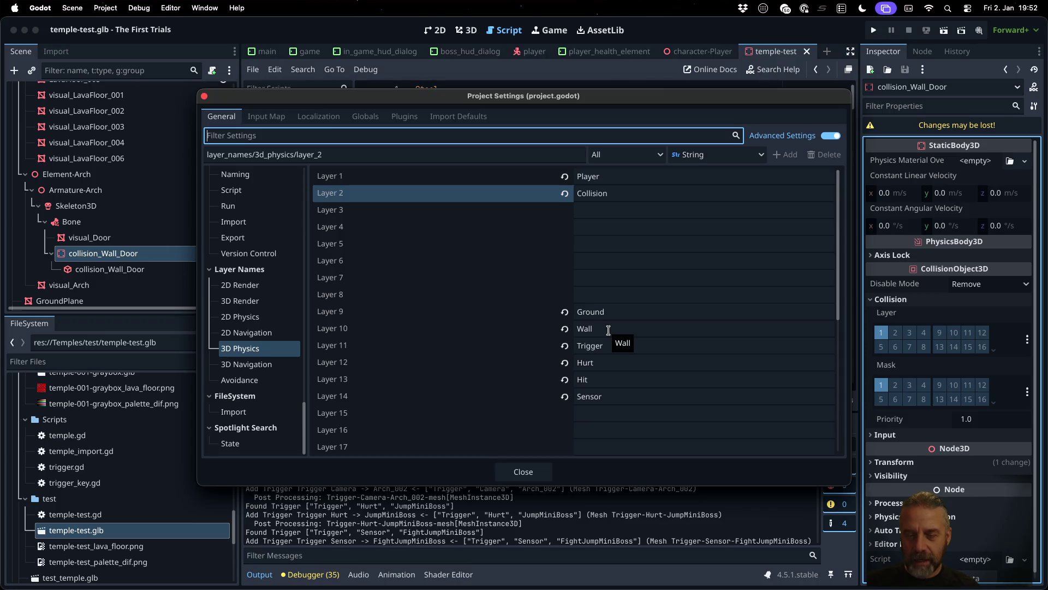
{"action": "key", "text": "Escape"}
{"action": "left_click", "coordinate": [529, 158]}
{"action": "key", "text": "BackSpace"}
{"action": "type", "text": "0"}
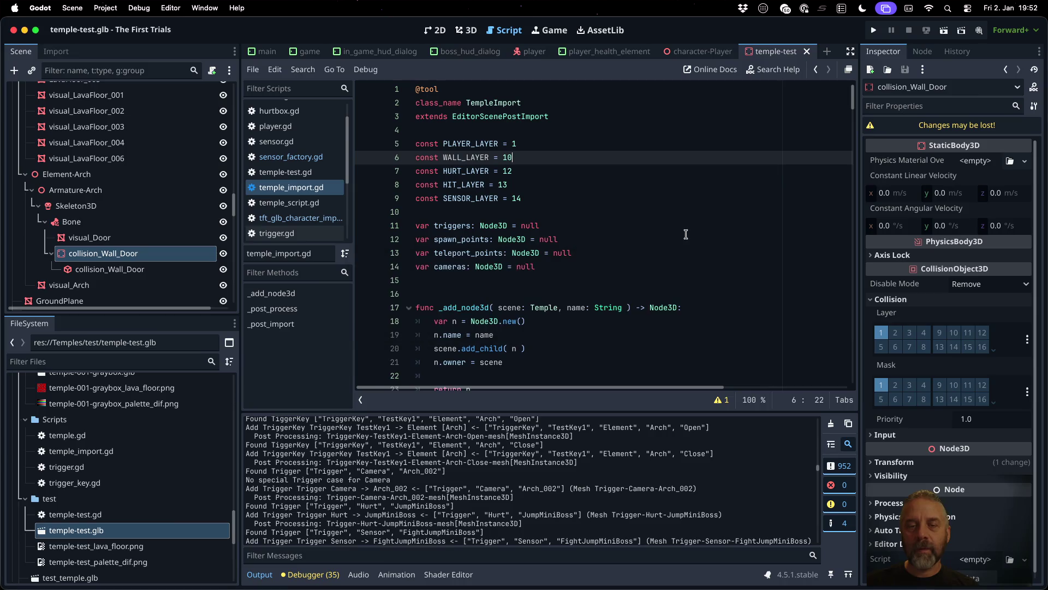
Step: Add 'const COLLISION_LAYER = 2' below PLAYER_LAYER and save the script
{"action": "left_click", "coordinate": [1027, 340]}
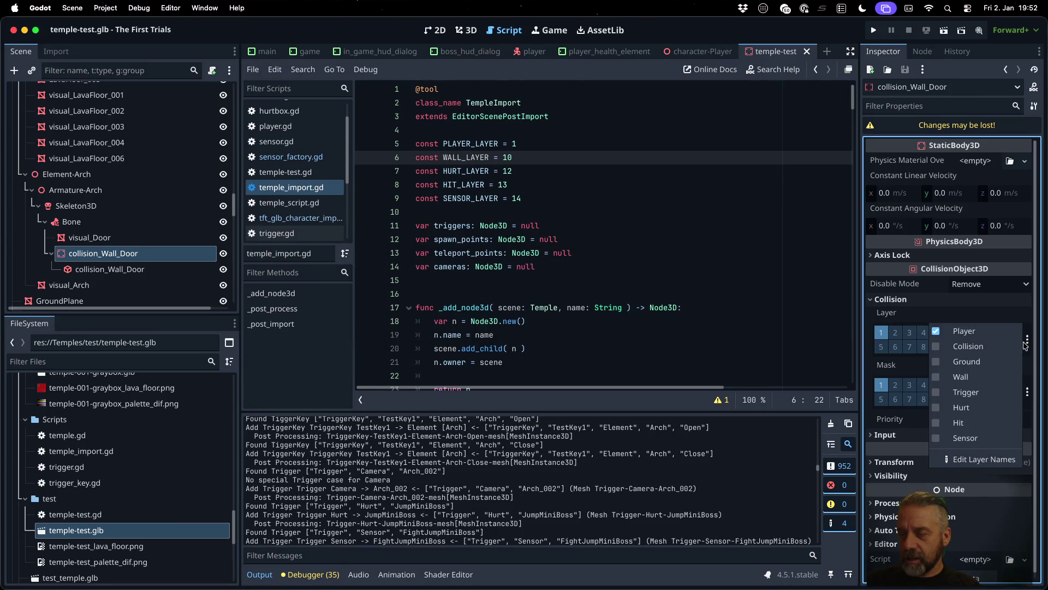
{"action": "left_click", "coordinate": [999, 459]}
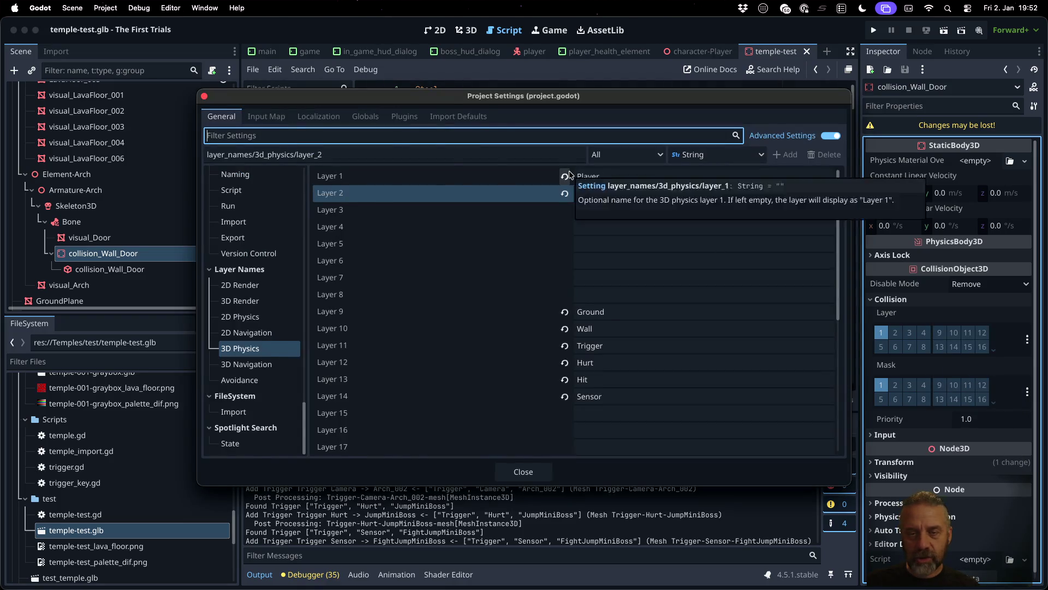
{"action": "key", "text": "Escape"}
{"action": "left_click", "coordinate": [546, 148]}
{"action": "key", "text": "Return"}
{"action": "type", "text": "const COLLISION_LAYER = 23"}
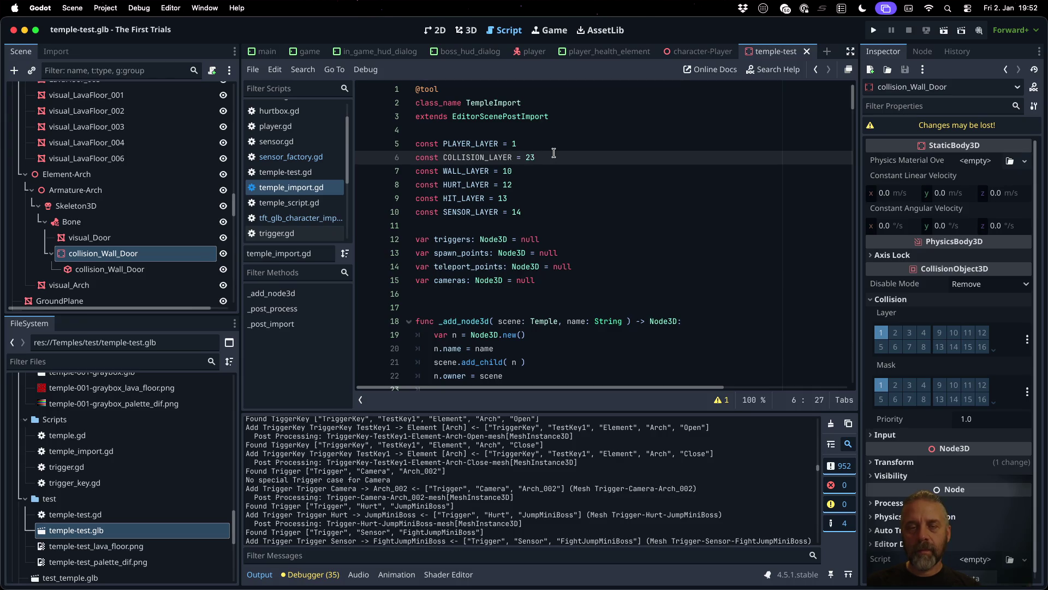
{"action": "key", "text": "BackSpace"}
{"action": "key", "text": "super+s"}
{"action": "type", "text": "ER = 2"}
{"action": "key", "text": "Return"}
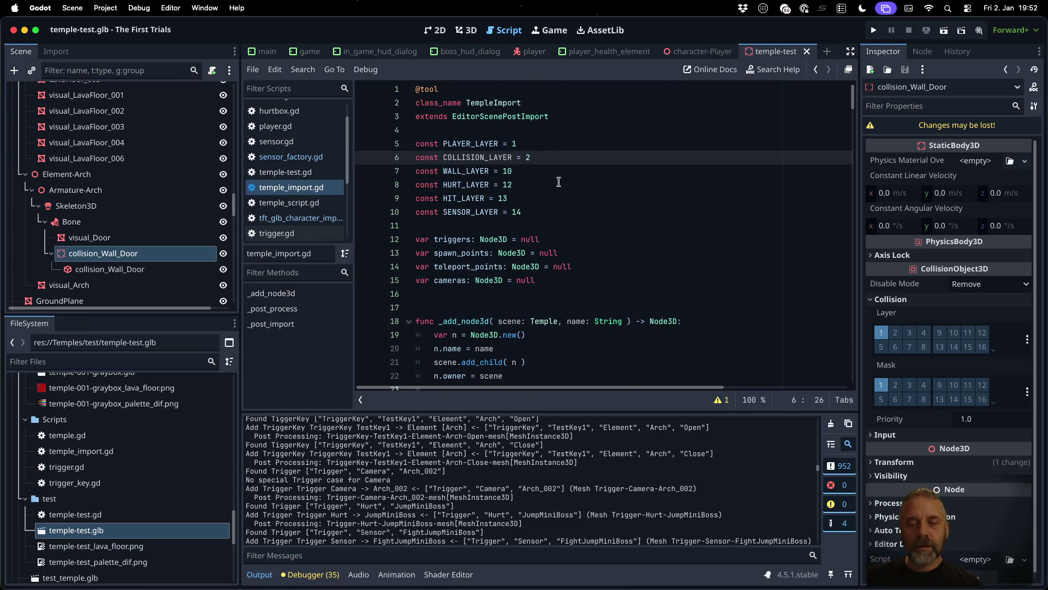
{"action": "left_click", "coordinate": [558, 182]}
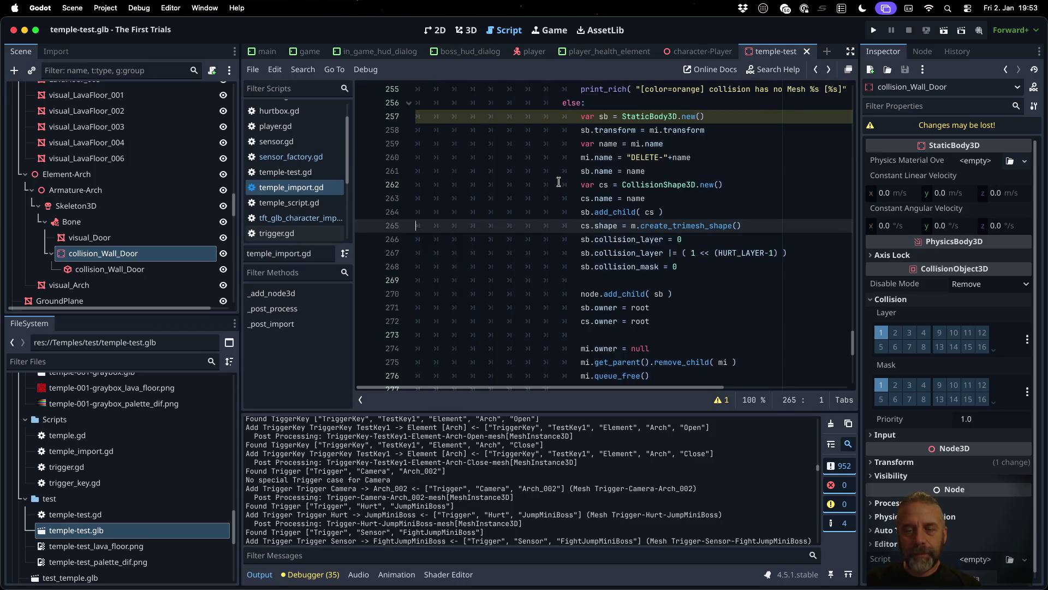
Step: Switch the sb.collision_layer line to COLLISION_LAYER, save, and start an 'if' line below
{"action": "double_click", "coordinate": [739, 252]}
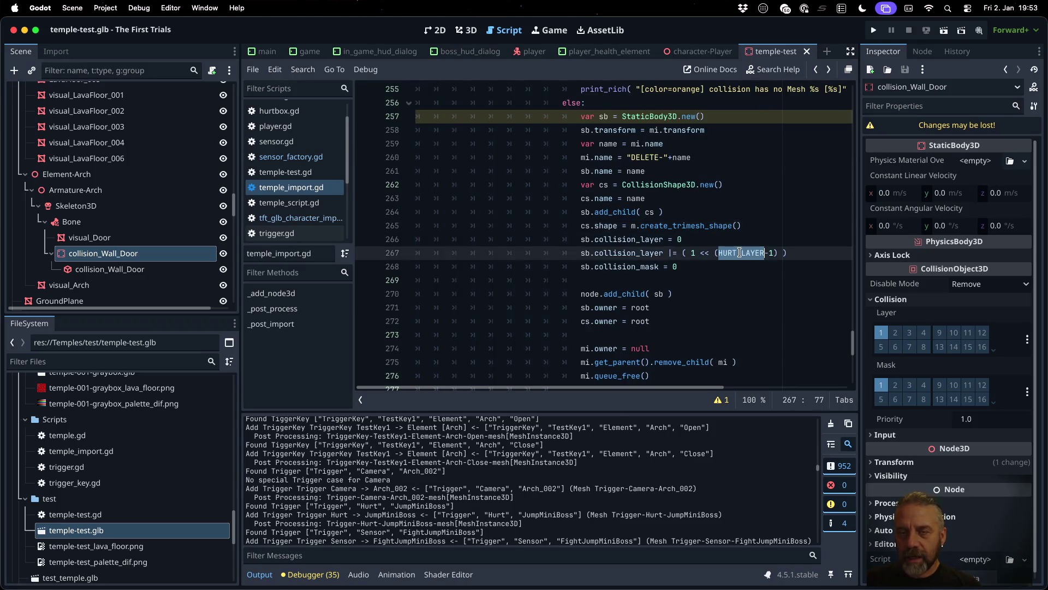
{"action": "key", "text": "Left"}
{"action": "key", "text": "BackSpace"}
{"action": "key", "text": "BackSpace"}
{"action": "key", "text": "BackSpace"}
{"action": "type", "text": "COLL"}
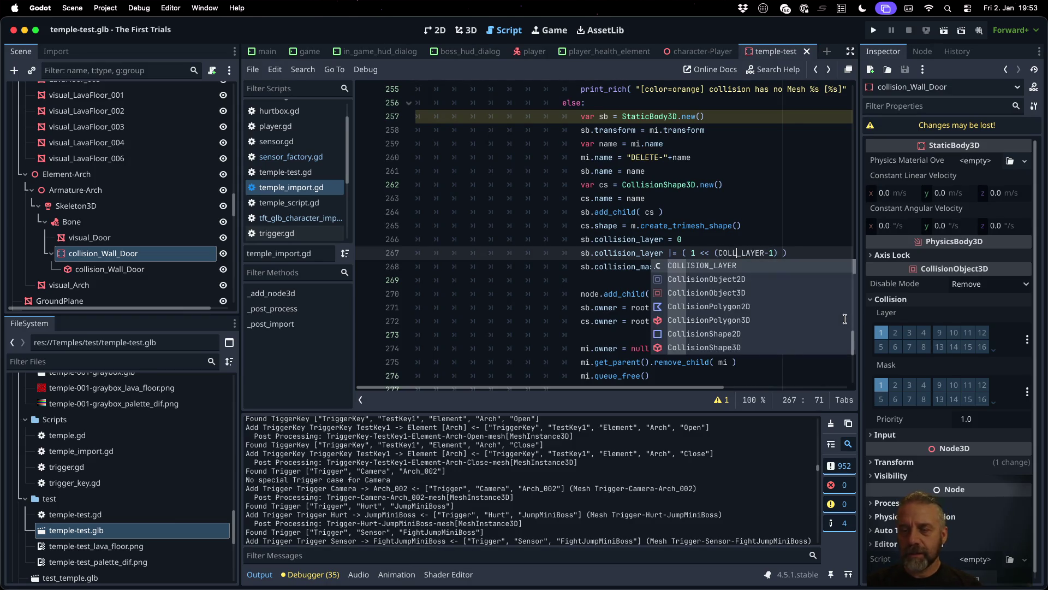
{"action": "key", "text": "Return"}
{"action": "key", "text": "super+s"}
{"action": "key", "text": "Return"}
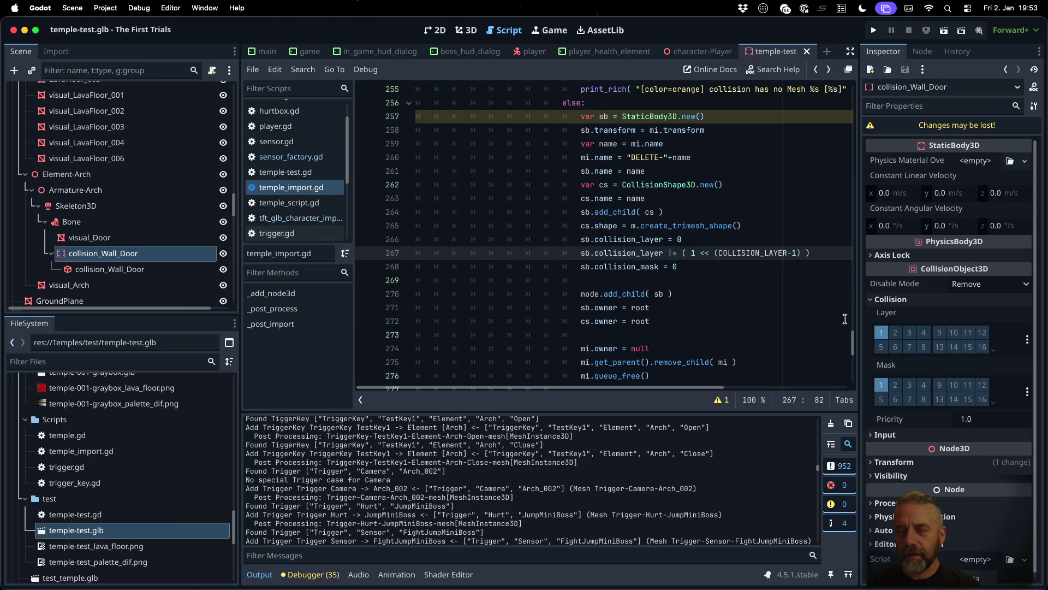
{"action": "key", "text": "Return"}
{"action": "type", "text": "if"}
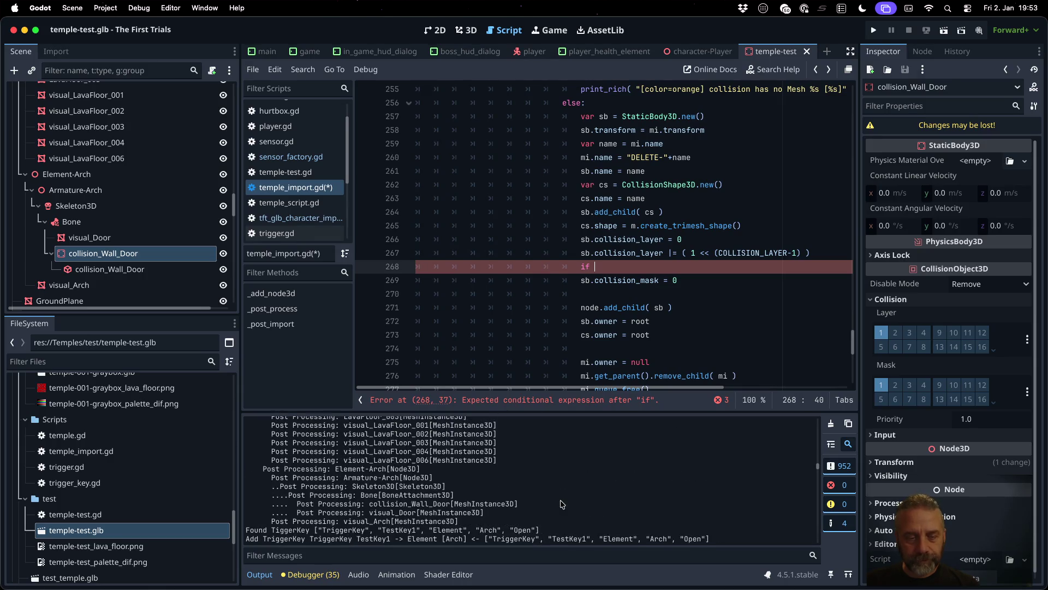
Step: Scroll back up the script and place the caret after the is_empty check on line 226
{"action": "scroll", "coordinate": [562, 504], "scroll_direction": "up", "scroll_amount": 10}
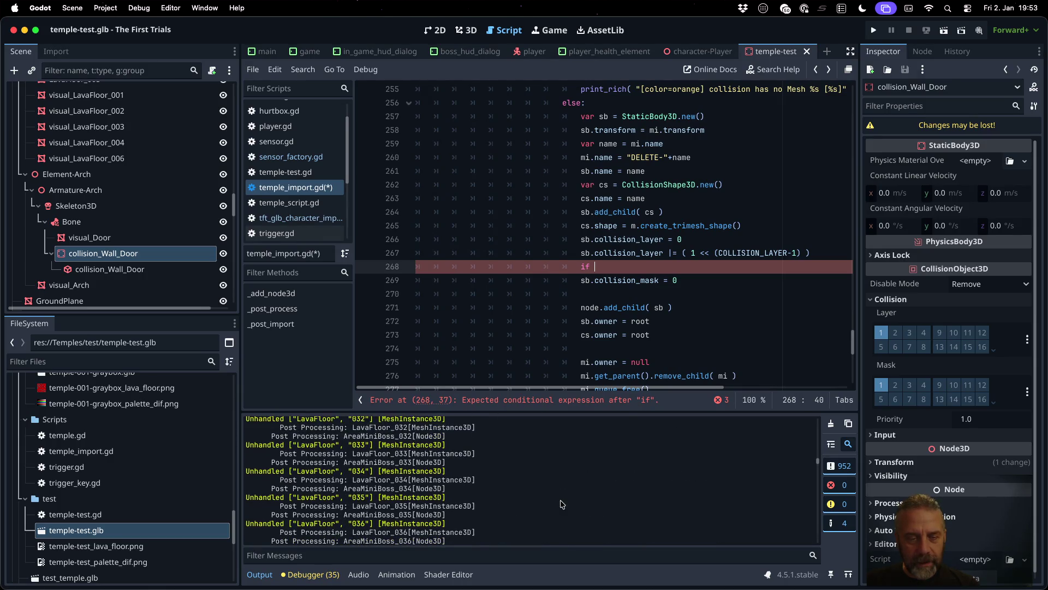
{"action": "scroll", "coordinate": [562, 503], "scroll_direction": "down", "scroll_amount": 15}
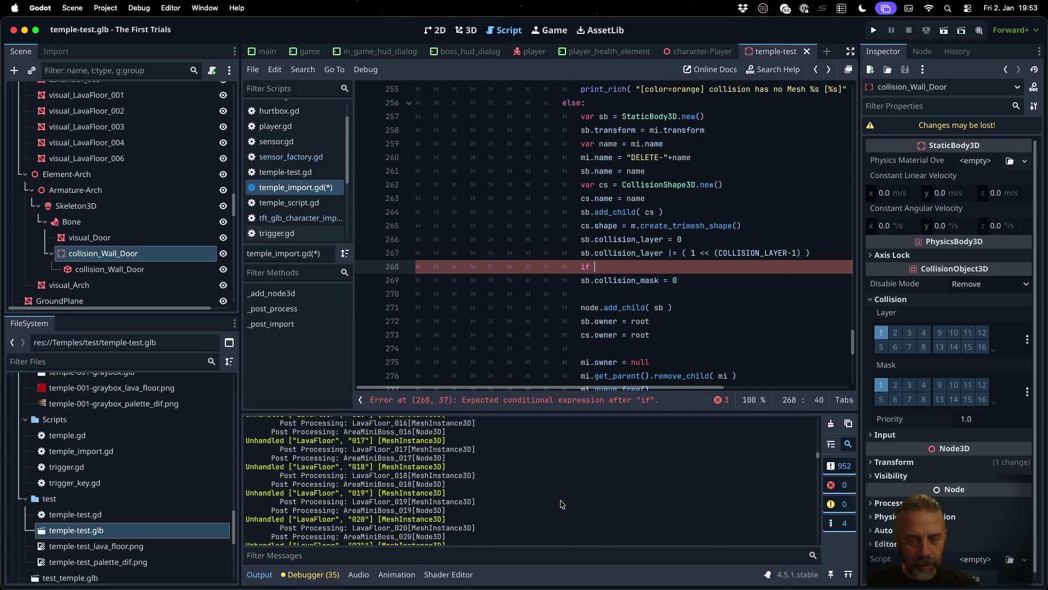
{"action": "scroll", "coordinate": [562, 504], "scroll_direction": "up", "scroll_amount": 1}
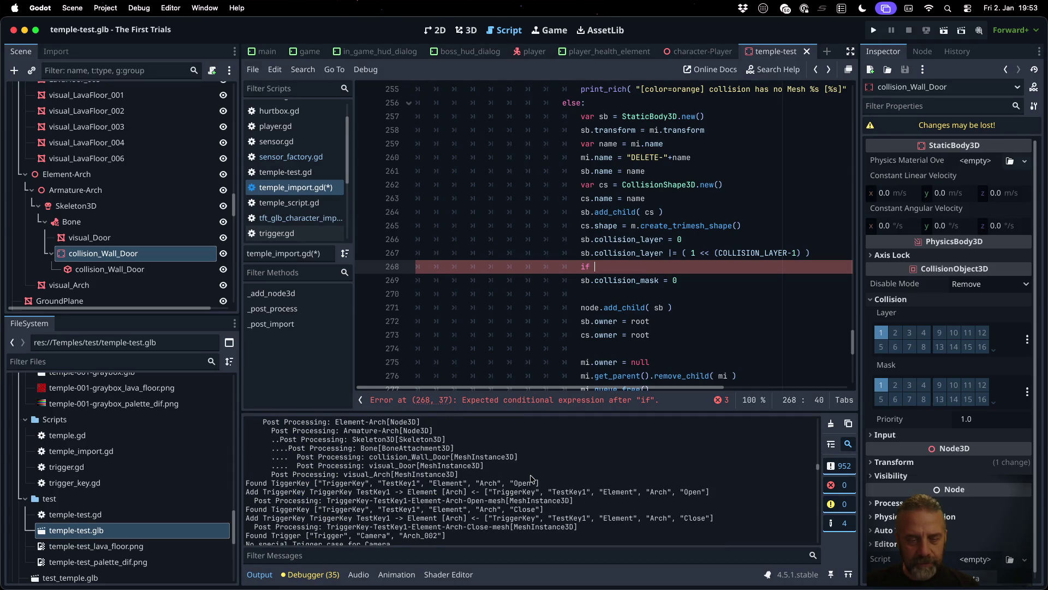
{"action": "scroll", "coordinate": [533, 478], "scroll_direction": "up", "scroll_amount": 1}
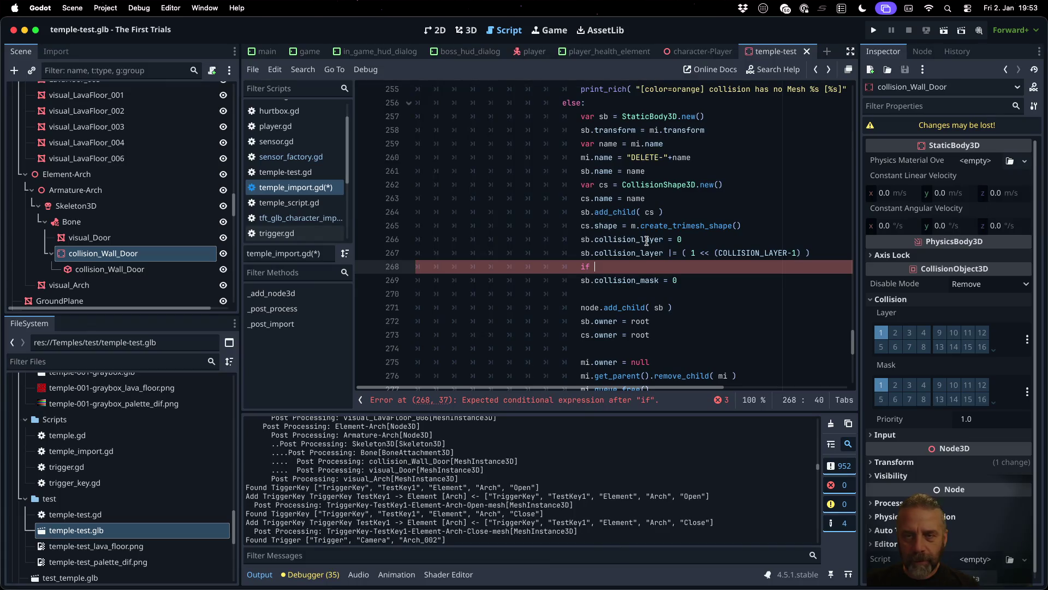
{"action": "scroll", "coordinate": [647, 241], "scroll_direction": "up", "scroll_amount": 3}
{"action": "scroll", "coordinate": [646, 241], "scroll_direction": "up", "scroll_amount": 10}
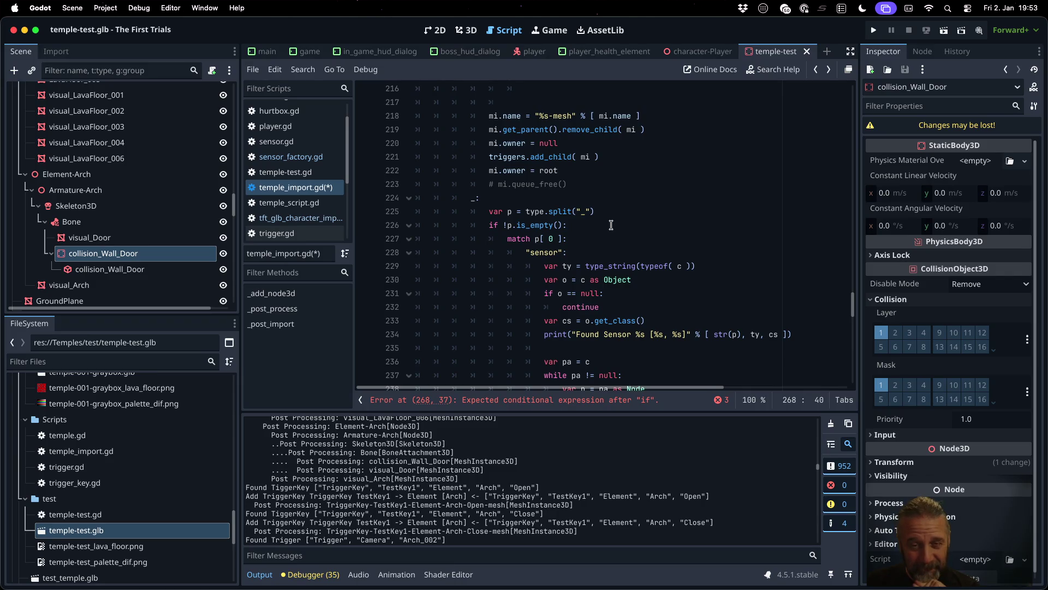
{"action": "left_click", "coordinate": [612, 225]}
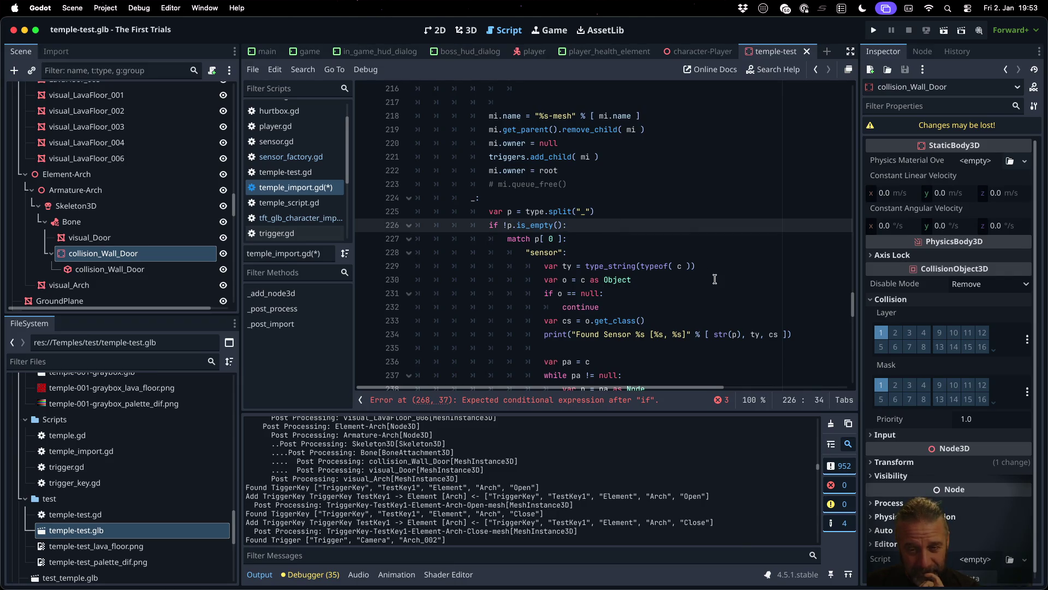
Step: Declare 'var p1 = ""' after the type split and begin a size check below it
{"action": "scroll", "coordinate": [714, 279], "scroll_direction": "down", "scroll_amount": 3}
{"action": "scroll", "coordinate": [715, 279], "scroll_direction": "down", "scroll_amount": 5}
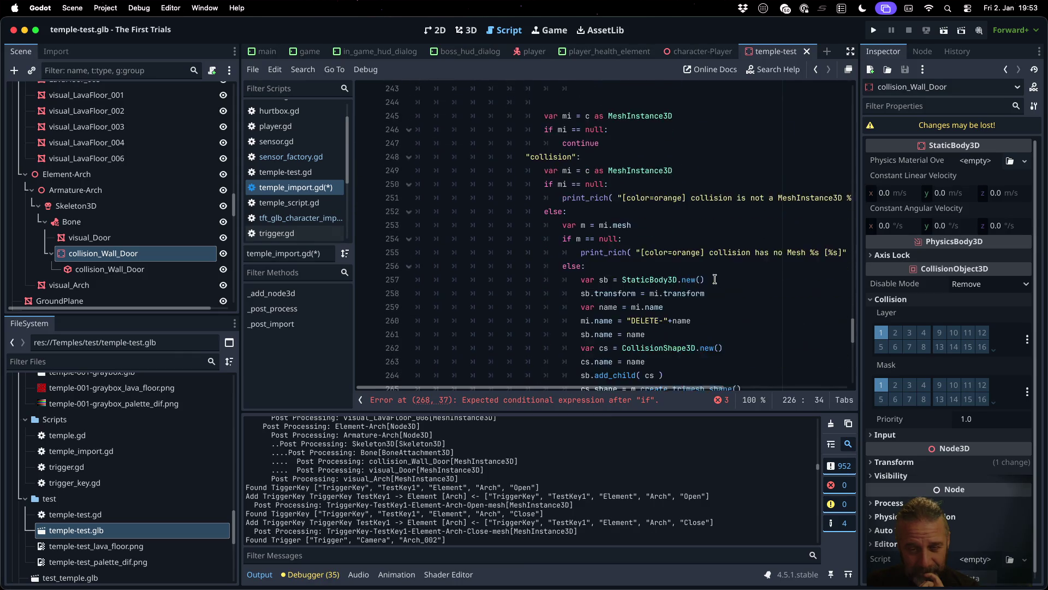
{"action": "scroll", "coordinate": [715, 279], "scroll_direction": "up", "scroll_amount": 5}
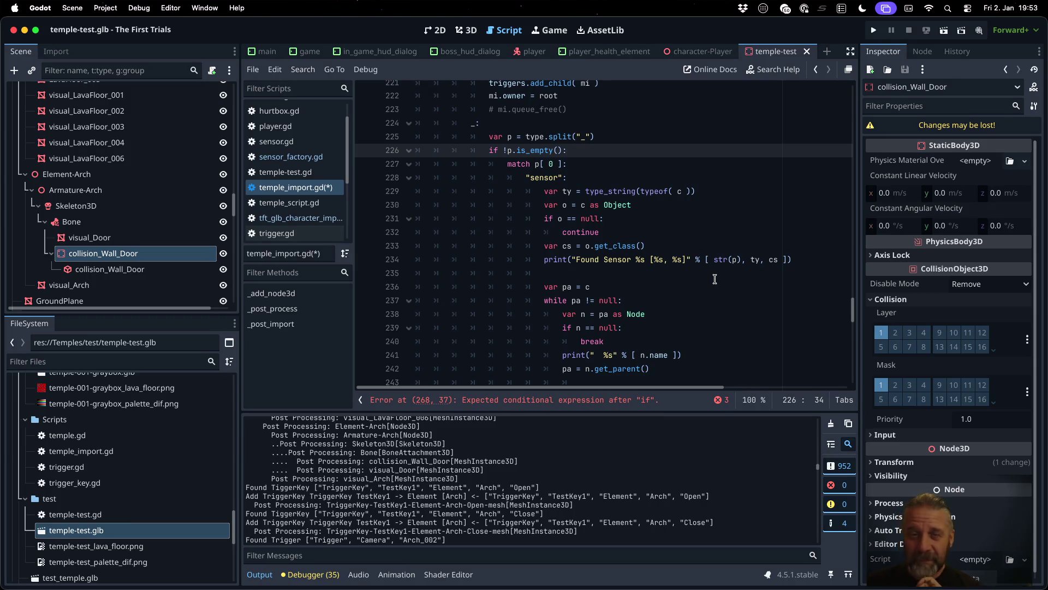
{"action": "key", "text": "Return"}
{"action": "type", "text": "var p1"}
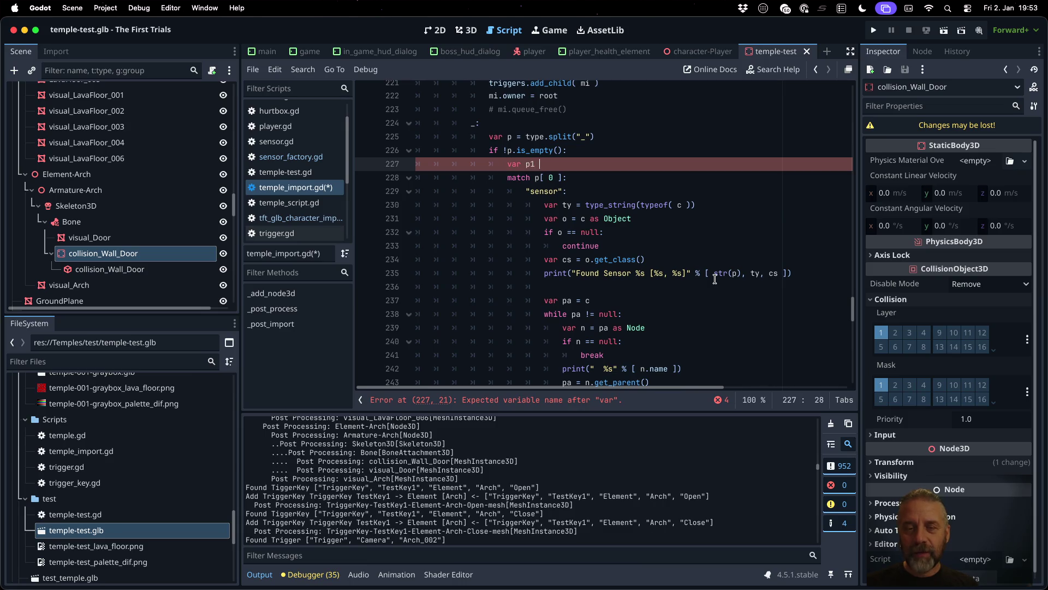
{"action": "type", "text": "= \"\""}
{"action": "key", "text": "Return"}
{"action": "type", "text": "if p.size()"}
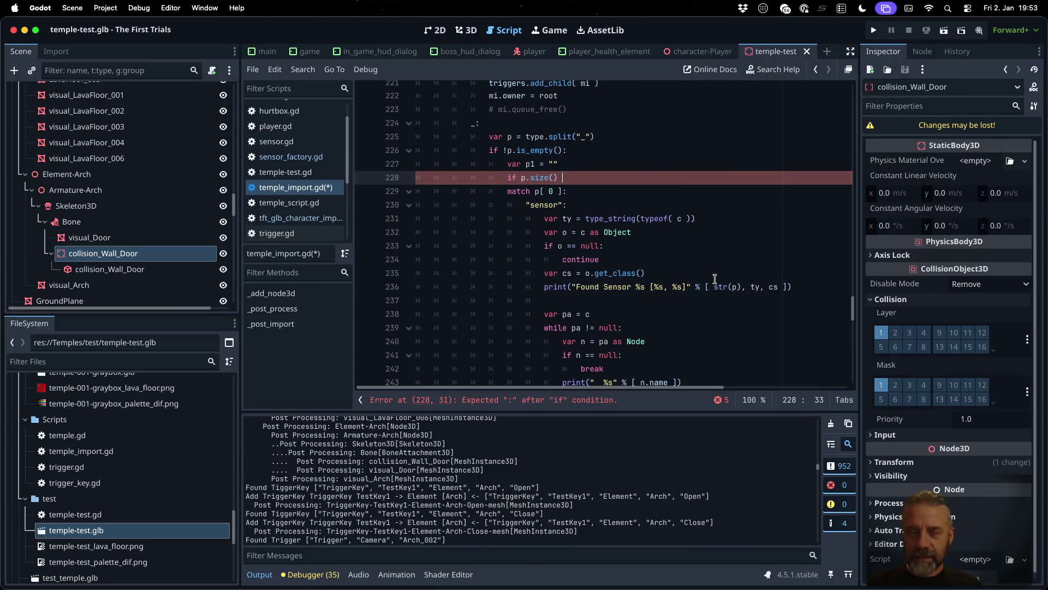
{"action": "key", "text": "BackSpace"}
{"action": "key", "text": "BackSpace"}
{"action": "key", "text": "BackSpace"}
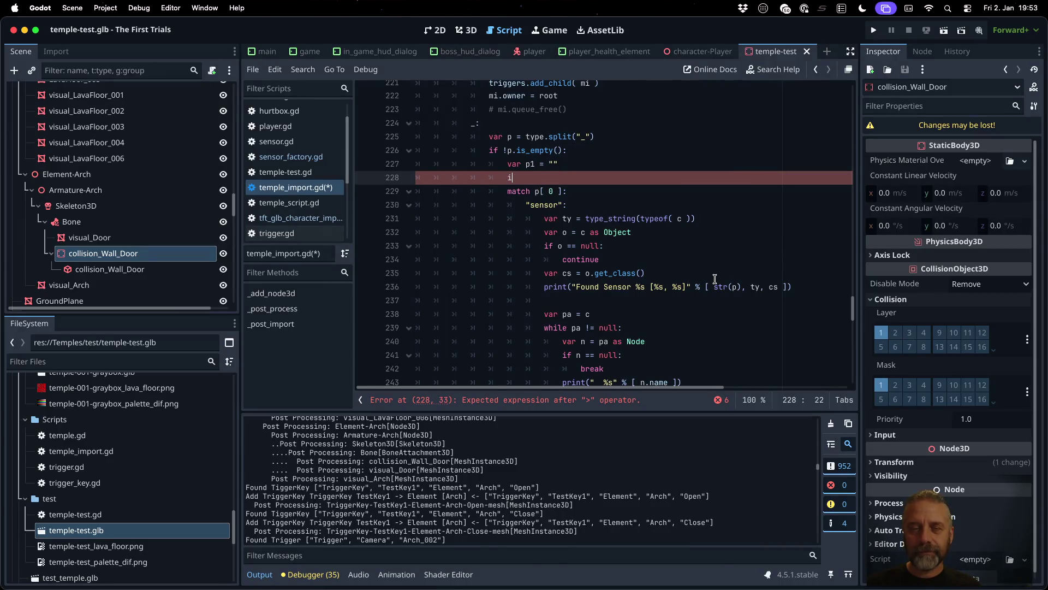
{"action": "type", "text": "match p1.size()"}
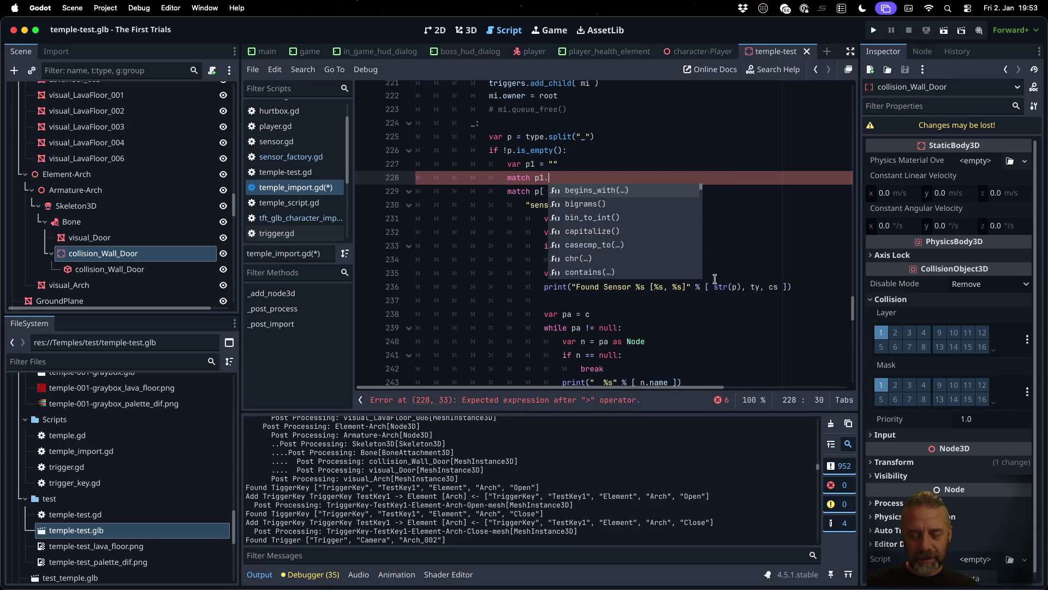
{"action": "type", "text": ":"}
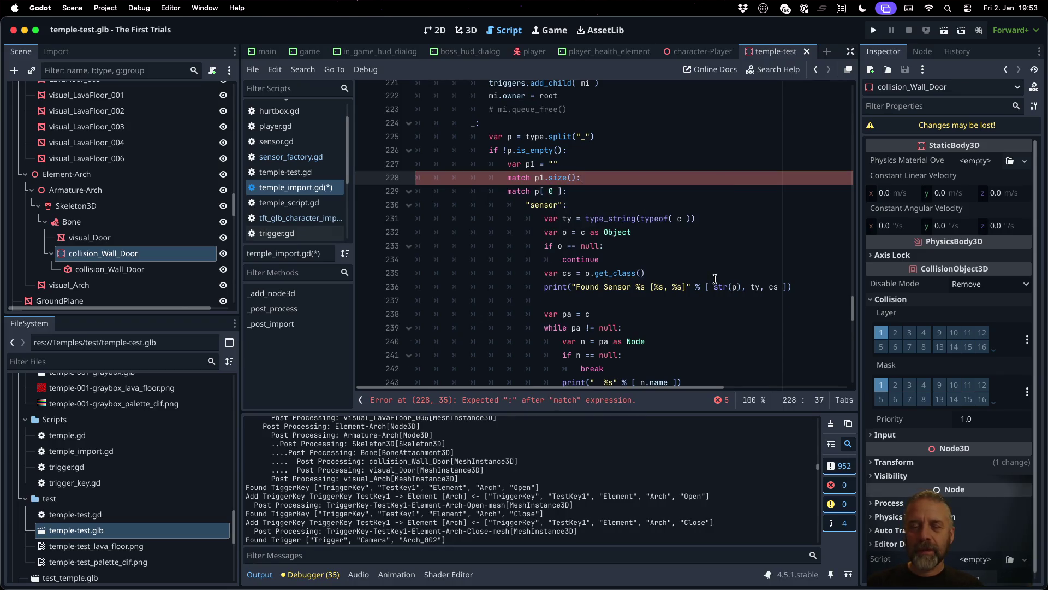
{"action": "key", "text": "Return"}
{"action": "type", "text": "2:"}
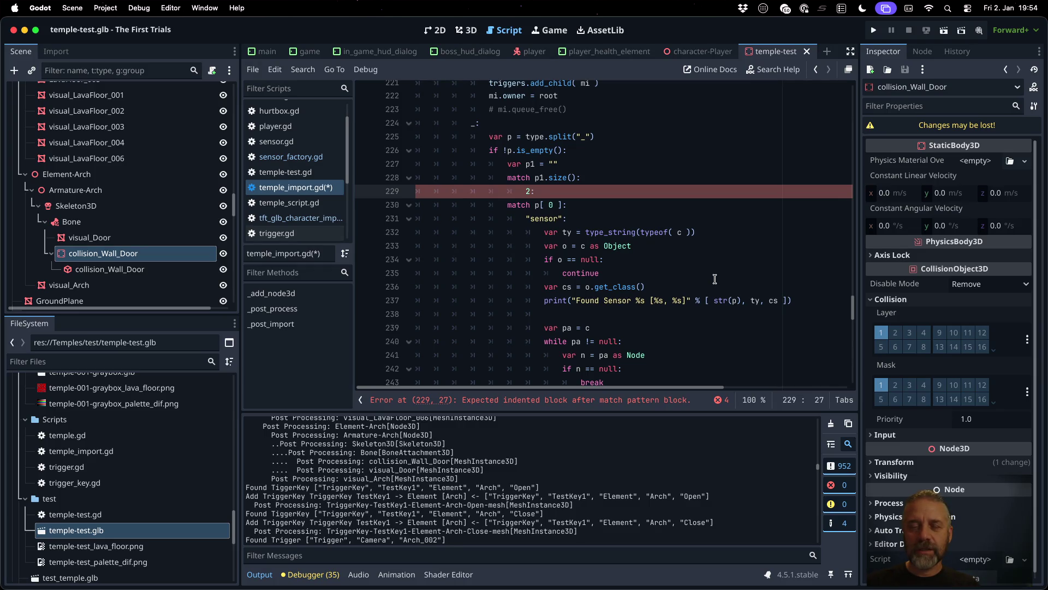
Step: Make the check 'if p1.size() > 1:' with 'p1 = p[ 1 ]' beneath it
{"action": "key", "text": "Up"}
{"action": "key", "text": "Home"}
{"action": "key", "text": "shift+ctrl+Right"}
{"action": "type", "text": "if"}
{"action": "key", "text": "End"}
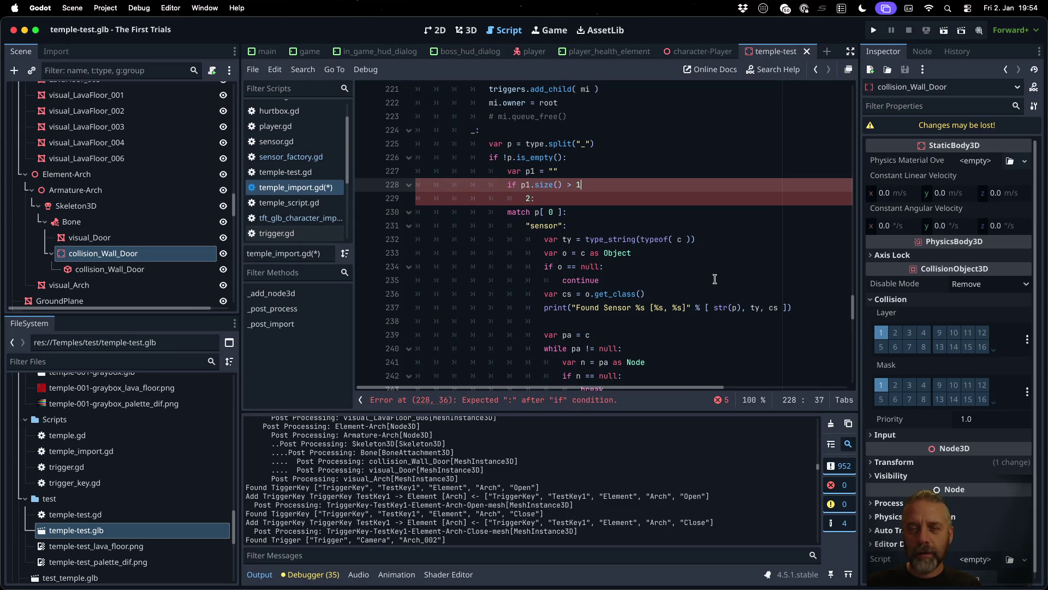
{"action": "key", "text": "Down"}
{"action": "key", "text": "BackSpace"}
{"action": "type", "text": "["}
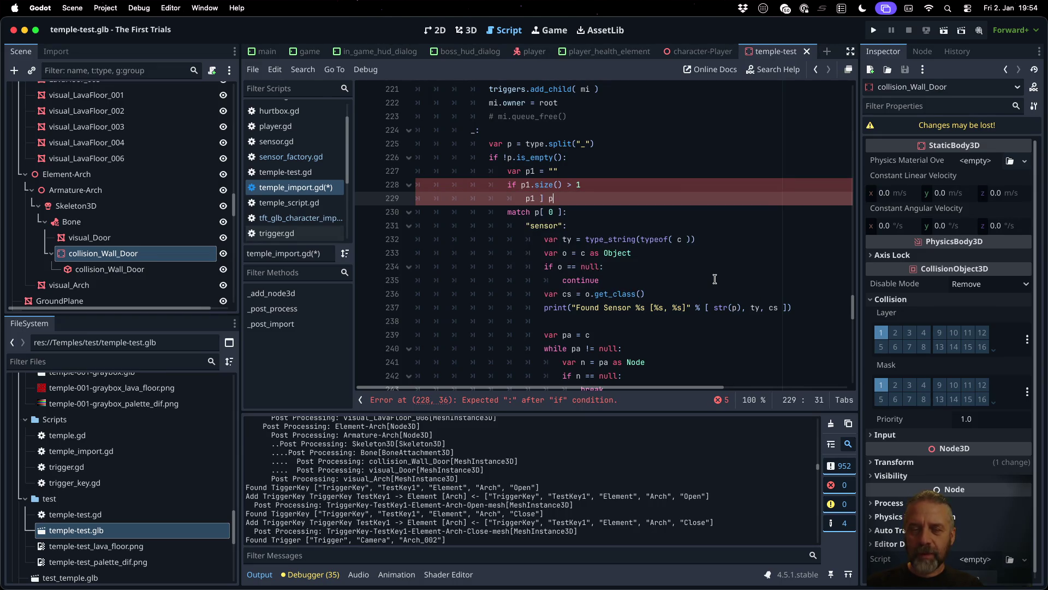
{"action": "key", "text": "BackSpace"}
{"action": "key", "text": "BackSpace"}
{"action": "key", "text": "BackSpace"}
{"action": "type", "text": "="}
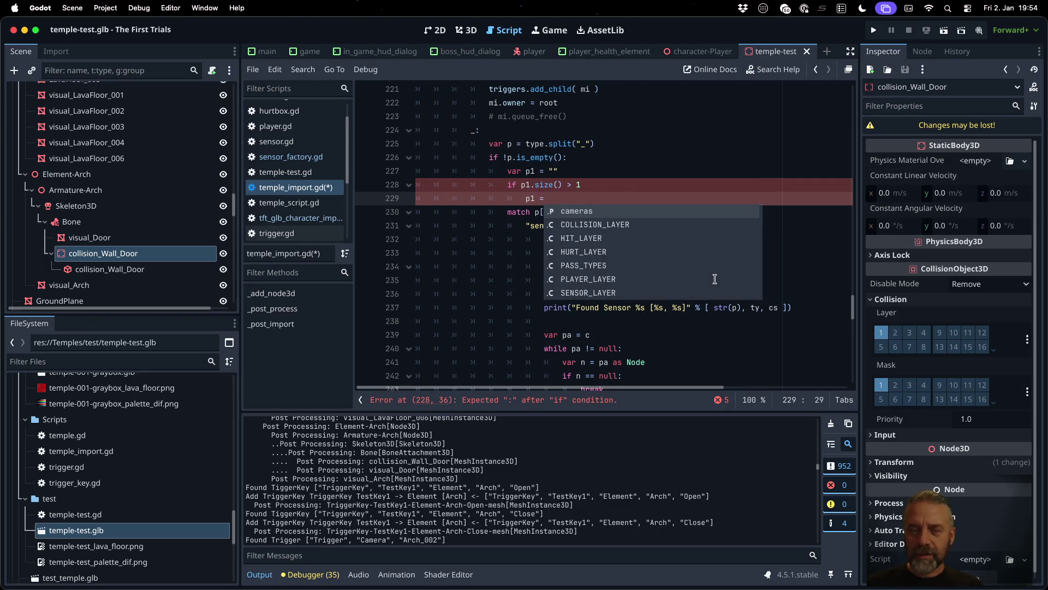
{"action": "type", "text": " p[ 1"}
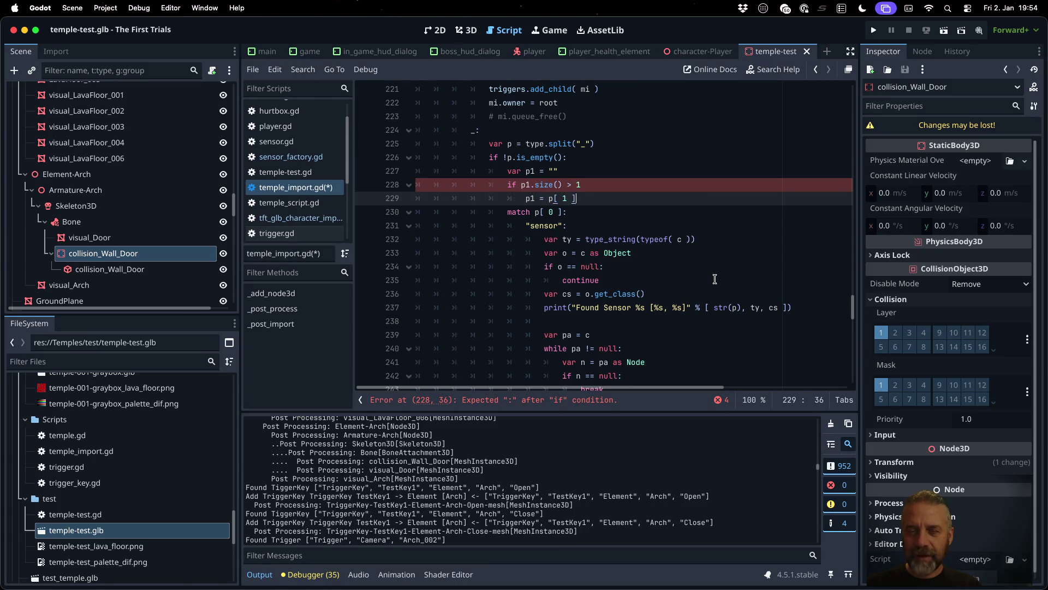
{"action": "key", "text": "Up"}
{"action": "type", "text": ":"}
{"action": "key", "text": "Down"}
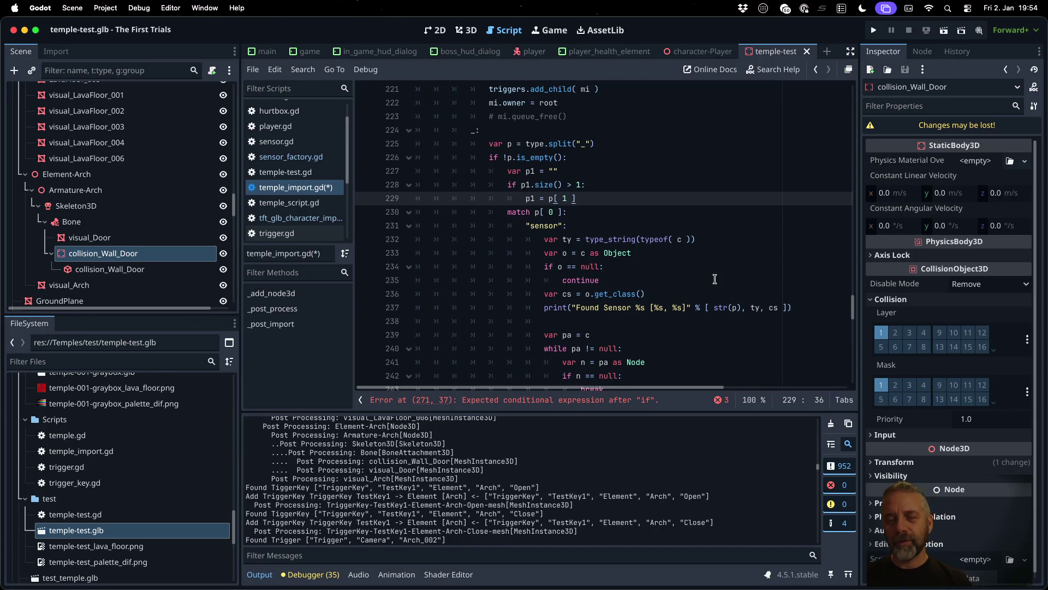
Step: Add an unindented blank line, save, and go to the unfinished if on line 272
{"action": "key", "text": "Return"}
{"action": "key", "text": "shift+Home"}
{"action": "key", "text": "BackSpace"}
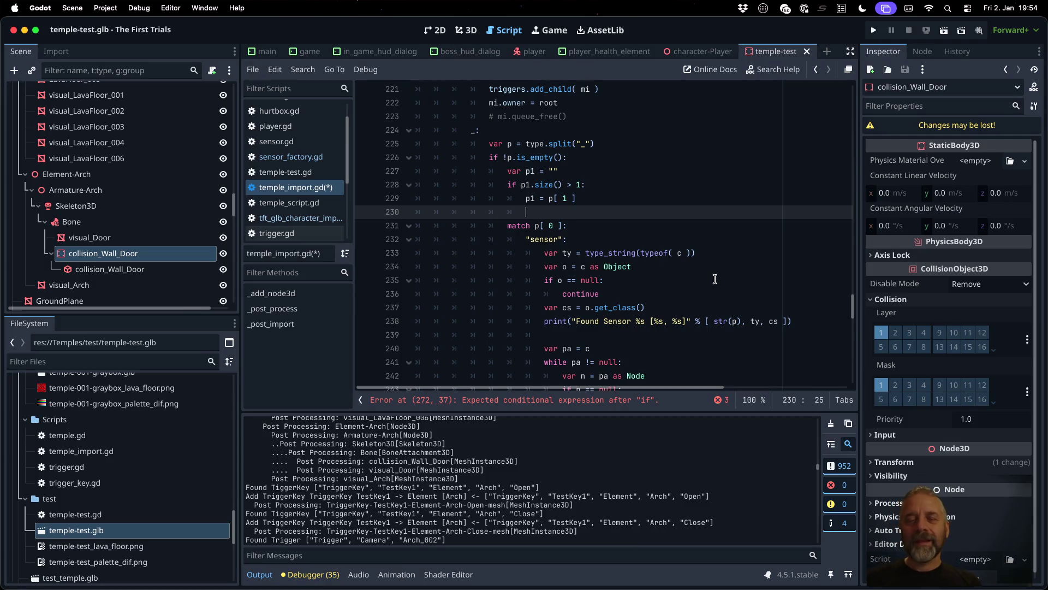
{"action": "key", "text": "super+s"}
{"action": "key", "text": "Return"}
{"action": "scroll", "coordinate": [700, 269], "scroll_direction": "down", "scroll_amount": 3}
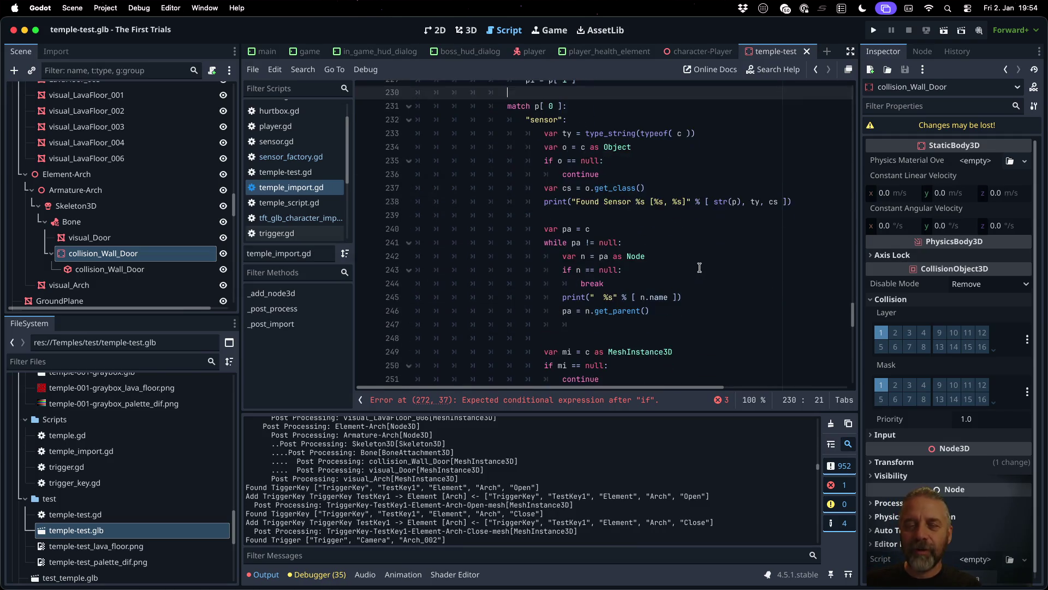
{"action": "scroll", "coordinate": [699, 267], "scroll_direction": "down", "scroll_amount": 8}
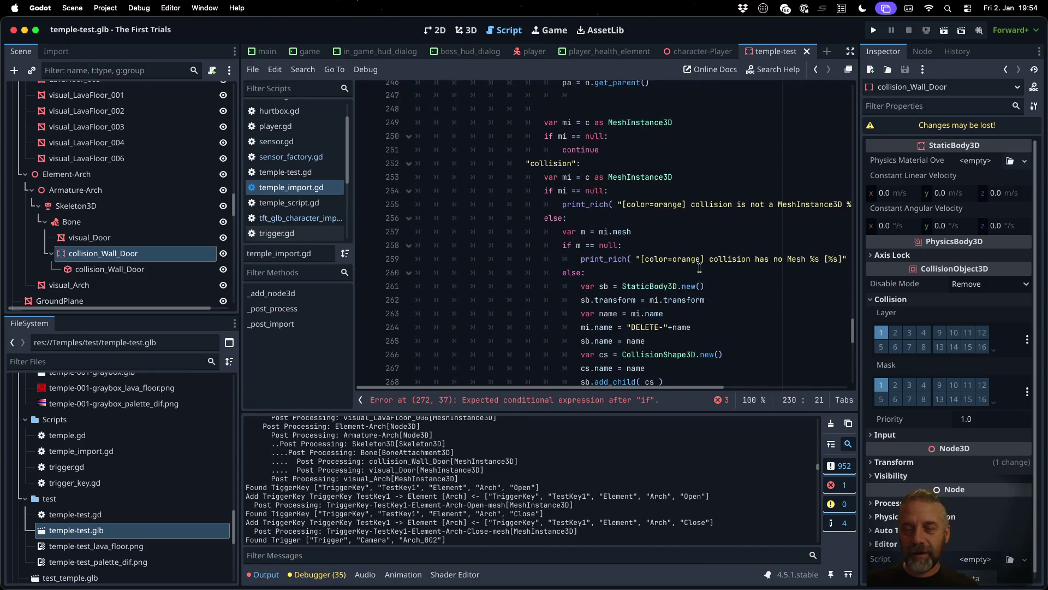
{"action": "left_click", "coordinate": [669, 306]}
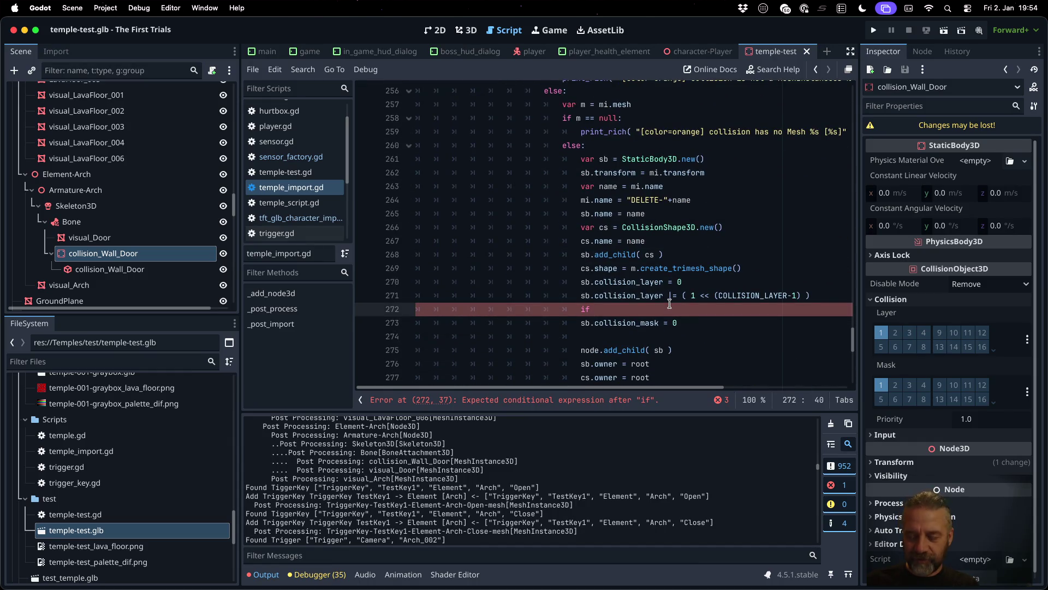
Step: Replace the unfinished if condition with a 'match p1:' block containing a Wall case
{"action": "key", "text": "BackSpace"}
{"action": "key", "text": "BackSpace"}
{"action": "key", "text": "BackSpace"}
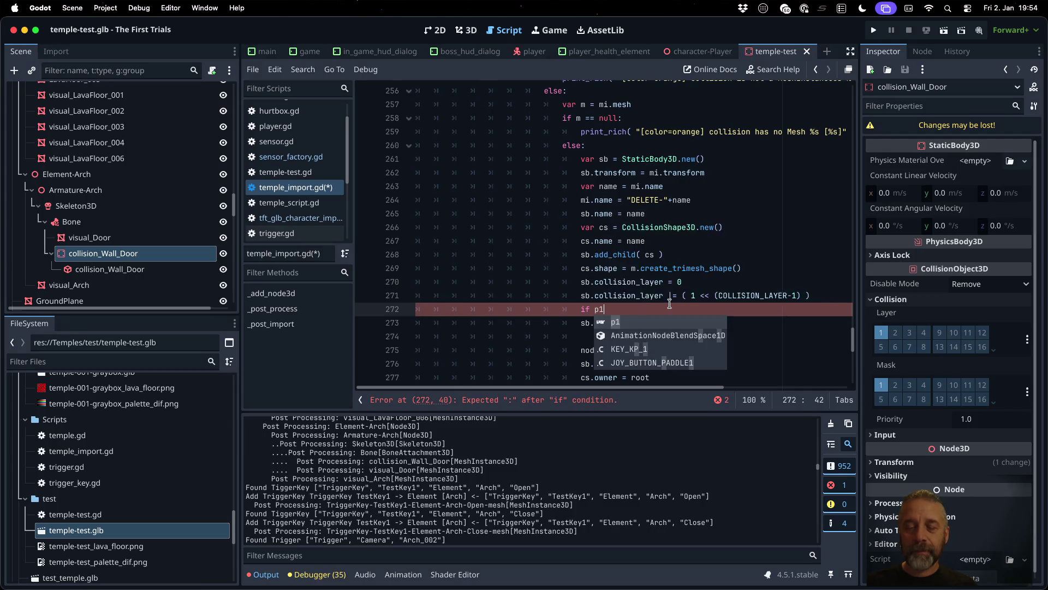
{"action": "type", "text": "match "}
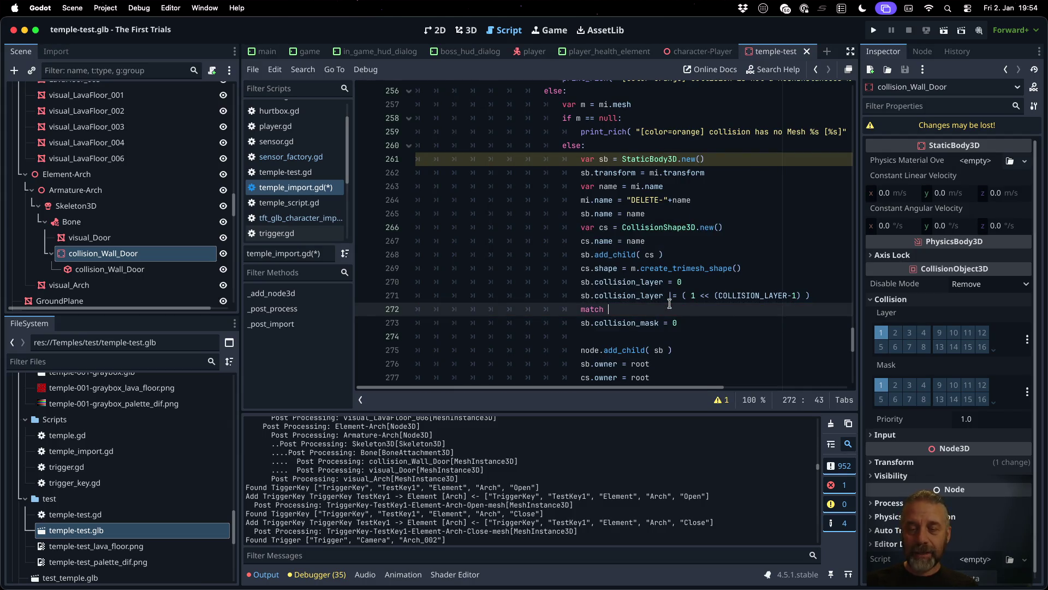
{"action": "type", "text": "p1:"}
{"action": "key", "text": "Return"}
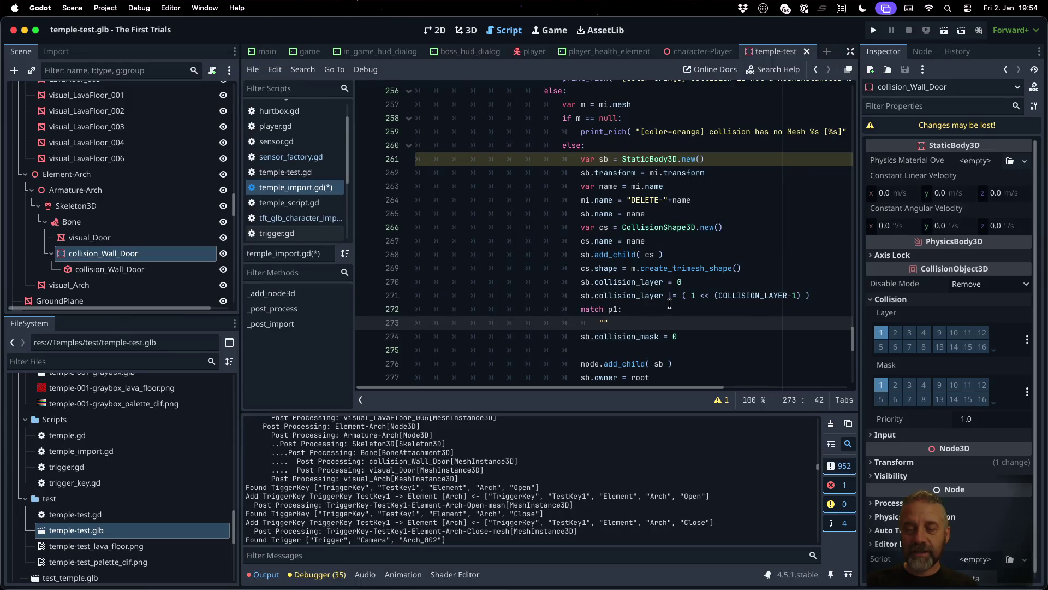
{"action": "type", "text": "Wall\":"}
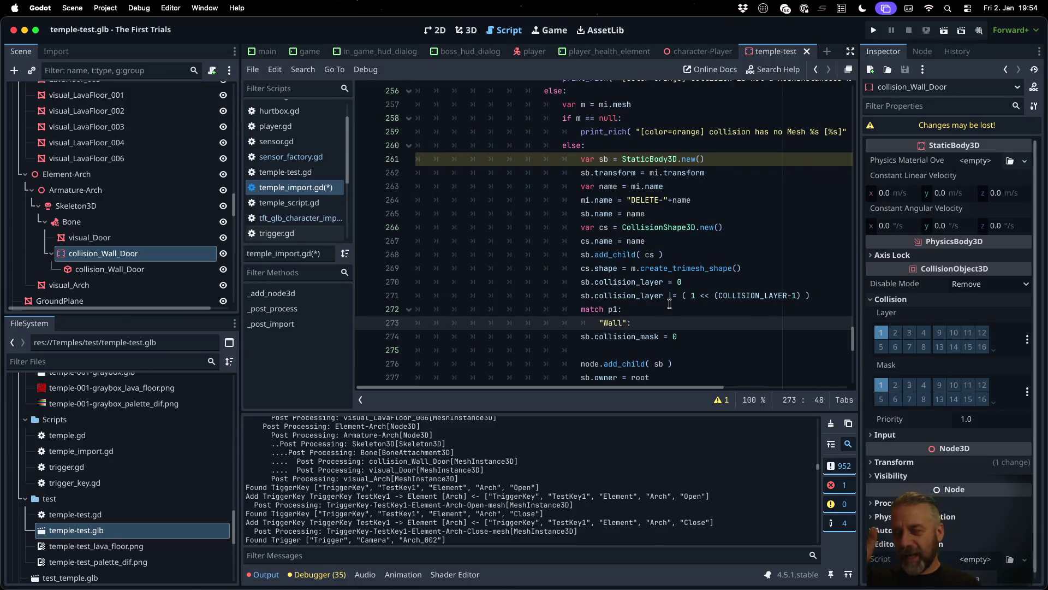
{"action": "key", "text": "Return"}
Step: Copy the collision layer expression and paste it under the Wall case
{"action": "key", "text": "Up"}
{"action": "key", "text": "Up"}
{"action": "key", "text": "Up"}
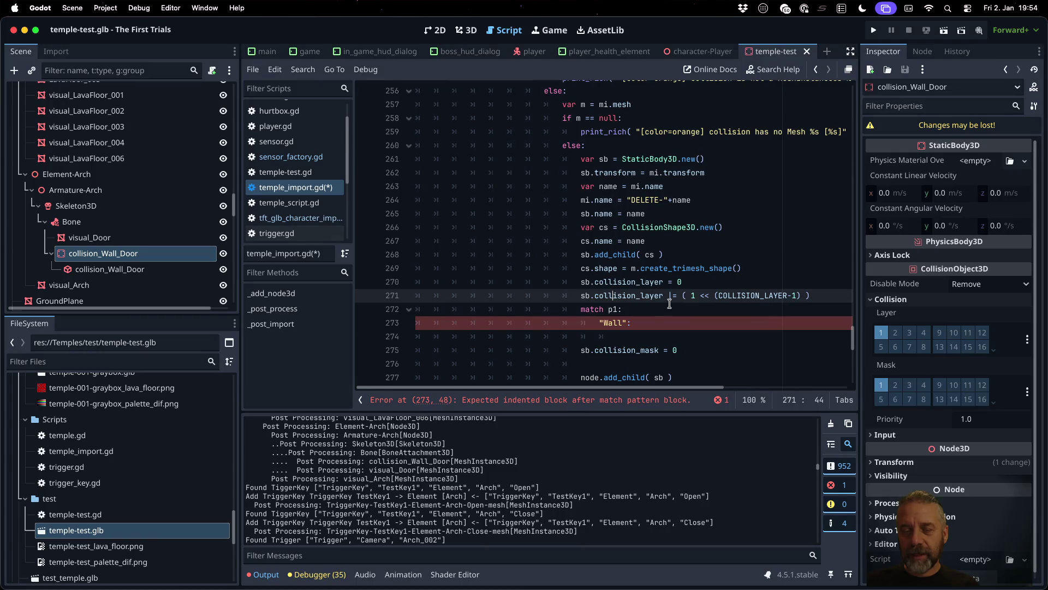
{"action": "key", "text": "Home"}
{"action": "key", "text": "shift+End"}
{"action": "key", "text": "ctrl+c"}
{"action": "key", "text": "Down"}
{"action": "key", "text": "Down"}
{"action": "key", "text": "Down"}
{"action": "key", "text": "ctrl+v"}
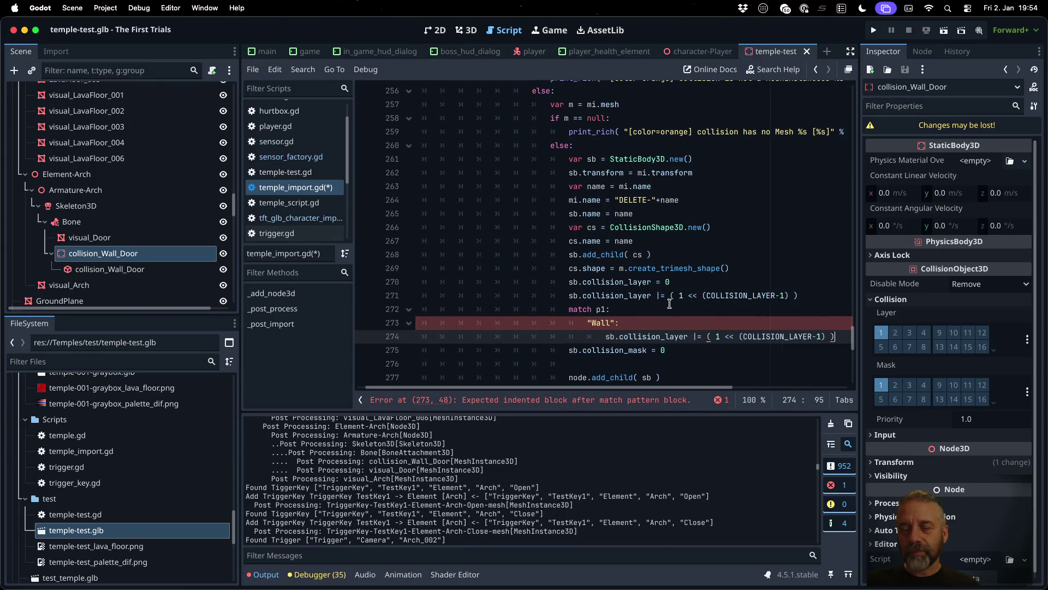
Step: Change COLLISION to WALL in the pasted line on 274 and save the script
{"action": "key", "text": "alt+shift+Left"}
{"action": "key", "text": "Left"}
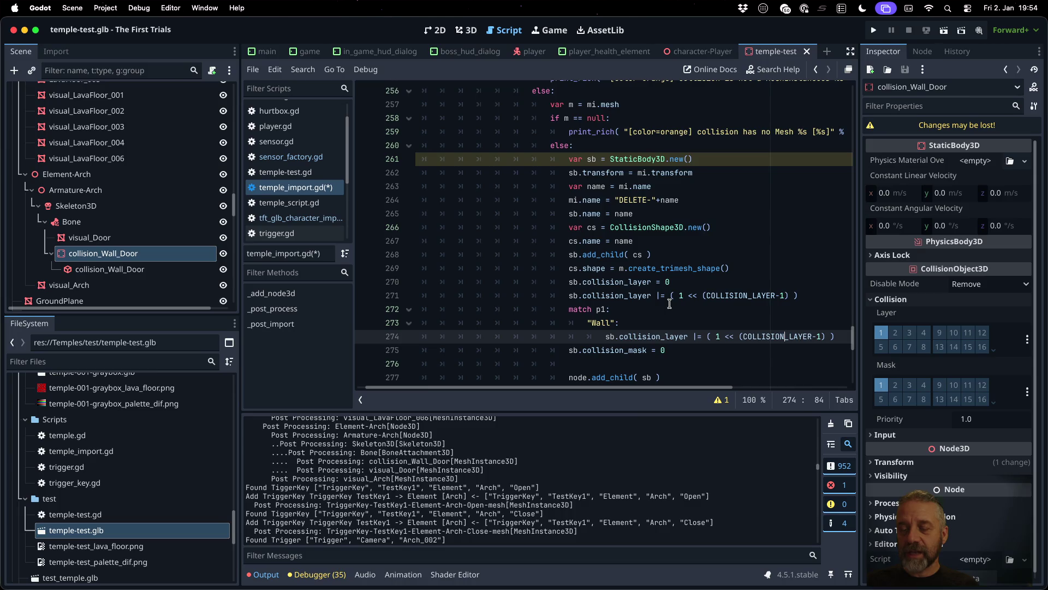
{"action": "key", "text": "shift+Left"}
{"action": "key", "text": "shift+Left"}
{"action": "key", "text": "shift+Left"}
{"action": "type", "text": "WALL"}
{"action": "key", "text": "ctrl+s"}
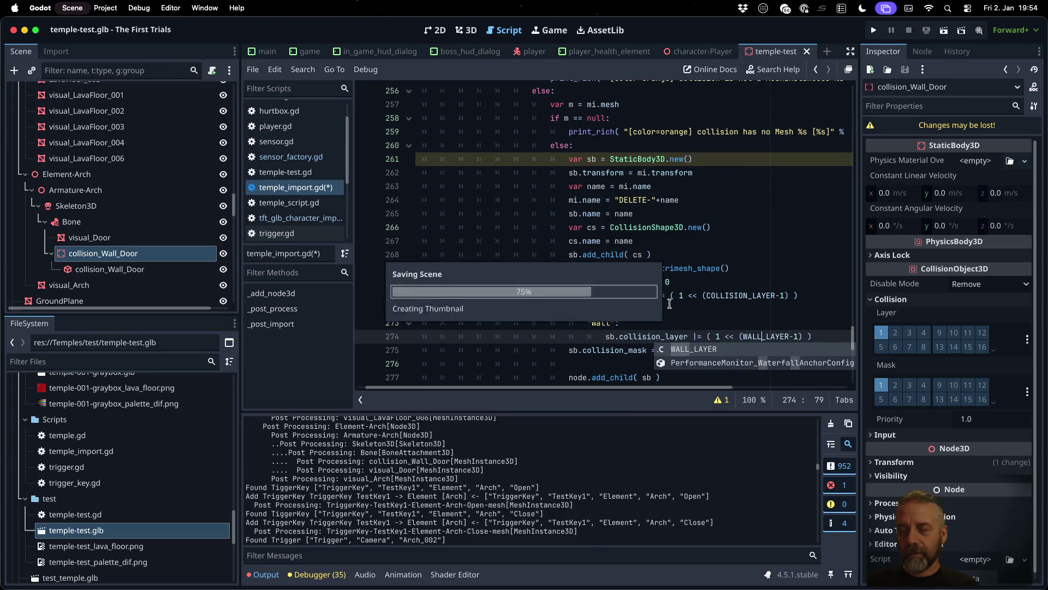
{"action": "key", "text": "Escape"}
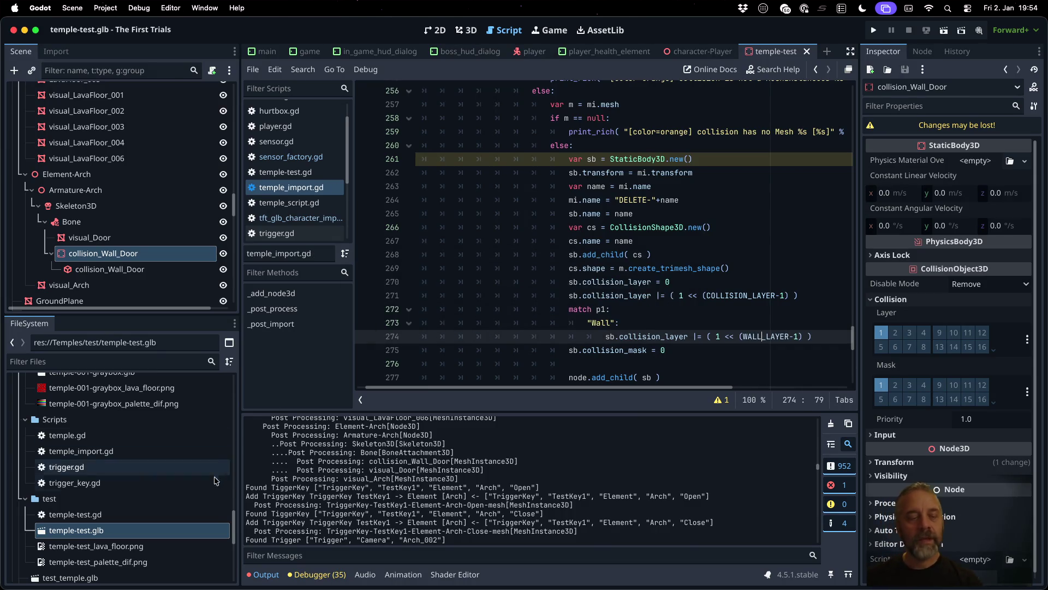
Step: Reimport temple-test.glb from the FileSystem dock and dismiss the Load Errors report
{"action": "right_click", "coordinate": [188, 527]}
{"action": "left_click", "coordinate": [200, 532]}
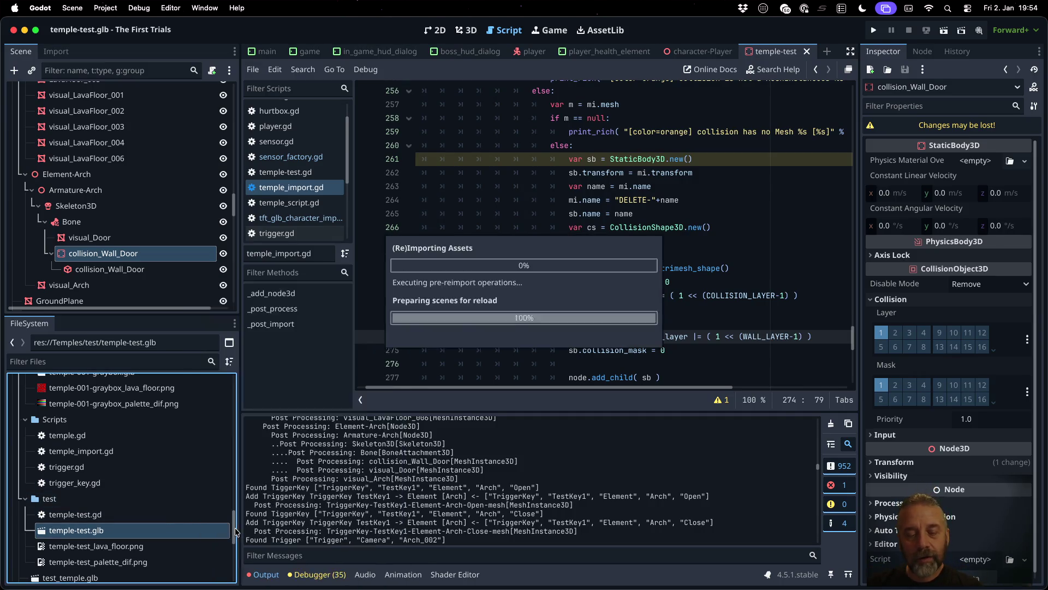
{"action": "left_click", "coordinate": [524, 431]}
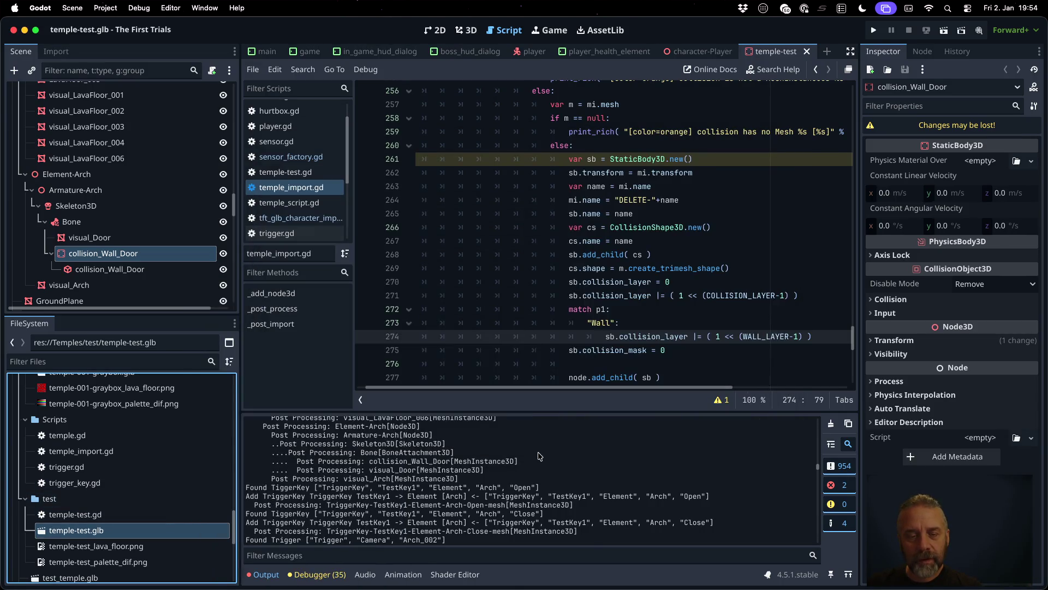
Step: Review the Output errors and inspect the collision layer code near line 270
{"action": "scroll", "coordinate": [541, 475], "scroll_direction": "up", "scroll_amount": 5}
{"action": "scroll", "coordinate": [542, 484], "scroll_direction": "down", "scroll_amount": 10}
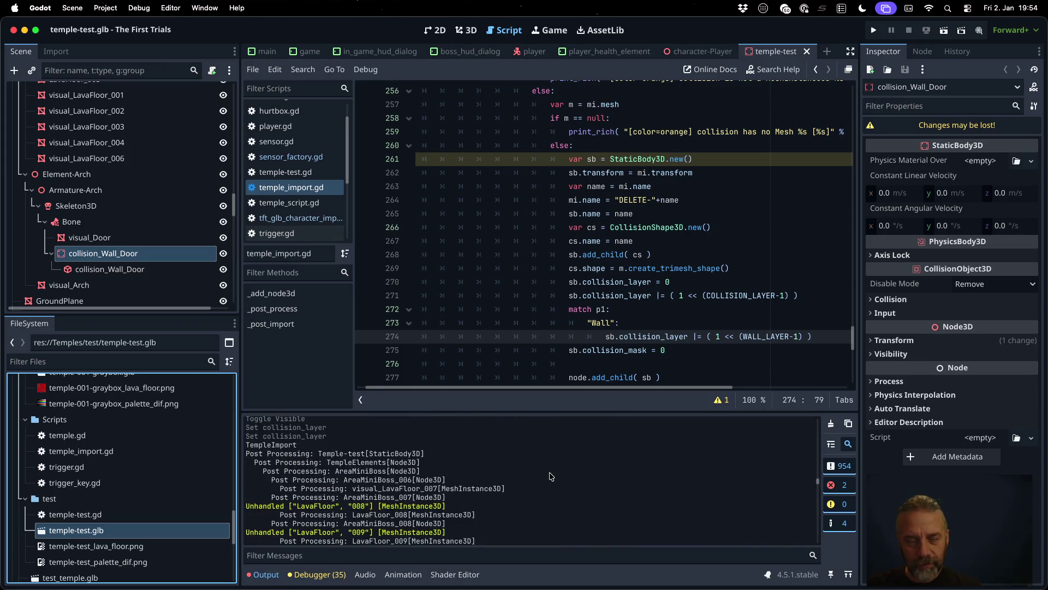
{"action": "scroll", "coordinate": [550, 476], "scroll_direction": "up", "scroll_amount": 10}
{"action": "scroll", "coordinate": [551, 477], "scroll_direction": "down", "scroll_amount": 6}
{"action": "scroll", "coordinate": [551, 477], "scroll_direction": "down", "scroll_amount": 10}
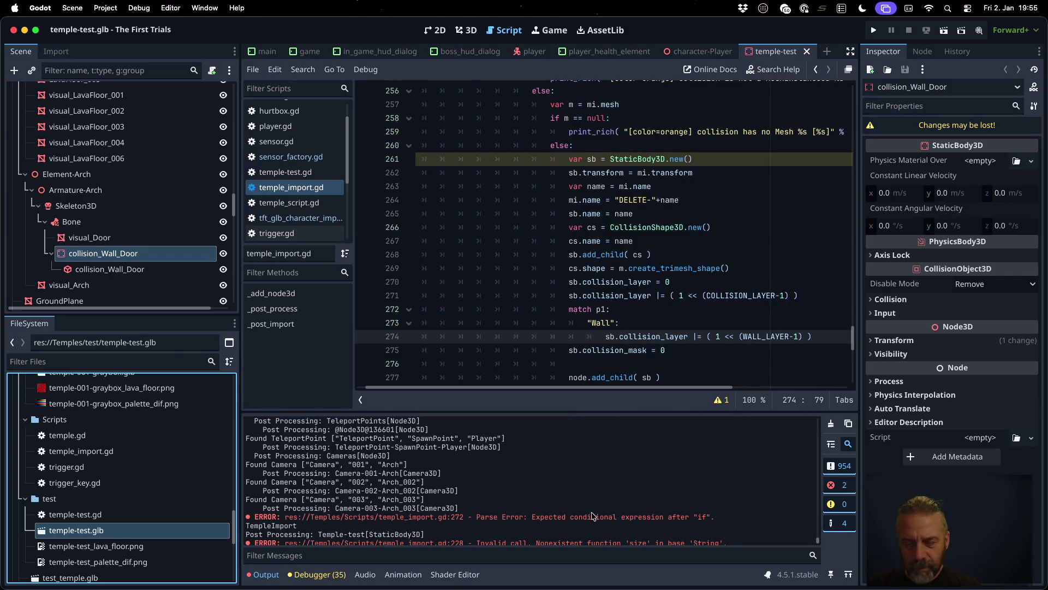
{"action": "left_click", "coordinate": [683, 283]}
{"action": "scroll", "coordinate": [696, 307], "scroll_direction": "up", "scroll_amount": 1}
{"action": "scroll", "coordinate": [696, 307], "scroll_direction": "up", "scroll_amount": 11}
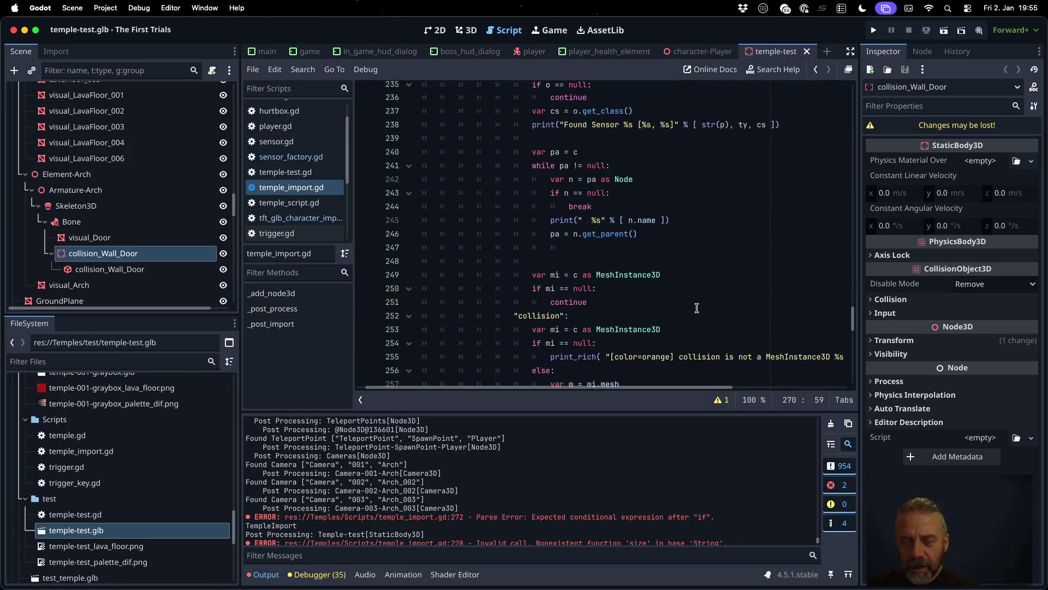
{"action": "scroll", "coordinate": [697, 308], "scroll_direction": "down", "scroll_amount": 9}
{"action": "scroll", "coordinate": [696, 308], "scroll_direction": "down", "scroll_amount": 3}
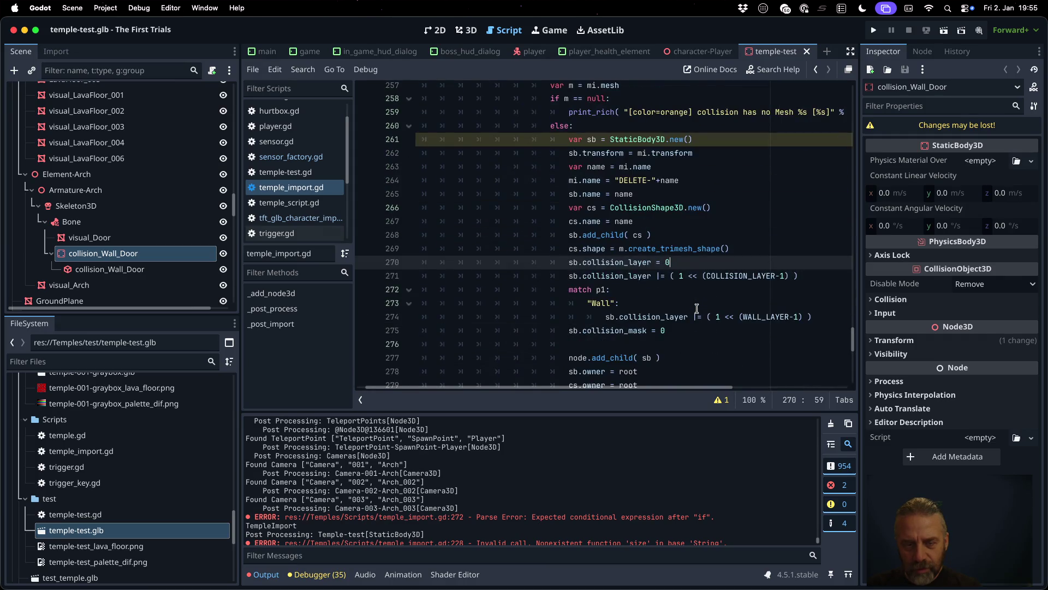
{"action": "left_click", "coordinate": [625, 291]}
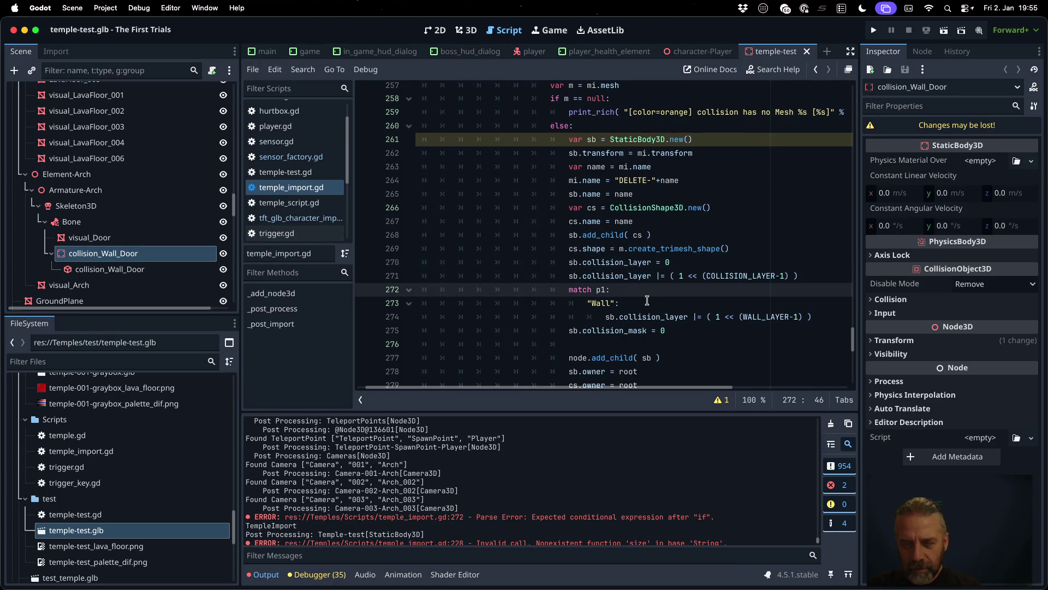
{"action": "scroll", "coordinate": [653, 311], "scroll_direction": "up", "scroll_amount": 15}
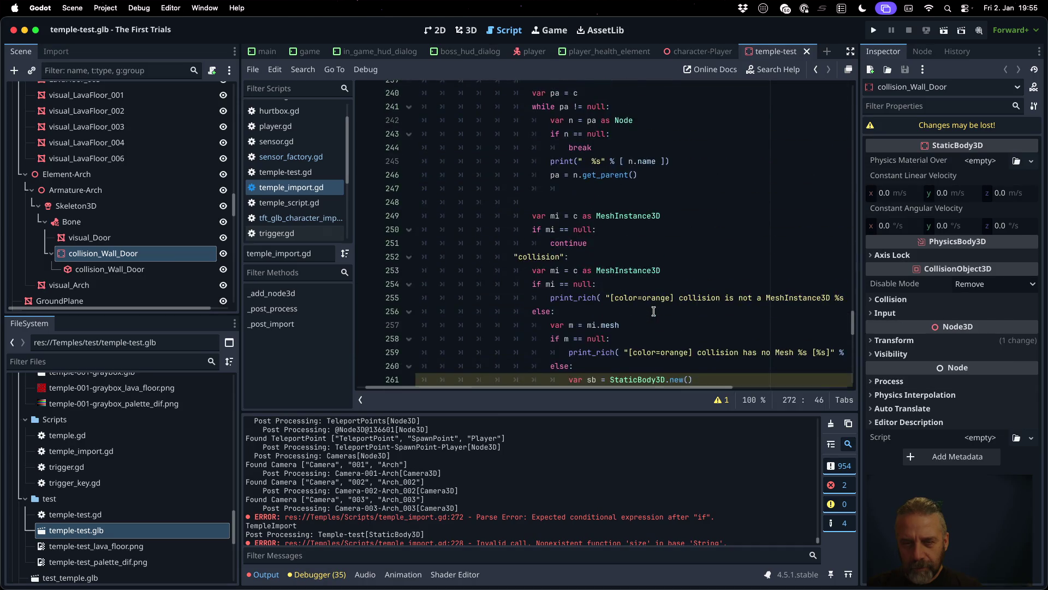
{"action": "scroll", "coordinate": [654, 311], "scroll_direction": "up", "scroll_amount": 20}
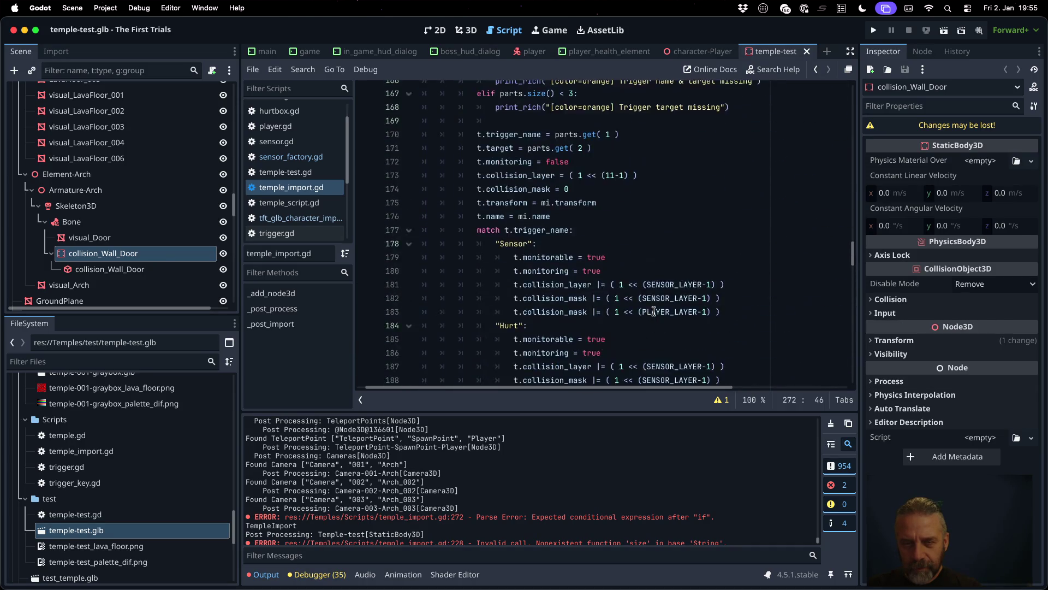
{"action": "scroll", "coordinate": [653, 310], "scroll_direction": "up", "scroll_amount": 6}
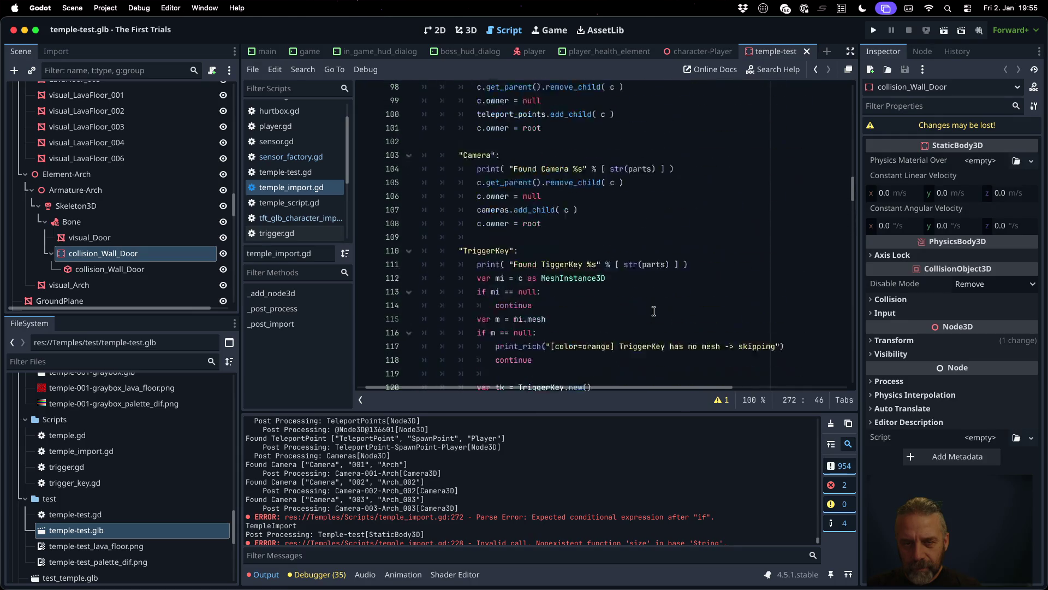
{"action": "scroll", "coordinate": [654, 311], "scroll_direction": "down", "scroll_amount": 17}
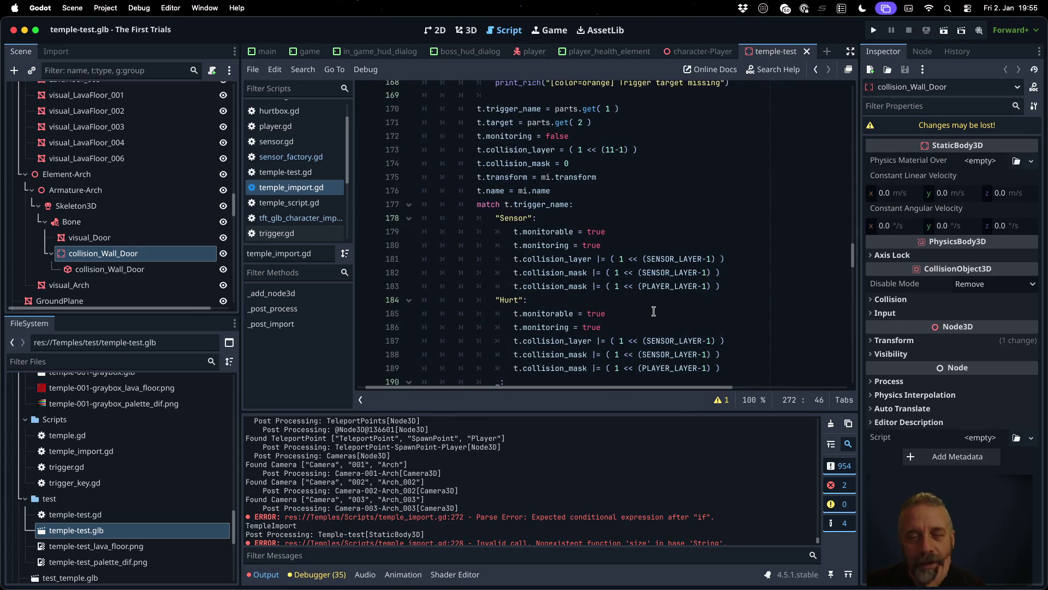
{"action": "scroll", "coordinate": [653, 311], "scroll_direction": "down", "scroll_amount": 7}
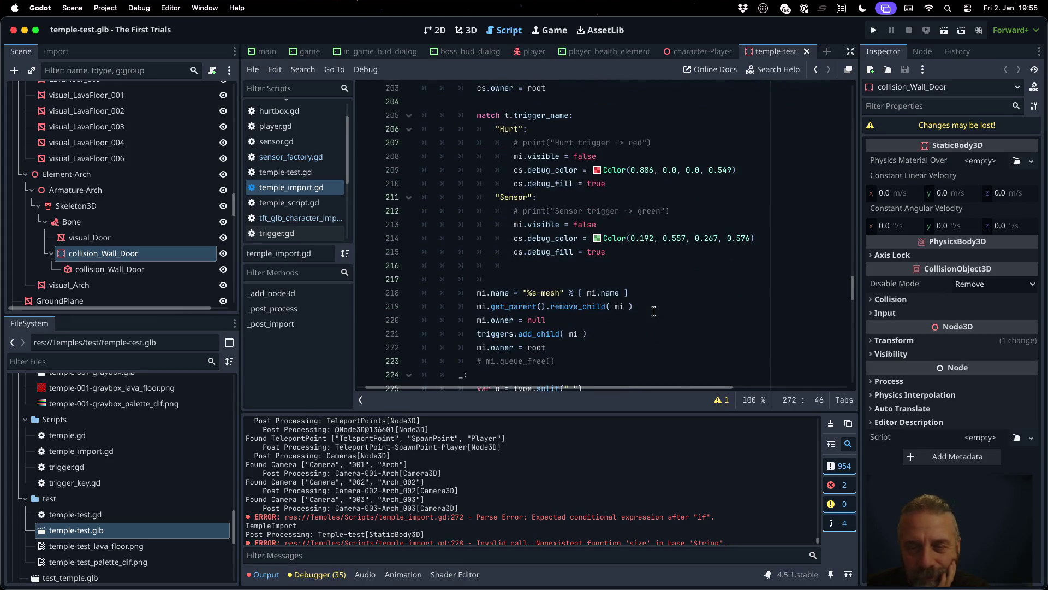
{"action": "scroll", "coordinate": [653, 311], "scroll_direction": "down", "scroll_amount": 7}
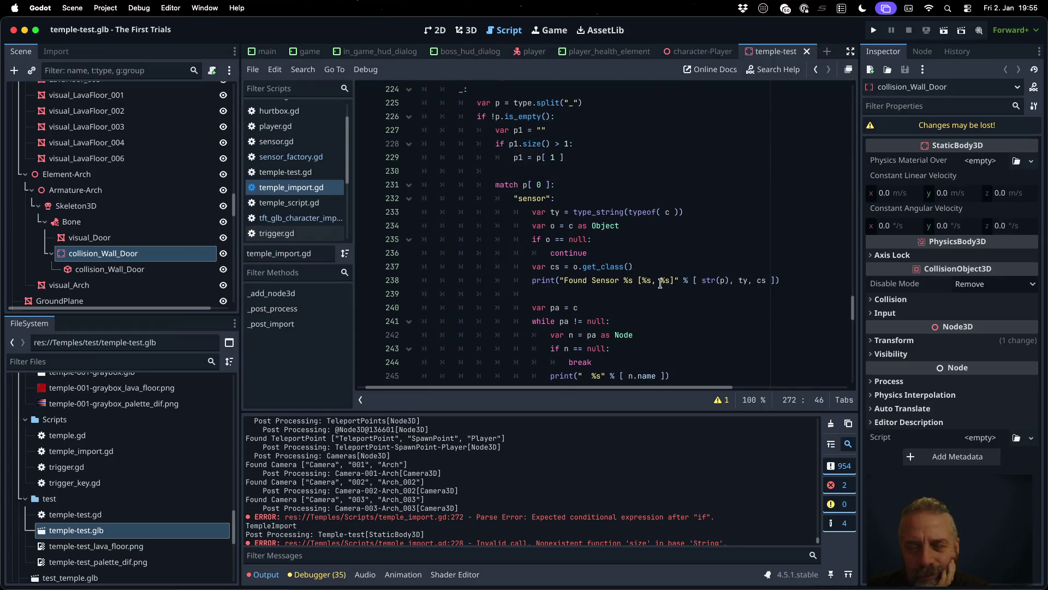
{"action": "scroll", "coordinate": [660, 284], "scroll_direction": "down", "scroll_amount": 8}
{"action": "scroll", "coordinate": [660, 283], "scroll_direction": "down", "scroll_amount": 3}
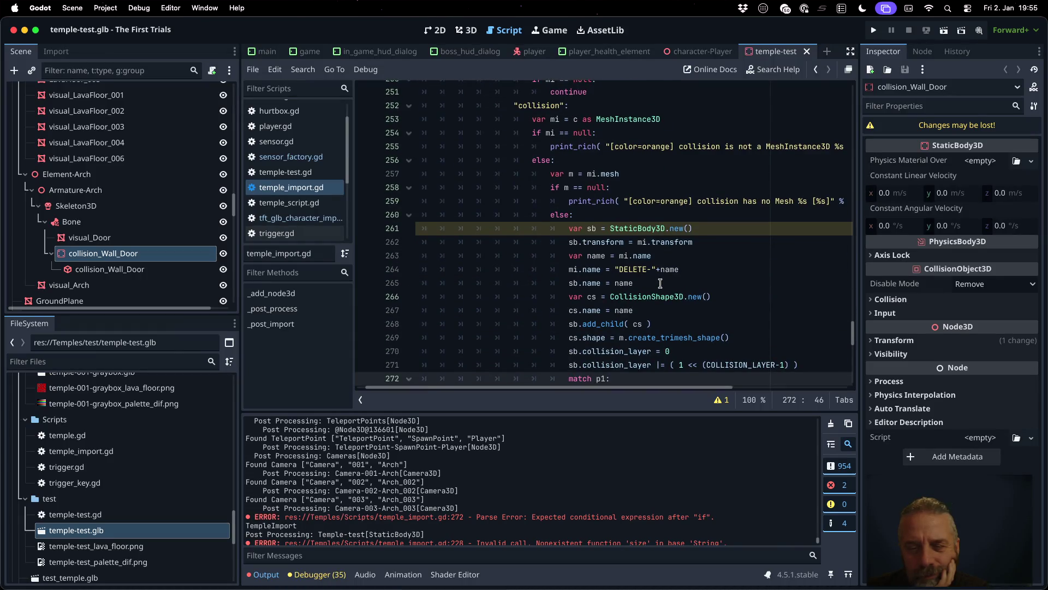
{"action": "scroll", "coordinate": [660, 283], "scroll_direction": "down", "scroll_amount": 1}
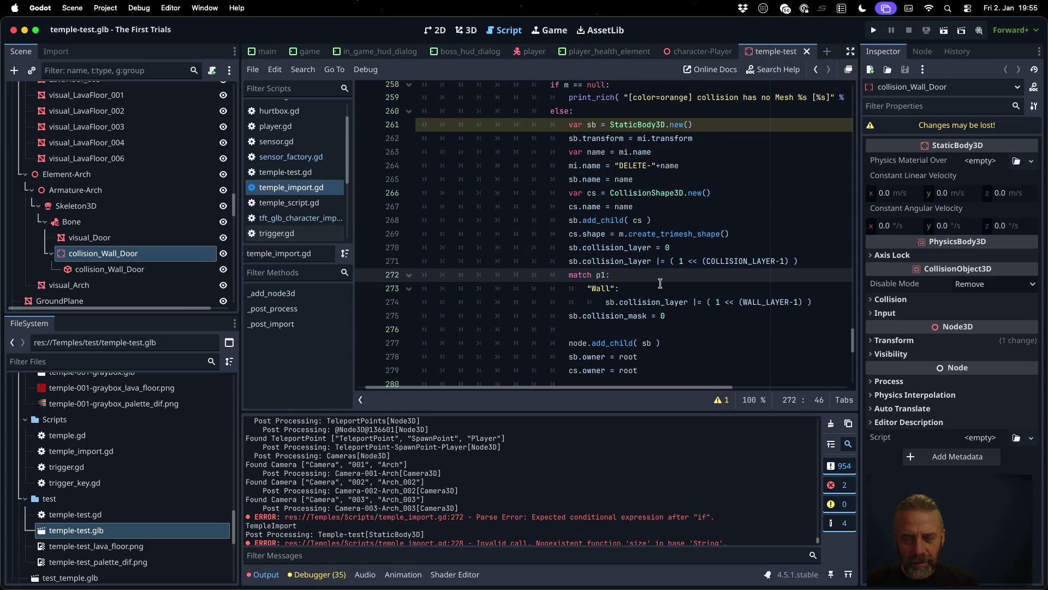
{"action": "scroll", "coordinate": [620, 309], "scroll_direction": "up", "scroll_amount": 3}
{"action": "scroll", "coordinate": [621, 309], "scroll_direction": "up", "scroll_amount": 20}
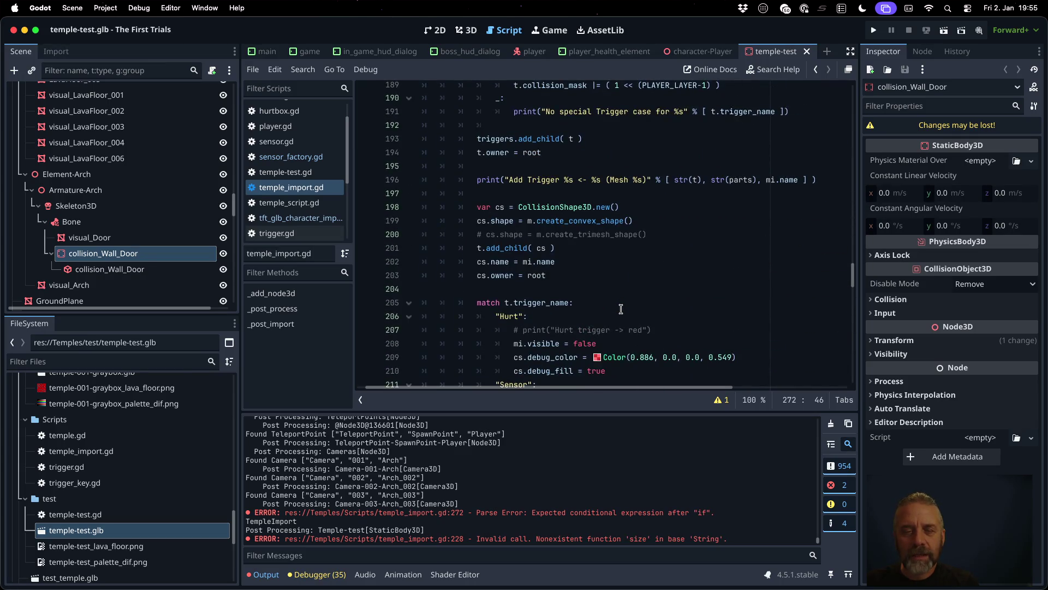
{"action": "scroll", "coordinate": [621, 309], "scroll_direction": "down", "scroll_amount": 10}
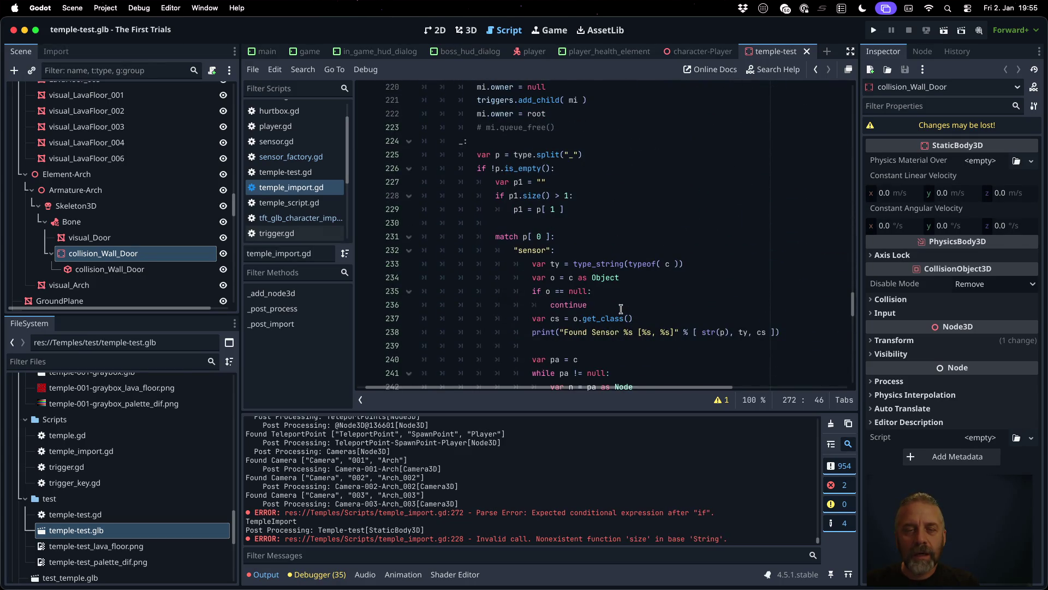
Step: Change p1.size() to p.size() on line 228 and save the import script
{"action": "left_click", "coordinate": [578, 195]}
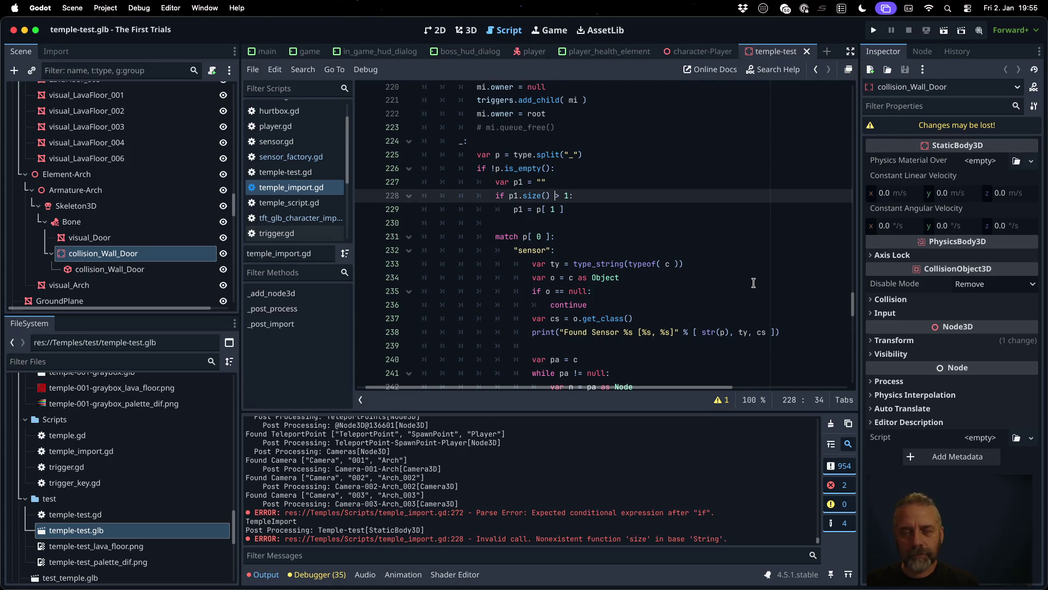
{"action": "key", "text": "Left"}
{"action": "key", "text": "BackSpace"}
{"action": "key", "text": "super+s"}
{"action": "key", "text": "Return"}
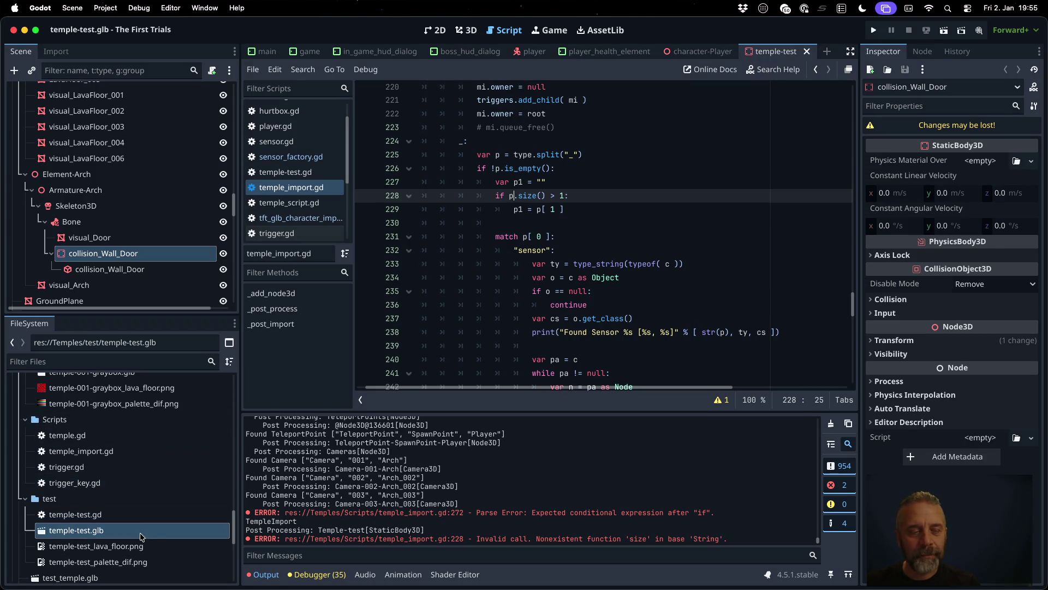
Step: Clear the Output, reimport temple-test.glb, and show collision_Wall_Door's collision layers
{"action": "left_click", "coordinate": [832, 423]}
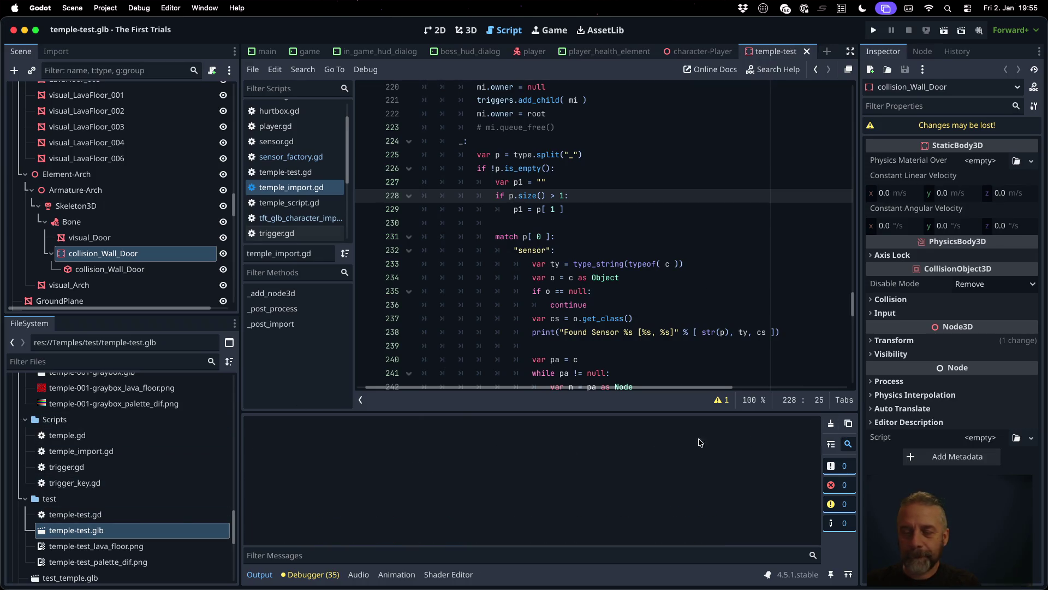
{"action": "right_click", "coordinate": [115, 531]}
{"action": "left_click", "coordinate": [162, 529]}
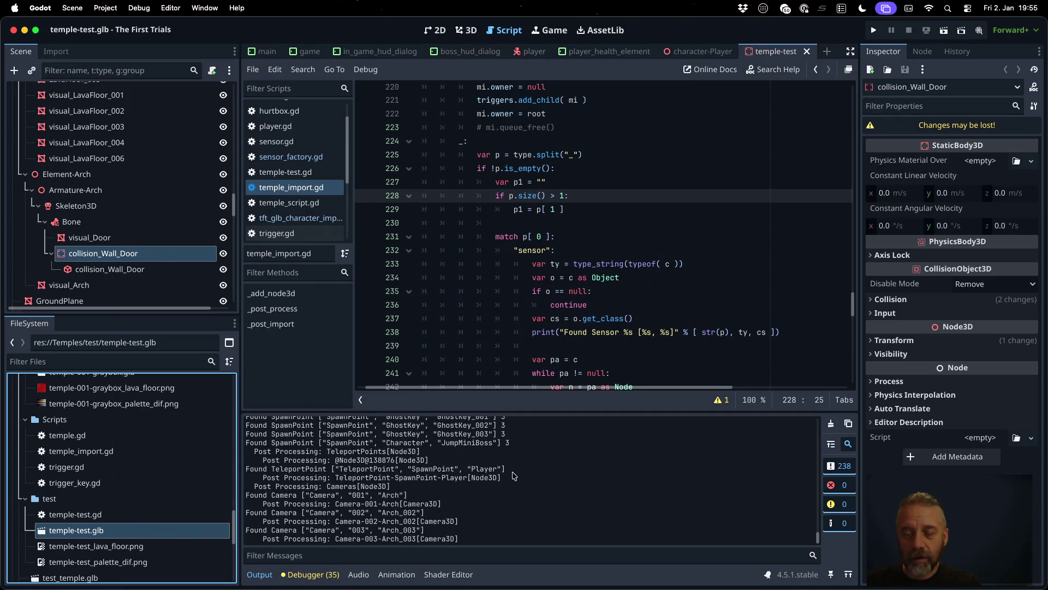
{"action": "left_click", "coordinate": [117, 269]}
{"action": "left_click", "coordinate": [121, 253]}
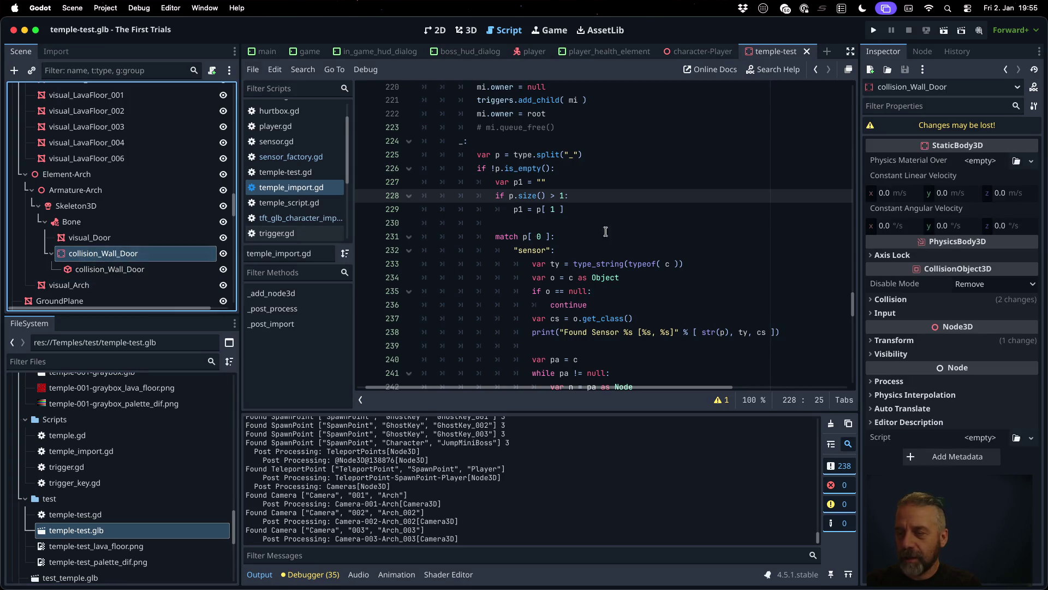
{"action": "left_click", "coordinate": [890, 299]}
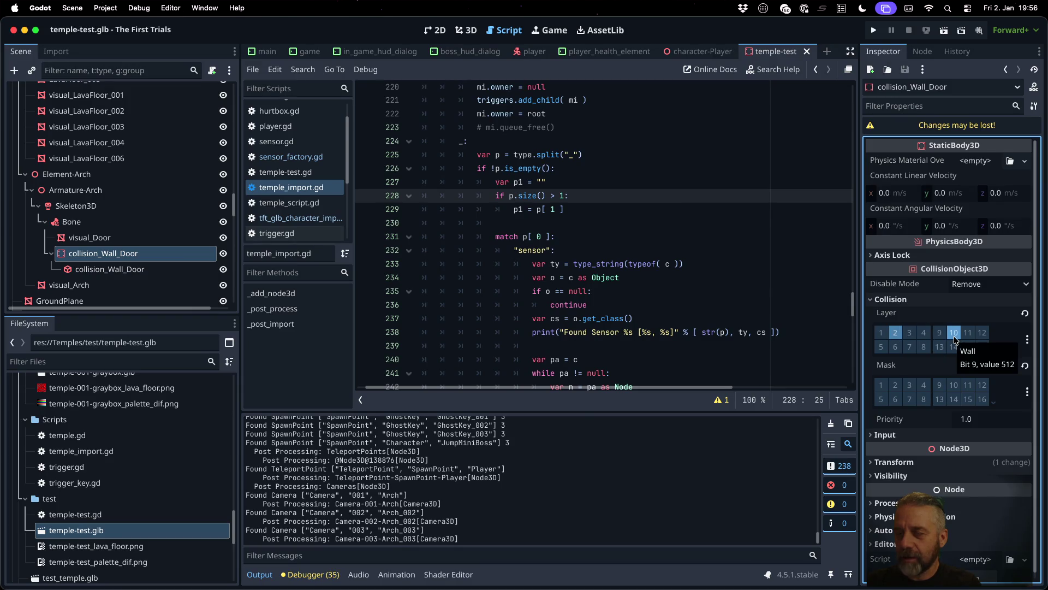
Step: Check that collision_Wall_Door uses the Wall layer in the Inspector, then run the project
{"action": "left_click", "coordinate": [688, 266]}
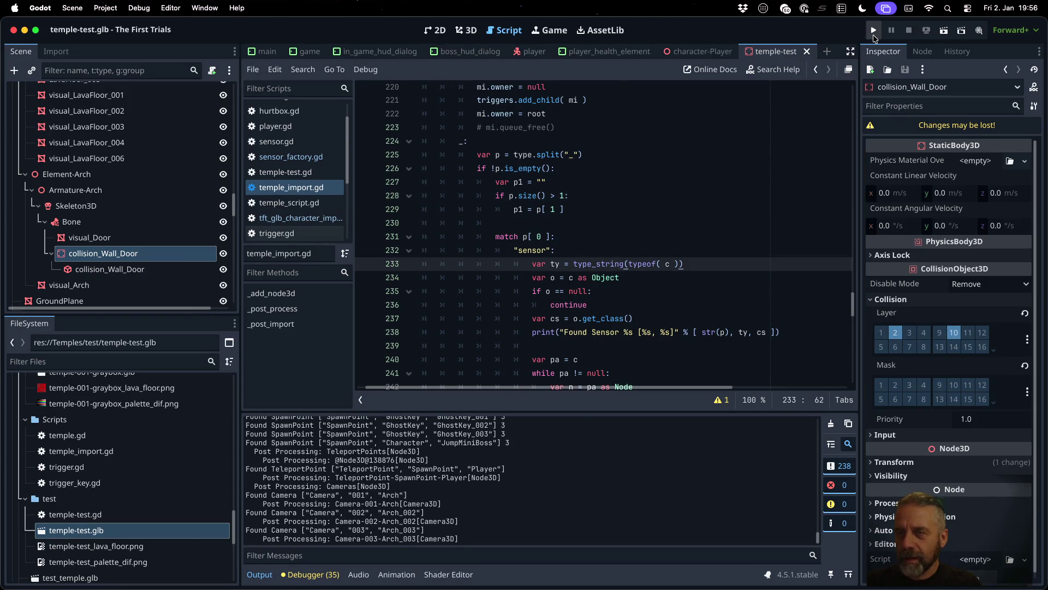
{"action": "left_click", "coordinate": [874, 34]}
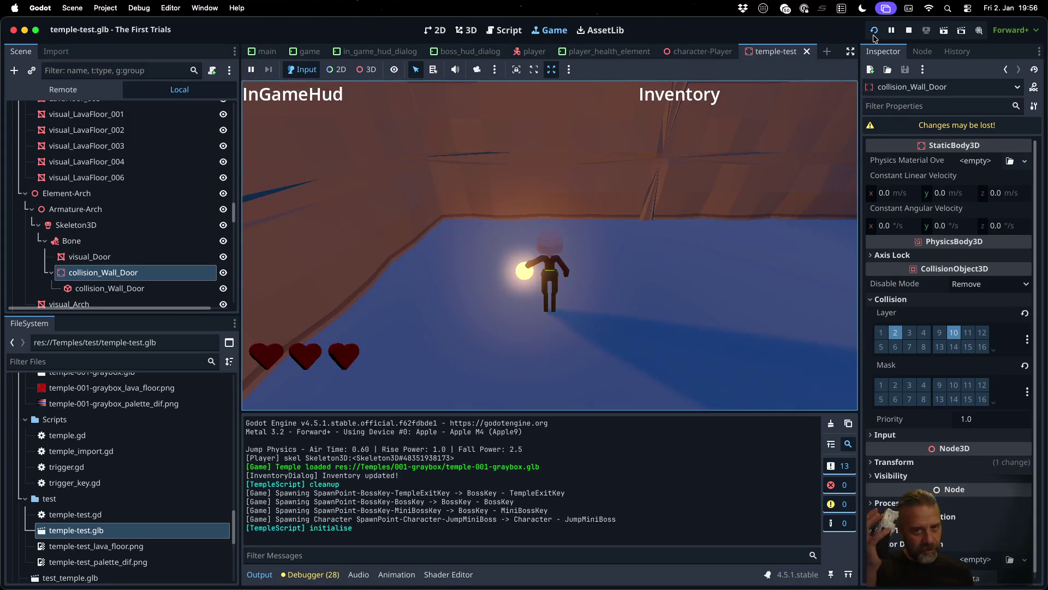
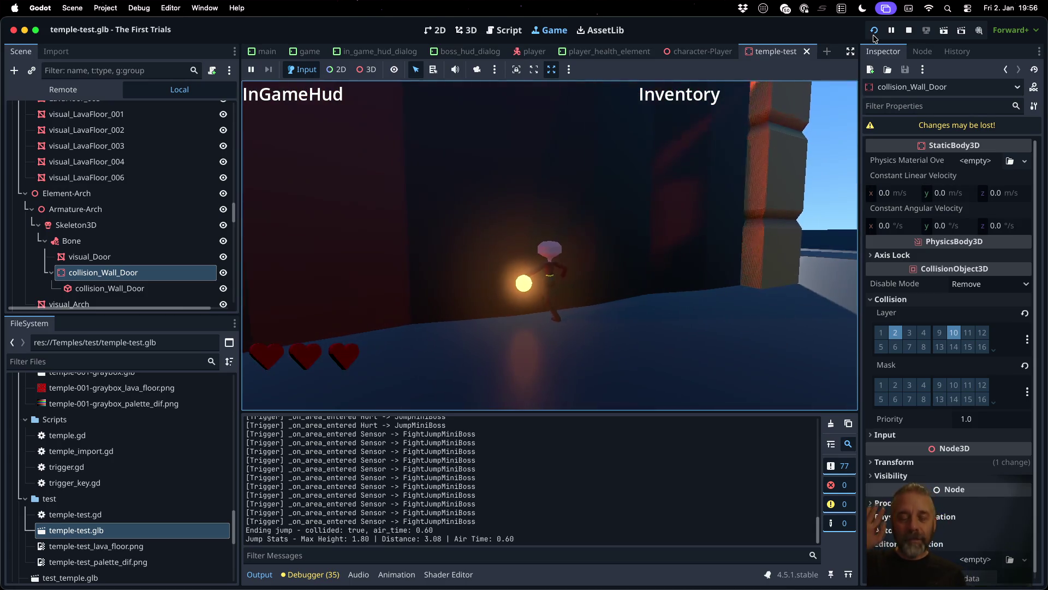
Step: Stop the Godot playtest and return to the temple-test.blend arch scene in Blender
{"action": "left_click", "coordinate": [909, 30]}
{"action": "key", "text": "super+Tab"}
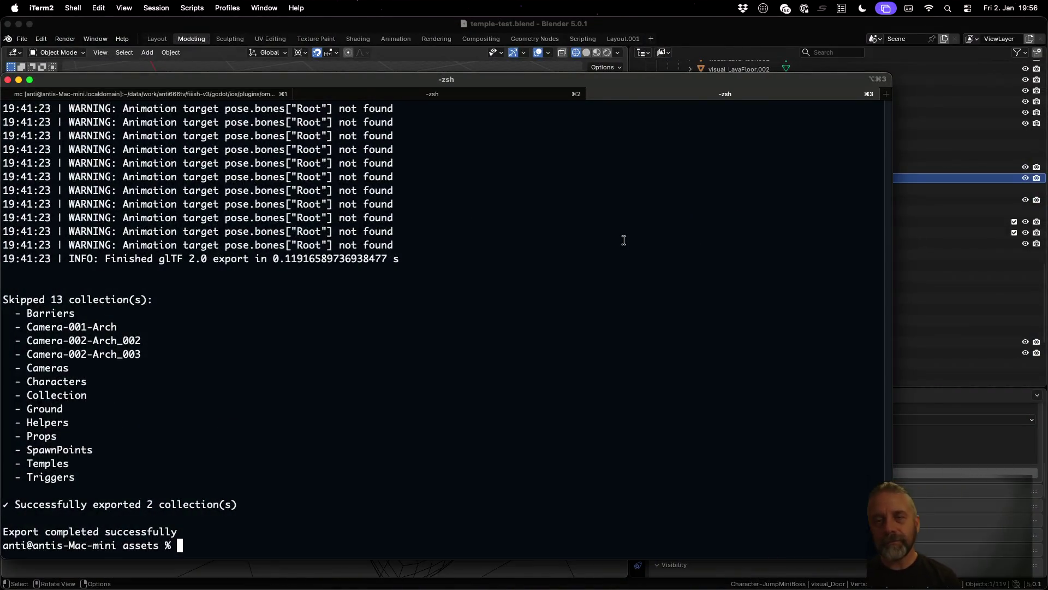
{"action": "key", "text": "super+Tab"}
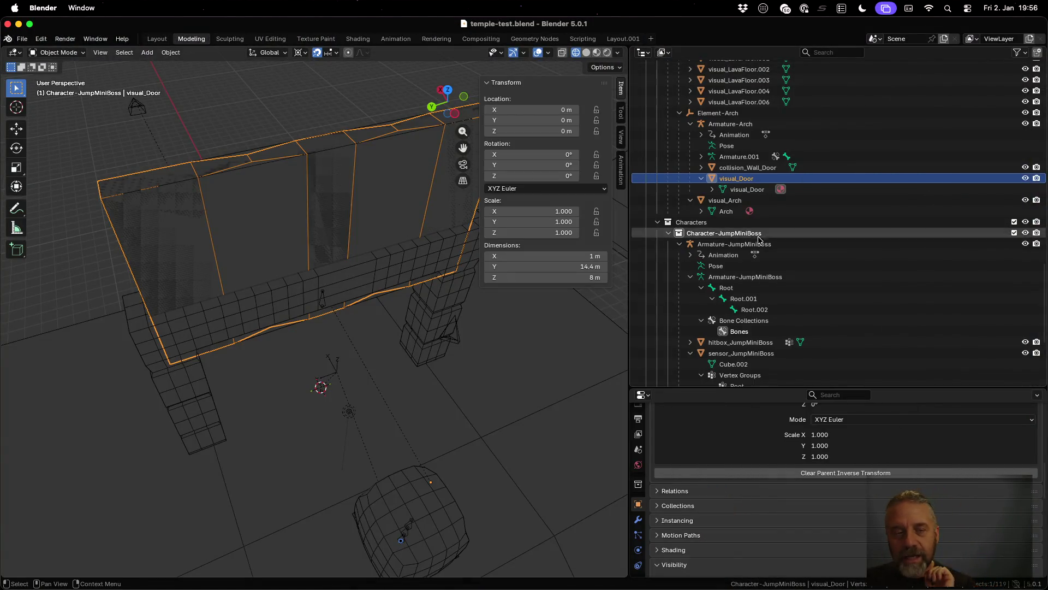
Step: Select Armature-Arch, then visual_Arch, and orbit to a lower, more level view of the arch
{"action": "left_click", "coordinate": [745, 124]}
{"action": "left_click", "coordinate": [738, 201]}
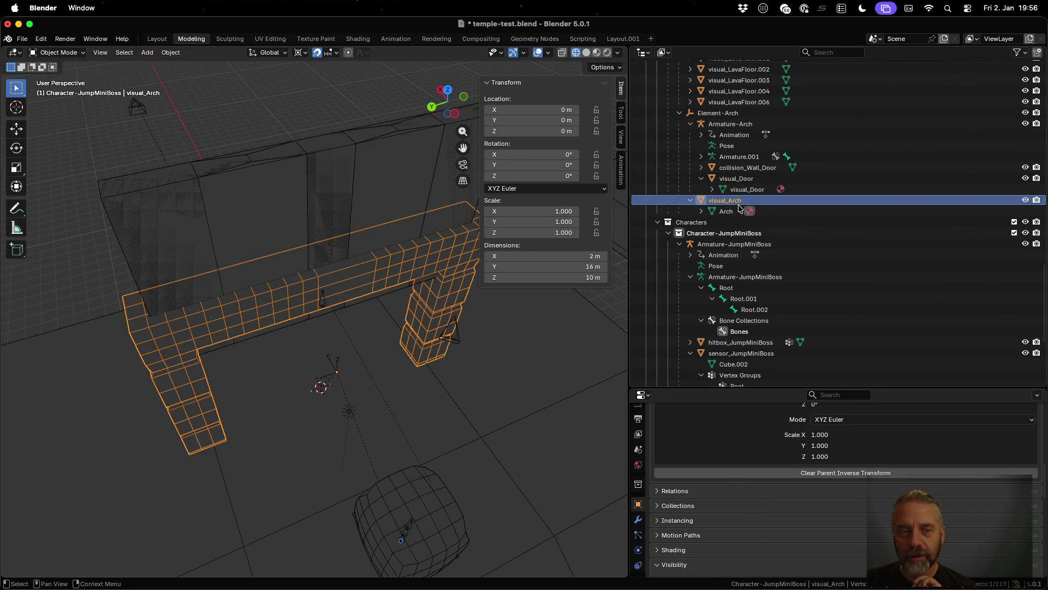
{"action": "scroll", "coordinate": [372, 400], "scroll_direction": "down", "scroll_amount": 3}
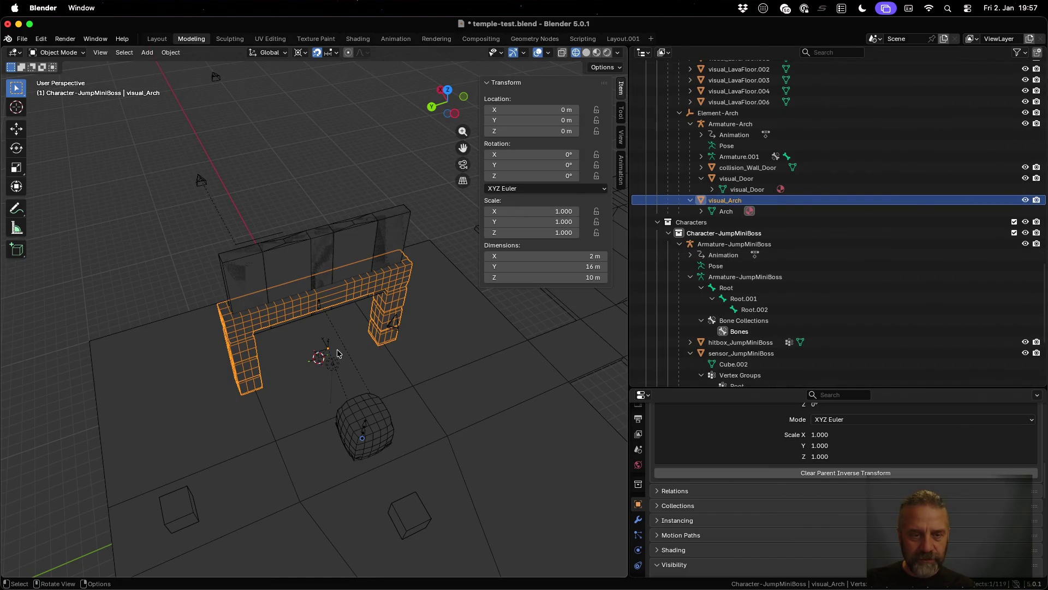
{"action": "left_click_drag", "start_coordinate": [337, 358], "coordinate": [340, 326]}
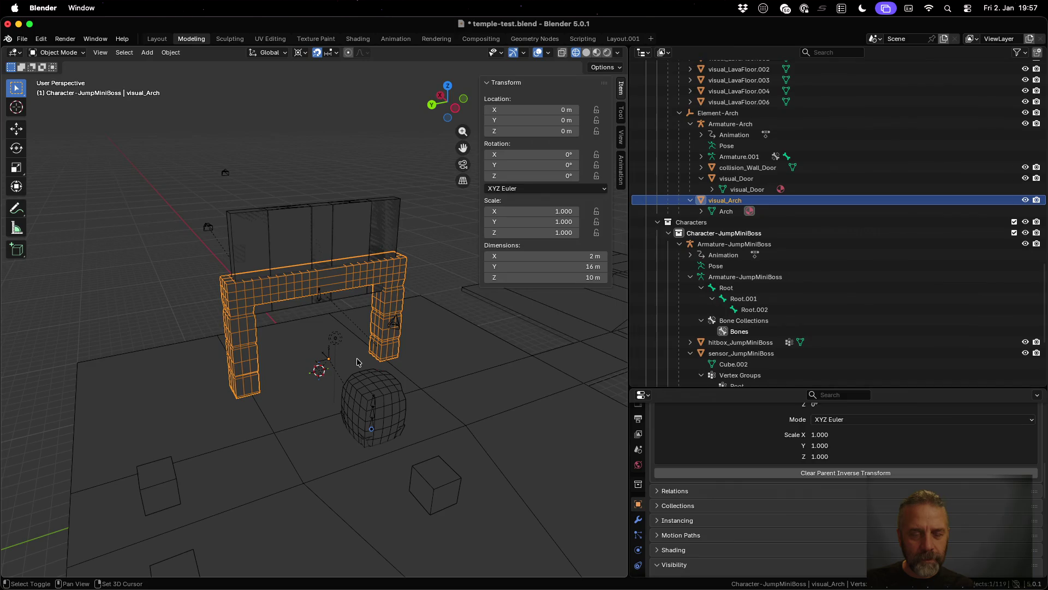
Step: Set Element-Arch's Z location to 0 m, then reselect the visual_Arch mesh
{"action": "left_click", "coordinate": [757, 113]}
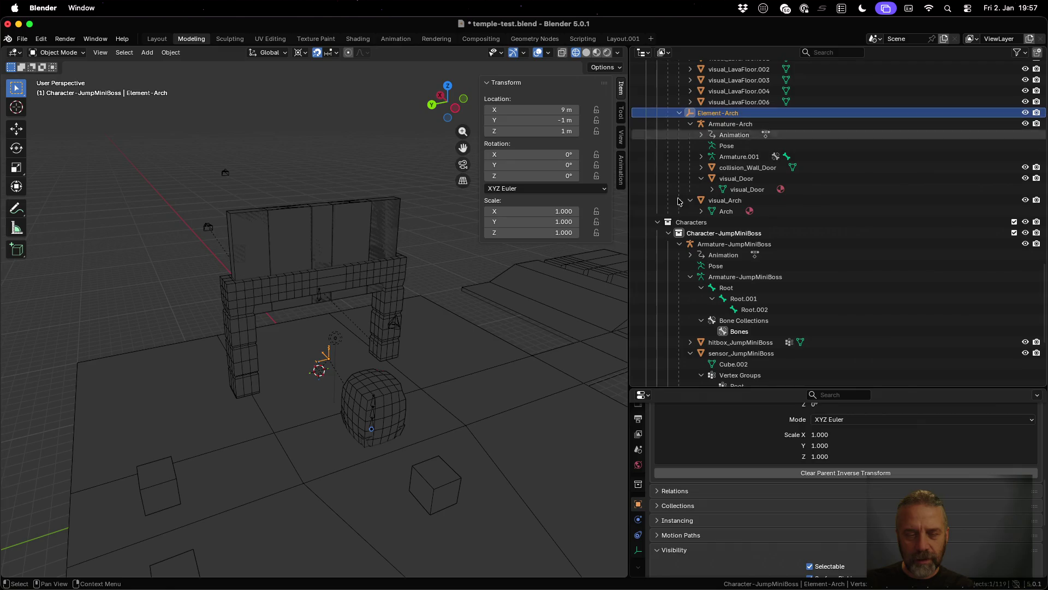
{"action": "mouse_move", "coordinate": [406, 357]}
{"action": "left_mouse_down"}
{"action": "mouse_move", "coordinate": [398, 401]}
{"action": "mouse_move", "coordinate": [356, 359]}
{"action": "mouse_move", "coordinate": [352, 323]}
{"action": "mouse_move", "coordinate": [335, 335]}
{"action": "left_mouse_up"}
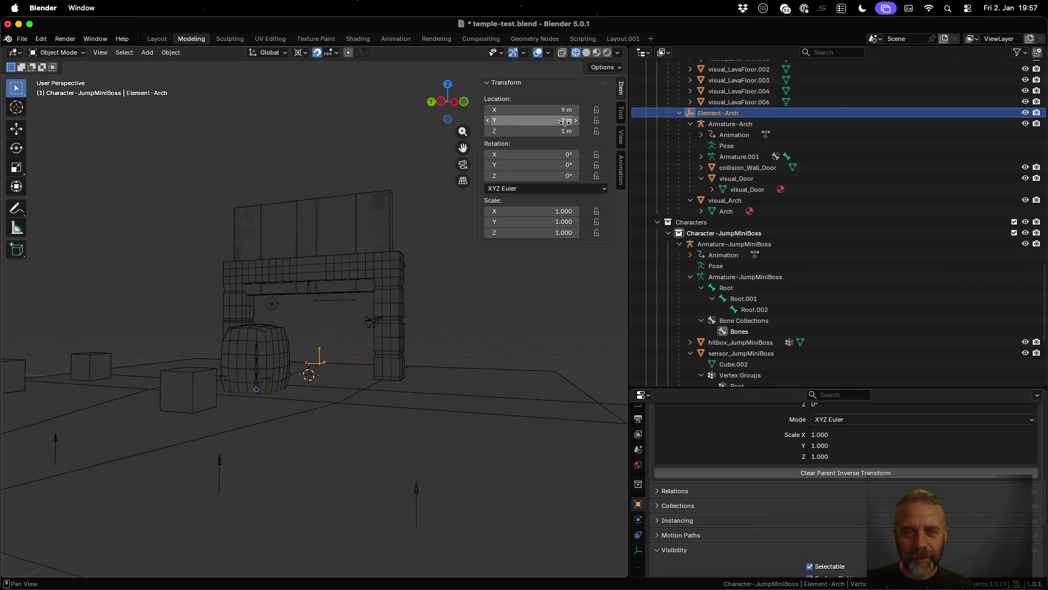
{"action": "left_click", "coordinate": [565, 131]}
{"action": "type", "text": "0"}
{"action": "key", "text": "Return"}
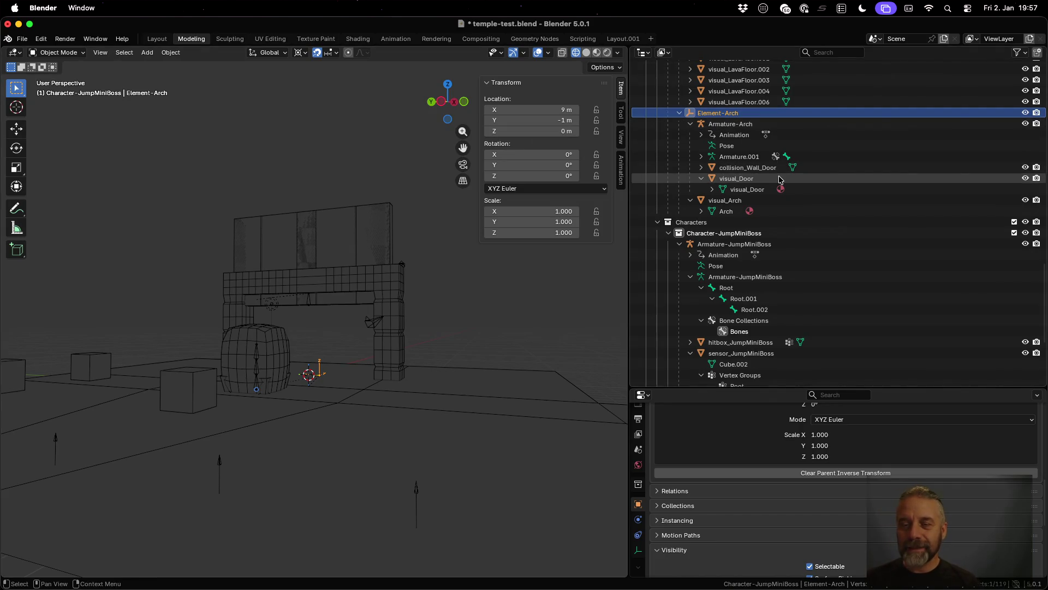
{"action": "left_click", "coordinate": [758, 201]}
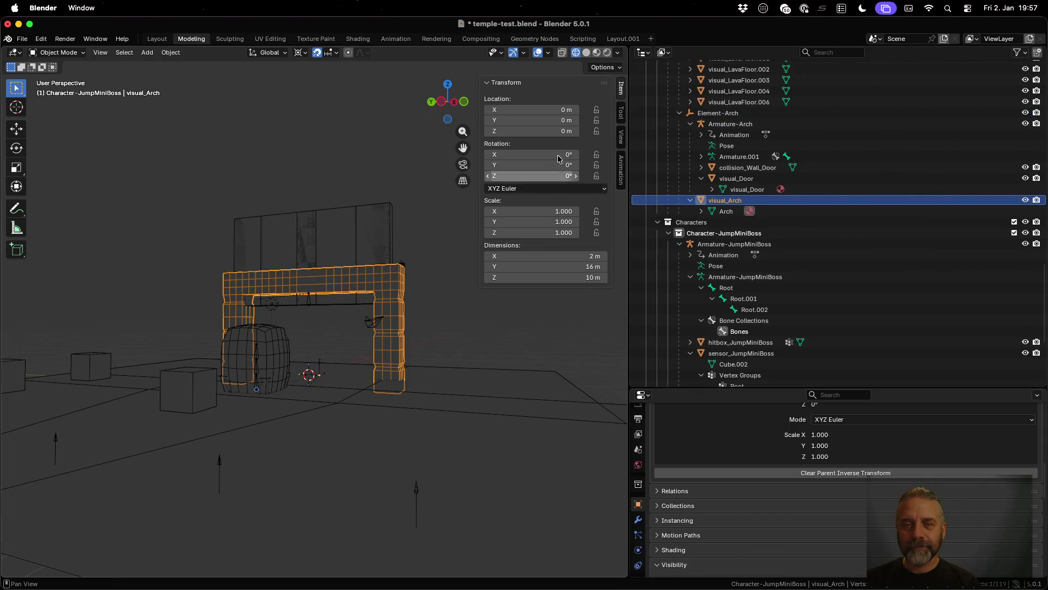
Step: In Edit Mode, move the visual_Arch mesh up 1 m along Z
{"action": "key", "text": "Tab"}
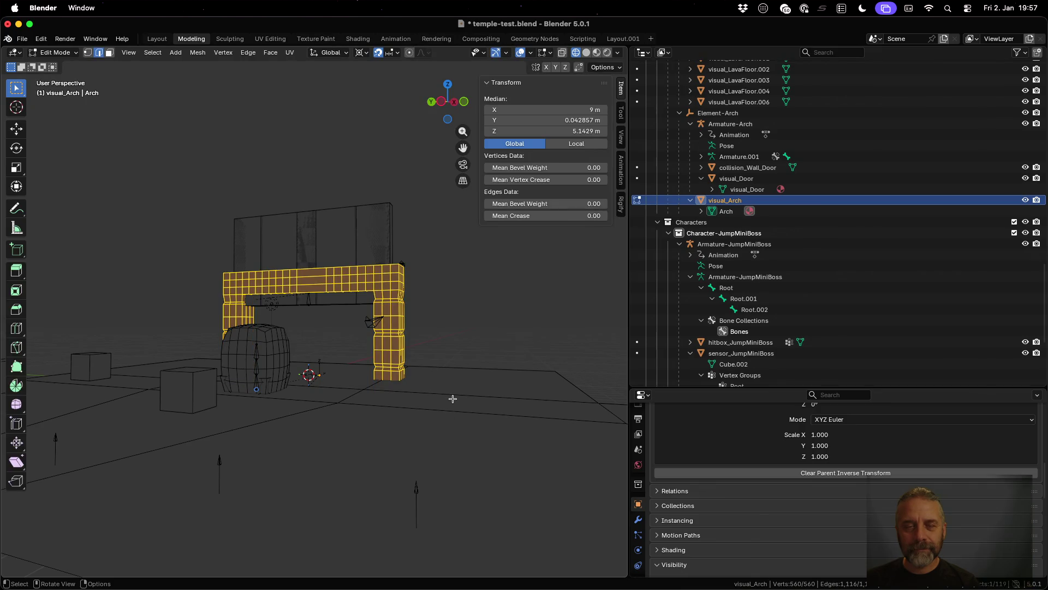
{"action": "type", "text": "g"}
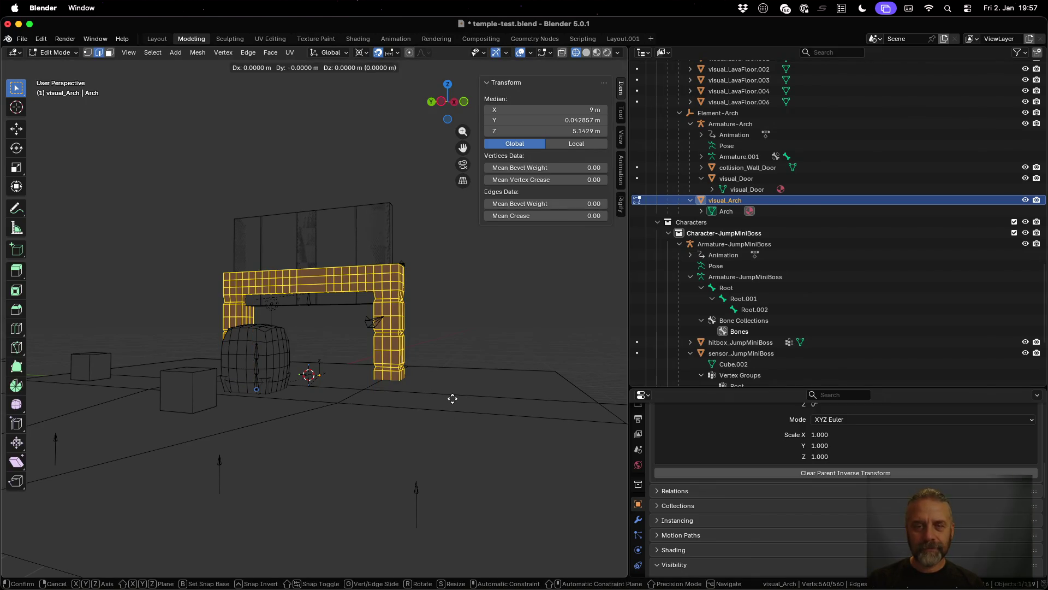
{"action": "type", "text": "z1"}
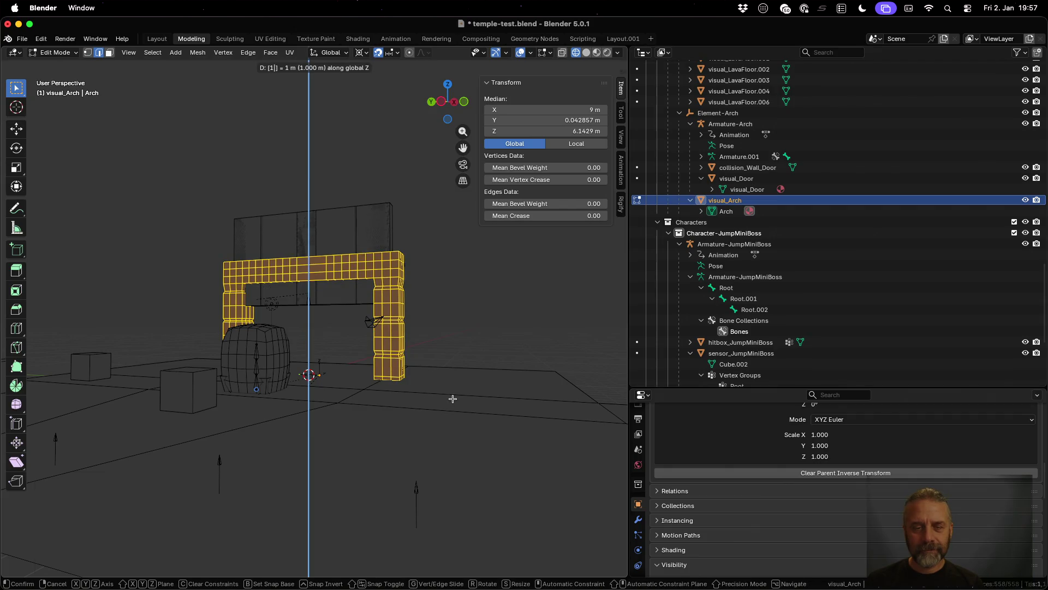
{"action": "key", "text": "Return"}
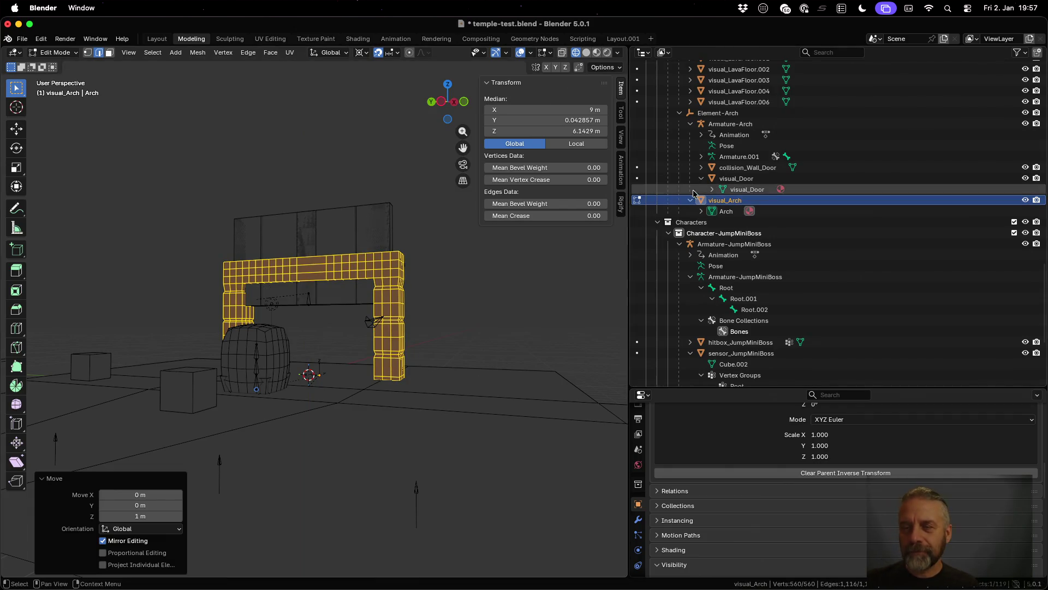
Step: Select visual_Door and collision_Wall_Door, then switch to the Animation workspace
{"action": "left_click", "coordinate": [748, 182]}
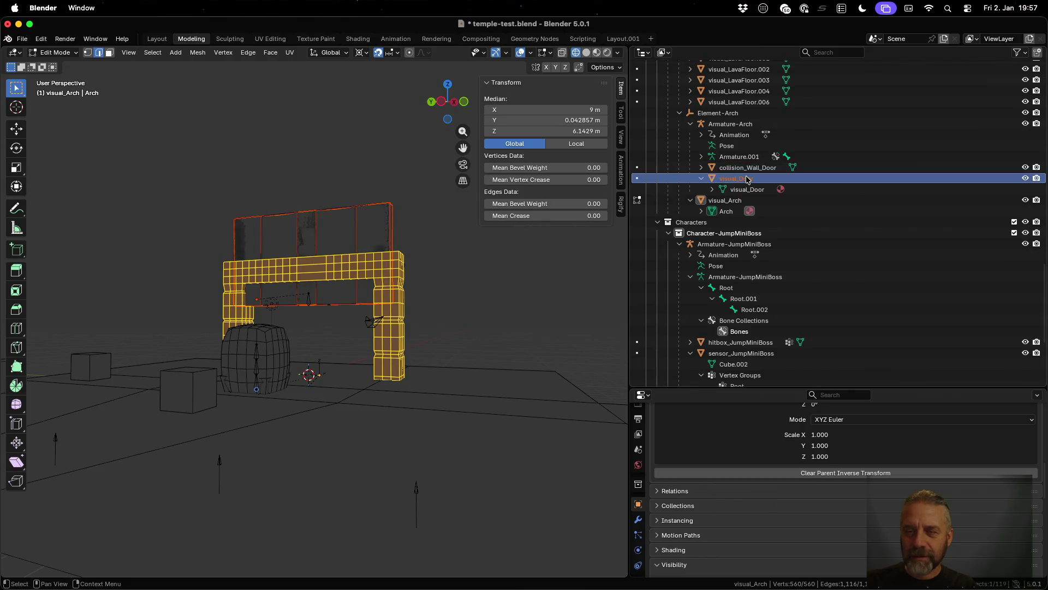
{"action": "left_click", "coordinate": [747, 169]}
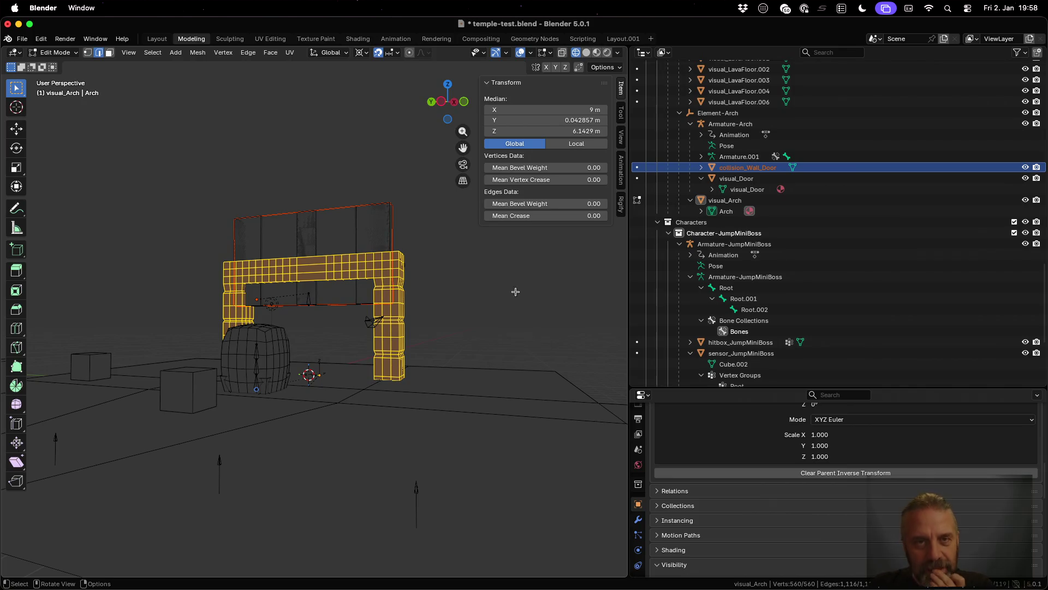
{"action": "left_click", "coordinate": [402, 41]}
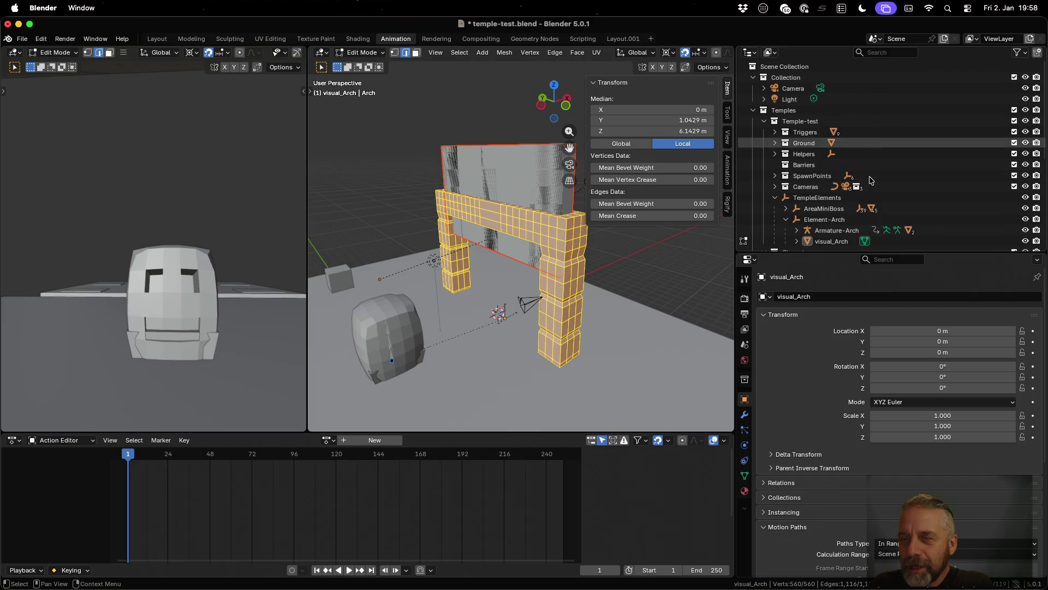
Step: Assign the Element-Arch-Close action to Armature-Arch and scrub to frame 24
{"action": "left_click", "coordinate": [874, 186]}
{"action": "scroll", "coordinate": [876, 215], "scroll_direction": "down", "scroll_amount": 3}
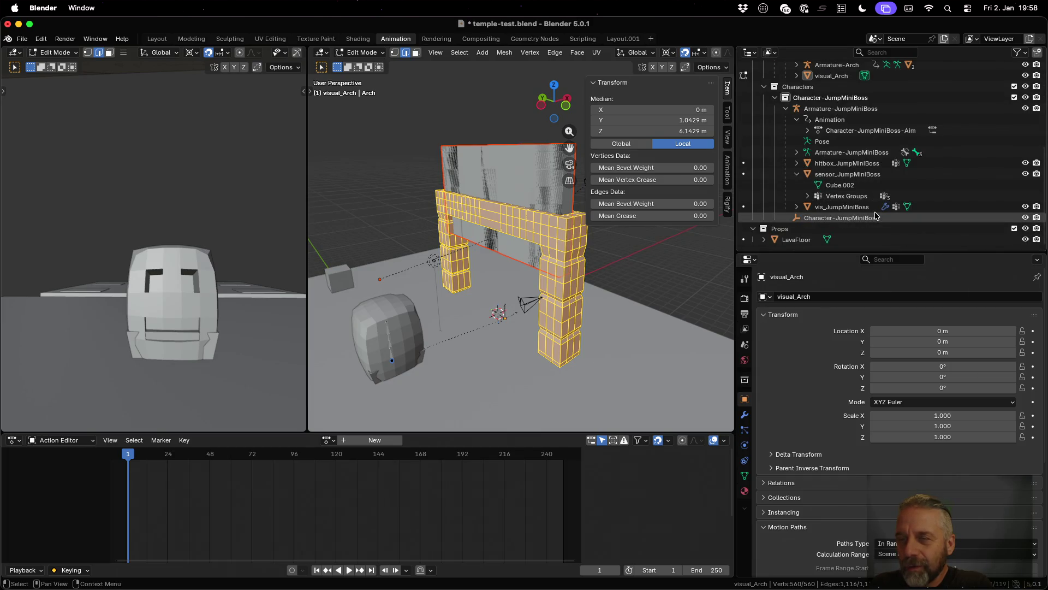
{"action": "scroll", "coordinate": [863, 207], "scroll_direction": "up", "scroll_amount": 6}
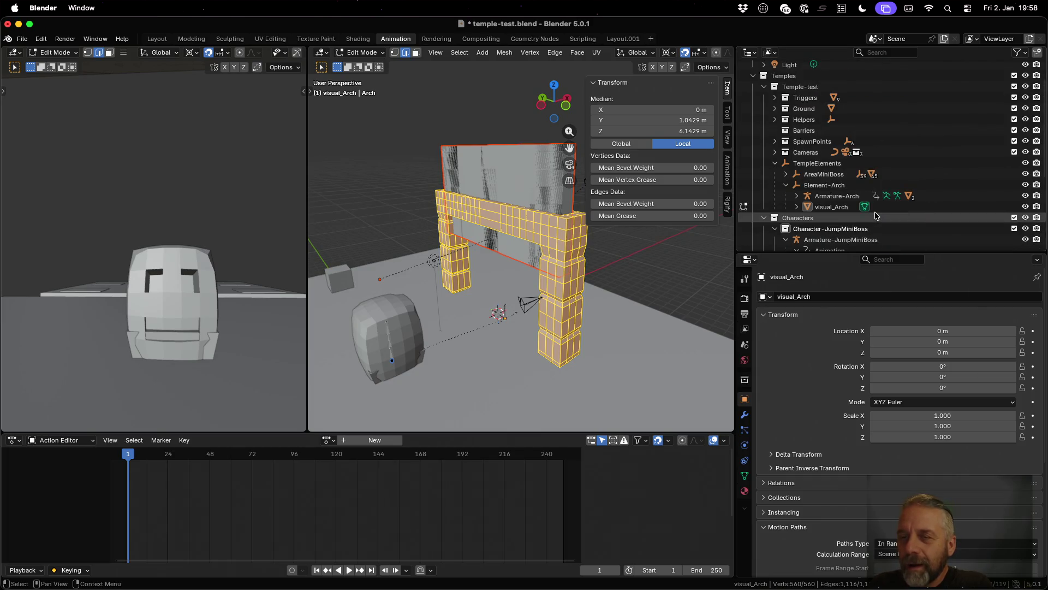
{"action": "left_click", "coordinate": [847, 196]}
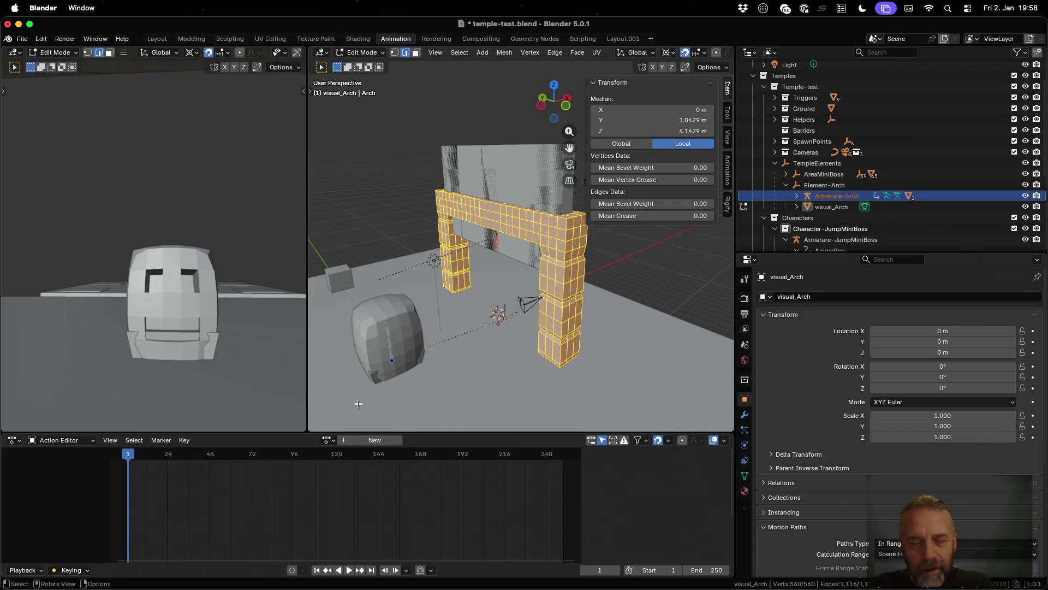
{"action": "left_click", "coordinate": [332, 439]}
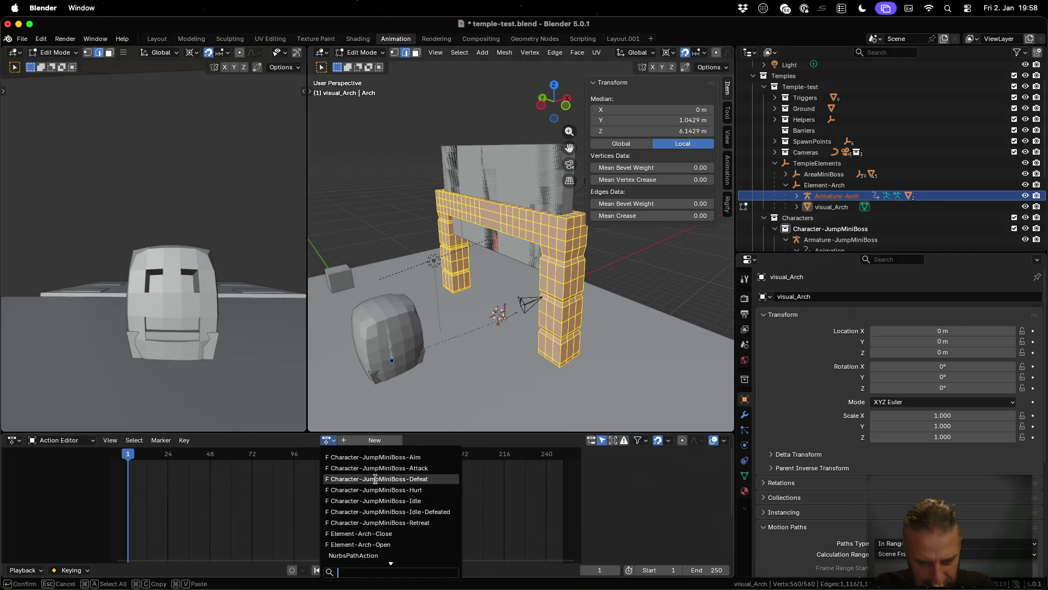
{"action": "left_click", "coordinate": [361, 533]}
{"action": "left_click_drag", "start_coordinate": [130, 453], "coordinate": [175, 452]}
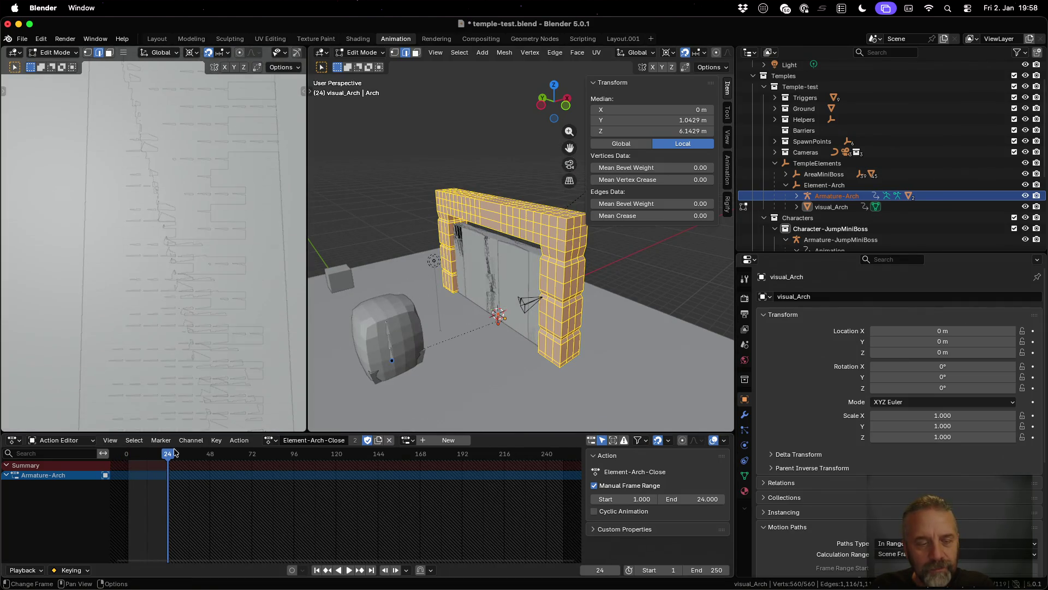
Step: Turn on Material Preview shading and orbit to face the closed doors
{"action": "scroll", "coordinate": [188, 272], "scroll_direction": "down", "scroll_amount": 5}
{"action": "scroll", "coordinate": [162, 230], "scroll_direction": "up", "scroll_amount": 3}
{"action": "left_click_drag", "start_coordinate": [162, 230], "coordinate": [171, 227]}
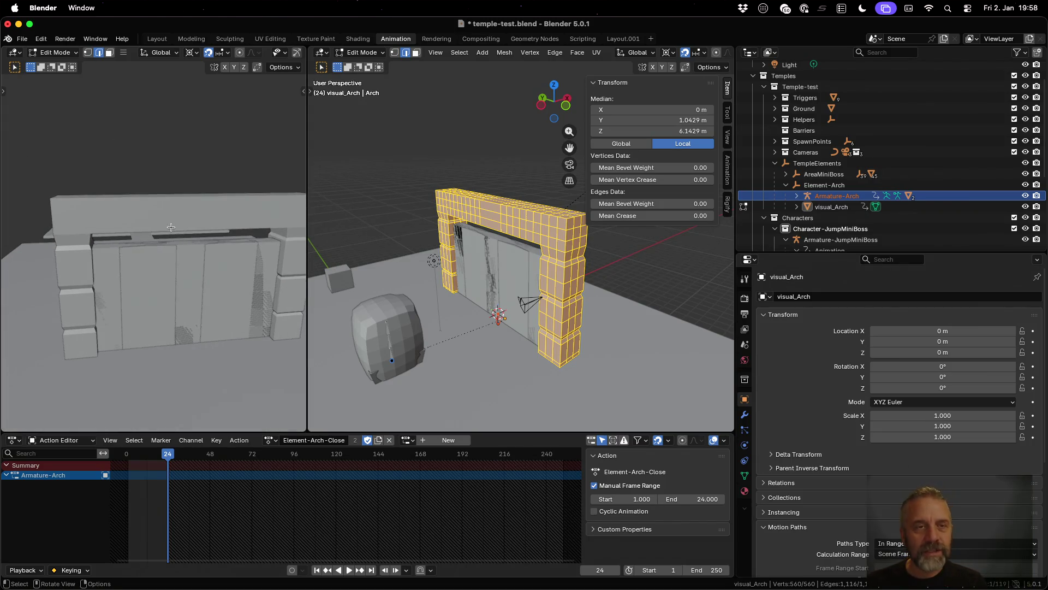
{"action": "mouse_move", "coordinate": [493, 288]}
{"action": "left_mouse_down"}
{"action": "mouse_move", "coordinate": [388, 276]}
{"action": "mouse_move", "coordinate": [570, 274]}
{"action": "mouse_move", "coordinate": [574, 283]}
{"action": "left_mouse_up"}
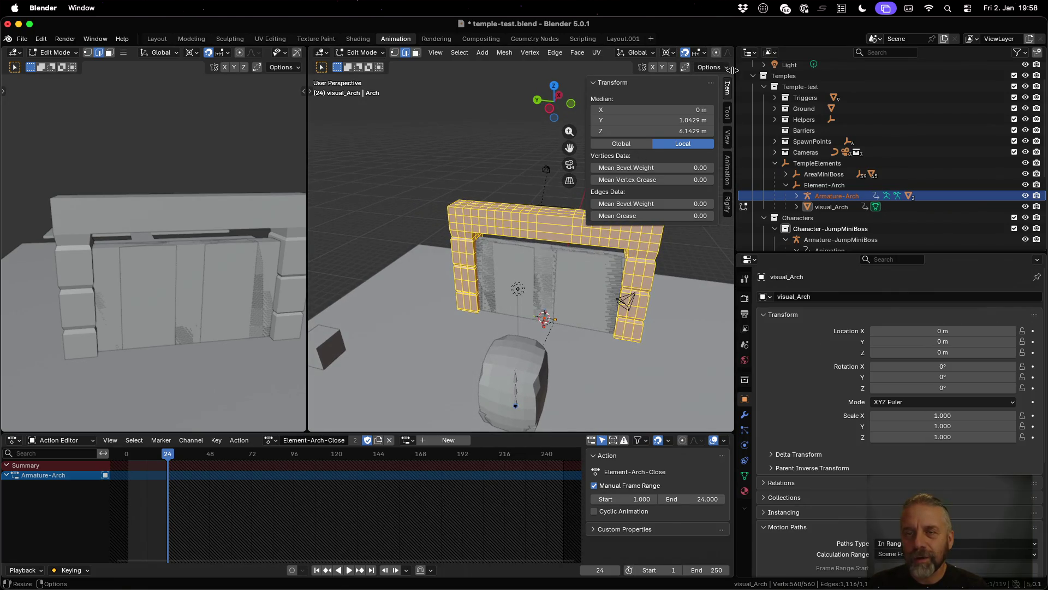
{"action": "left_click_drag", "start_coordinate": [731, 70], "coordinate": [921, 81]}
{"action": "left_click", "coordinate": [859, 53]}
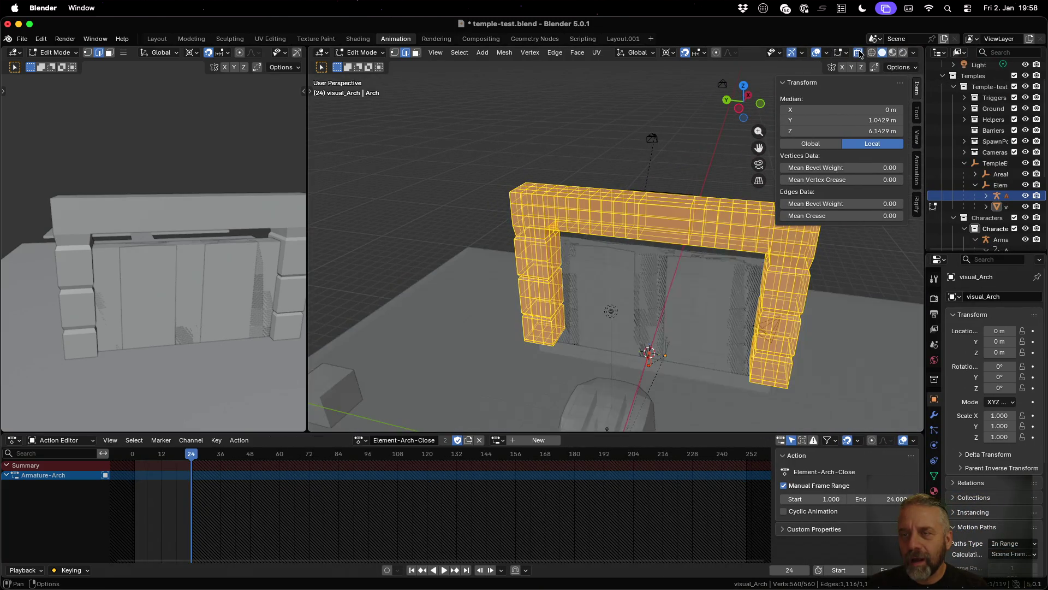
{"action": "left_click", "coordinate": [859, 52]}
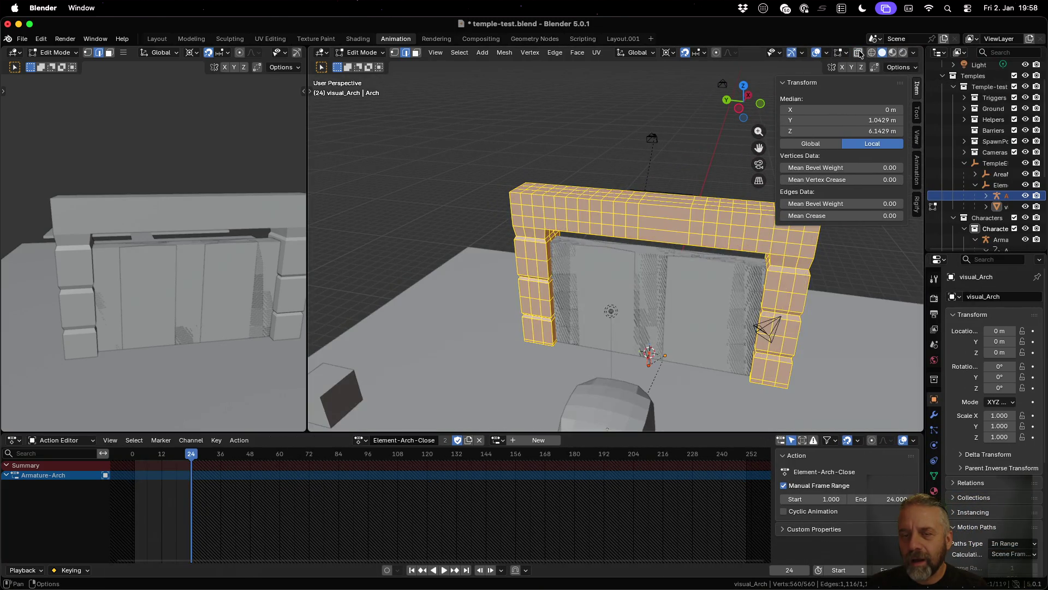
{"action": "left_click", "coordinate": [892, 53]}
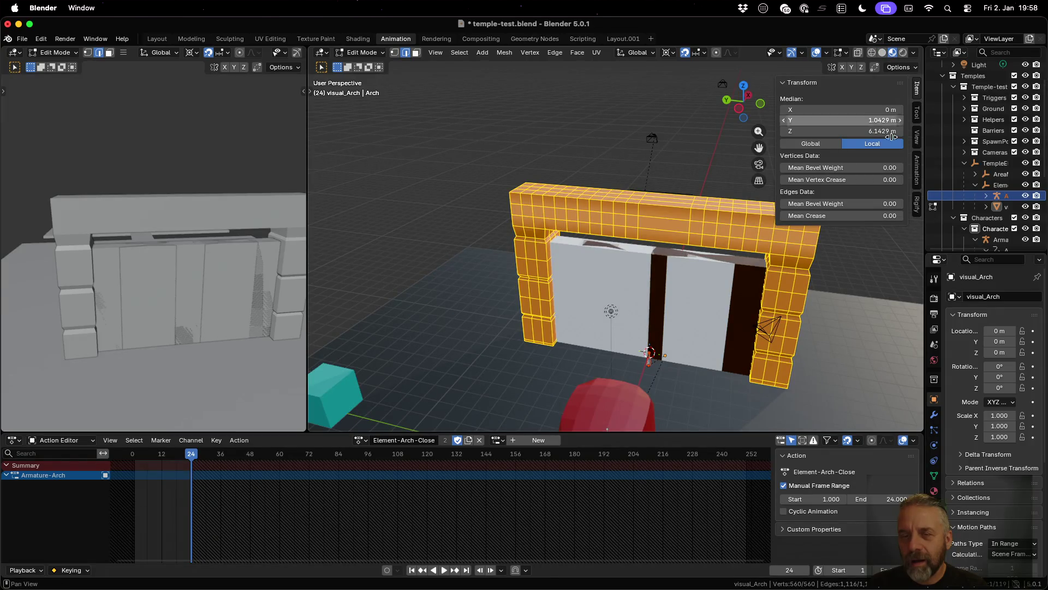
{"action": "left_click_drag", "start_coordinate": [925, 164], "coordinate": [756, 157]}
{"action": "left_click_drag", "start_coordinate": [545, 284], "coordinate": [560, 260]}
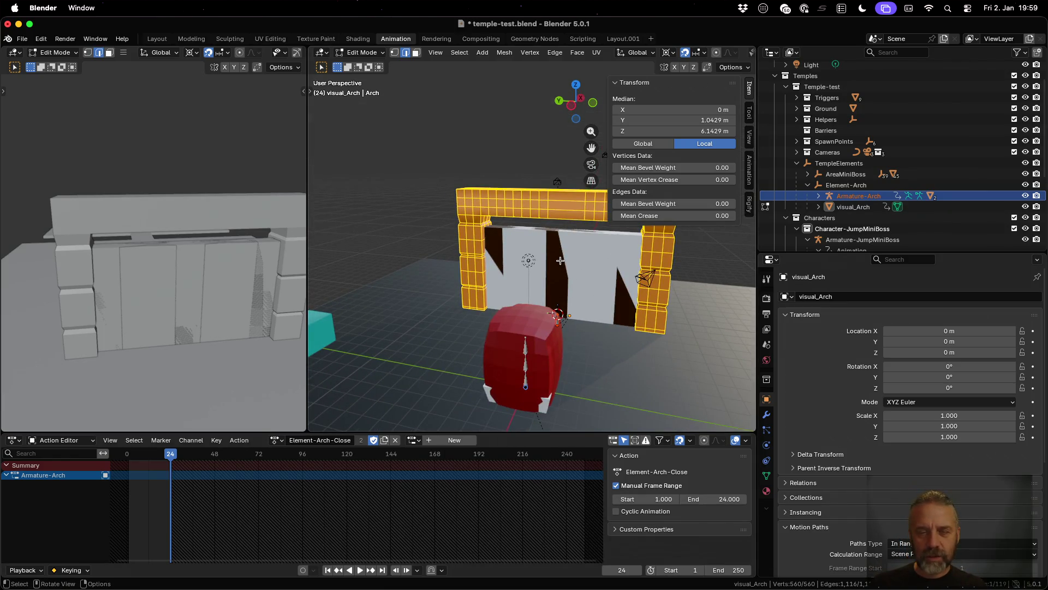
{"action": "left_click", "coordinate": [818, 196]}
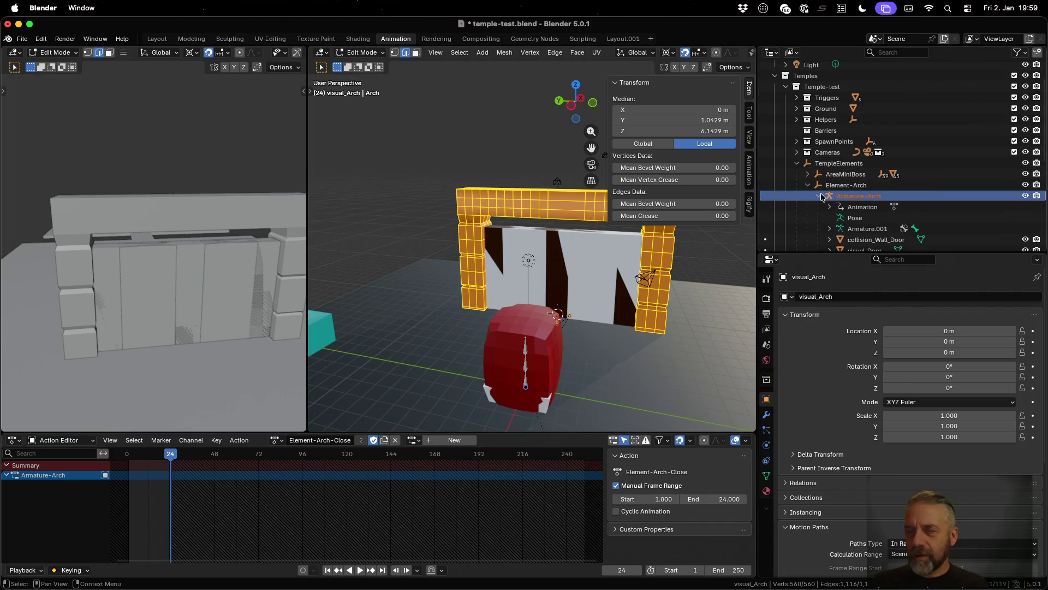
Step: Return to Object Mode, make the arch armature active, and enter Pose Mode
{"action": "left_click", "coordinate": [357, 53]}
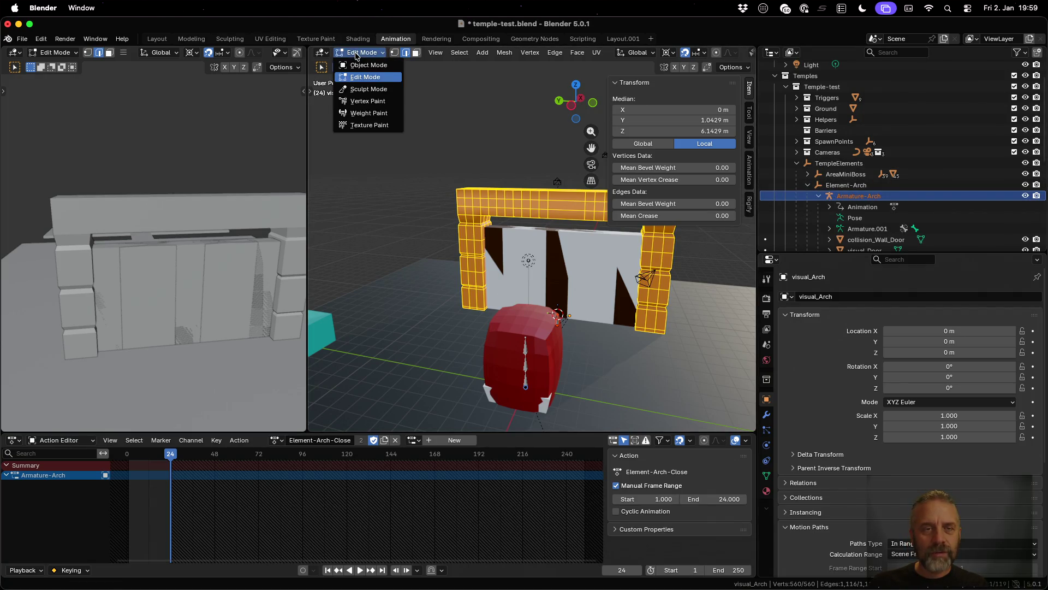
{"action": "left_click", "coordinate": [369, 65]}
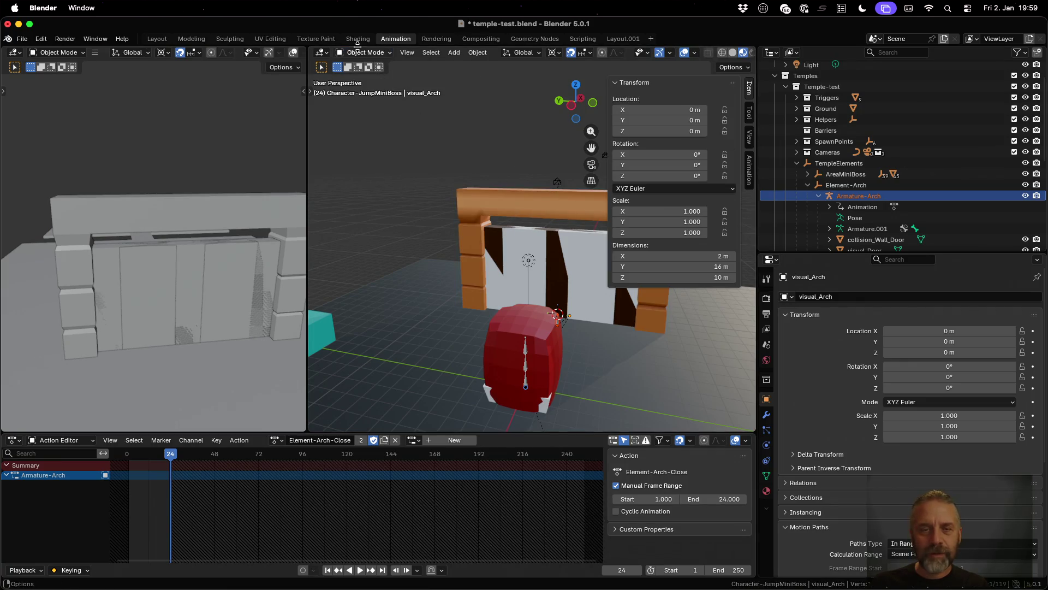
{"action": "left_click", "coordinate": [859, 195]}
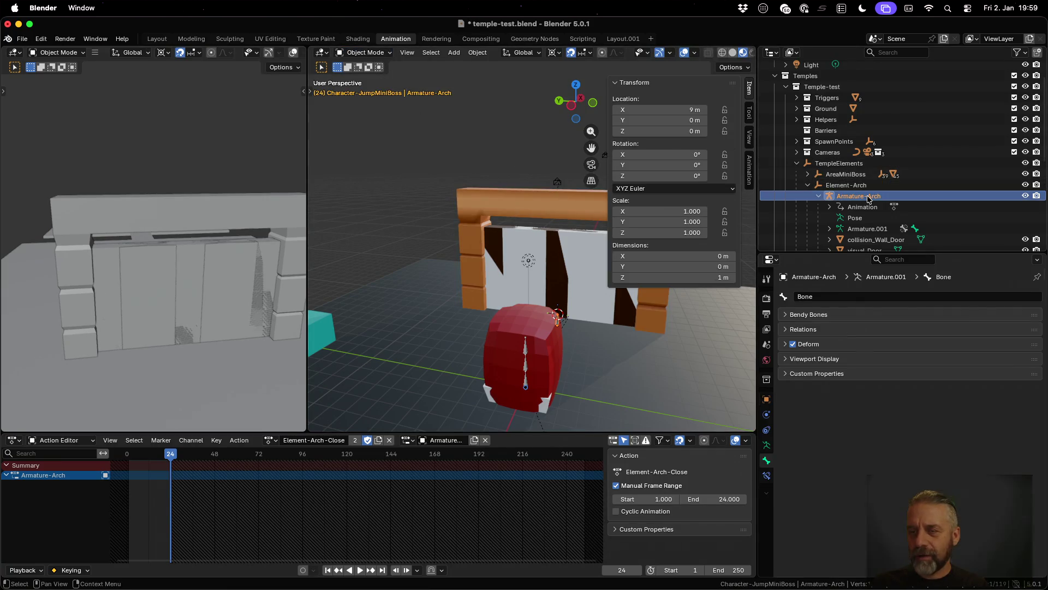
{"action": "left_click", "coordinate": [359, 53]}
{"action": "left_click", "coordinate": [365, 89]}
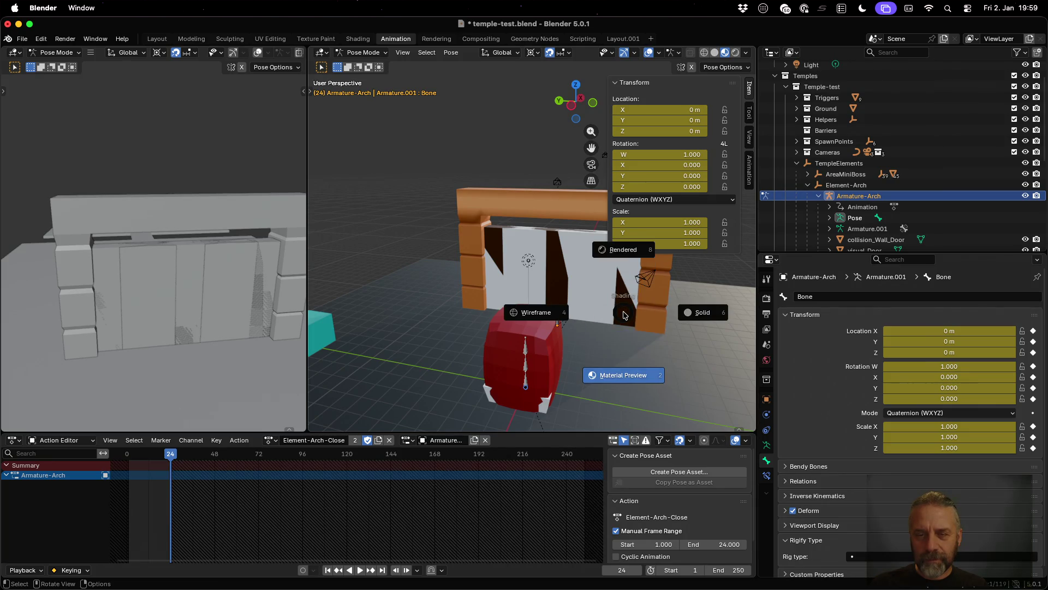
{"action": "left_click", "coordinate": [624, 315]}
Step: In Element-Arch-Close, raise the door bone 1 m and re-key it at frames 24 and 1
{"action": "key", "text": "i"}
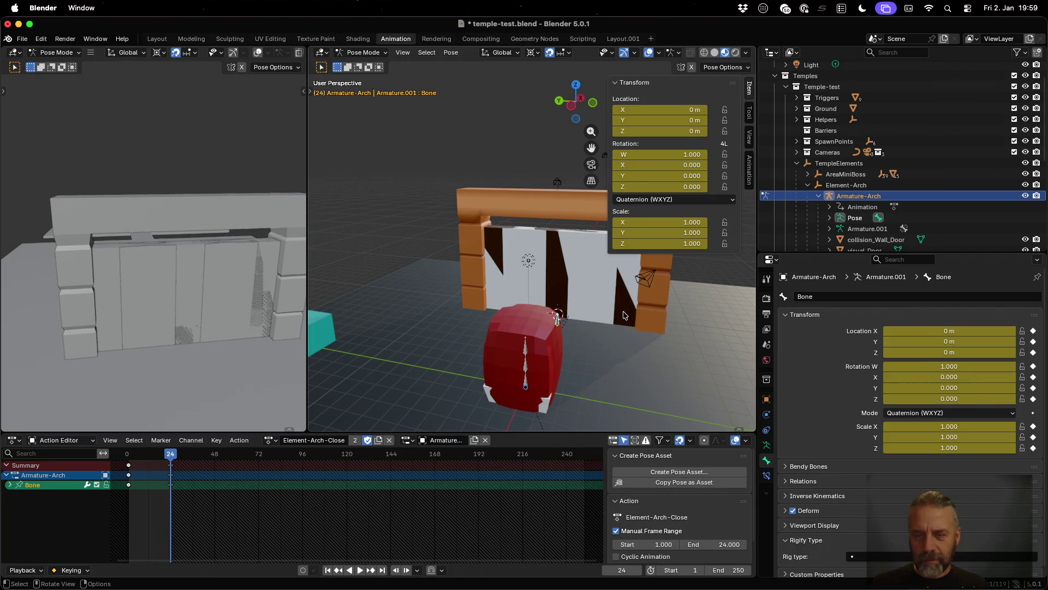
{"action": "type", "text": "gz"}
{"action": "type", "text": "1"}
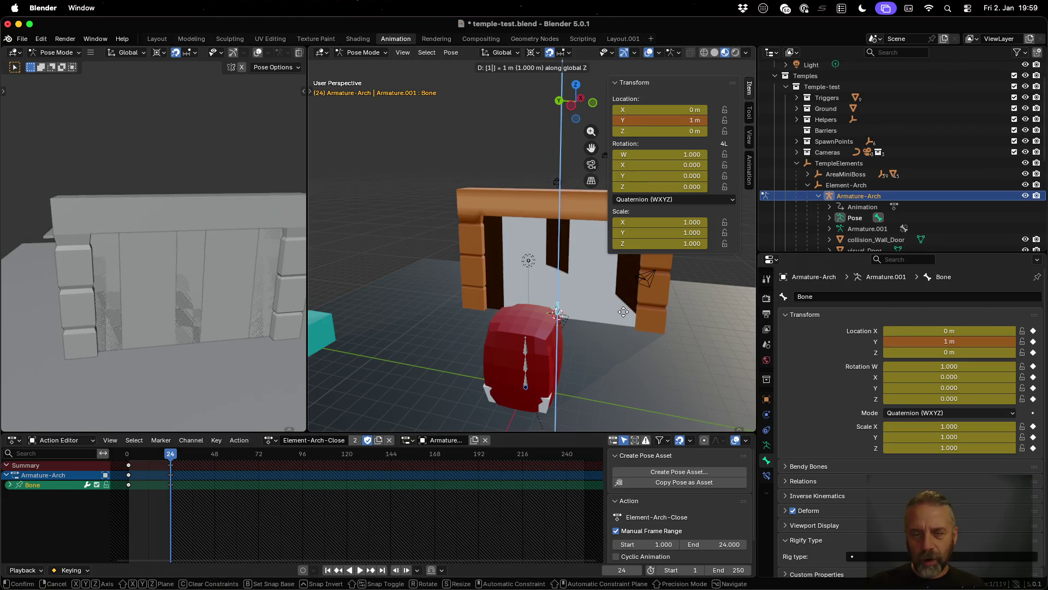
{"action": "key", "text": "Return"}
{"action": "key", "text": "i"}
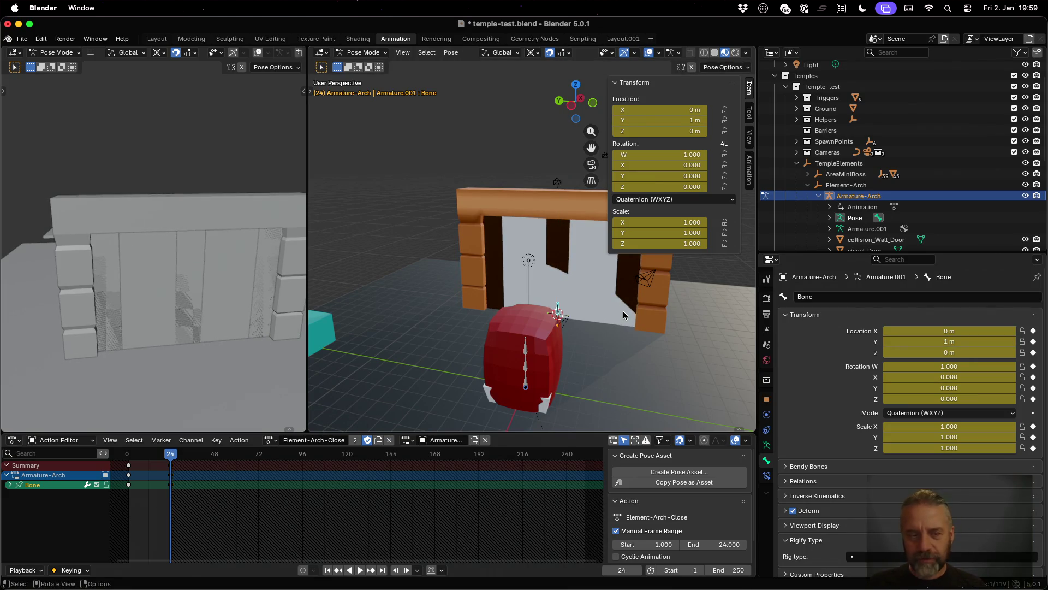
{"action": "left_click_drag", "start_coordinate": [171, 455], "coordinate": [129, 460]}
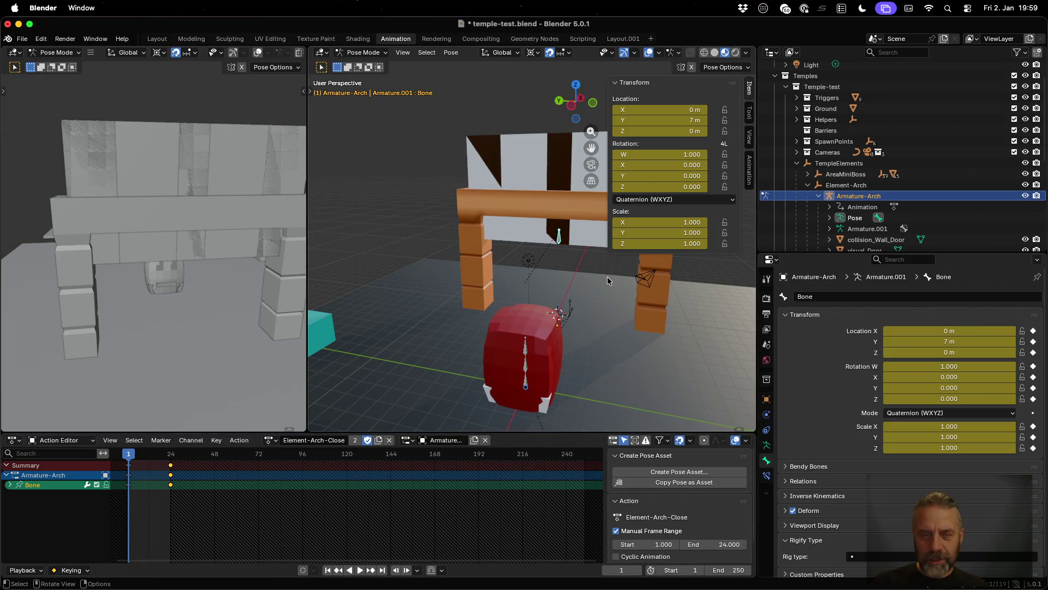
{"action": "type", "text": "gy1"}
{"action": "key", "text": "Return"}
{"action": "key", "text": "i"}
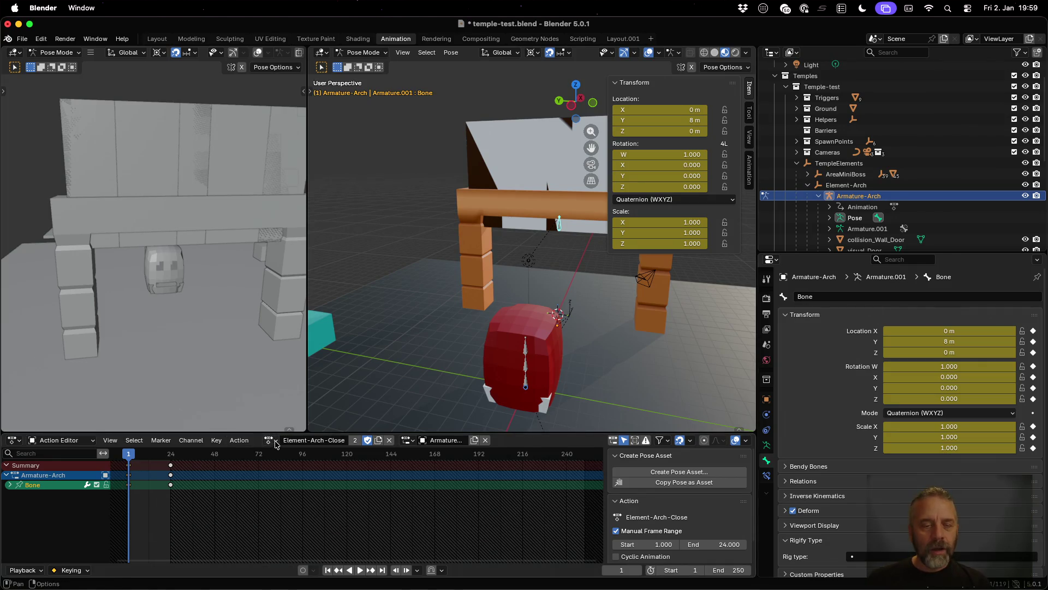
Step: Switch to Element-Arch-Open, raise and re-key the door at frames 1 and 24, then unlink the action
{"action": "left_click", "coordinate": [275, 443]}
{"action": "left_click", "coordinate": [302, 544]}
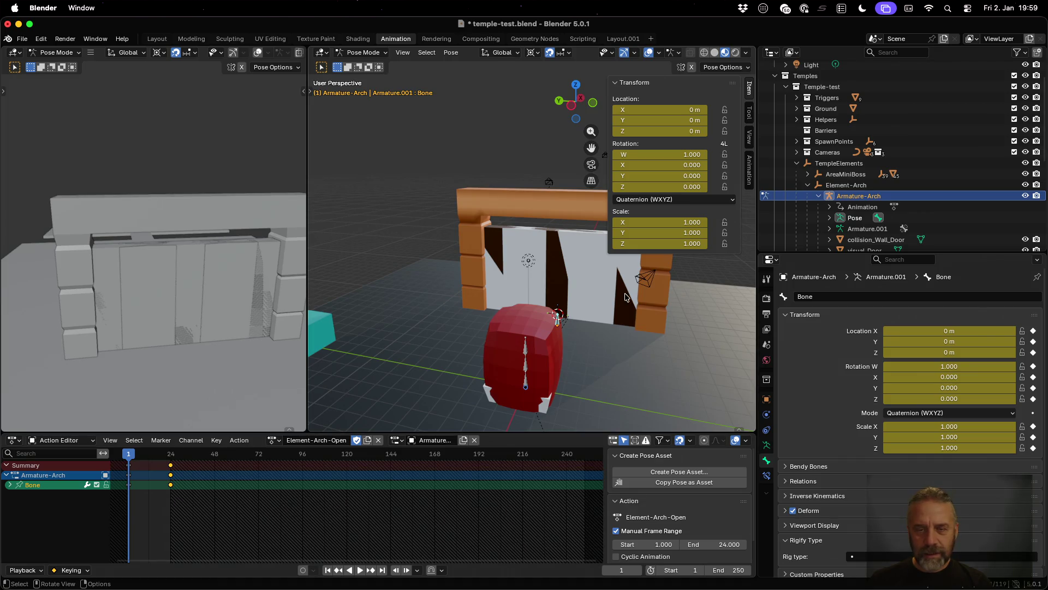
{"action": "type", "text": "gz1"}
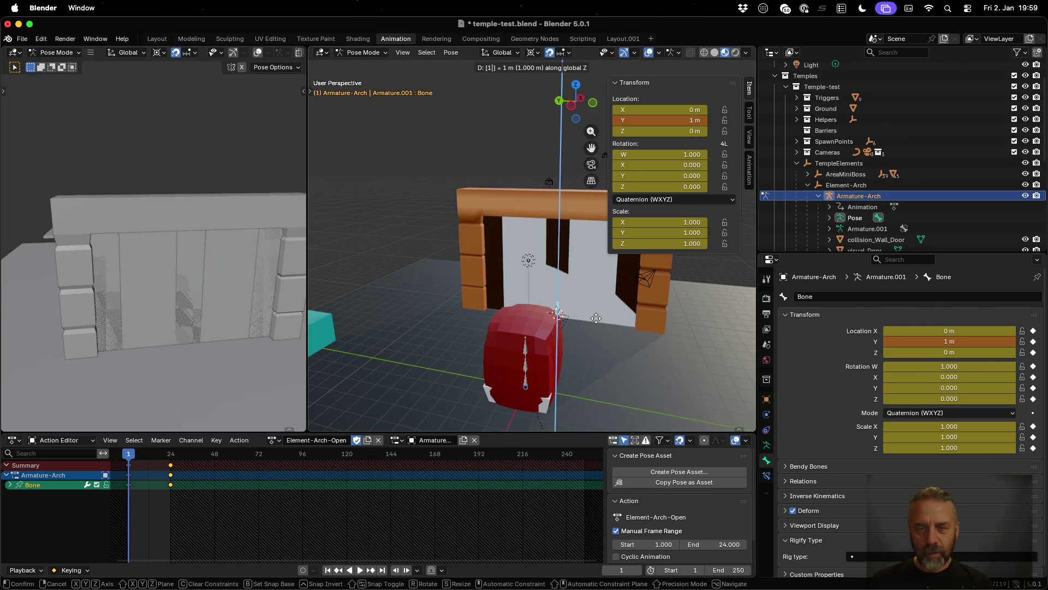
{"action": "key", "text": "Return"}
{"action": "key", "text": "i"}
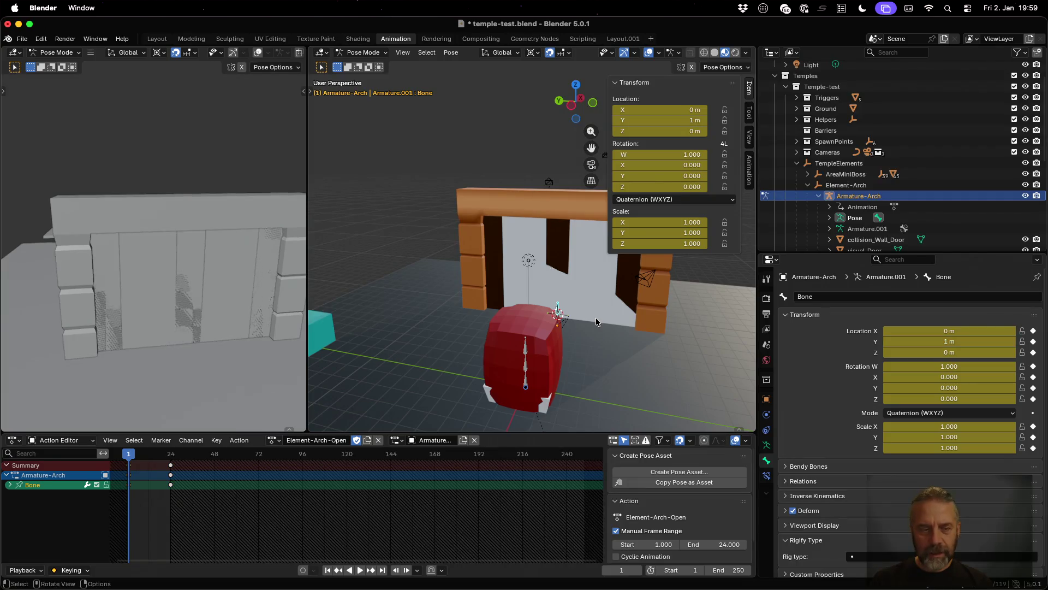
{"action": "left_click_drag", "start_coordinate": [129, 457], "coordinate": [171, 461]}
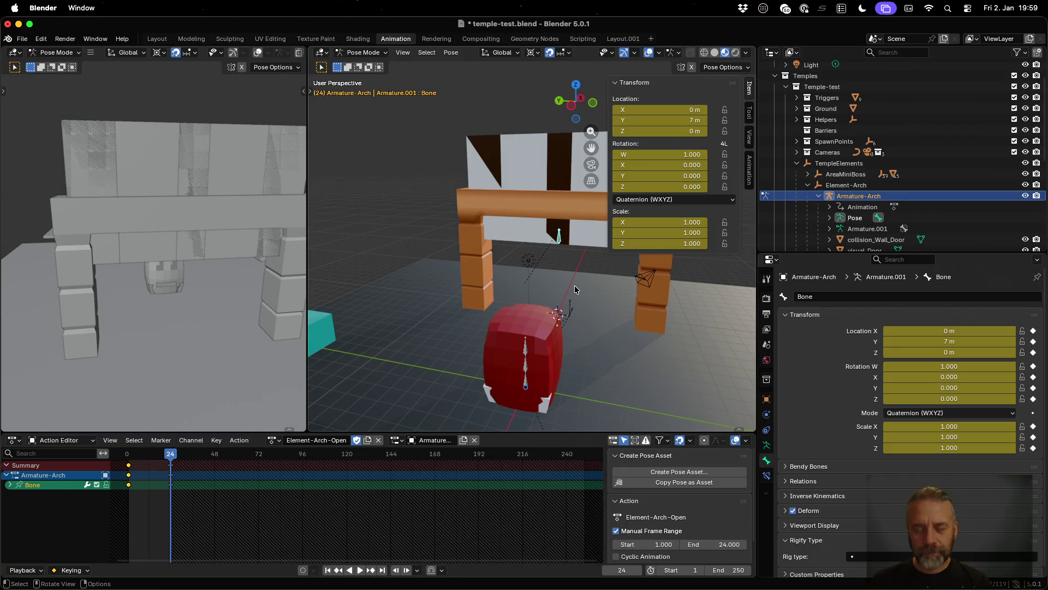
{"action": "type", "text": "gy1"}
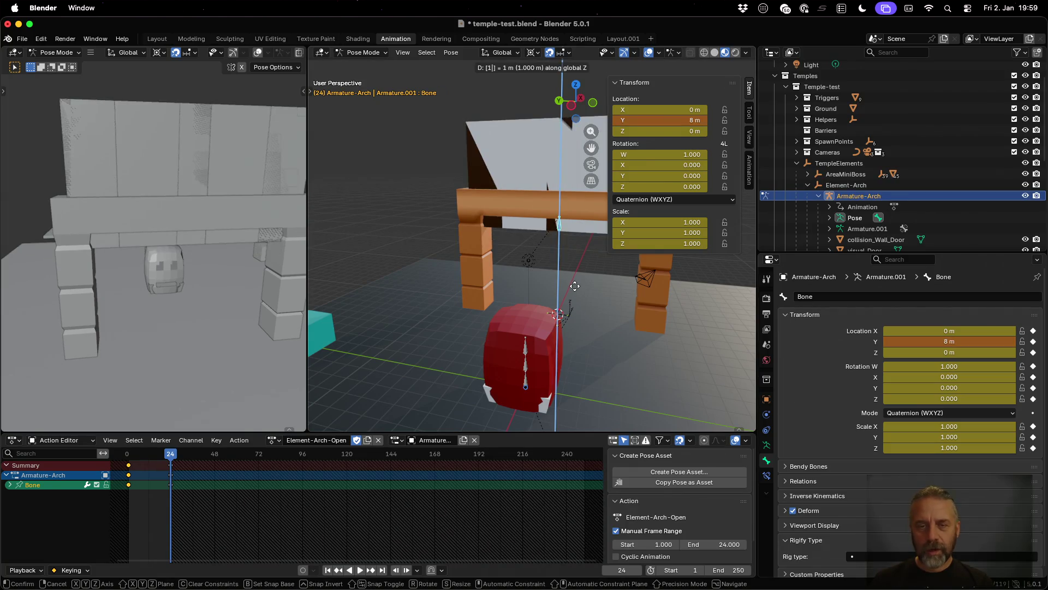
{"action": "key", "text": "Return"}
{"action": "key", "text": "i"}
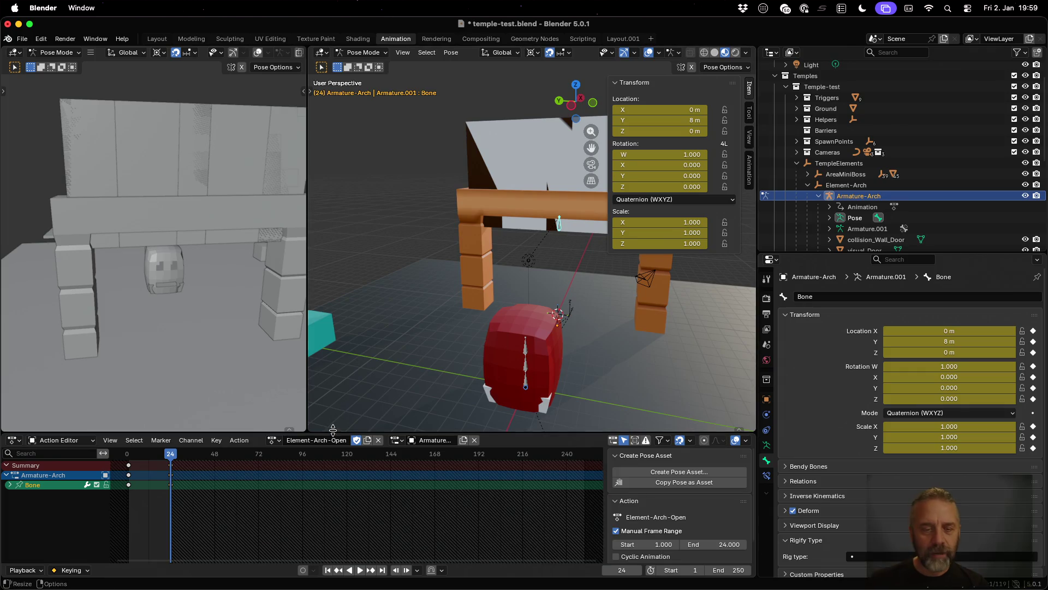
{"action": "left_click", "coordinate": [377, 440]}
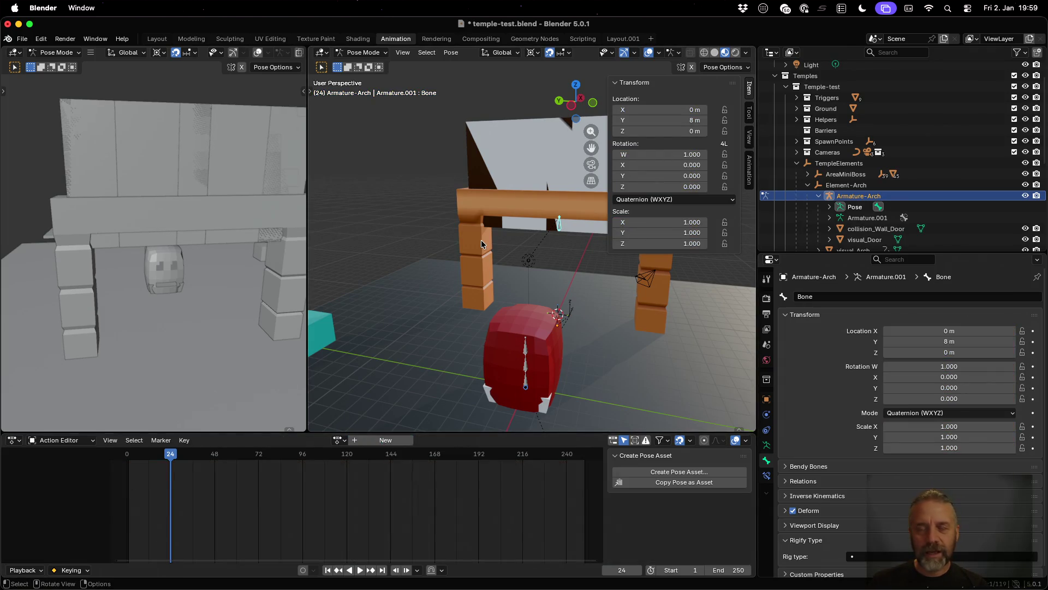
Step: Switch to the Modeling workspace and save temple-test.blend
{"action": "left_click", "coordinate": [191, 39]}
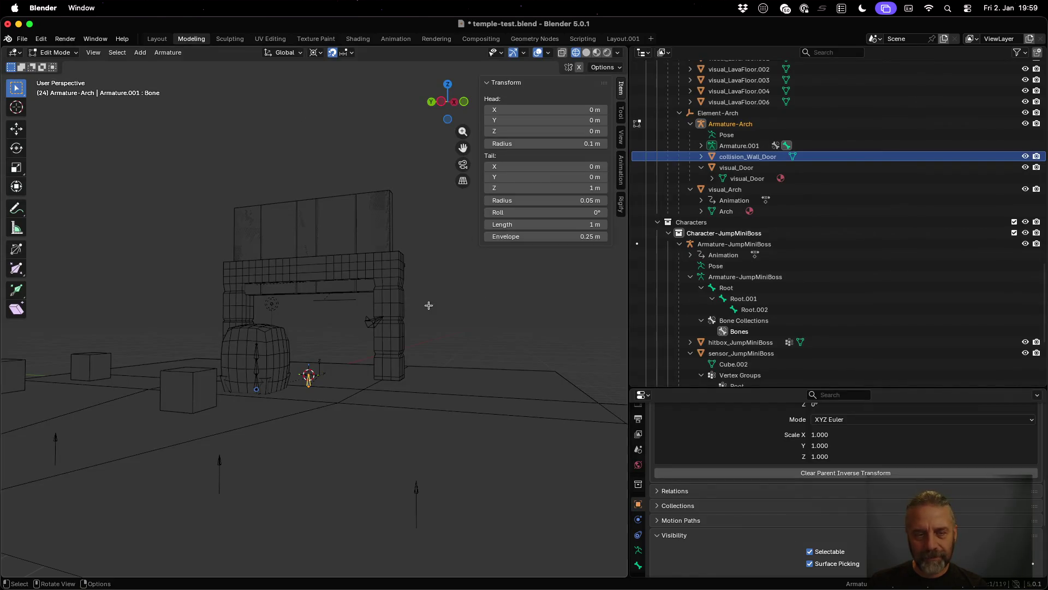
{"action": "scroll", "coordinate": [378, 276], "scroll_direction": "down", "scroll_amount": 5}
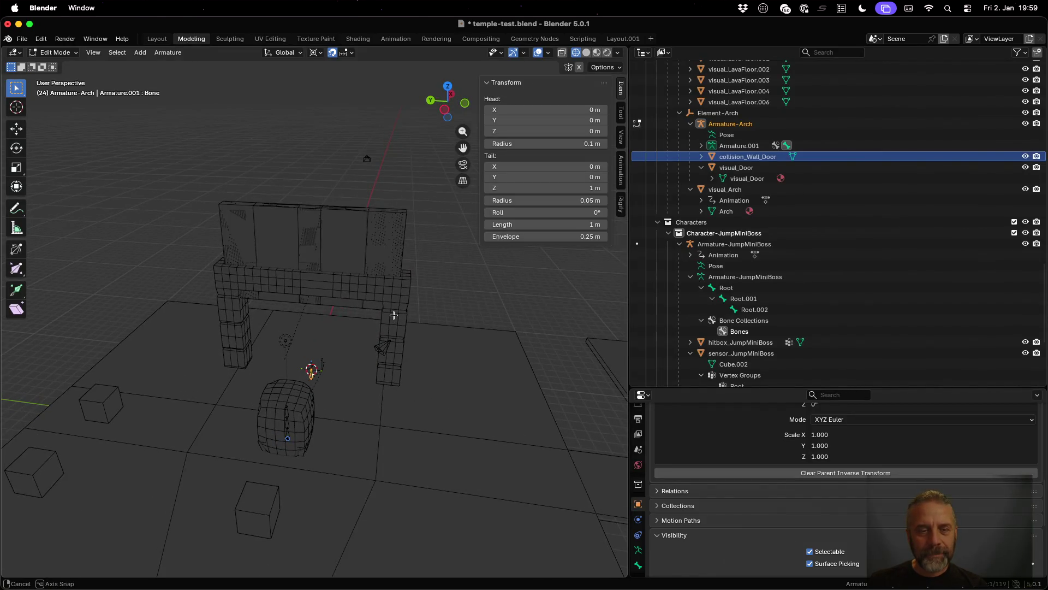
{"action": "key", "text": "super+s"}
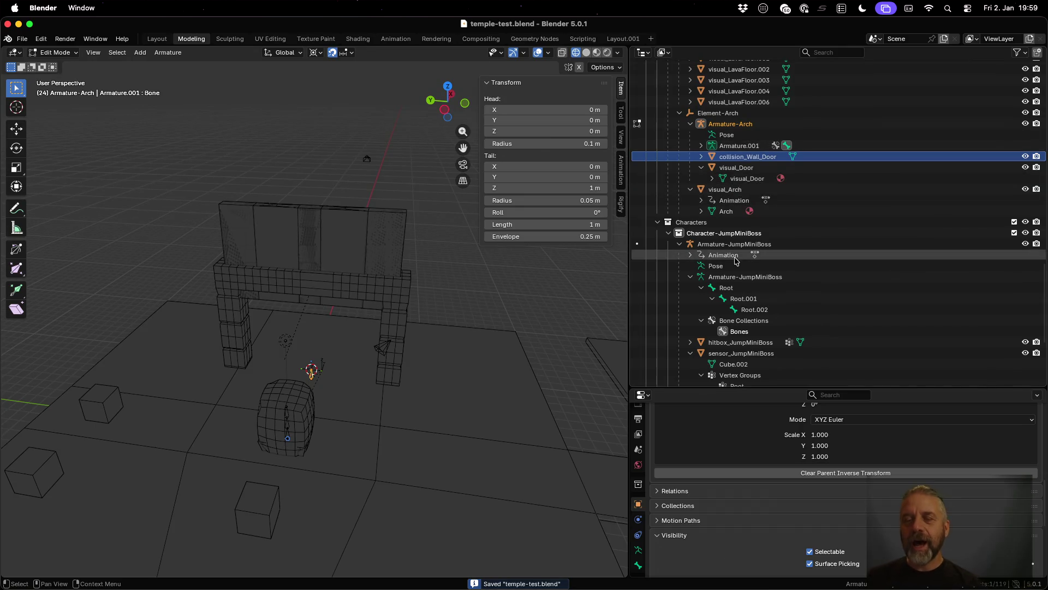
Step: Collapse the AreaMiniBoss, SpawnPoints and Triggers collections and select the Temple-test collection
{"action": "scroll", "coordinate": [710, 251], "scroll_direction": "up", "scroll_amount": 15}
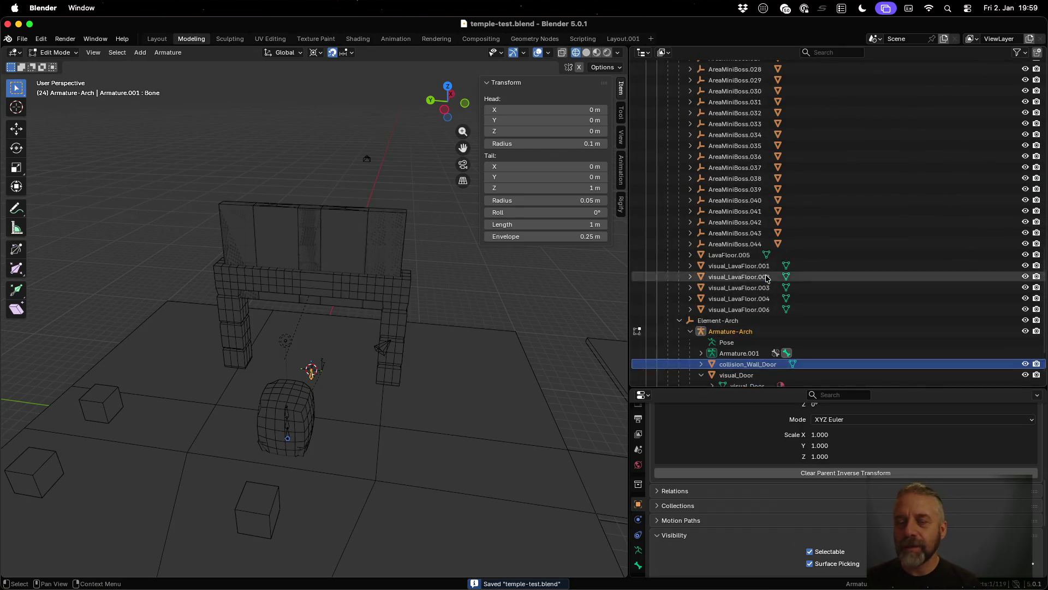
{"action": "scroll", "coordinate": [767, 279], "scroll_direction": "up", "scroll_amount": 10}
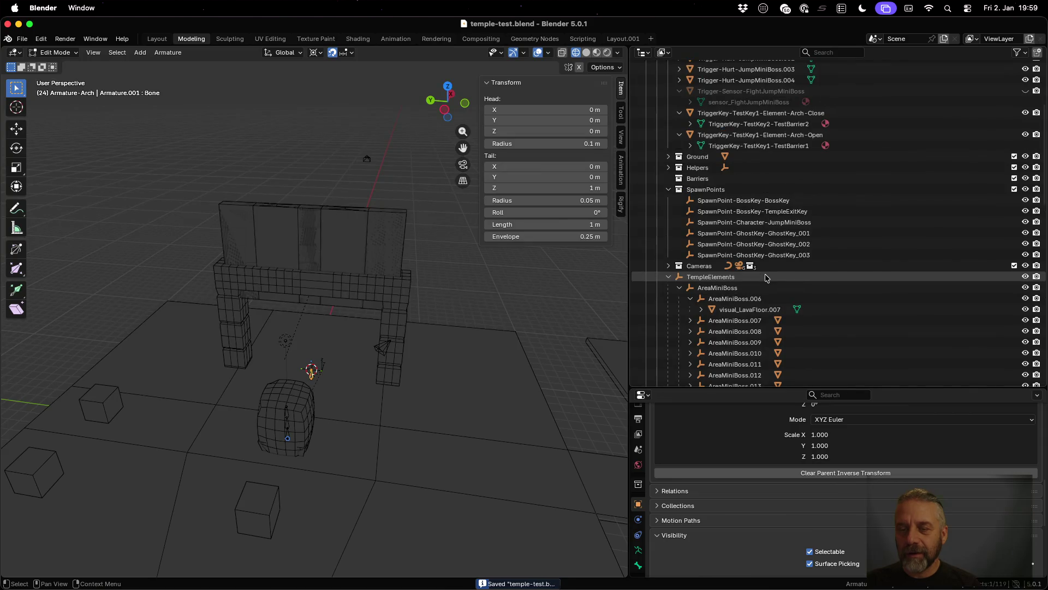
{"action": "left_click", "coordinate": [678, 288]}
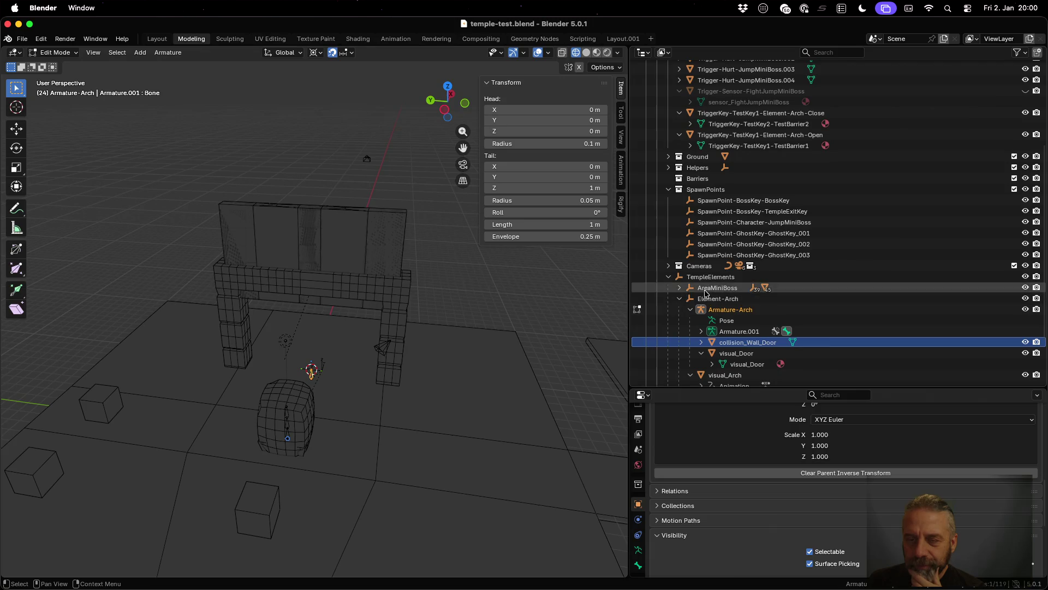
{"action": "left_click", "coordinate": [669, 189]}
{"action": "scroll", "coordinate": [674, 205], "scroll_direction": "up", "scroll_amount": 10}
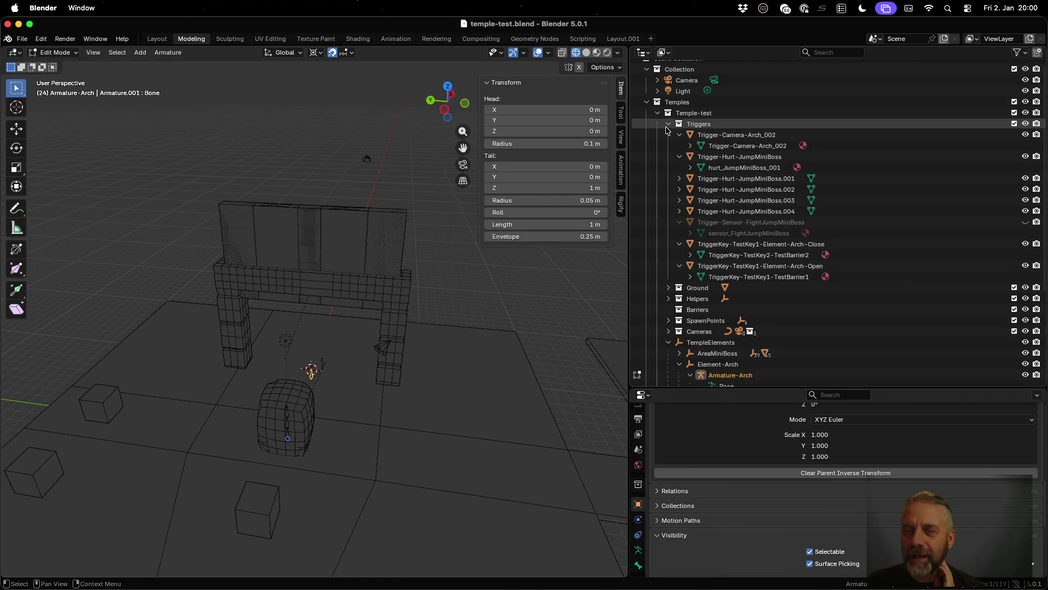
{"action": "left_click", "coordinate": [668, 129]}
{"action": "left_click", "coordinate": [689, 120]}
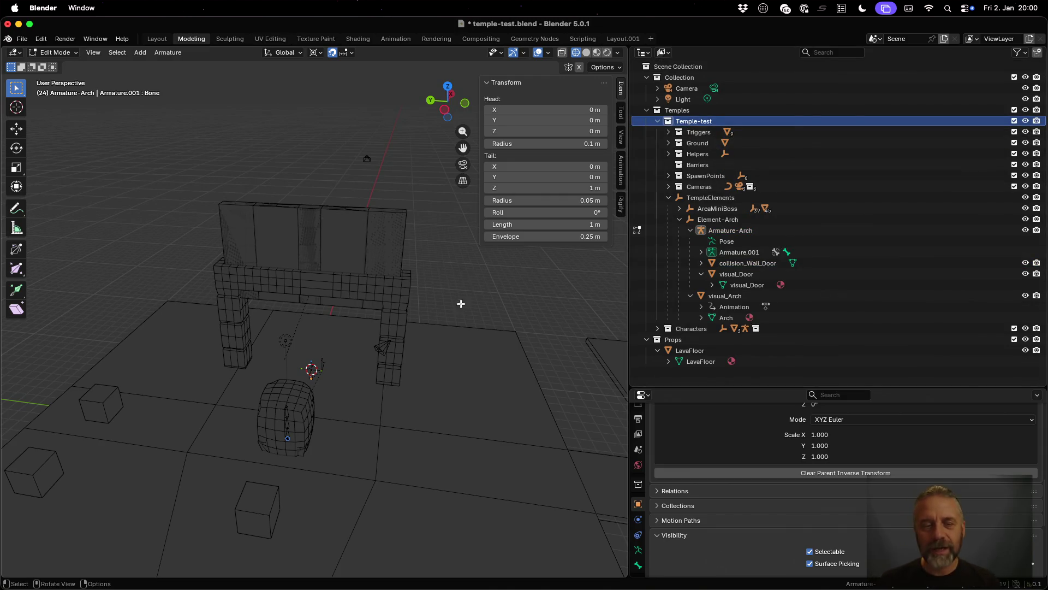
{"action": "mouse_move", "coordinate": [381, 404]}
{"action": "left_mouse_down"}
{"action": "mouse_move", "coordinate": [369, 354]}
{"action": "mouse_move", "coordinate": [346, 328]}
{"action": "mouse_move", "coordinate": [429, 341]}
{"action": "left_mouse_up"}
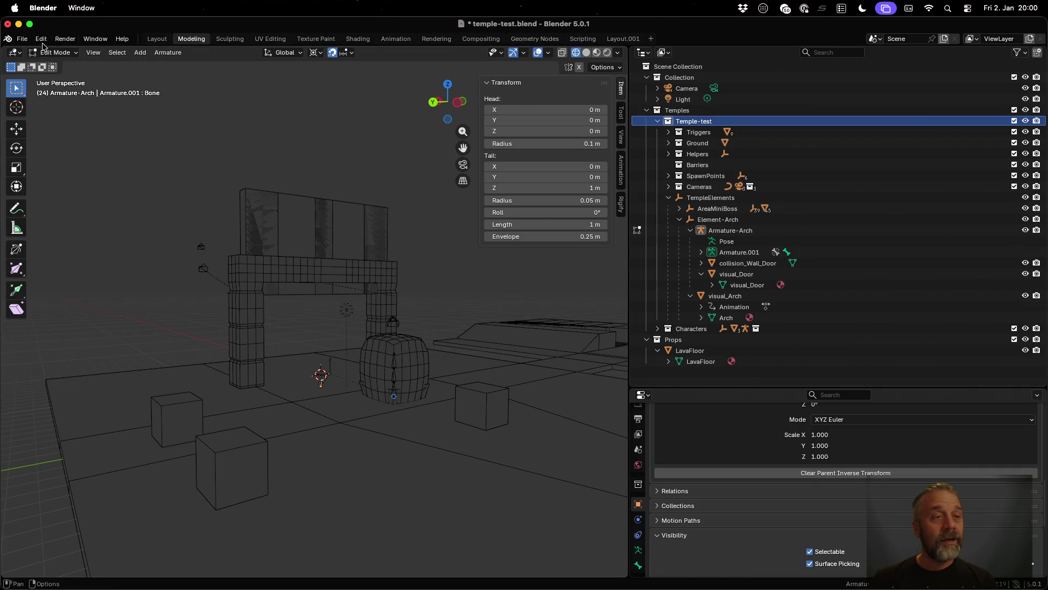
{"action": "left_click", "coordinate": [22, 39]}
Step: Reopen temple-test.blend from recent files without saving changes, then return to Object Mode
{"action": "mouse_move", "coordinate": [61, 78]}
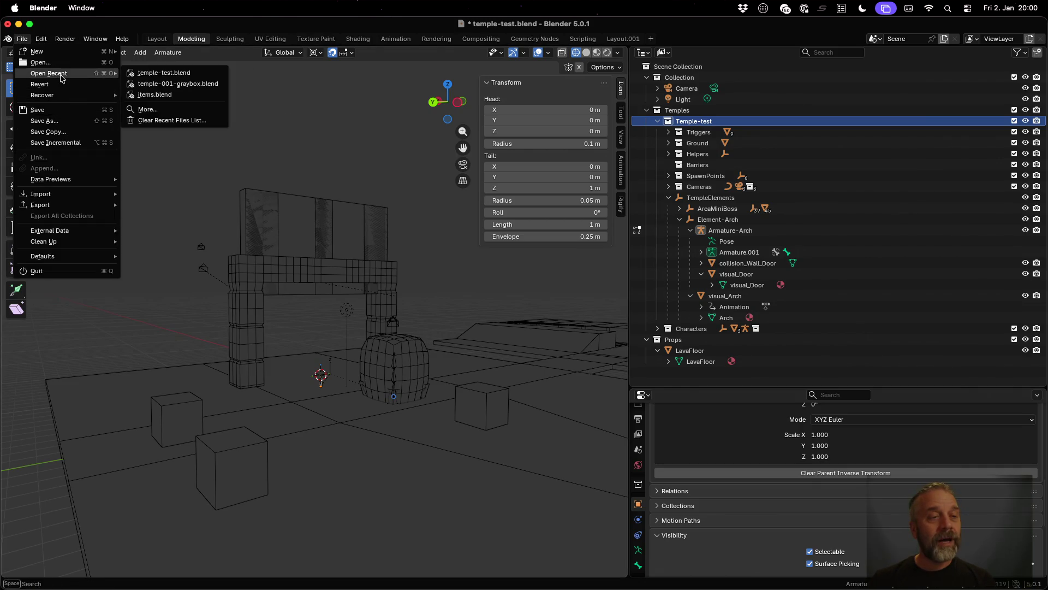
{"action": "left_click", "coordinate": [183, 84]}
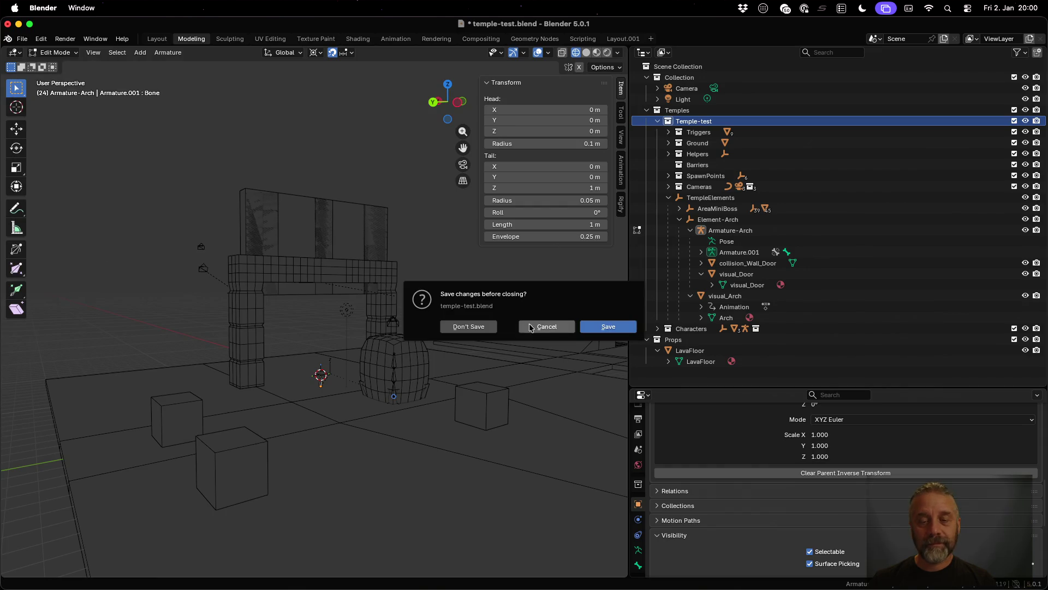
{"action": "left_click", "coordinate": [472, 327]}
{"action": "mouse_move", "coordinate": [394, 375]}
{"action": "left_mouse_down"}
{"action": "mouse_move", "coordinate": [453, 326]}
{"action": "mouse_move", "coordinate": [445, 333]}
{"action": "left_mouse_up"}
{"action": "key", "text": "Tab"}
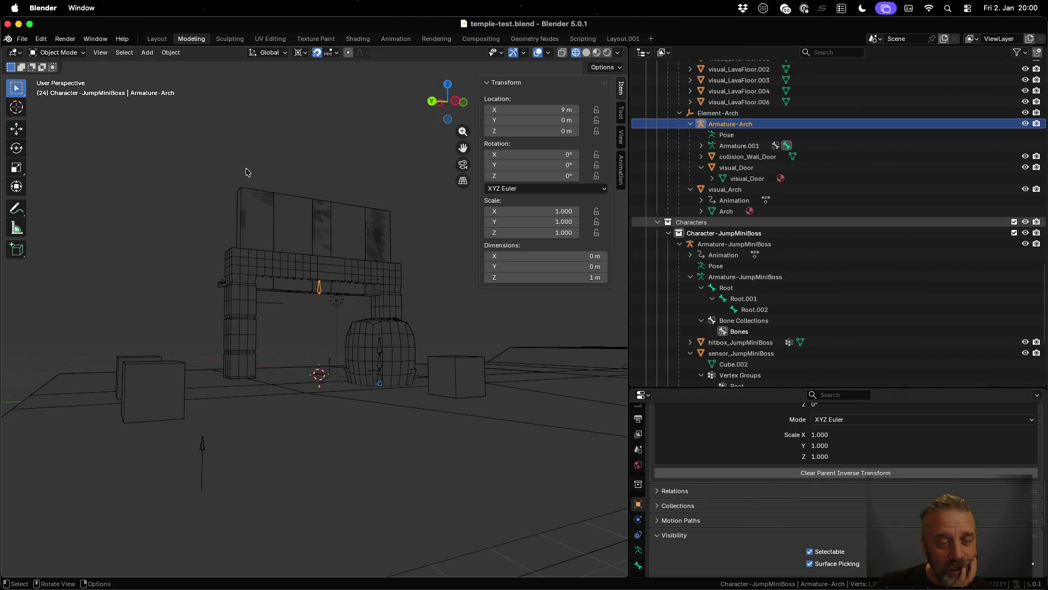
{"action": "scroll", "coordinate": [325, 356], "scroll_direction": "up", "scroll_amount": 5}
{"action": "scroll", "coordinate": [326, 377], "scroll_direction": "down", "scroll_amount": 5}
{"action": "left_click", "coordinate": [299, 393]}
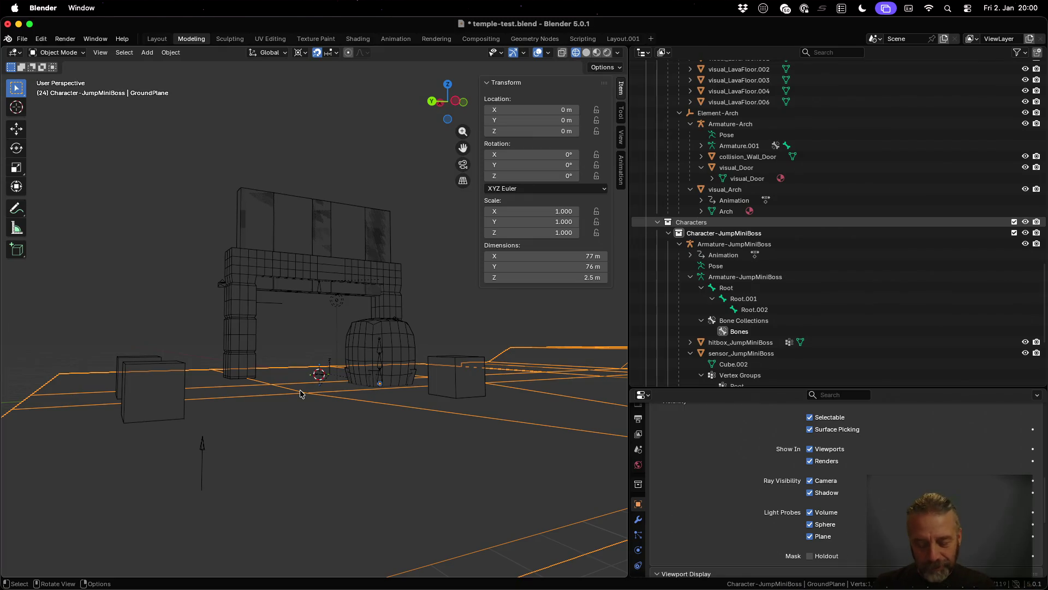
{"action": "key", "text": "Tab"}
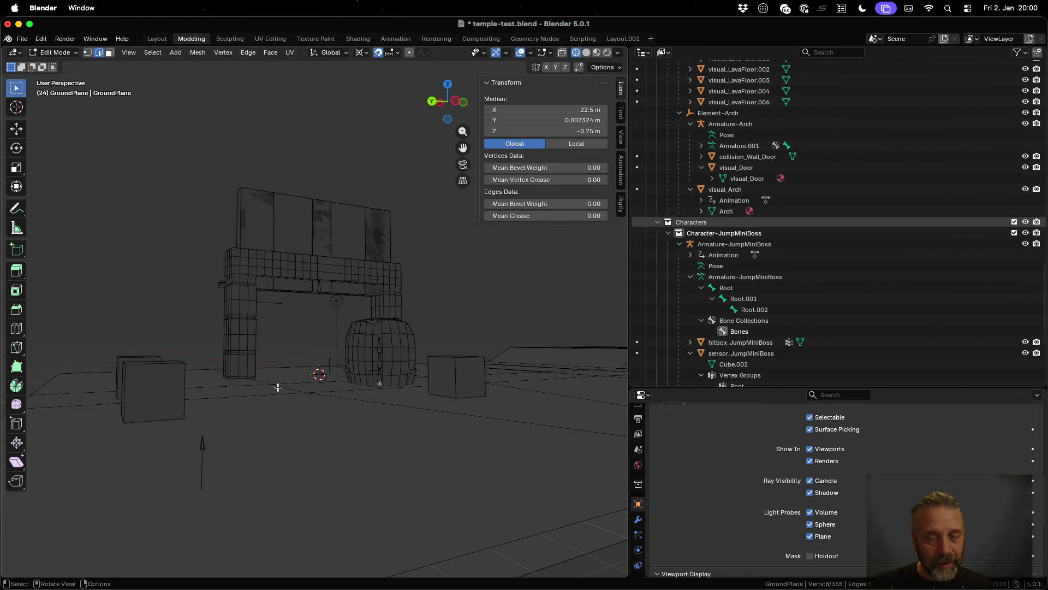
{"action": "left_click", "coordinate": [271, 384]}
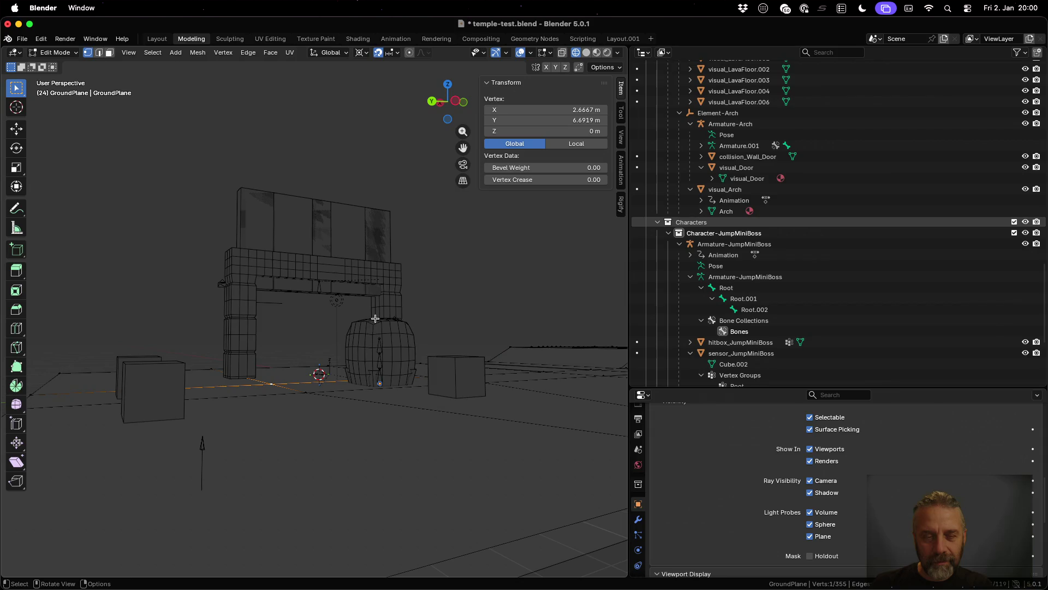
{"action": "key", "text": "Tab"}
{"action": "left_click", "coordinate": [326, 274]}
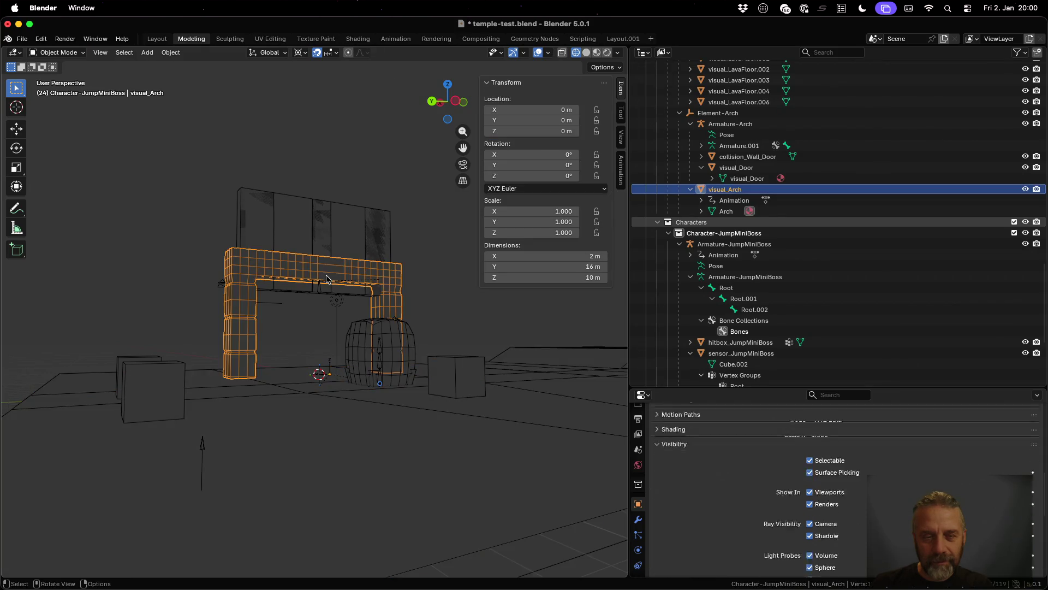
{"action": "mouse_move", "coordinate": [327, 372]}
{"action": "left_mouse_down"}
{"action": "mouse_move", "coordinate": [327, 416]}
{"action": "mouse_move", "coordinate": [342, 402]}
{"action": "mouse_move", "coordinate": [362, 421]}
{"action": "mouse_move", "coordinate": [290, 362]}
{"action": "mouse_move", "coordinate": [267, 365]}
{"action": "left_mouse_up"}
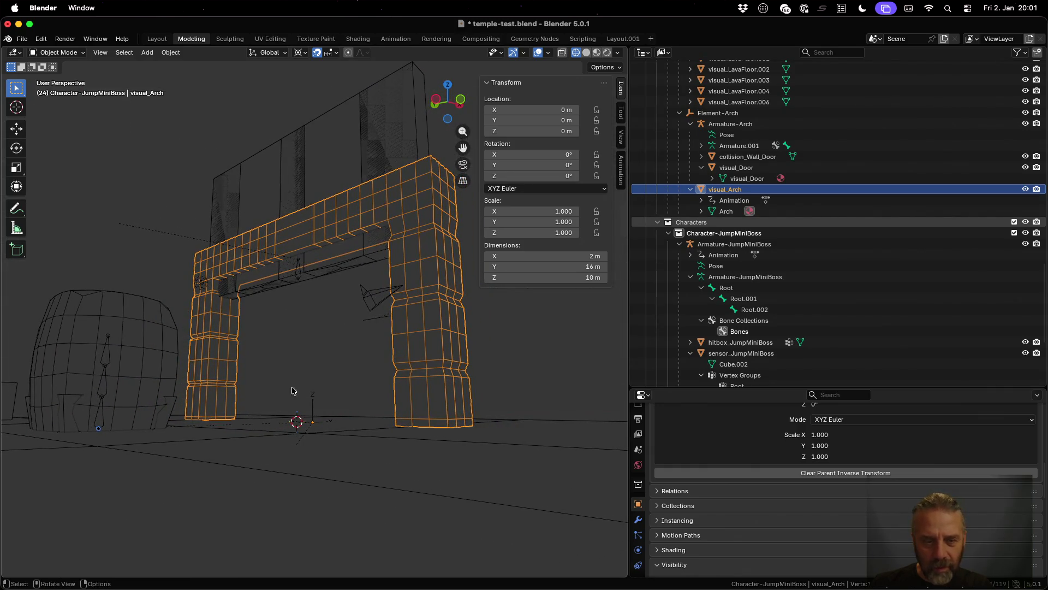
{"action": "left_click", "coordinate": [314, 425]}
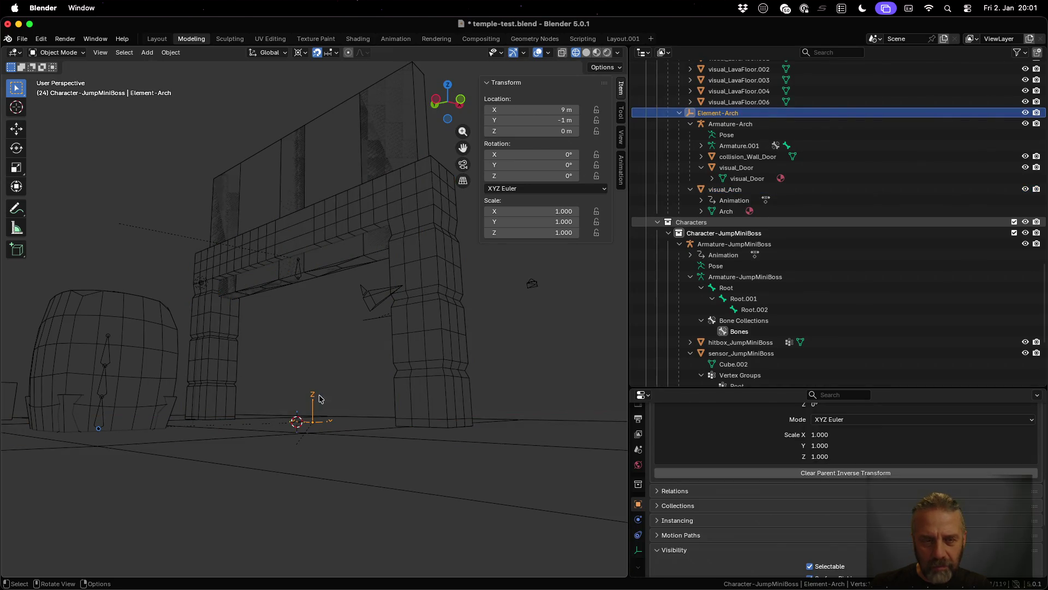
{"action": "left_click_drag", "start_coordinate": [313, 336], "coordinate": [371, 388]}
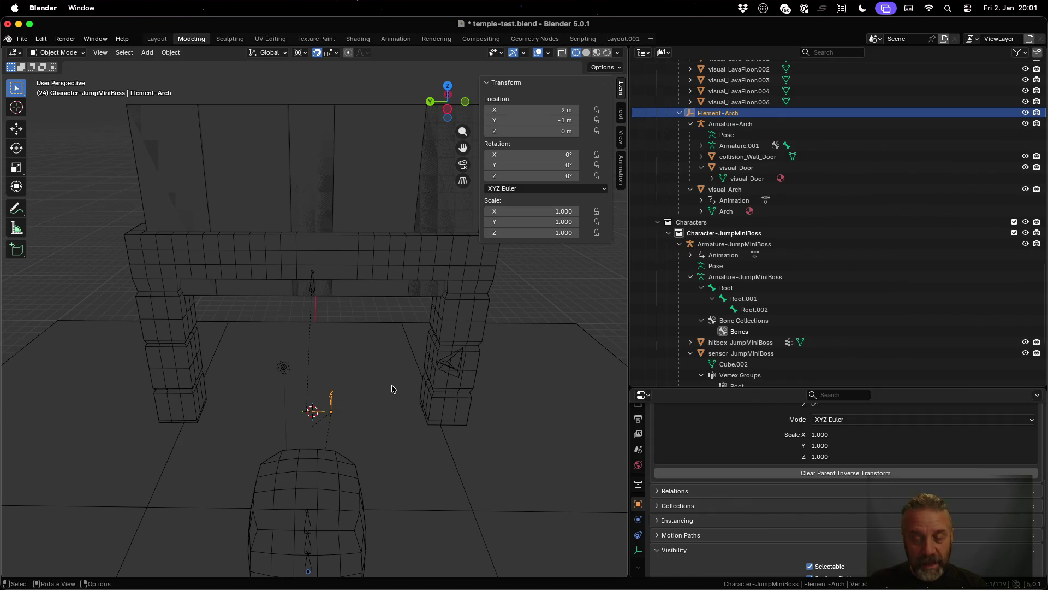
{"action": "key", "text": "shift+a"}
Step: Snap the 3D cursor to the selected arch
{"action": "mouse_move", "coordinate": [380, 311]}
{"action": "key", "text": "Escape"}
{"action": "key", "text": "shift+s"}
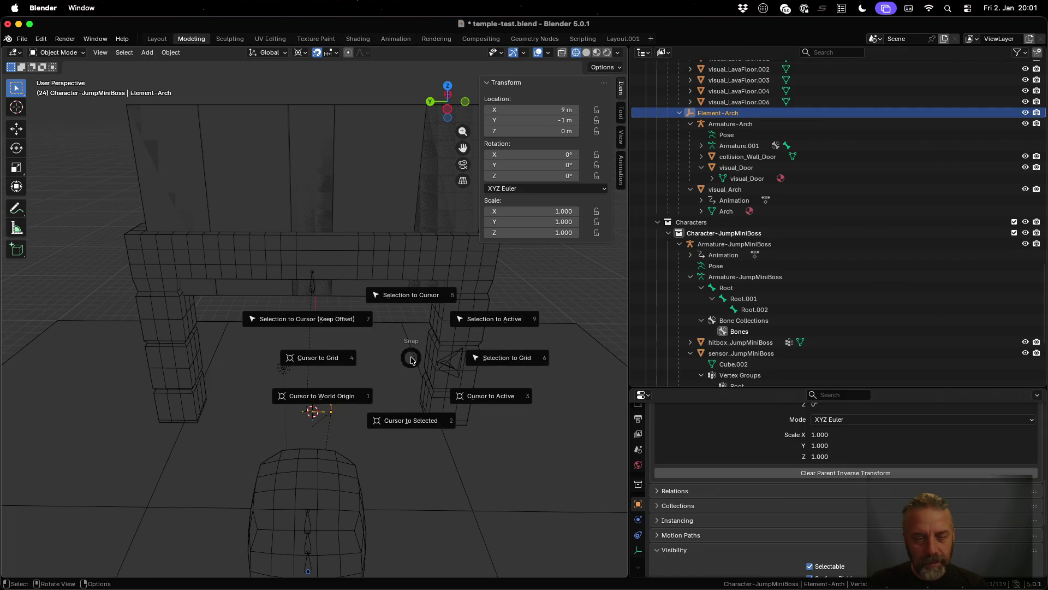
{"action": "left_click", "coordinate": [418, 431]}
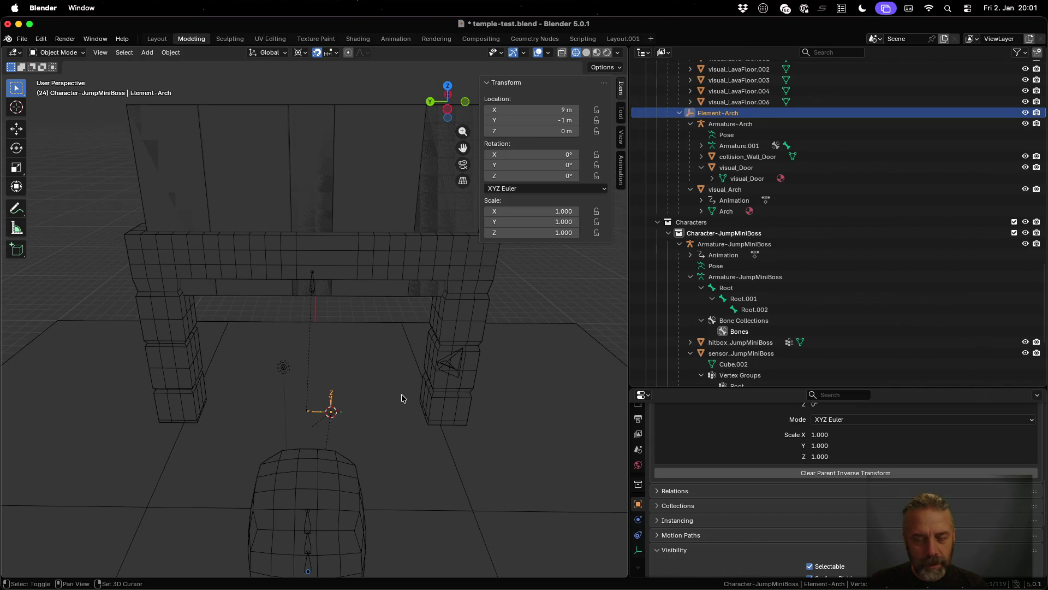
Step: Add a cube at the cursor and drag it into the Temple-test collection
{"action": "key", "text": "shift+a"}
{"action": "mouse_move", "coordinate": [393, 317]}
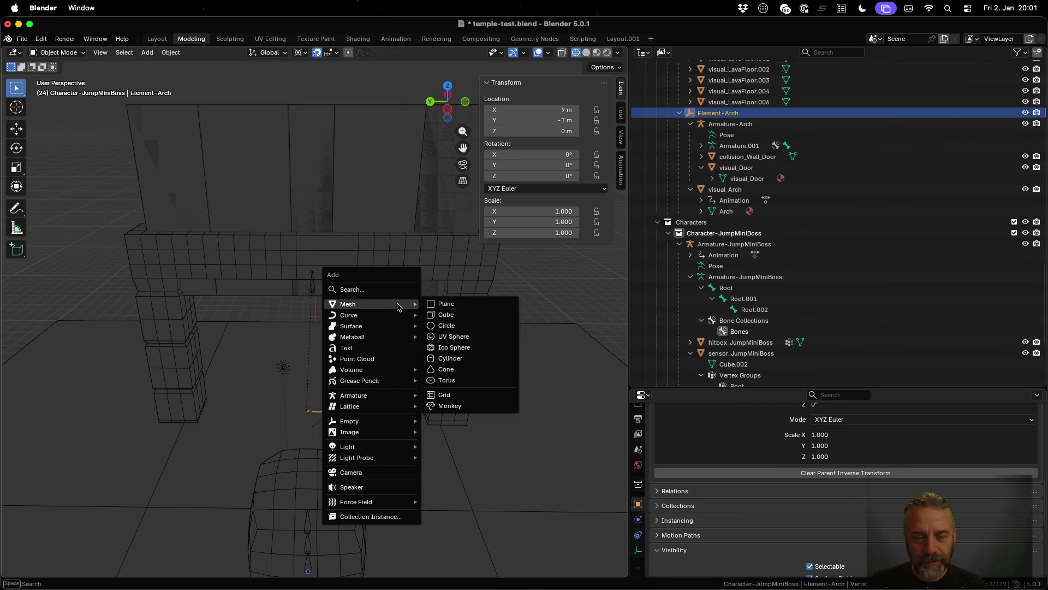
{"action": "left_click", "coordinate": [466, 317]}
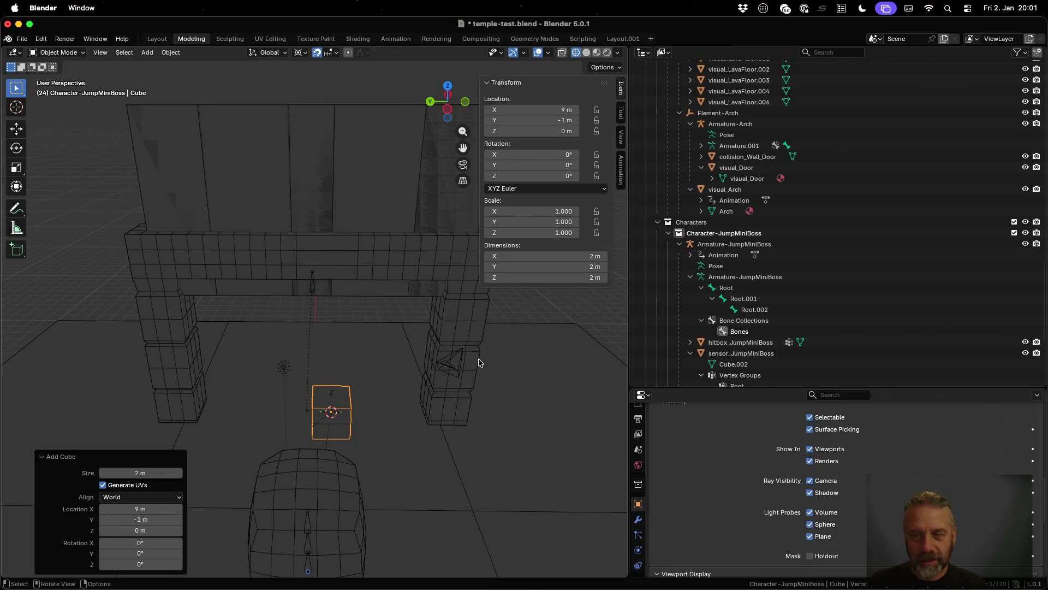
{"action": "scroll", "coordinate": [880, 238], "scroll_direction": "down", "scroll_amount": 6}
{"action": "mouse_move", "coordinate": [744, 339]}
{"action": "left_mouse_down"}
{"action": "mouse_move", "coordinate": [710, 256]}
{"action": "mouse_move", "coordinate": [744, 263]}
{"action": "mouse_move", "coordinate": [741, 173]}
{"action": "mouse_move", "coordinate": [734, 286]}
{"action": "mouse_move", "coordinate": [713, 66]}
{"action": "mouse_move", "coordinate": [698, 121]}
{"action": "left_mouse_up"}
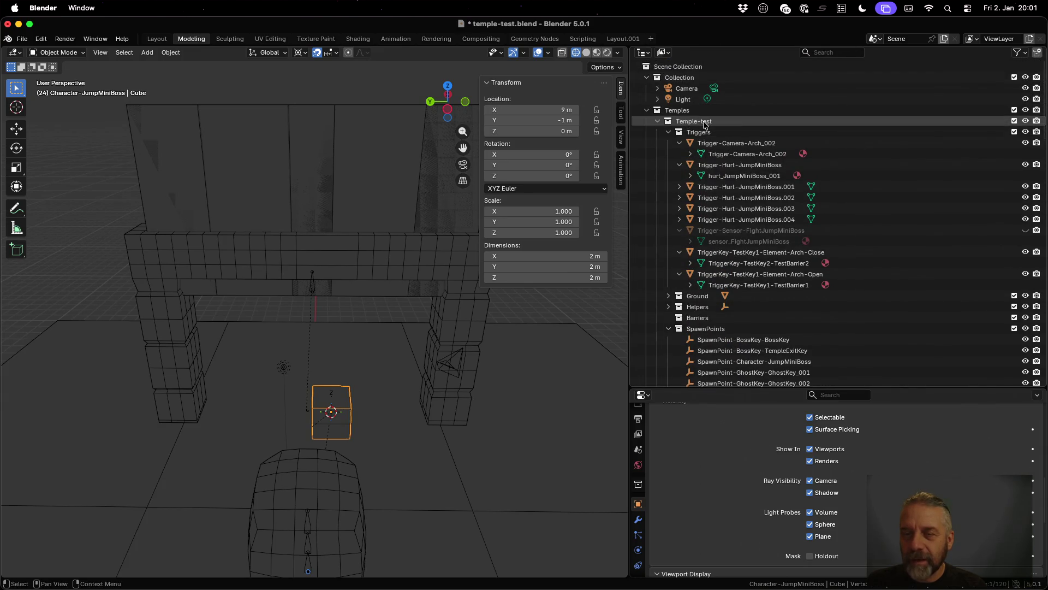
{"action": "left_click", "coordinate": [667, 132]}
Step: Rename the new Cube to collision_Arch
{"action": "scroll", "coordinate": [710, 164], "scroll_direction": "down", "scroll_amount": 5}
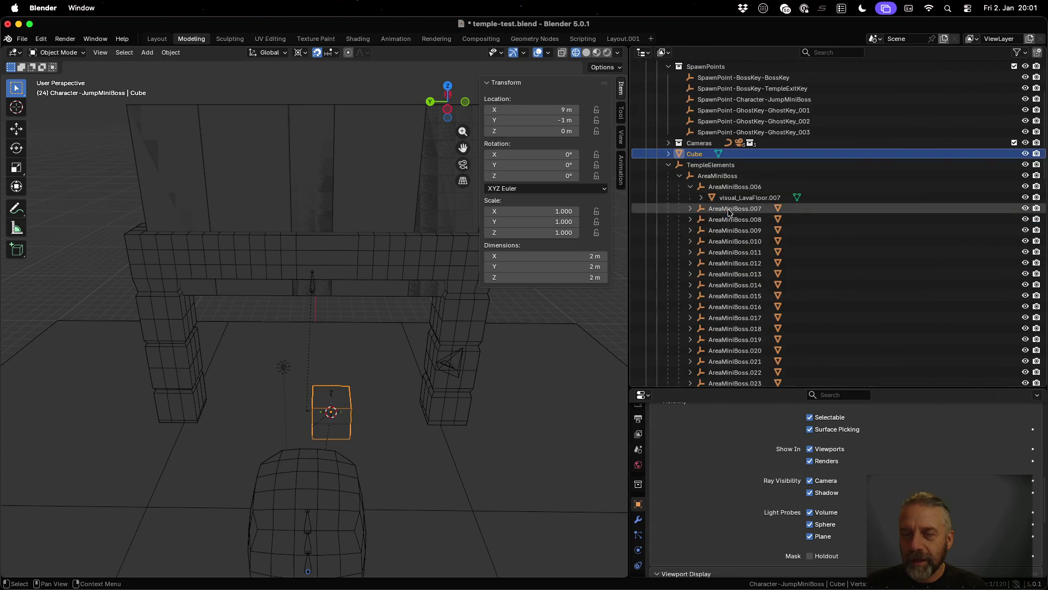
{"action": "double_click", "coordinate": [705, 155]}
{"action": "scroll", "coordinate": [710, 163], "scroll_direction": "up", "scroll_amount": 5}
{"action": "type", "text": "collisi"}
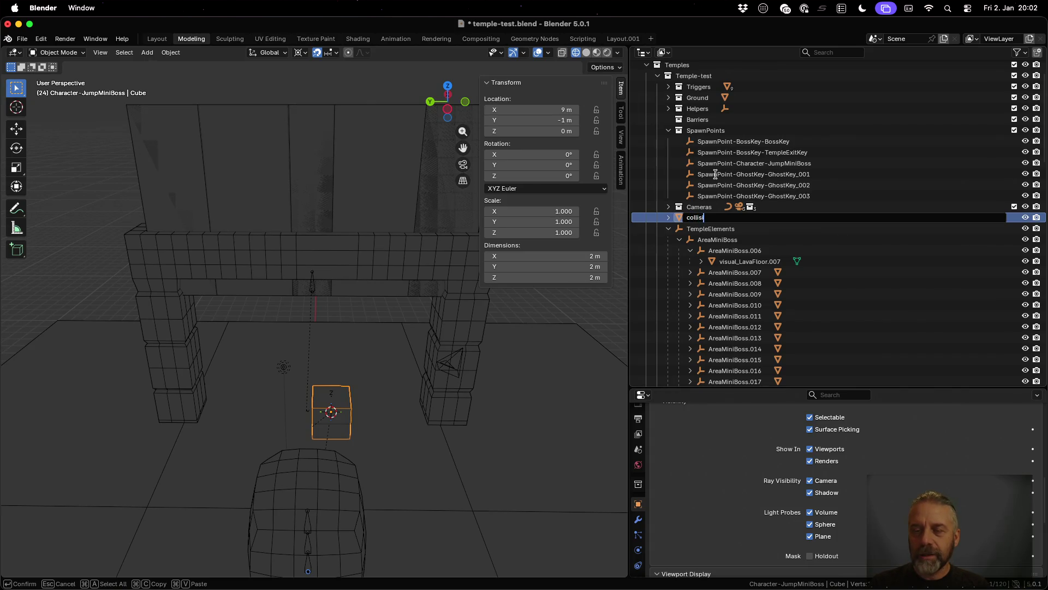
{"action": "type", "text": "on_Arch"}
{"action": "key", "text": "Return"}
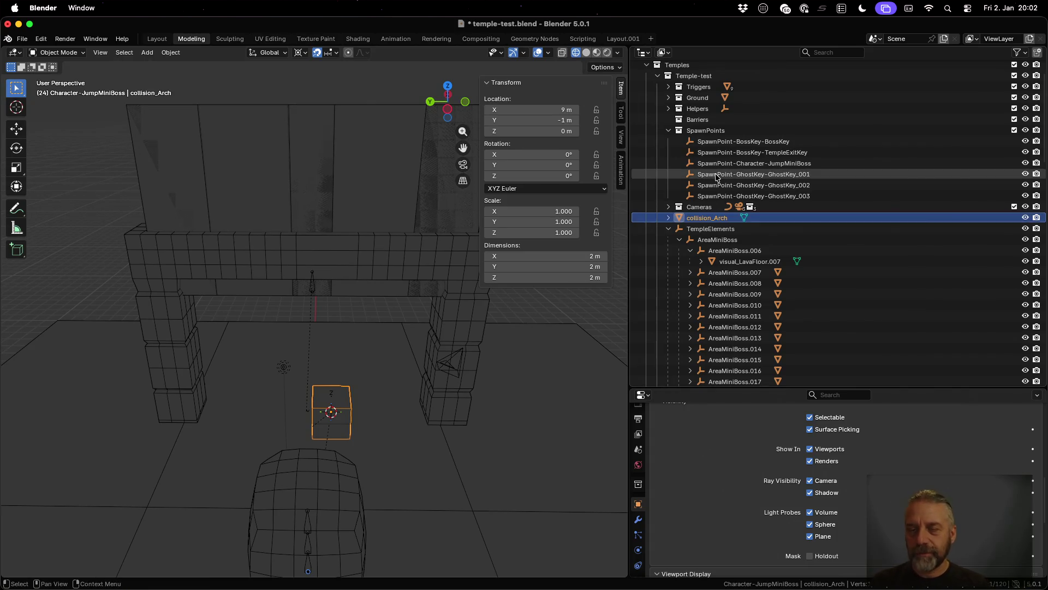
Step: Parent collision_Arch to Element-Arch using Ctrl+P > Object
{"action": "scroll", "coordinate": [720, 197], "scroll_direction": "down", "scroll_amount": 6}
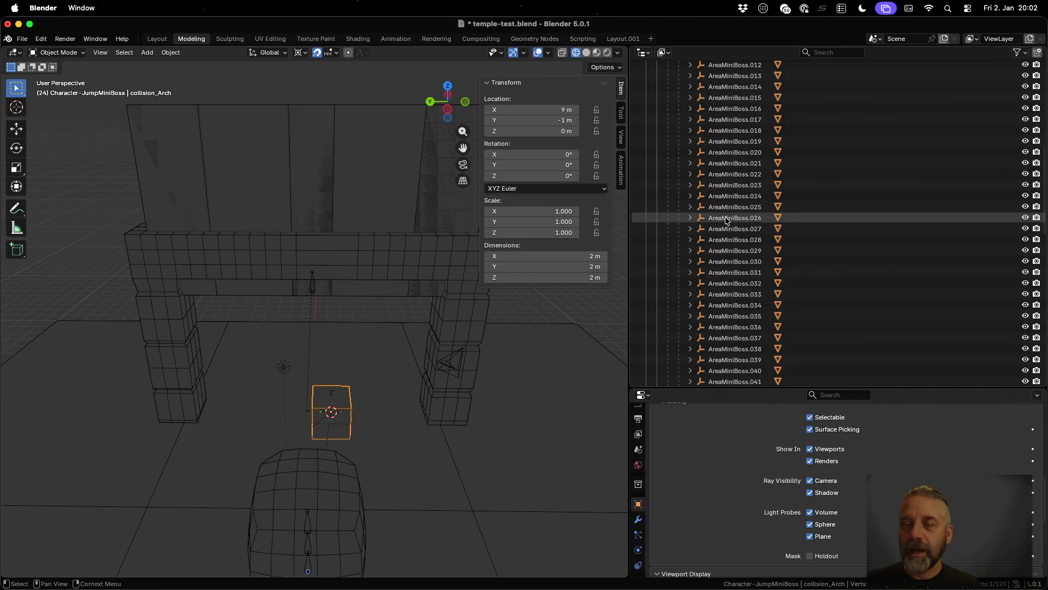
{"action": "left_click", "coordinate": [680, 108]}
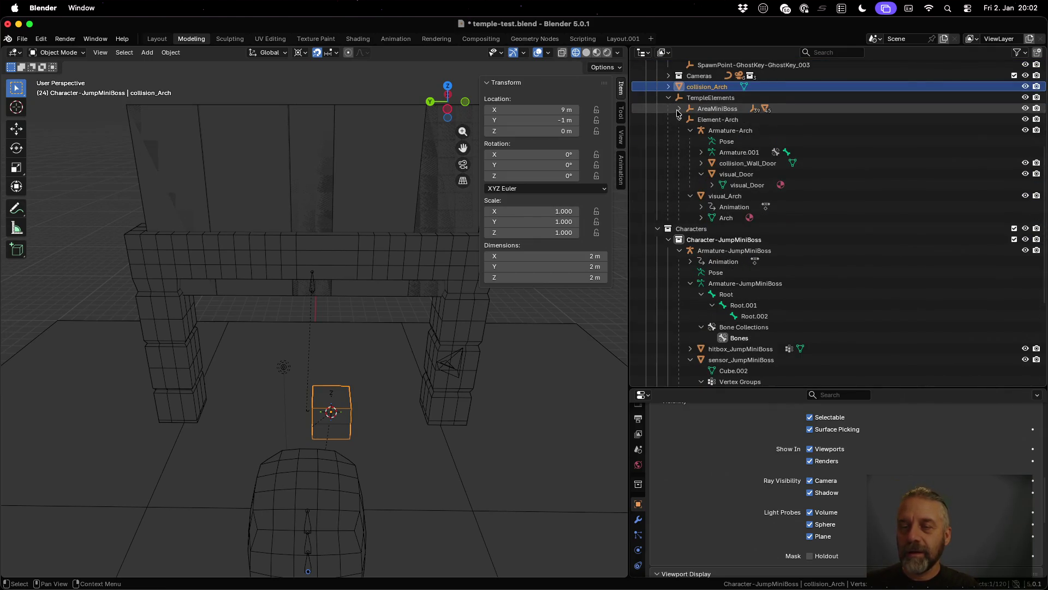
{"action": "left_click", "coordinate": [718, 119], "text": "ctrl"}
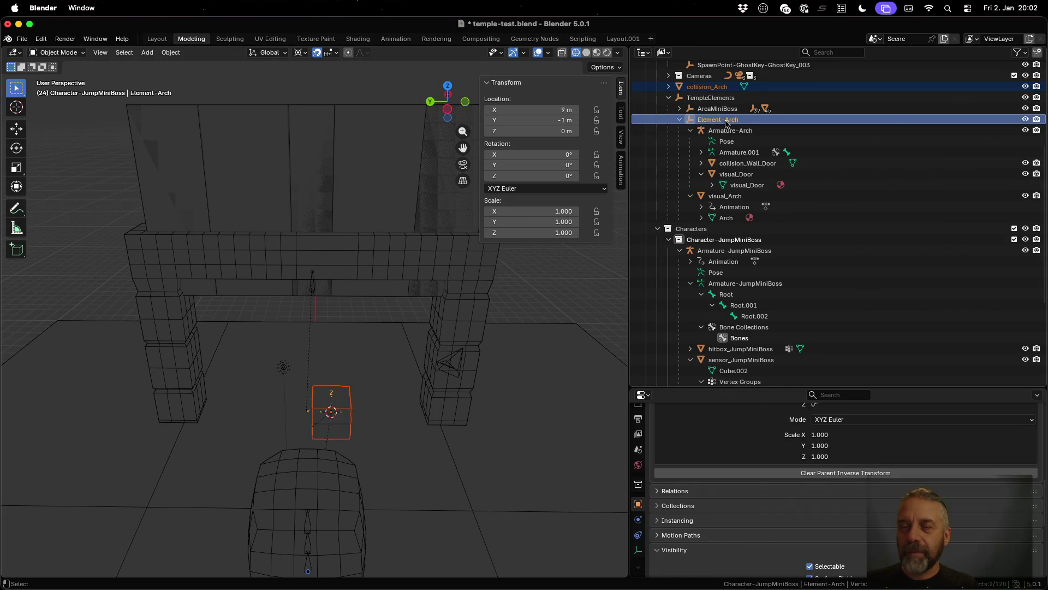
{"action": "key", "text": "ctrl+p"}
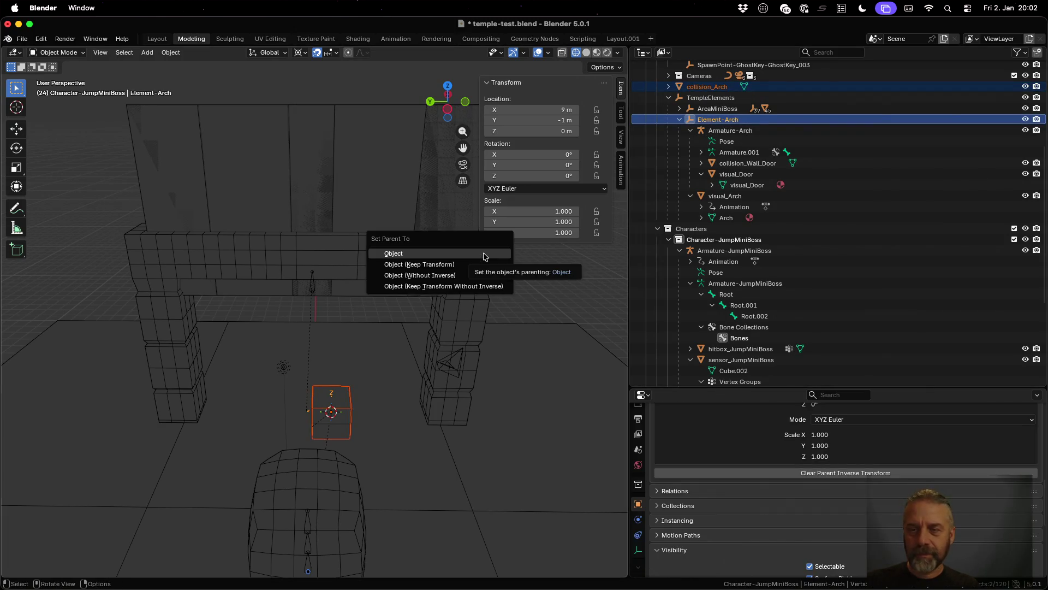
{"action": "left_click", "coordinate": [484, 257]}
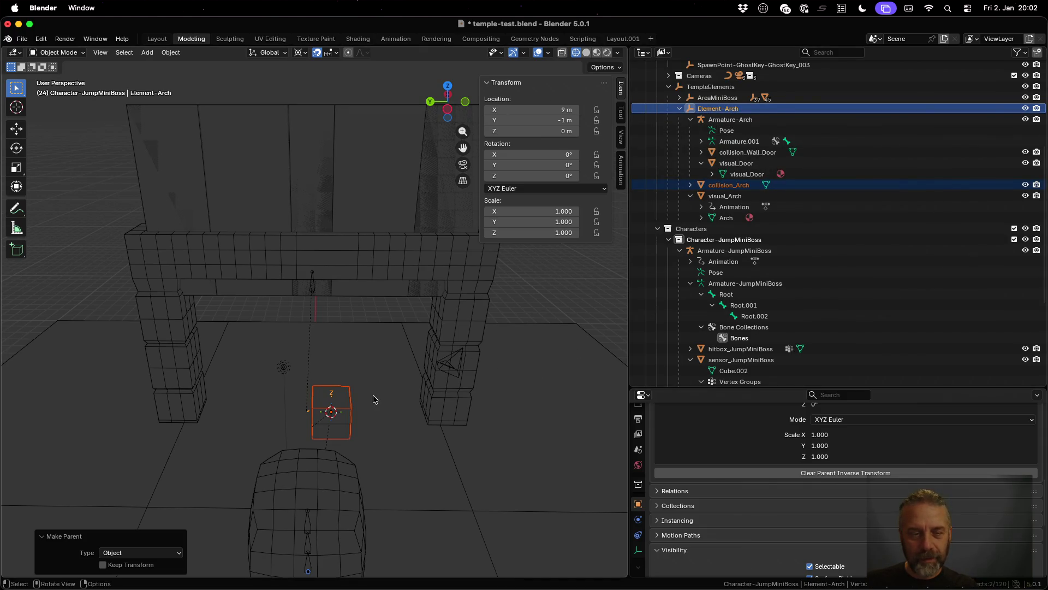
Step: Reselect only the collision_Arch cube and enter Edit Mode on its mesh
{"action": "left_click", "coordinate": [373, 396]}
{"action": "left_click", "coordinate": [359, 409]}
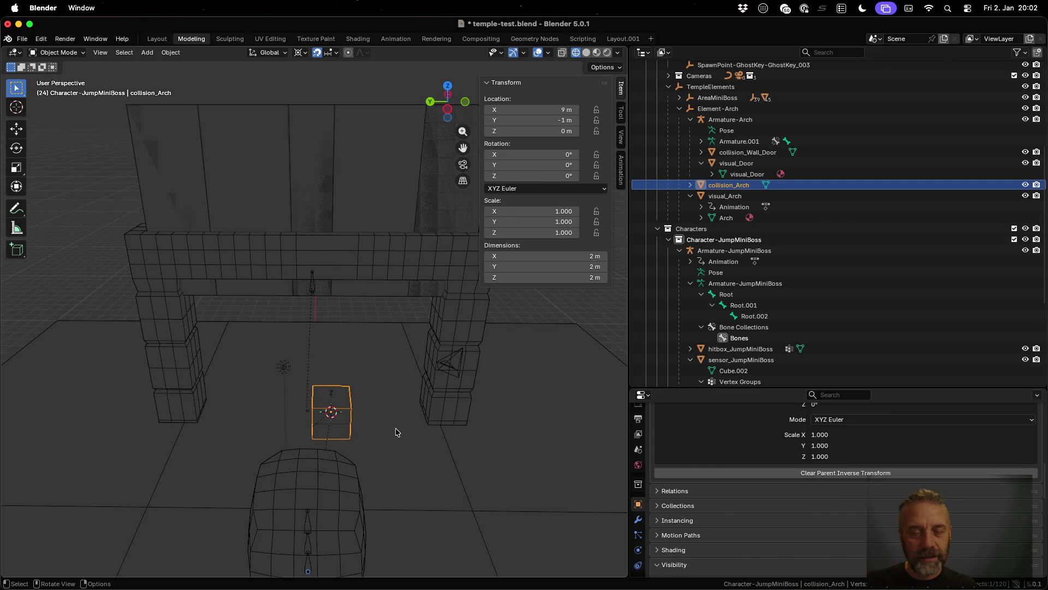
{"action": "key", "text": "Tab"}
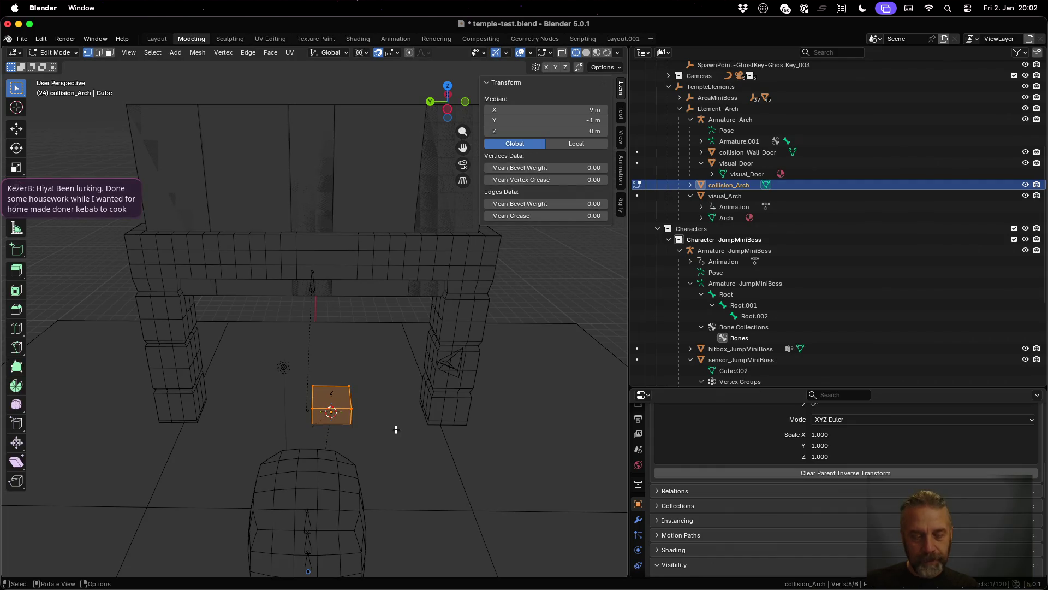
Step: Raise the collision cube 1 m and move it 8 m along Y
{"action": "type", "text": "gz1"}
{"action": "key", "text": "Return"}
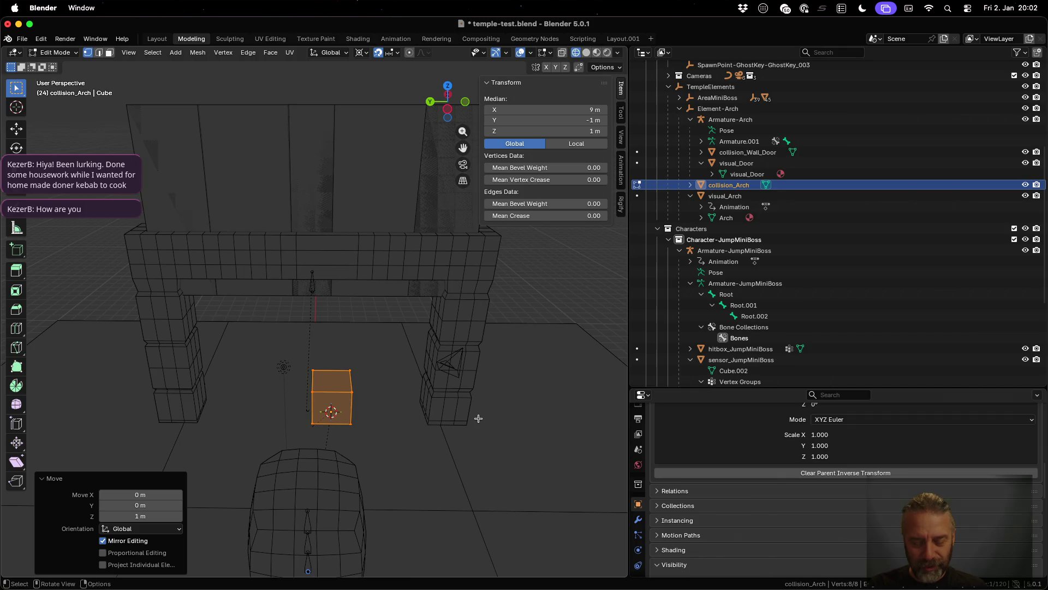
{"action": "type", "text": "gy"}
{"action": "type", "text": "4"}
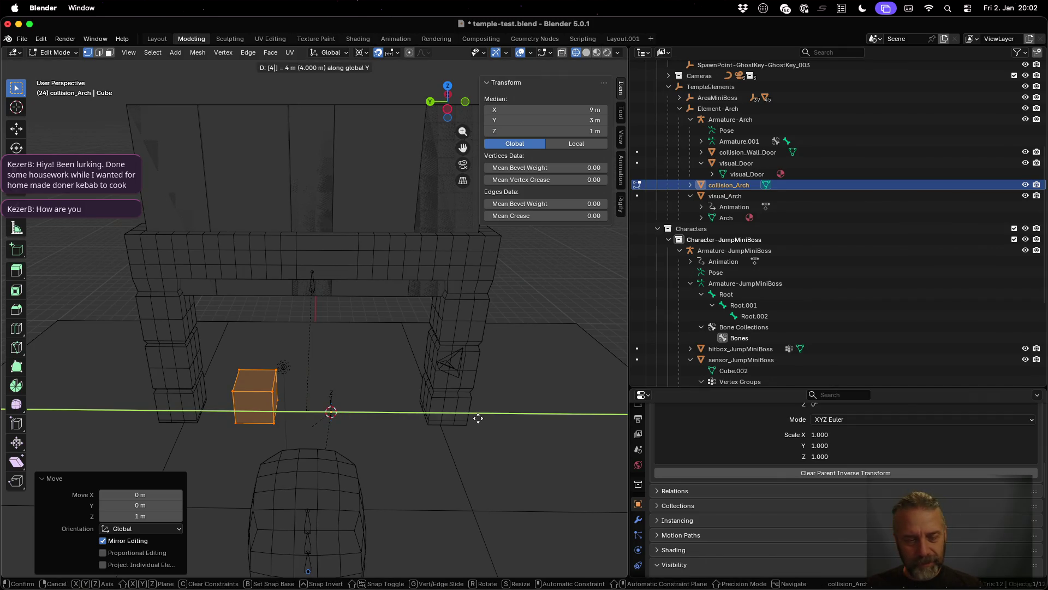
{"action": "key", "text": "Escape"}
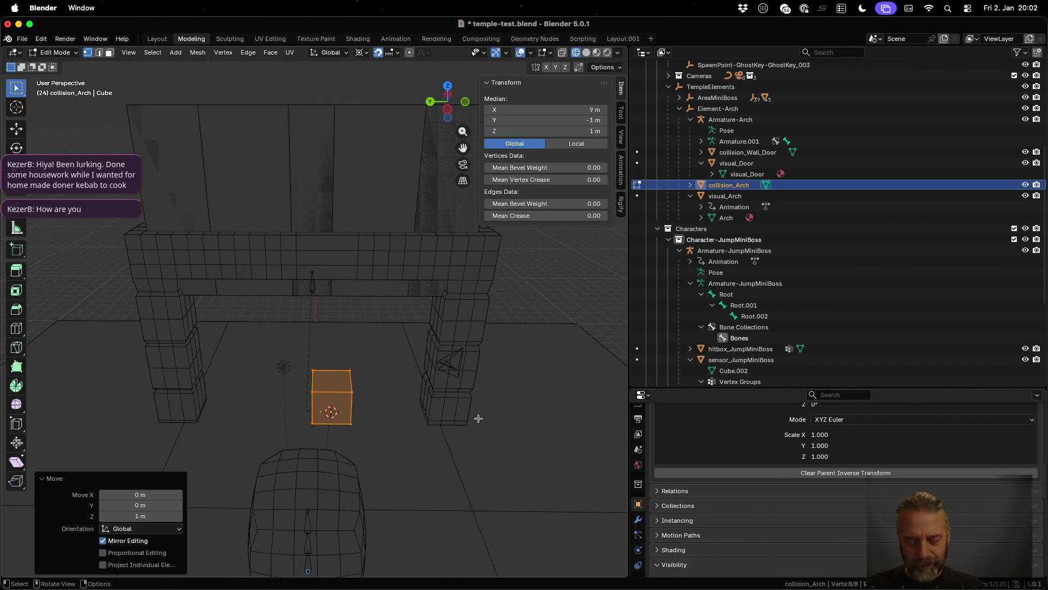
{"action": "type", "text": "gy7"}
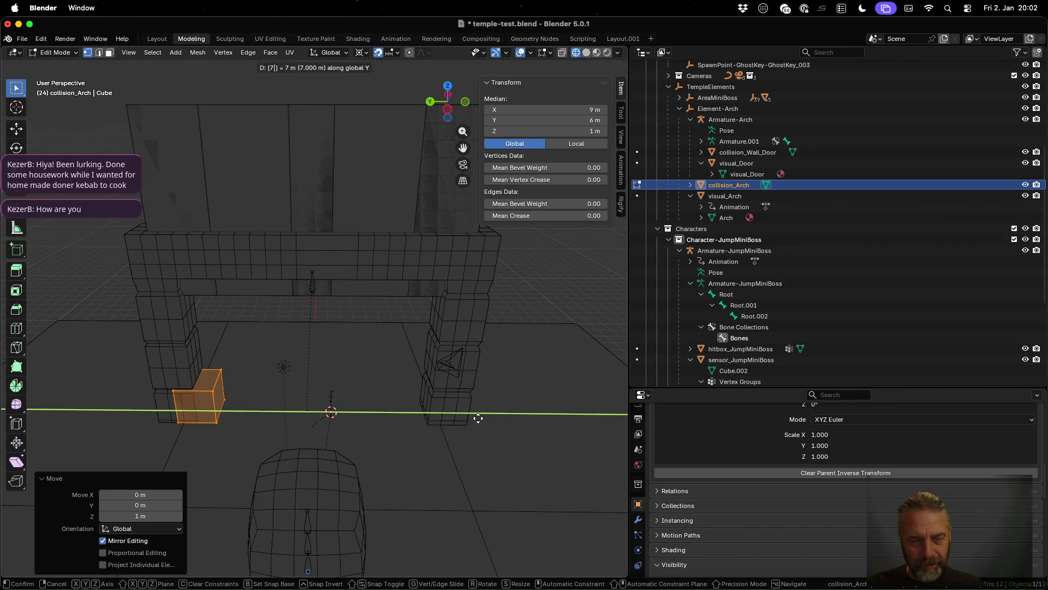
{"action": "key", "text": "BackSpace"}
{"action": "type", "text": "8"}
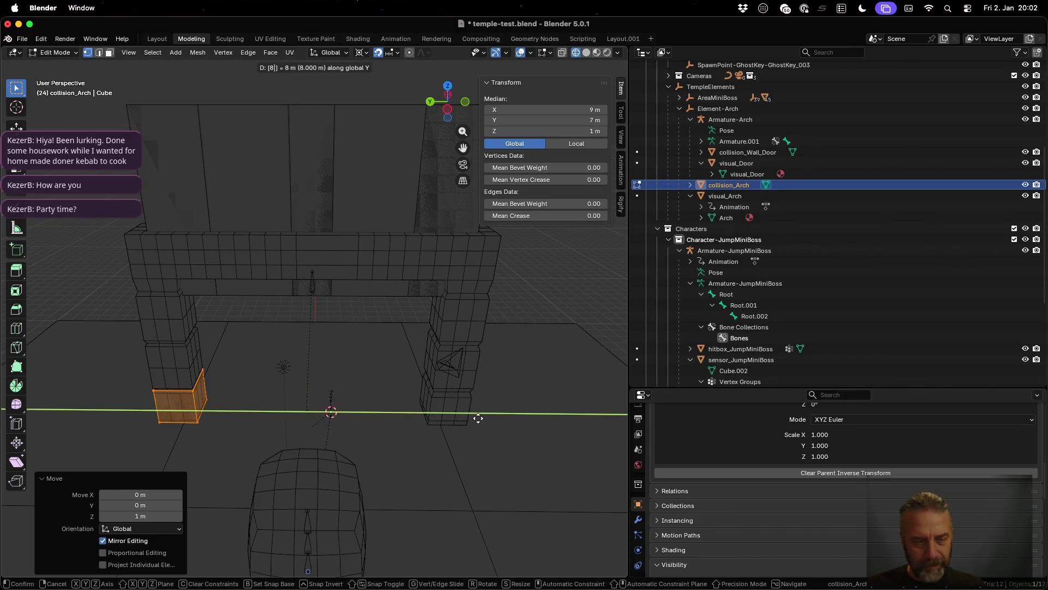
{"action": "key", "text": "Return"}
Step: With X-ray on, raise the cube's top face 6 m and extrude it 2 m higher
{"action": "scroll", "coordinate": [295, 449], "scroll_direction": "left", "scroll_amount": 10}
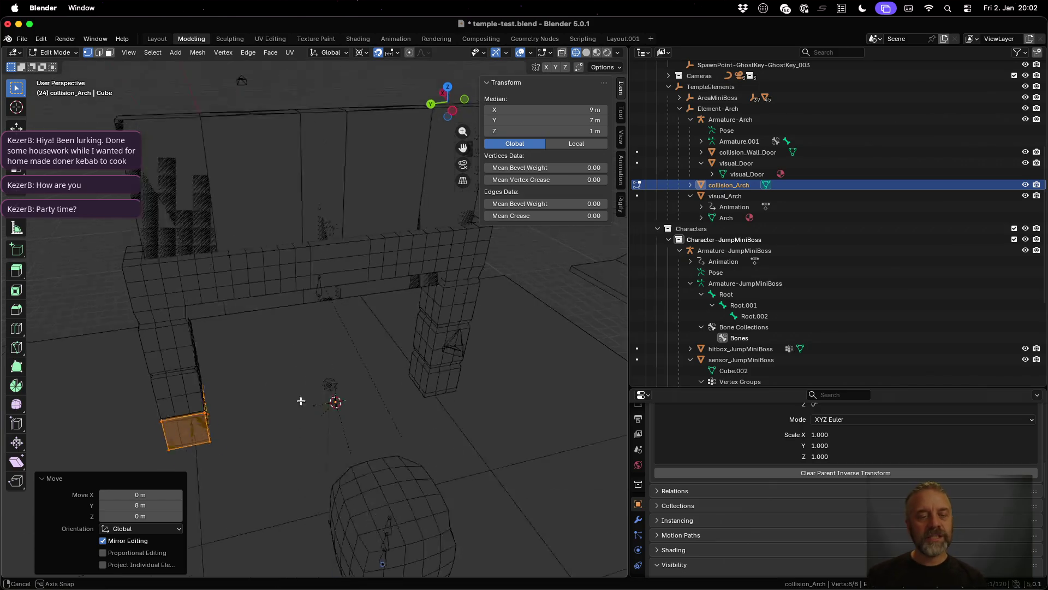
{"action": "scroll", "coordinate": [326, 403], "scroll_direction": "left", "scroll_amount": 10}
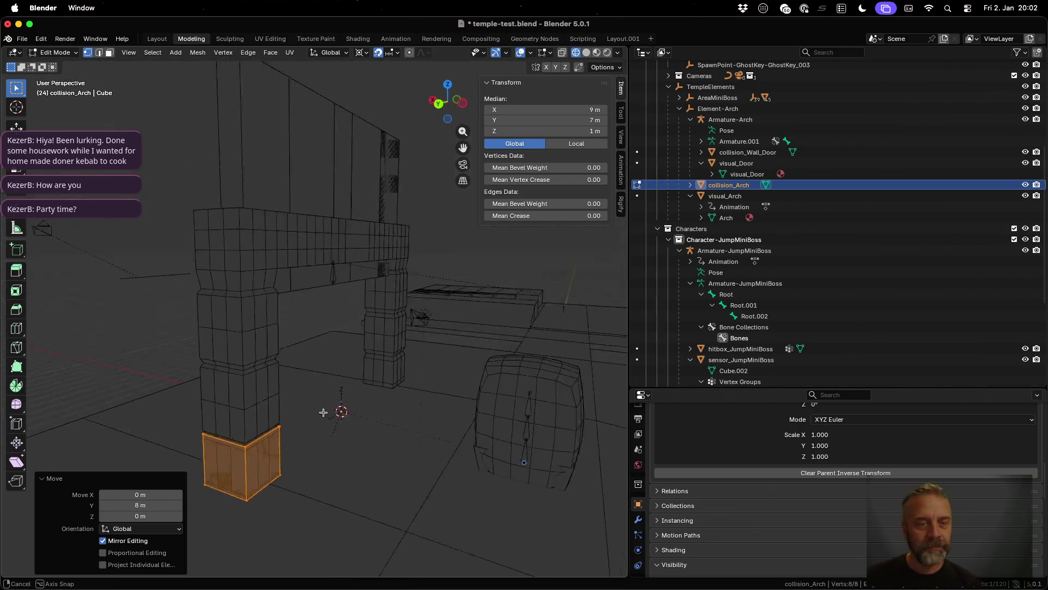
{"action": "scroll", "coordinate": [347, 405], "scroll_direction": "left", "scroll_amount": 10}
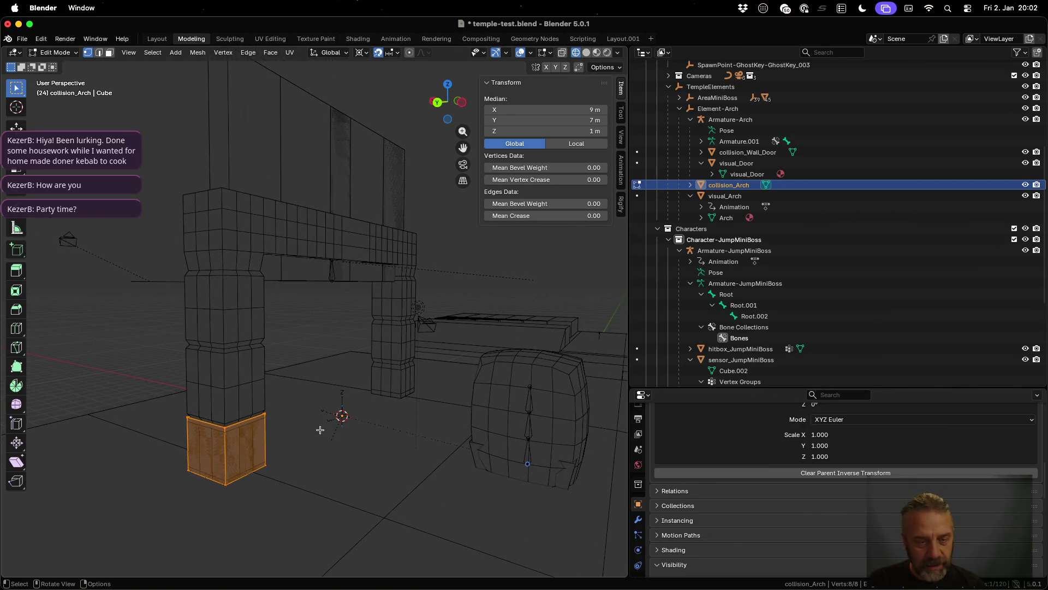
{"action": "left_click", "coordinate": [564, 53]}
{"action": "key", "text": "alt+a"}
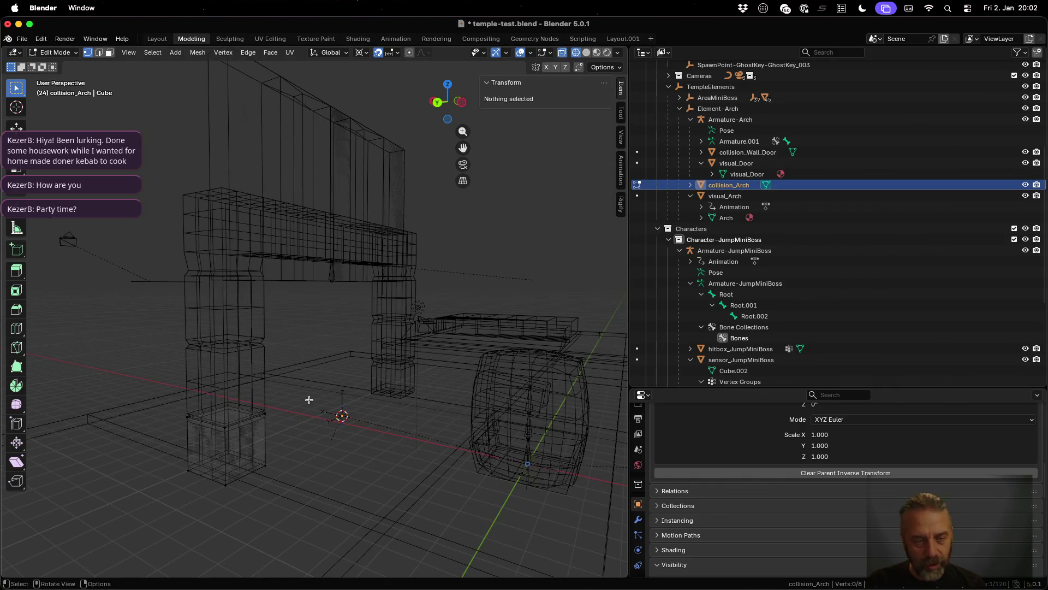
{"action": "left_click_drag", "start_coordinate": [157, 383], "coordinate": [293, 437]}
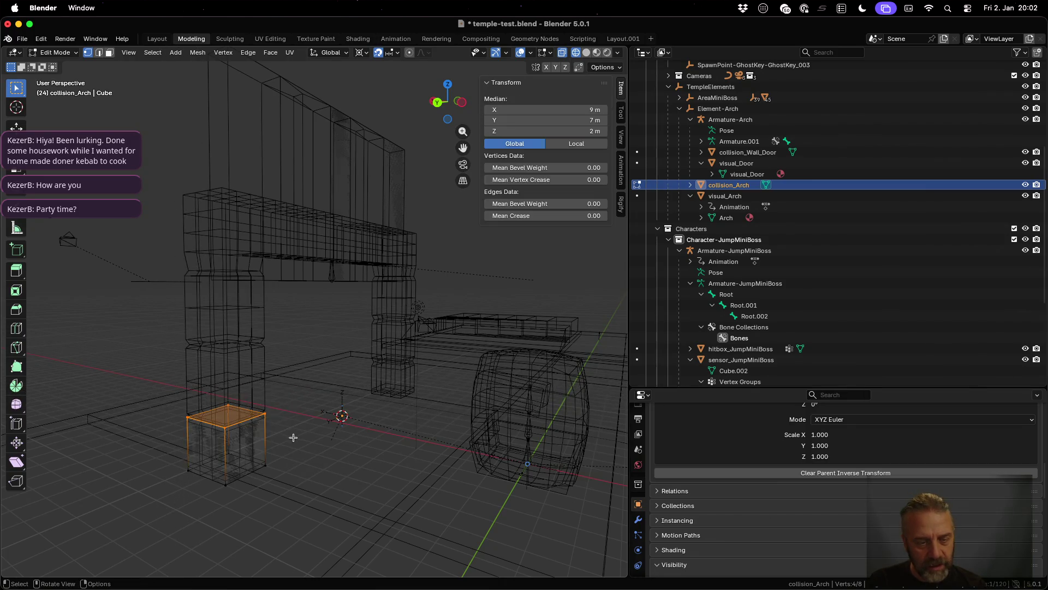
{"action": "key", "text": "g"}
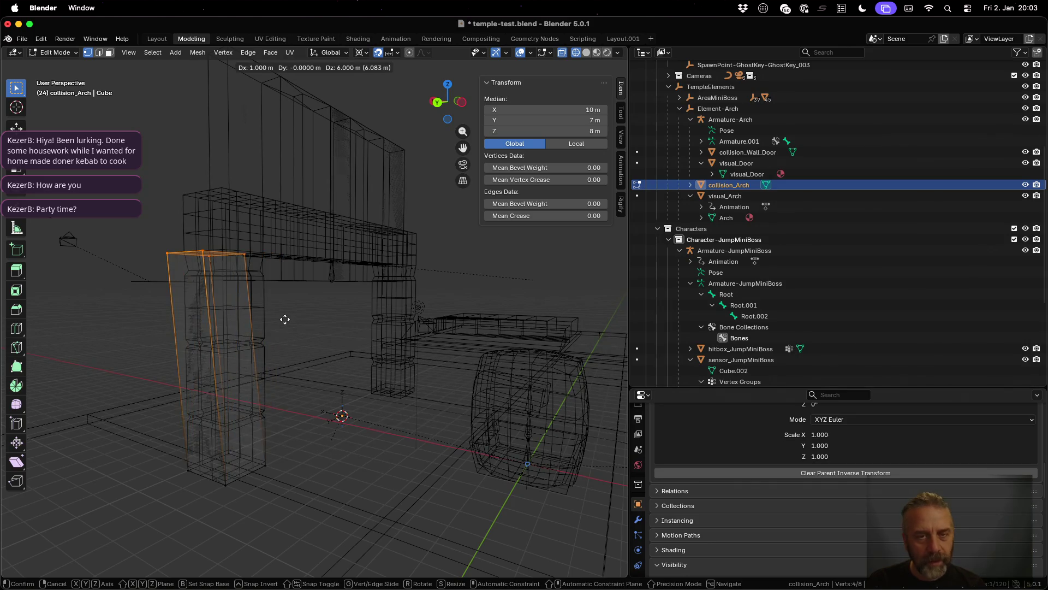
{"action": "key", "text": "z"}
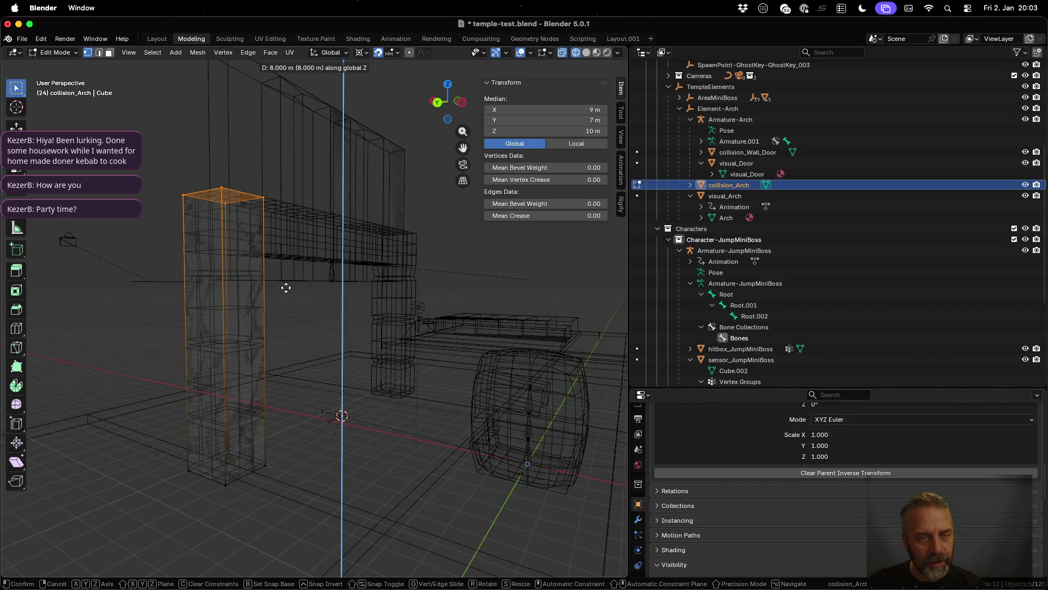
{"action": "left_click", "coordinate": [288, 320]}
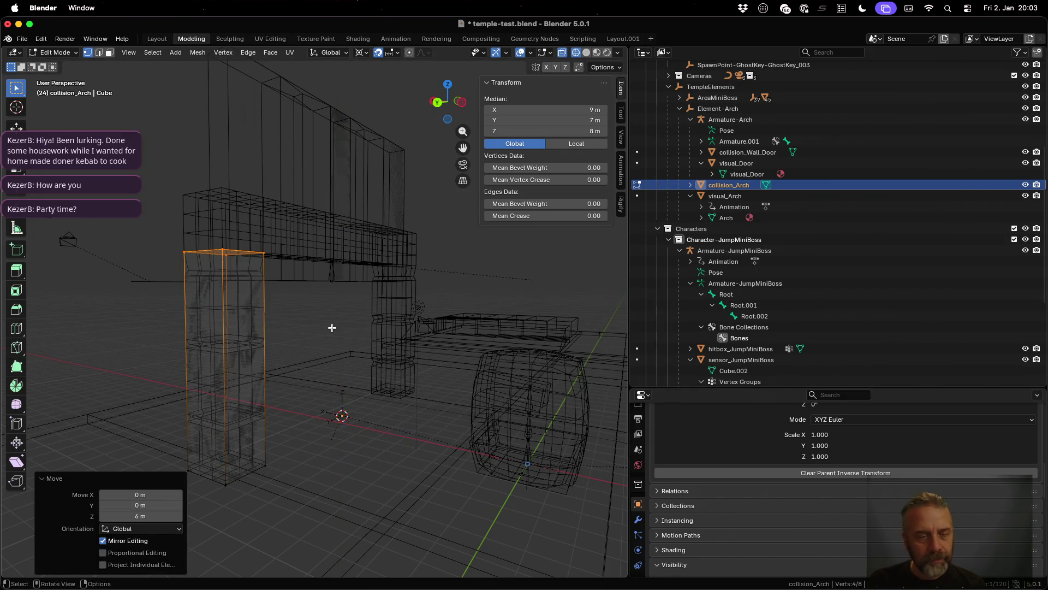
{"action": "key", "text": "e"}
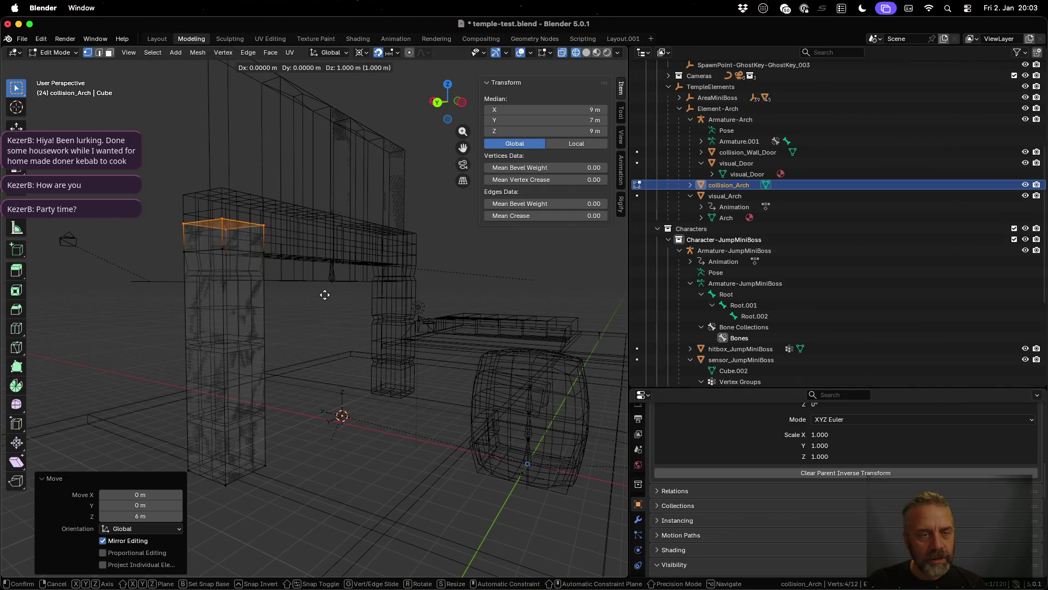
{"action": "left_click", "coordinate": [325, 285]}
Step: Extrude the inner face of the pillar top 12 m along Y, then another 2 m
{"action": "scroll", "coordinate": [351, 303], "scroll_direction": "left", "scroll_amount": 5}
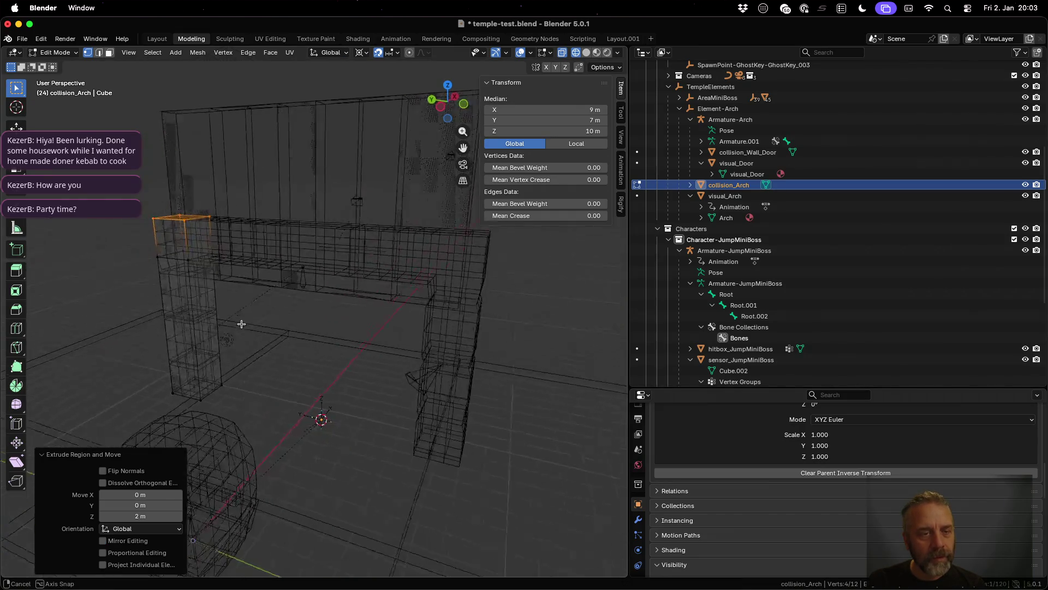
{"action": "key", "text": "a"}
{"action": "key", "text": "alt+a"}
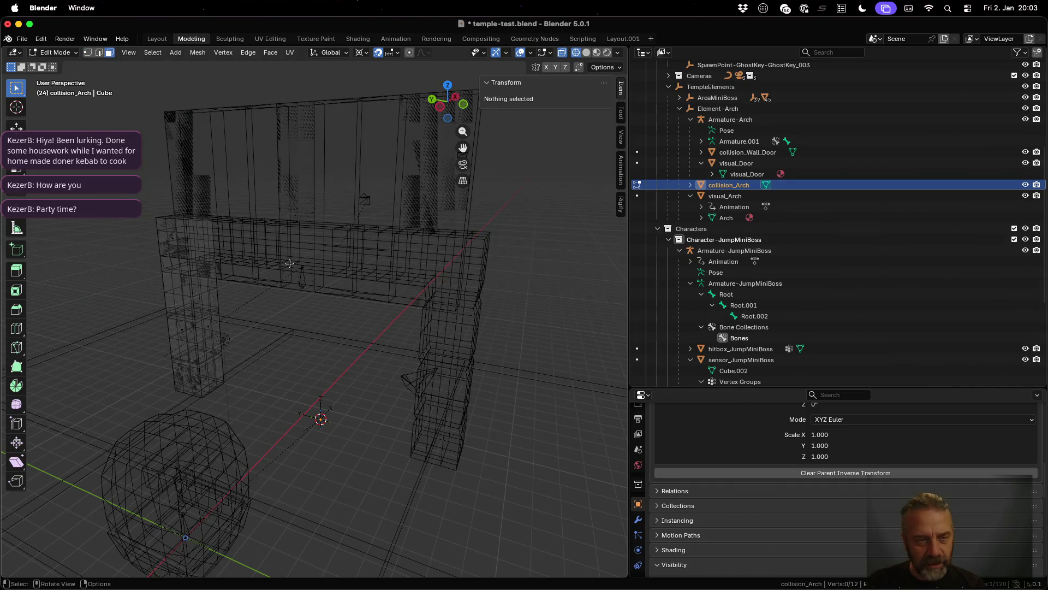
{"action": "left_click", "coordinate": [204, 238]}
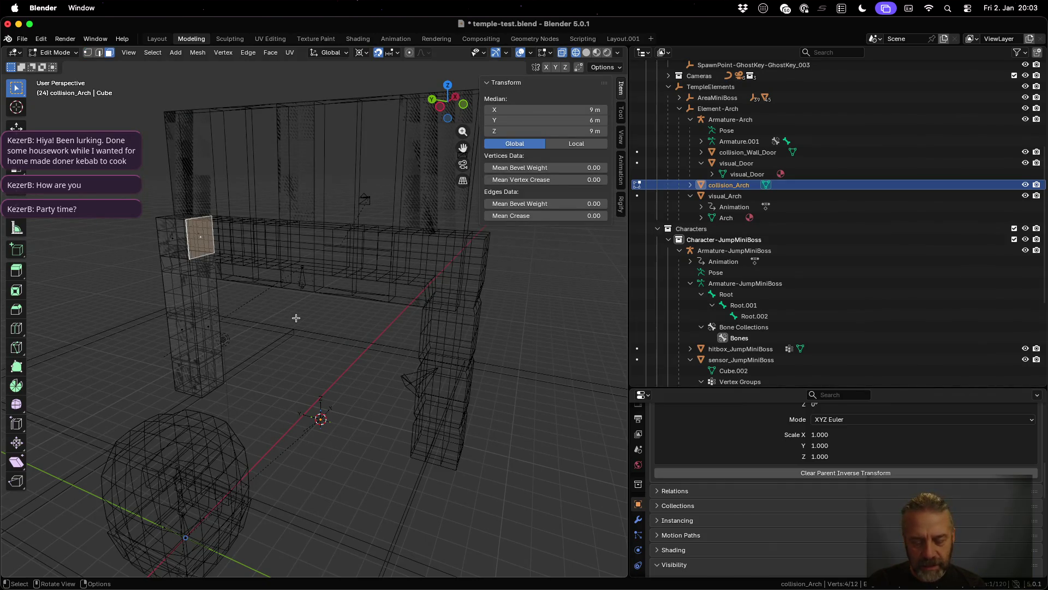
{"action": "key", "text": "e"}
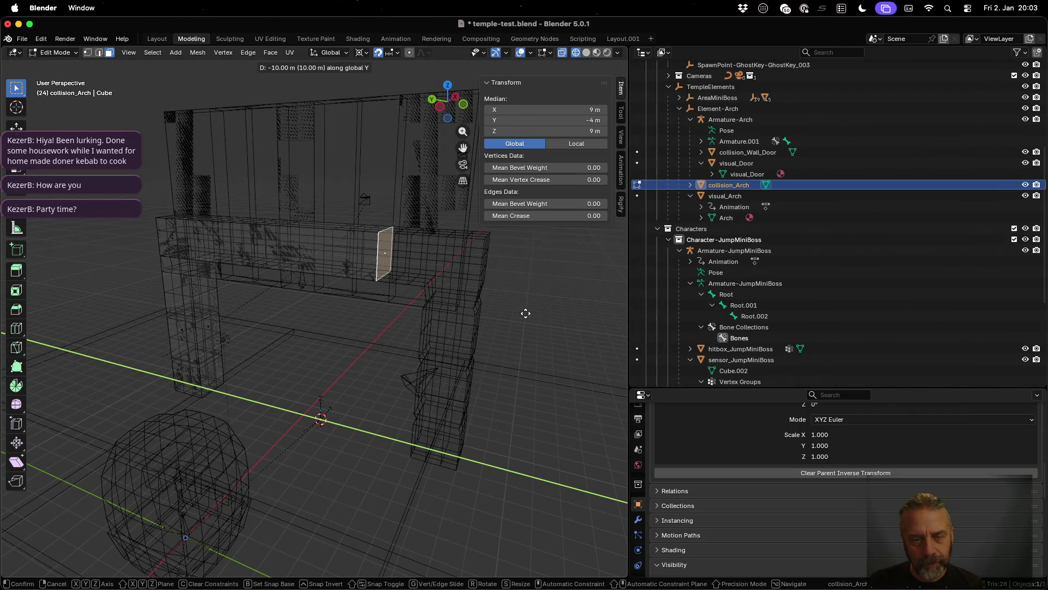
{"action": "left_click", "coordinate": [564, 314]}
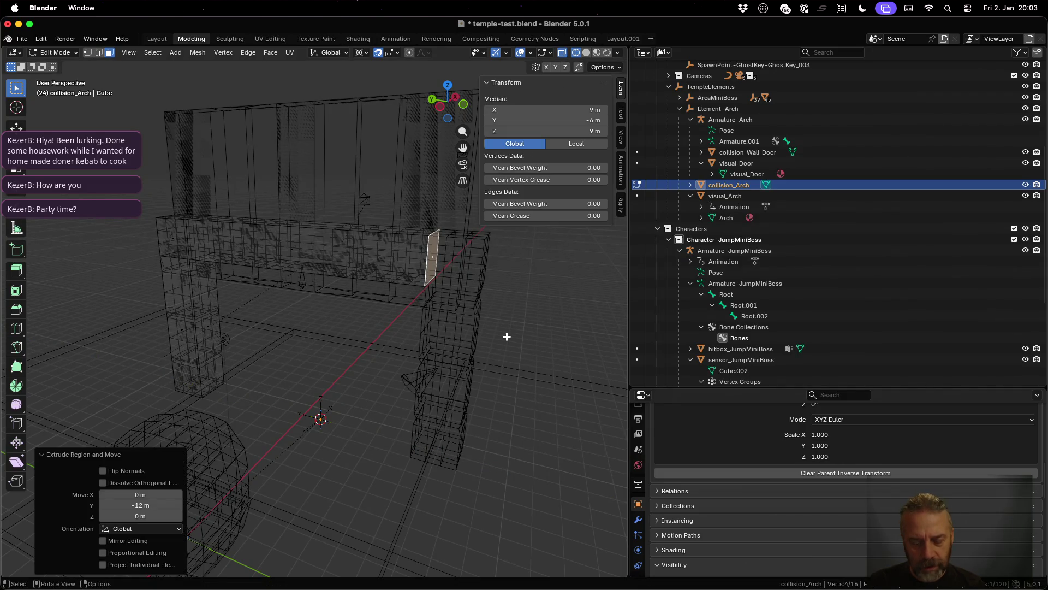
{"action": "key", "text": "e"}
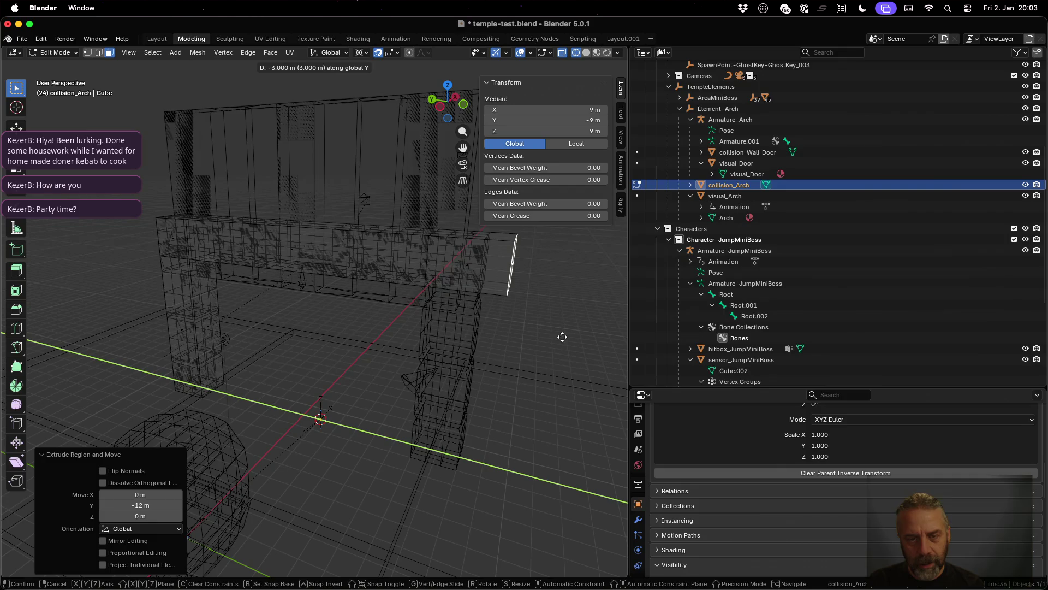
{"action": "left_click", "coordinate": [549, 334]}
Step: Extrude the arch top's end face down to the floor and shift it -2 m in X
{"action": "left_click_drag", "start_coordinate": [548, 335], "coordinate": [478, 309]}
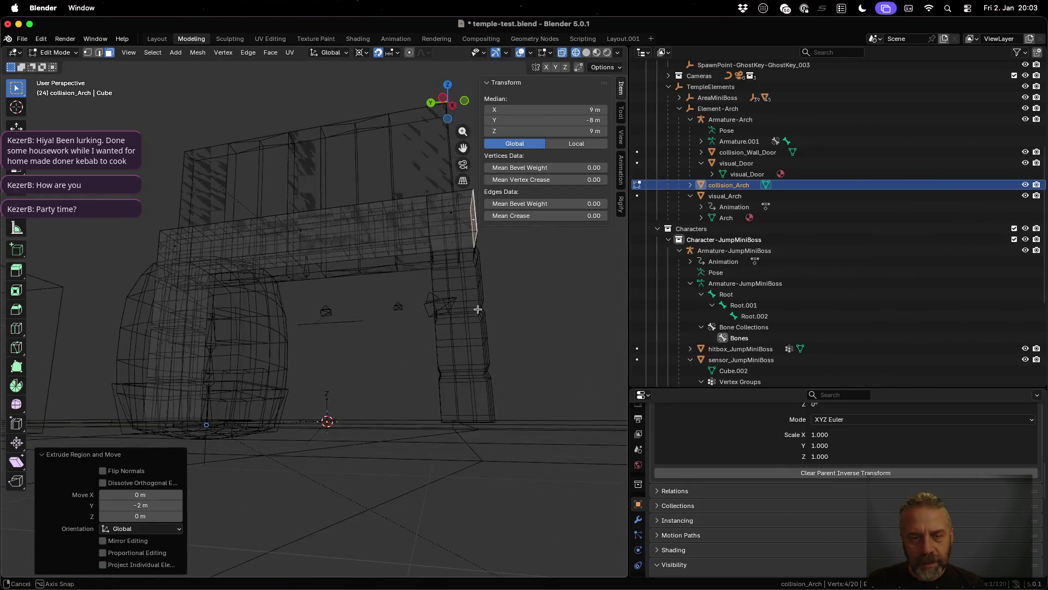
{"action": "left_click", "coordinate": [457, 249]}
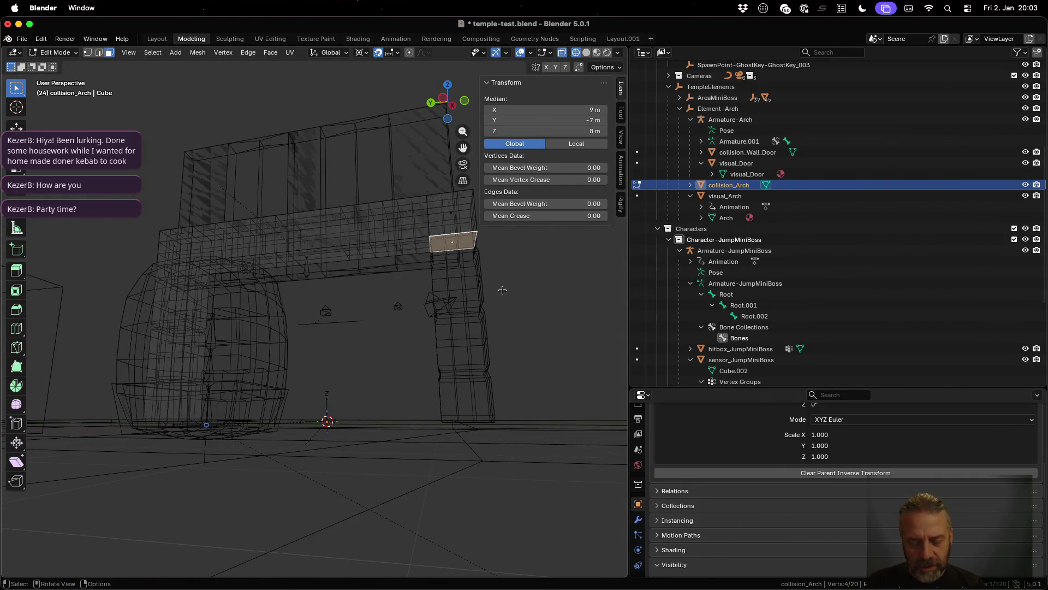
{"action": "key", "text": "e"}
{"action": "key", "text": "c"}
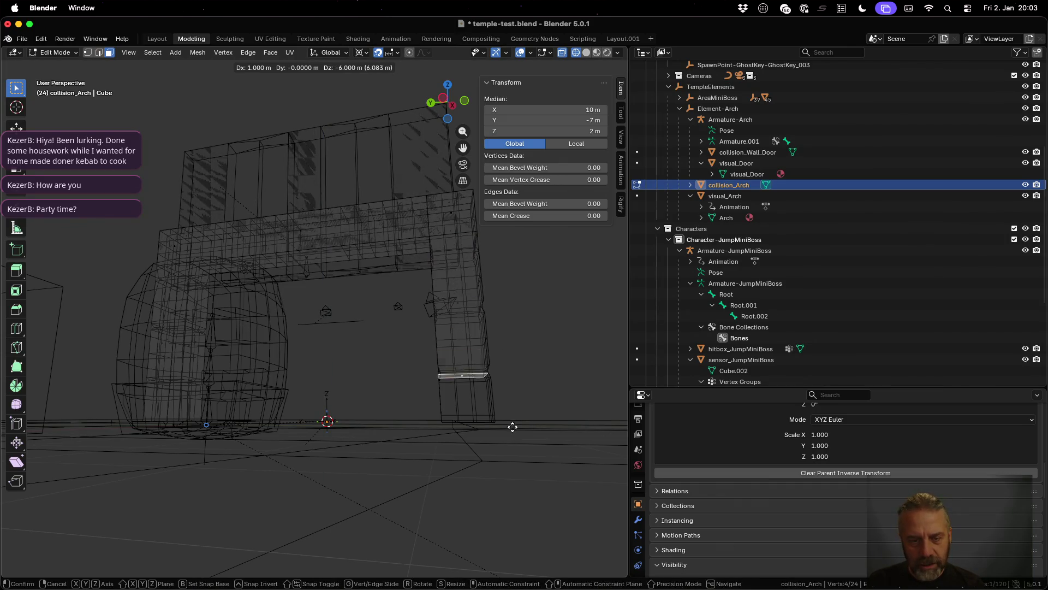
{"action": "left_click", "coordinate": [517, 472]}
{"action": "mouse_move", "coordinate": [430, 337]}
{"action": "left_mouse_down"}
{"action": "mouse_move", "coordinate": [355, 314]}
{"action": "mouse_move", "coordinate": [355, 346]}
{"action": "mouse_move", "coordinate": [437, 356]}
{"action": "mouse_move", "coordinate": [442, 332]}
{"action": "left_mouse_up"}
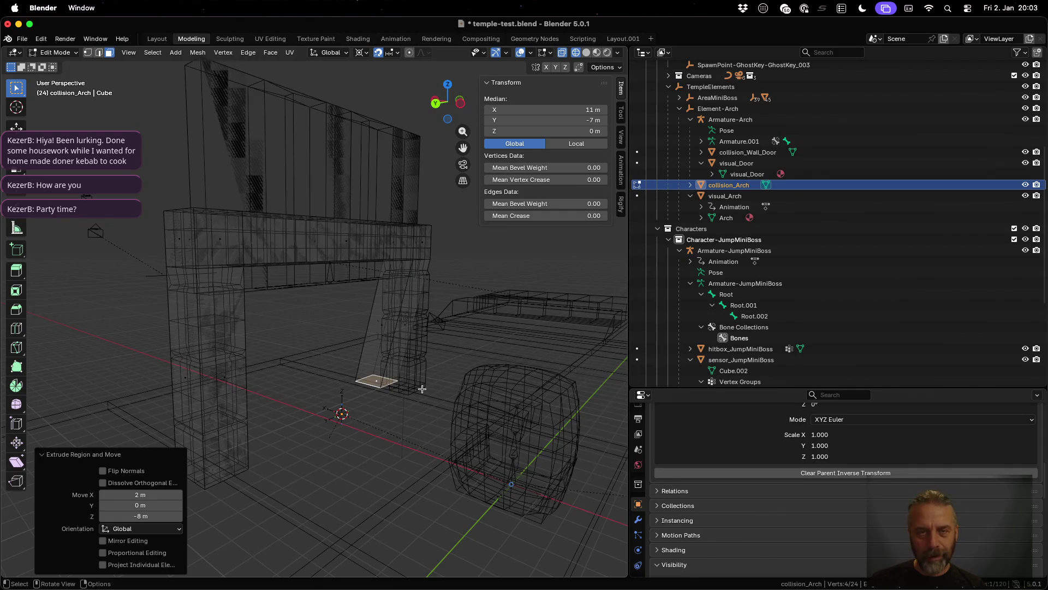
{"action": "key", "text": "g"}
{"action": "key", "text": "x"}
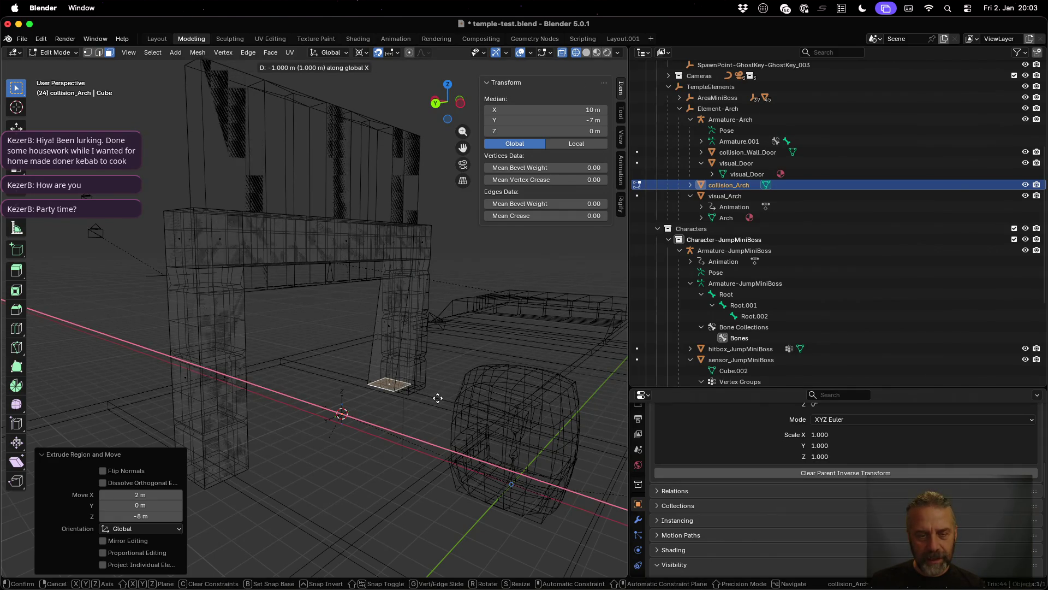
{"action": "left_click", "coordinate": [431, 398]}
{"action": "left_click_drag", "start_coordinate": [431, 398], "coordinate": [223, 377]}
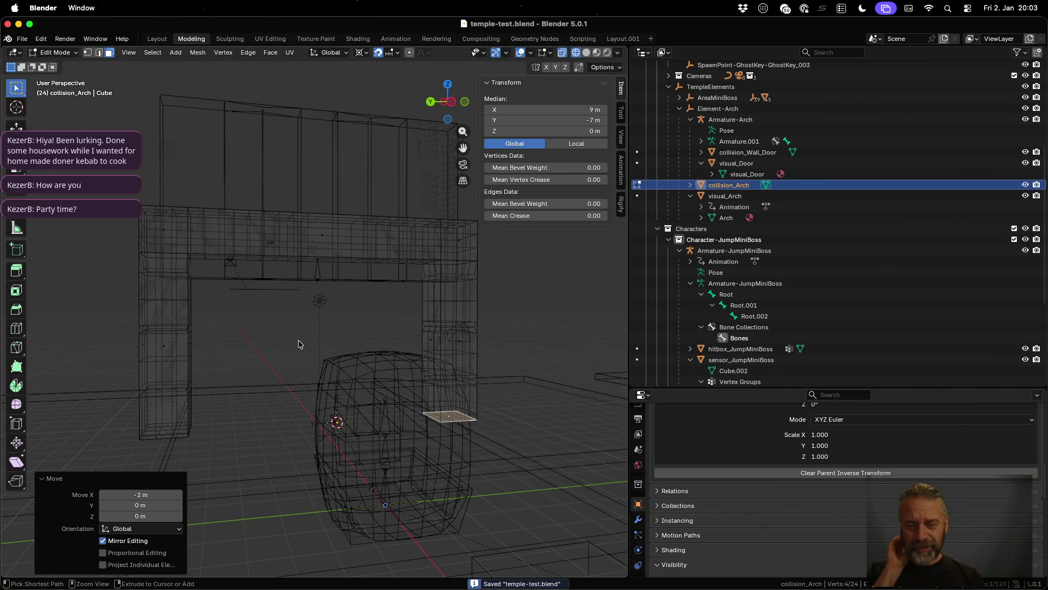
Step: Re-export temple-test.blend from the terminal and return to Godot
{"action": "key", "text": "ctrl+Up"}
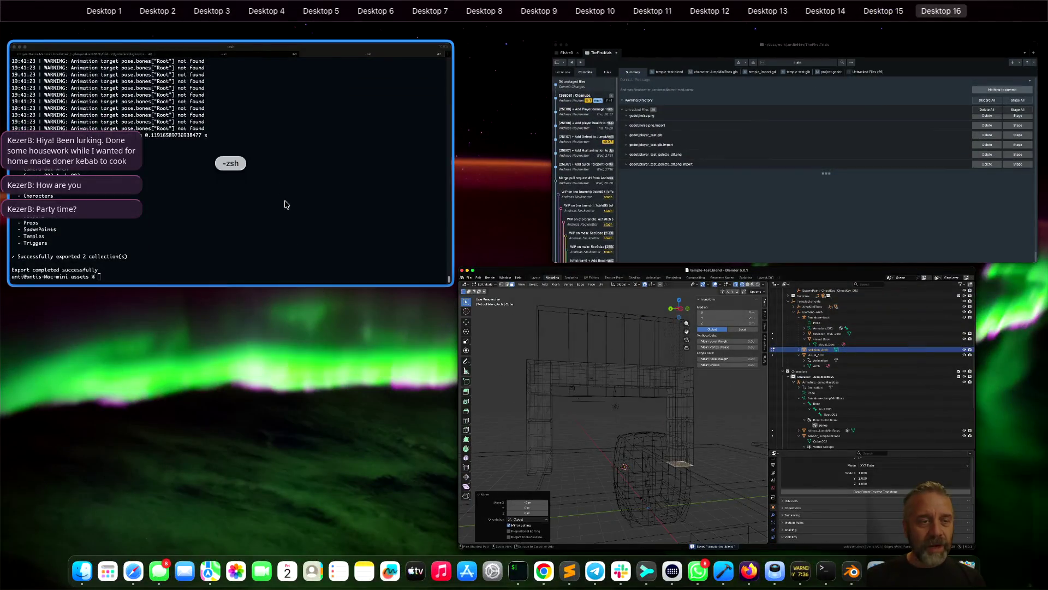
{"action": "left_click", "coordinate": [409, 244]}
{"action": "key", "text": "Return"}
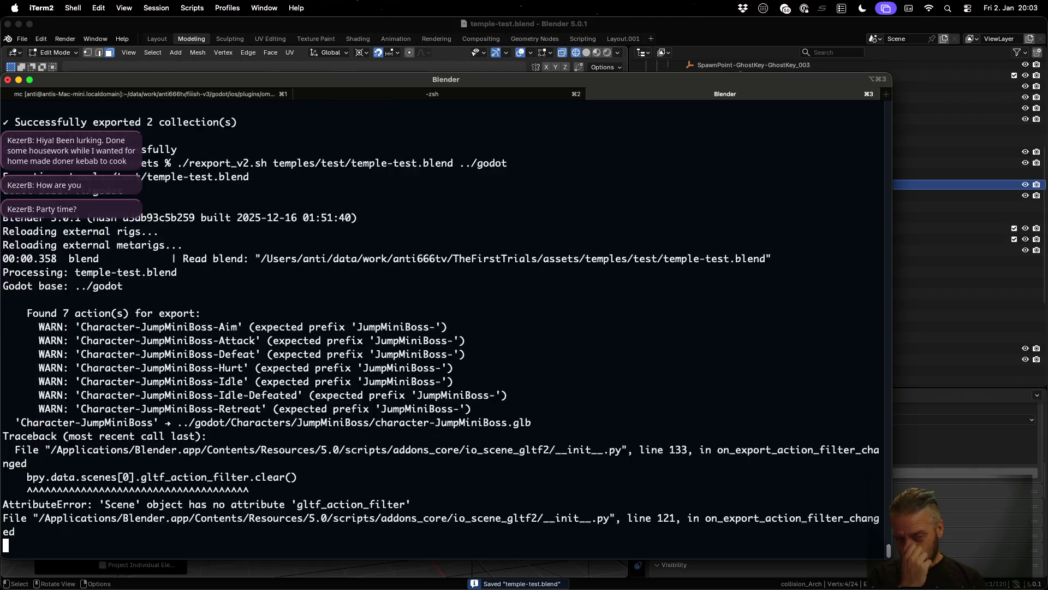
{"action": "key", "text": "super+Tab"}
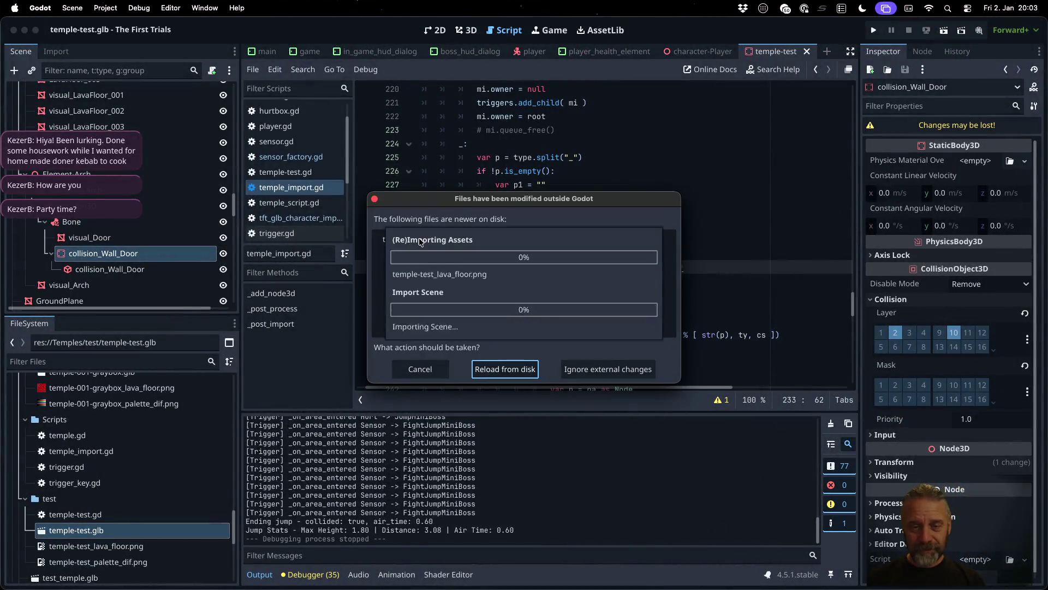
Step: Reload the modified files from disk and select the collision_Arch body in the scene tree
{"action": "left_click", "coordinate": [528, 370]}
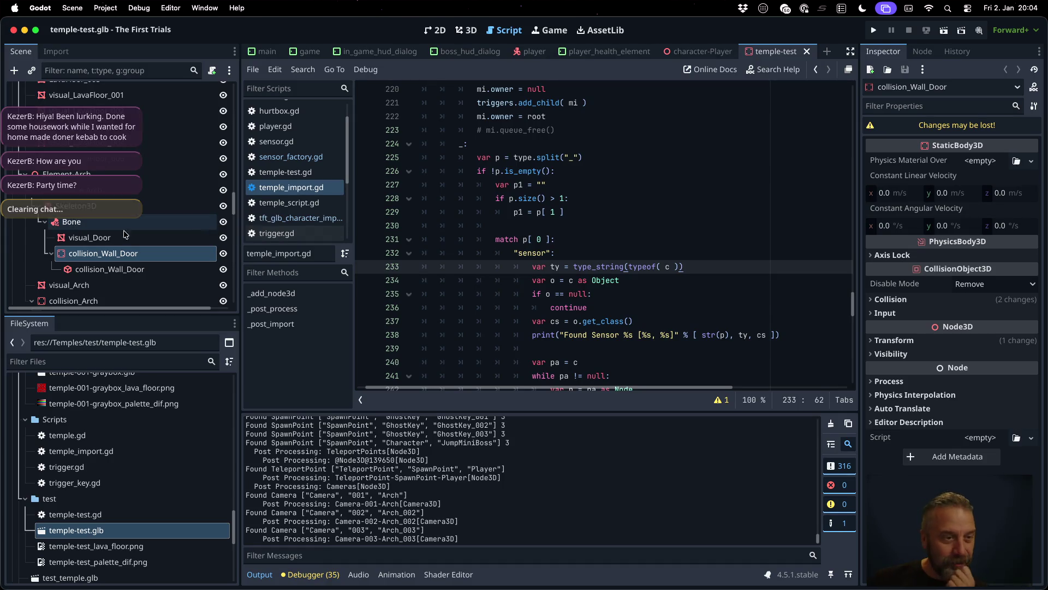
{"action": "left_click", "coordinate": [104, 296]}
{"action": "scroll", "coordinate": [103, 294], "scroll_direction": "down", "scroll_amount": 3}
{"action": "left_click", "coordinate": [93, 275]}
{"action": "left_click", "coordinate": [90, 258]}
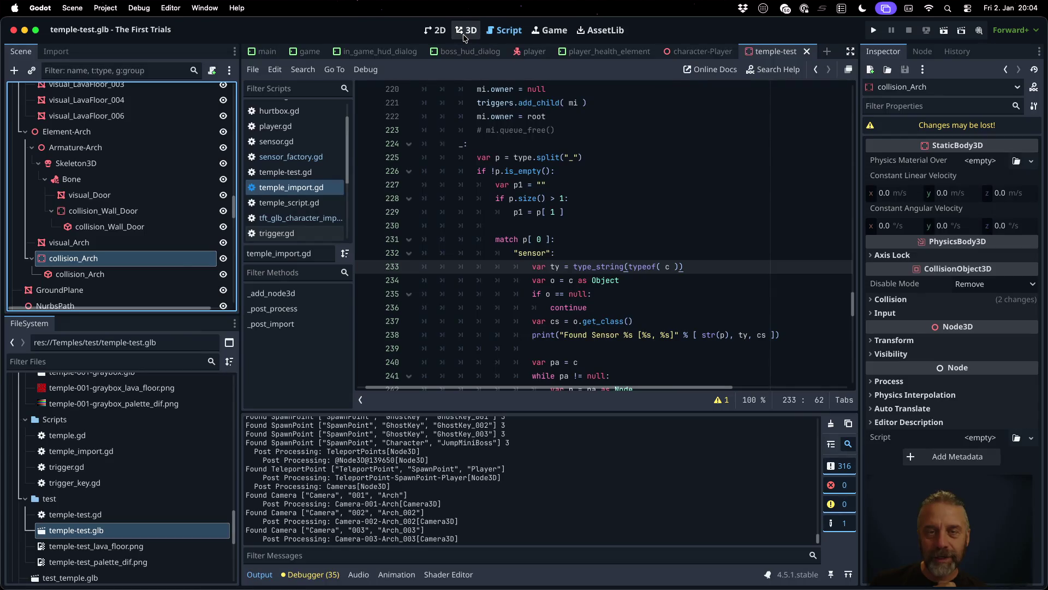
Step: In the 3D editor, face the arch and toggle collision_Arch's visibility off and on
{"action": "left_click", "coordinate": [465, 33]}
{"action": "left_click_drag", "start_coordinate": [747, 241], "coordinate": [271, 247]}
{"action": "left_click", "coordinate": [222, 258]}
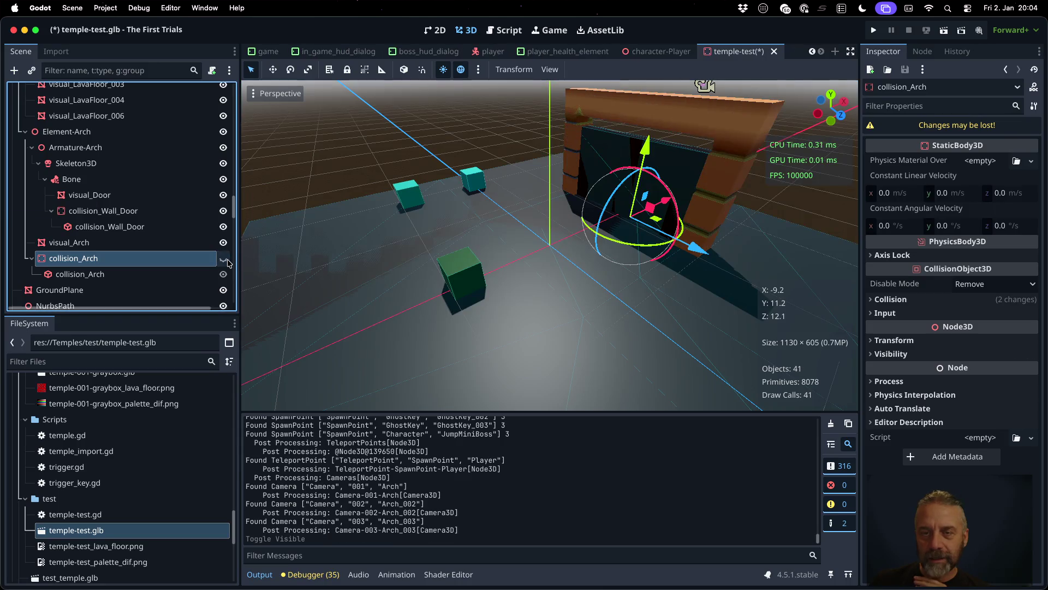
{"action": "left_click", "coordinate": [222, 259]}
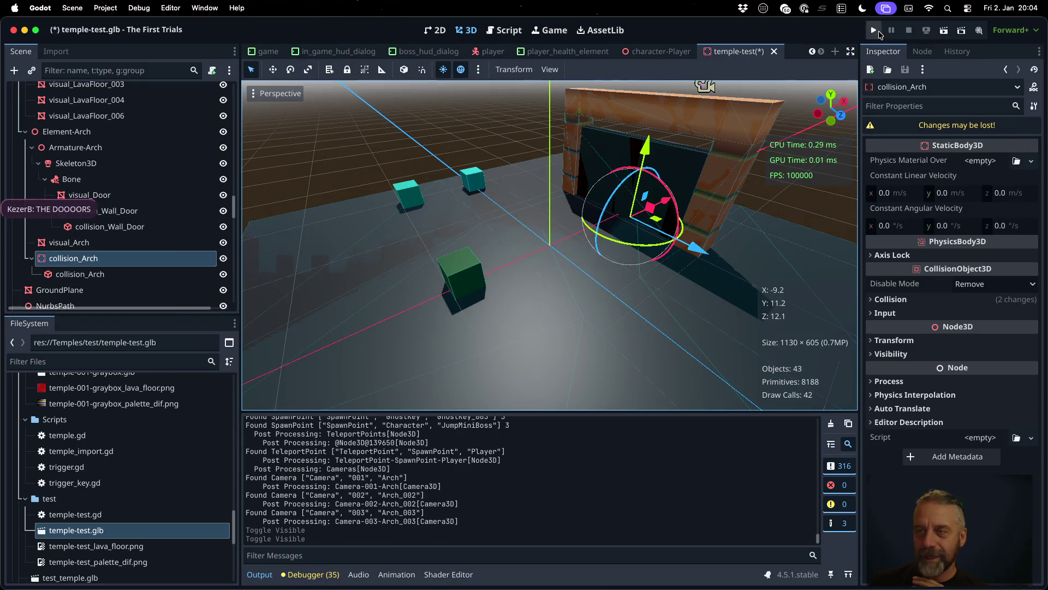
Step: Run the game, dismiss the glb format alert, and walk the character around the arch pillar
{"action": "left_click", "coordinate": [874, 30]}
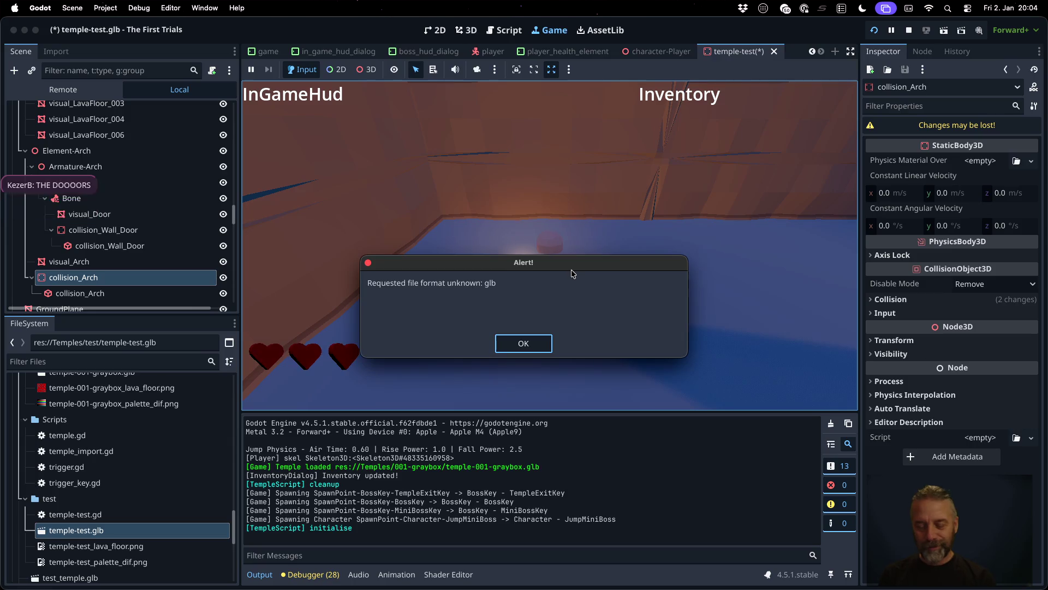
{"action": "left_click", "coordinate": [548, 342]}
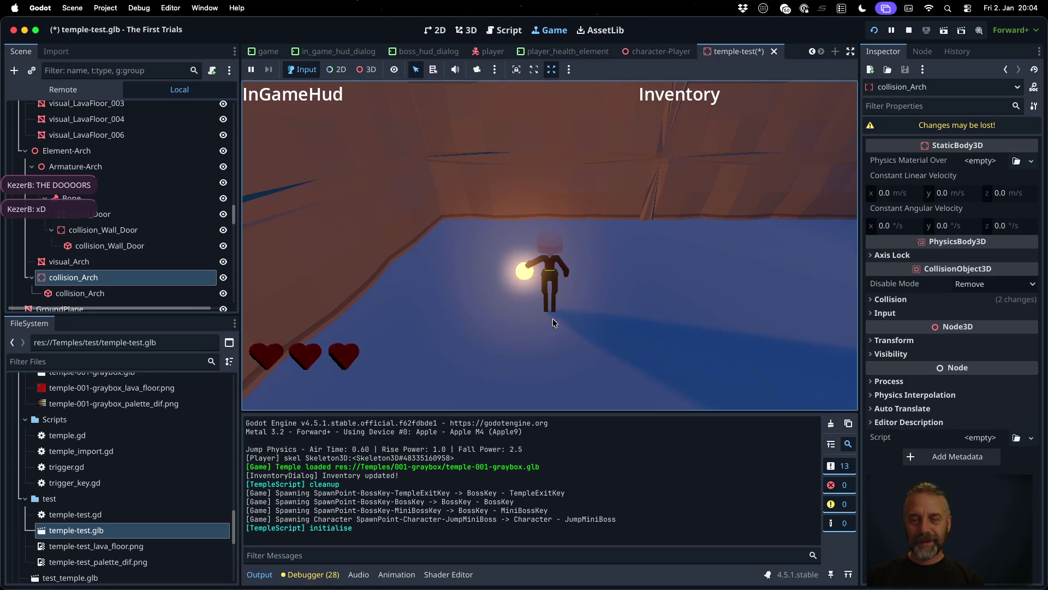
{"action": "key", "text": "w"}
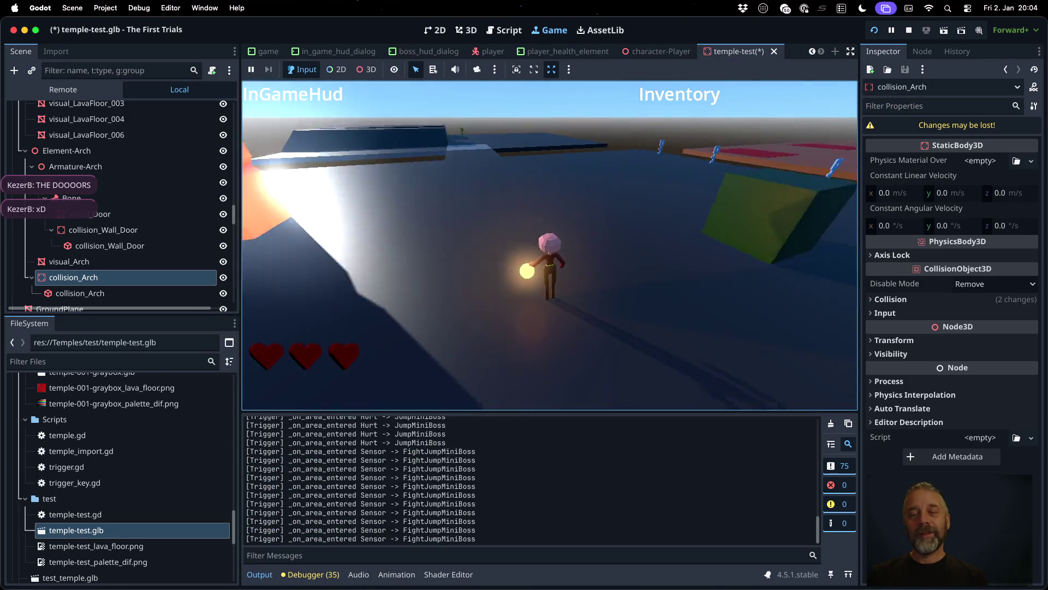
{"action": "key", "text": "w"}
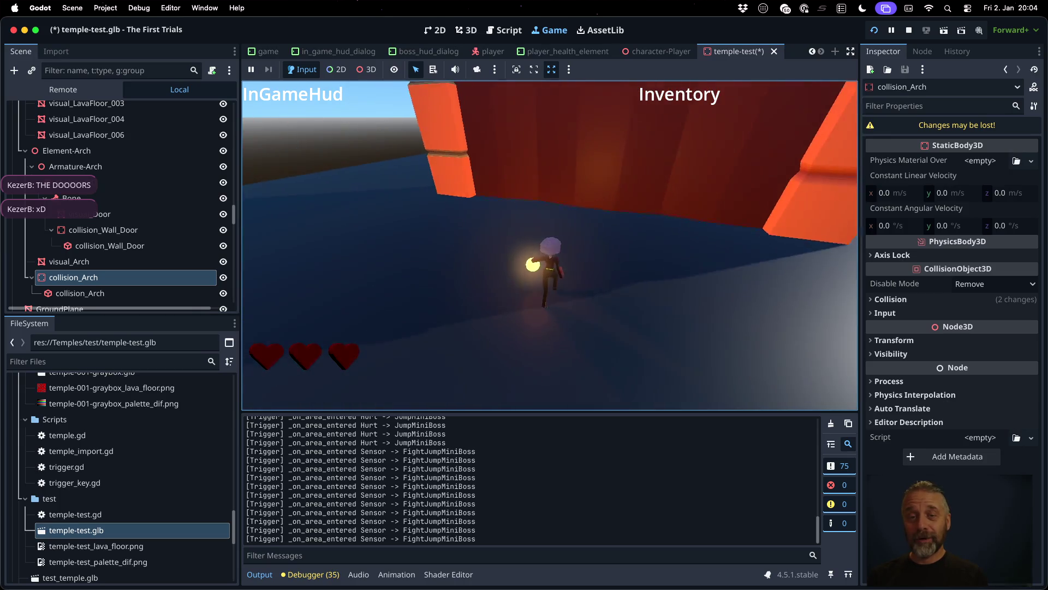
{"action": "key", "text": "w"}
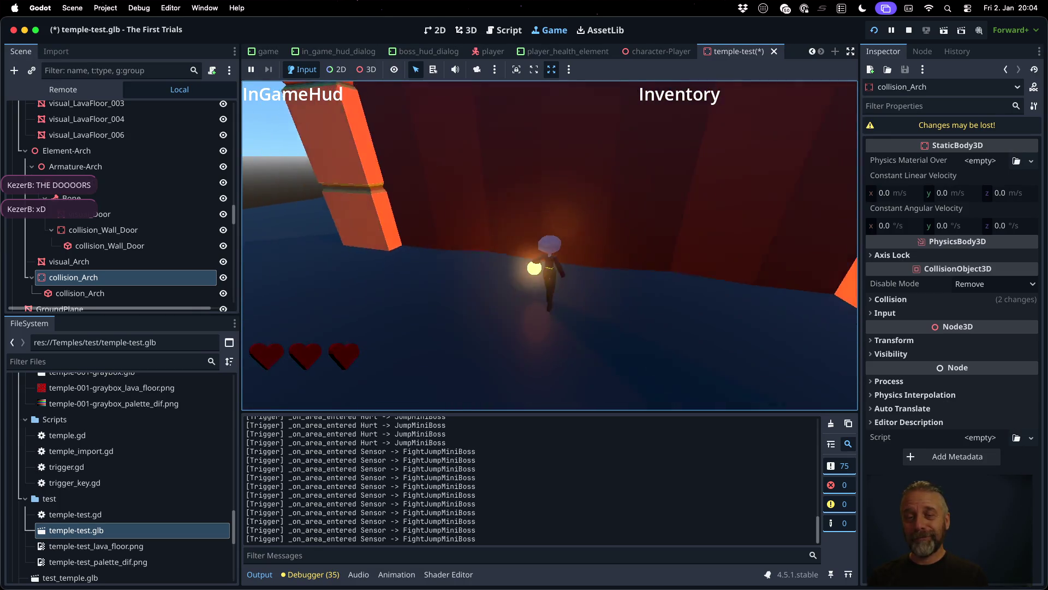
{"action": "key", "text": "w"}
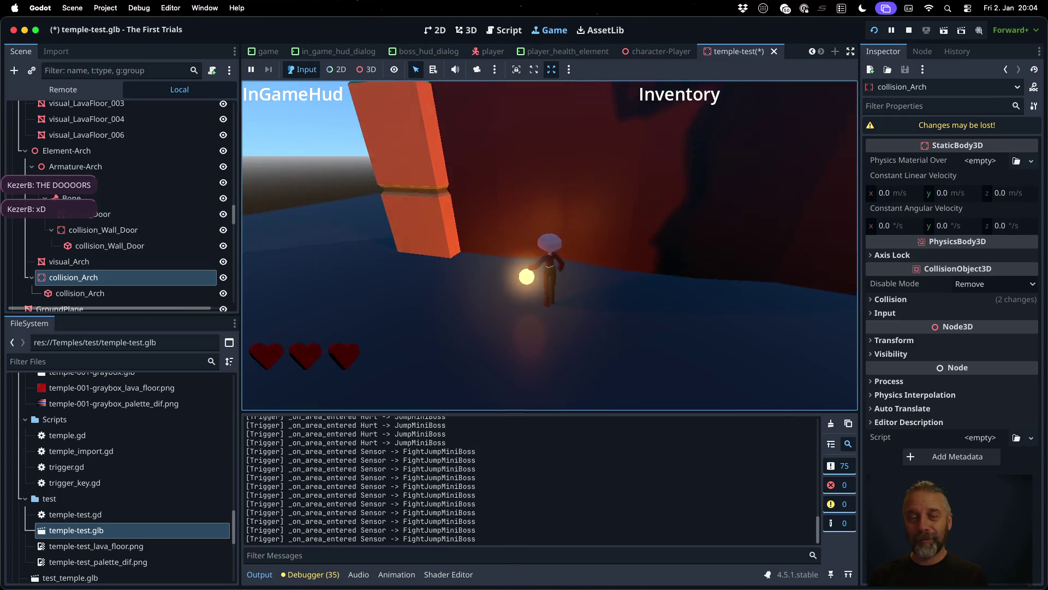
{"action": "key", "text": "w"}
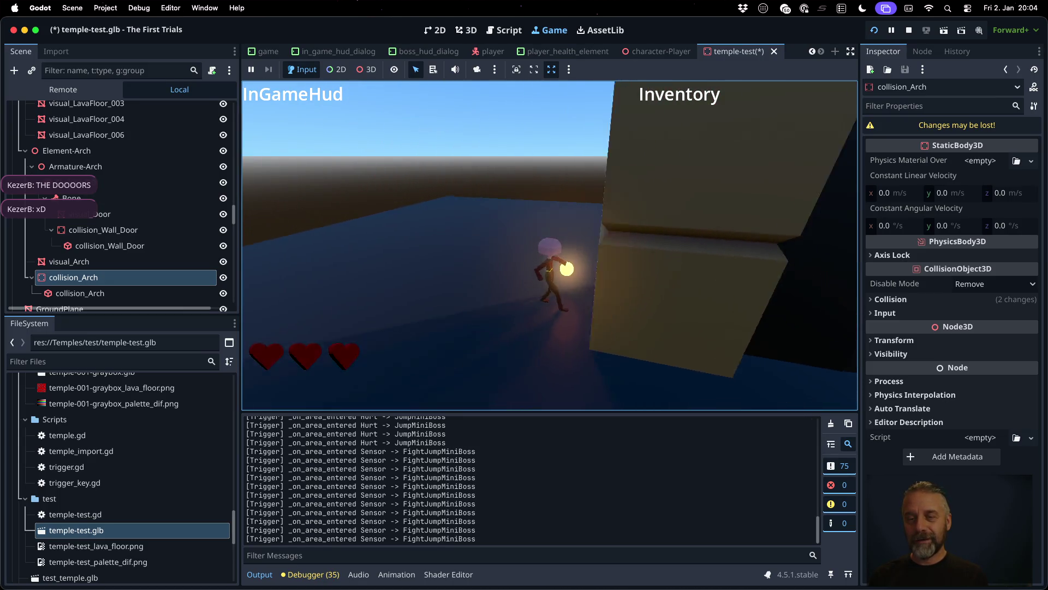
{"action": "key", "text": "w"}
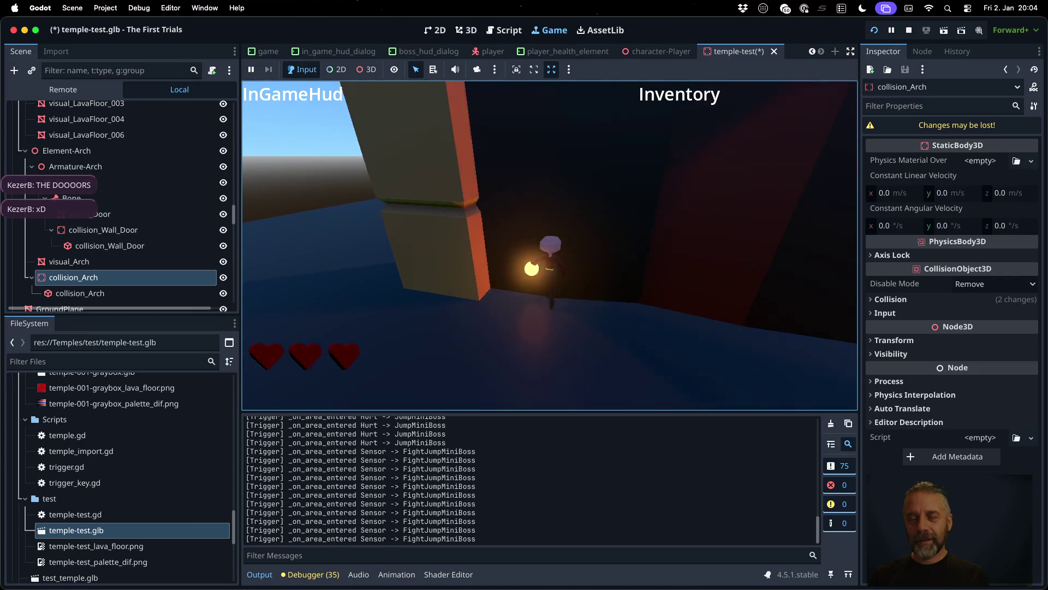
{"action": "key", "text": "w"}
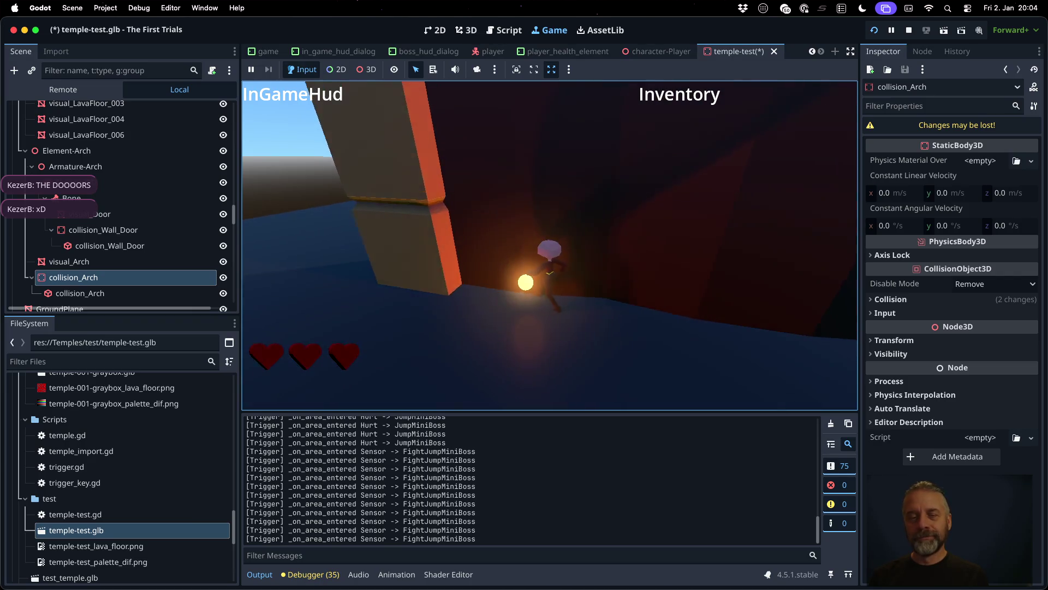
{"action": "key", "text": "w"}
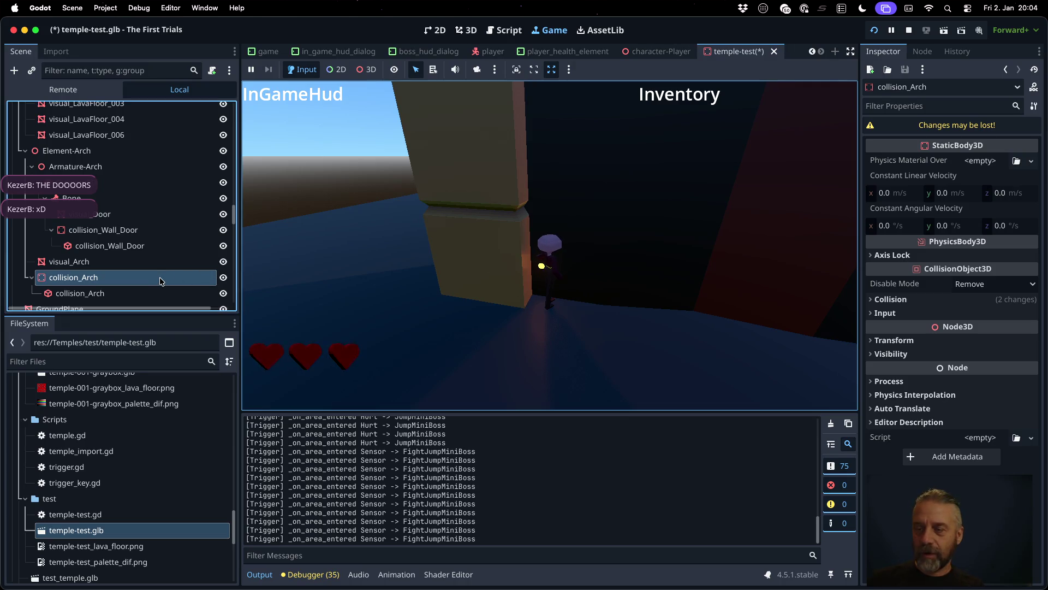
Step: Expand the collision layer and mask settings, then stop the game
{"action": "left_click", "coordinate": [880, 300]}
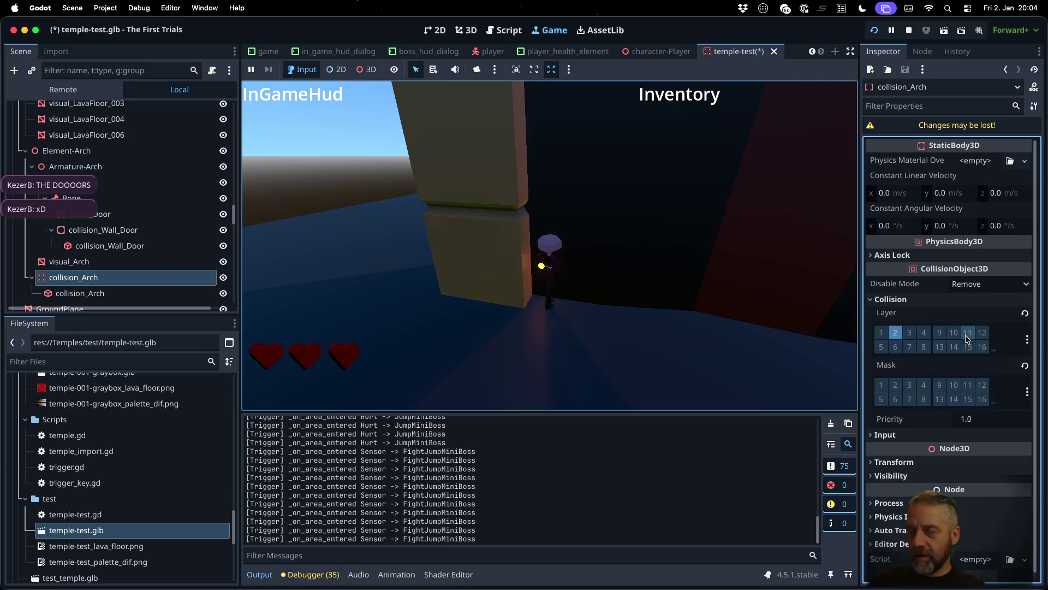
{"action": "left_click", "coordinate": [908, 31]}
{"action": "key", "text": "super+Tab"}
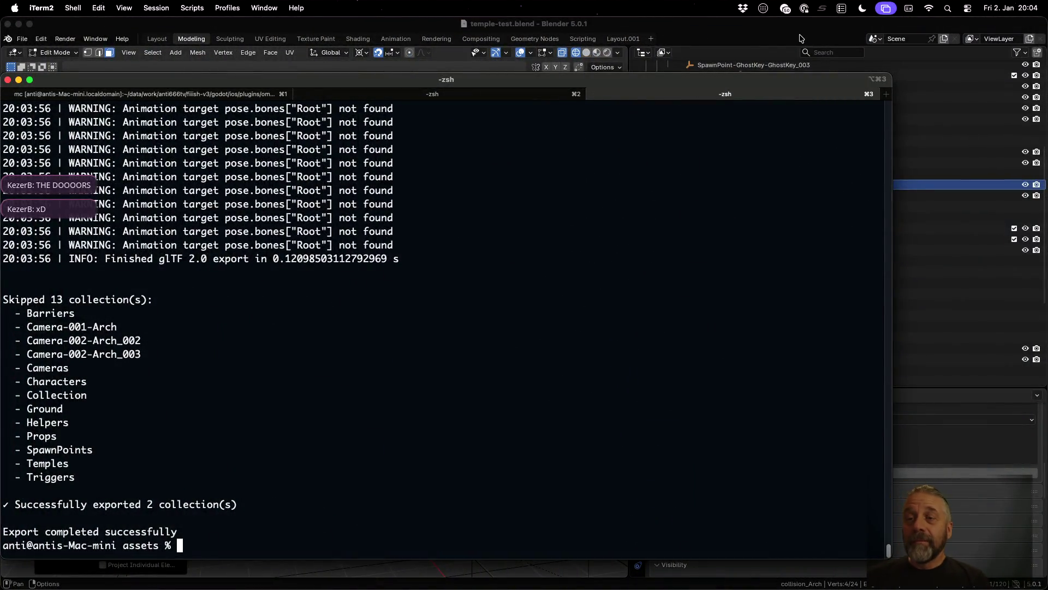
Step: In Blender's Outliner, rename collision_Arch to collision_Wall_Arch
{"action": "left_click", "coordinate": [800, 39]}
{"action": "left_click", "coordinate": [735, 189]}
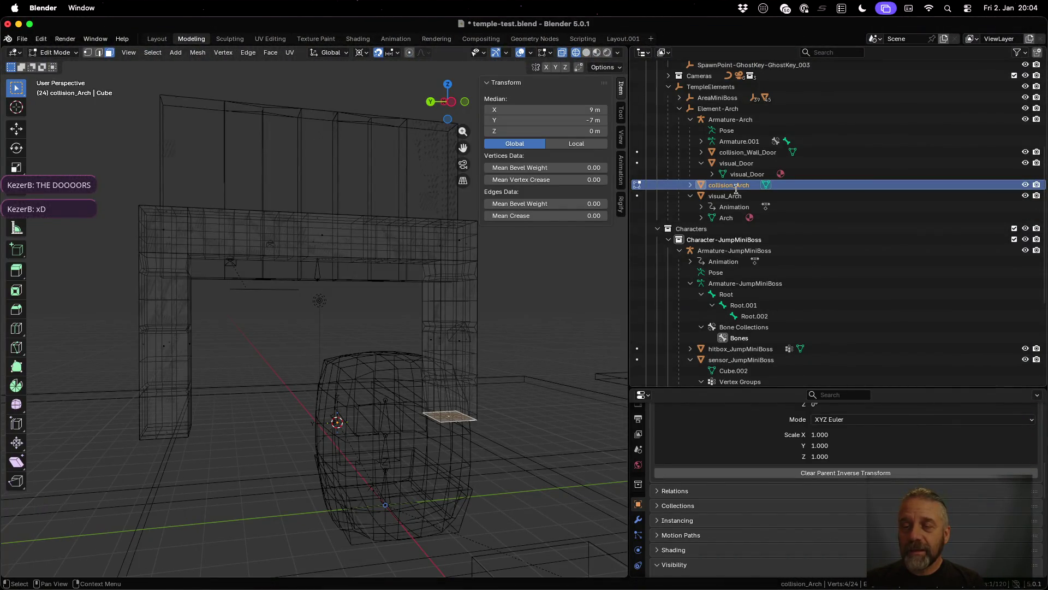
{"action": "scroll", "coordinate": [736, 189], "scroll_direction": "up", "scroll_amount": 2}
{"action": "double_click", "coordinate": [763, 214]}
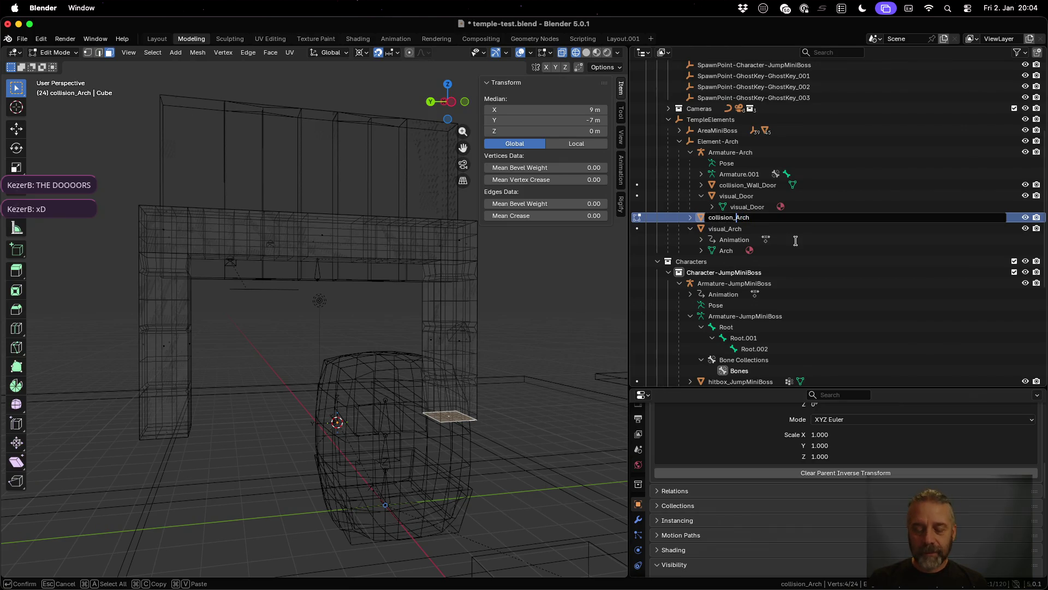
{"action": "type", "text": "Wall_"}
{"action": "key", "text": "Return"}
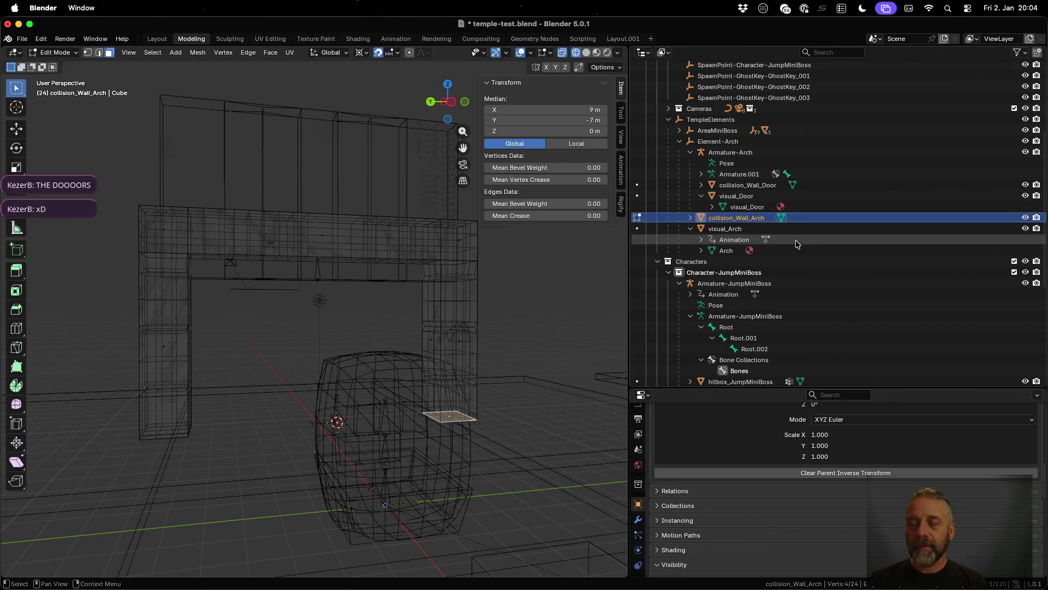
Step: Rerun the previous export command in the terminal and return to Godot
{"action": "key", "text": "ctrl+Up"}
{"action": "left_click", "coordinate": [286, 176]}
{"action": "key", "text": "Up"}
{"action": "key", "text": "Return"}
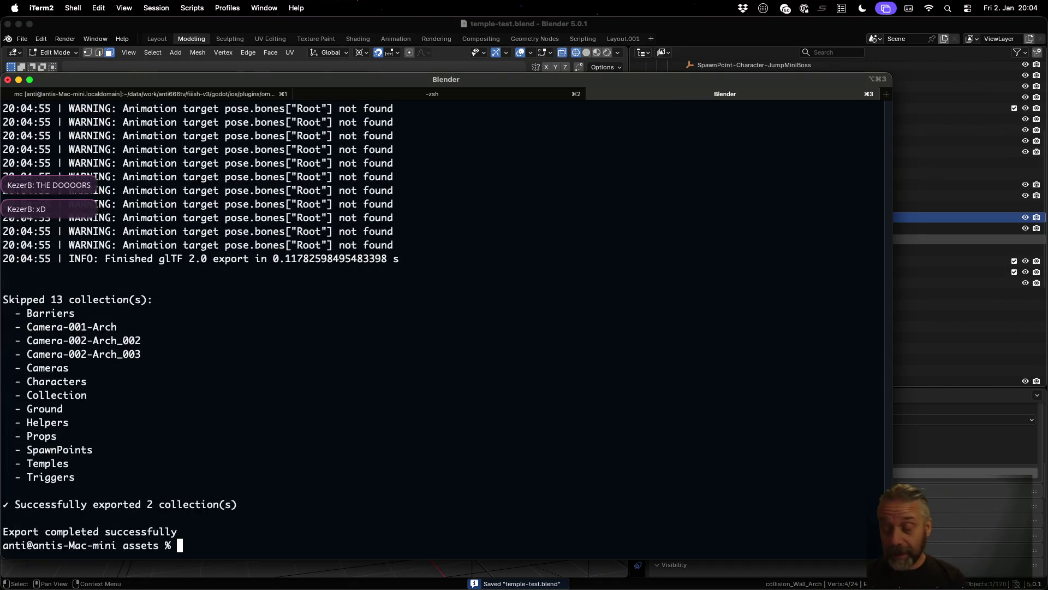
{"action": "key", "text": "ctrl+Left"}
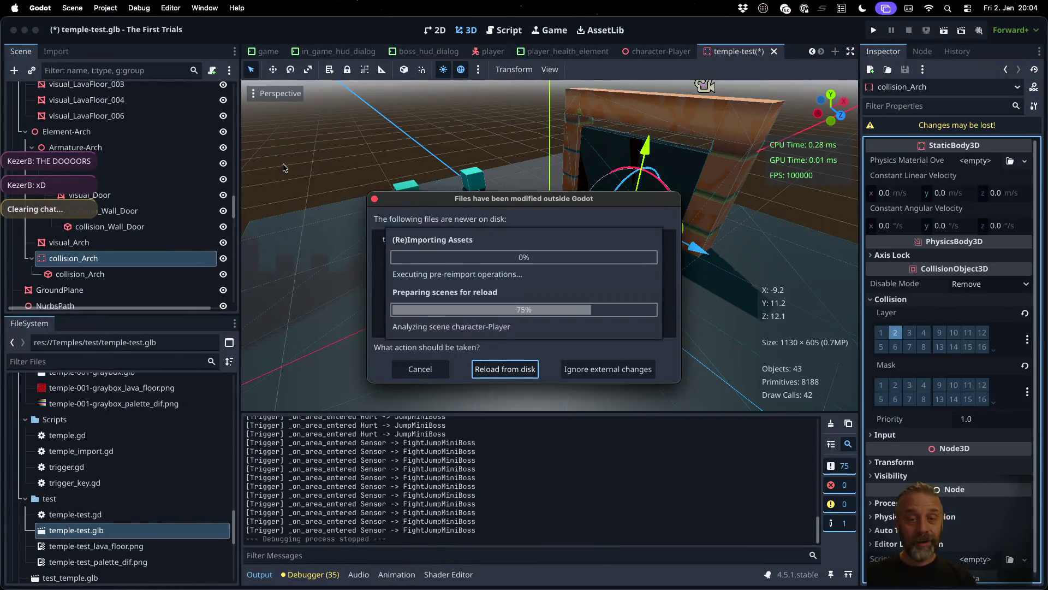
Step: Reload the scene from disk, check collision_Wall_Arch's collision layers, and playtest the arch
{"action": "left_click", "coordinate": [512, 367]}
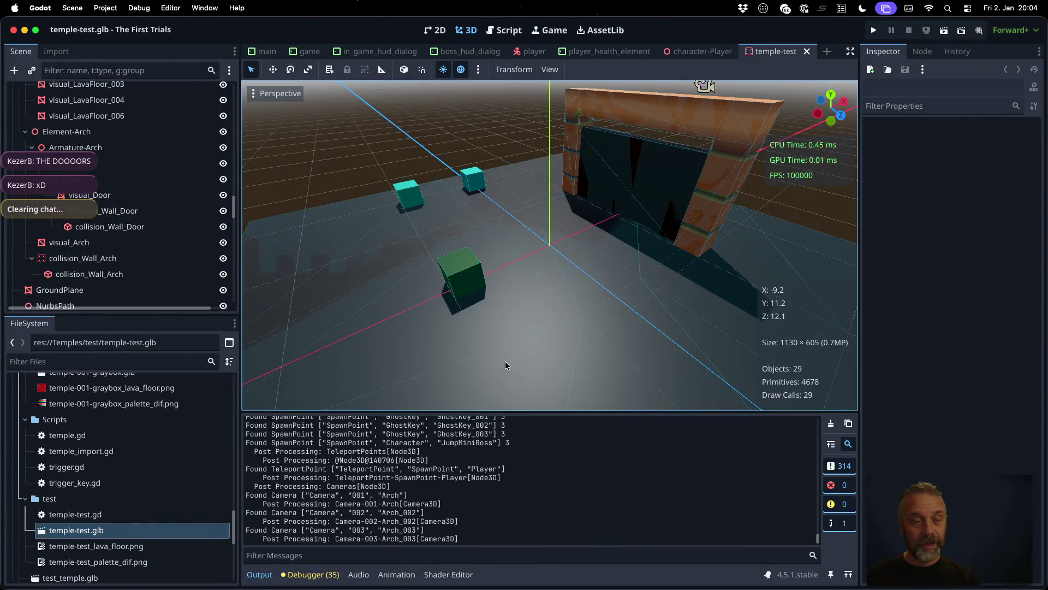
{"action": "left_click", "coordinate": [130, 257]}
{"action": "left_click", "coordinate": [883, 299]}
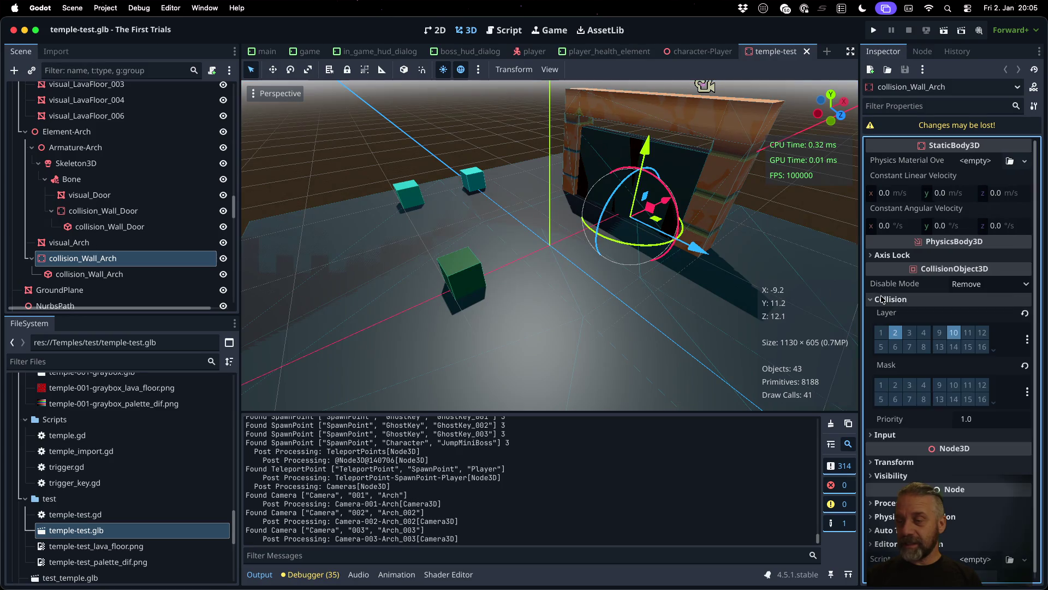
{"action": "left_click", "coordinate": [876, 31]}
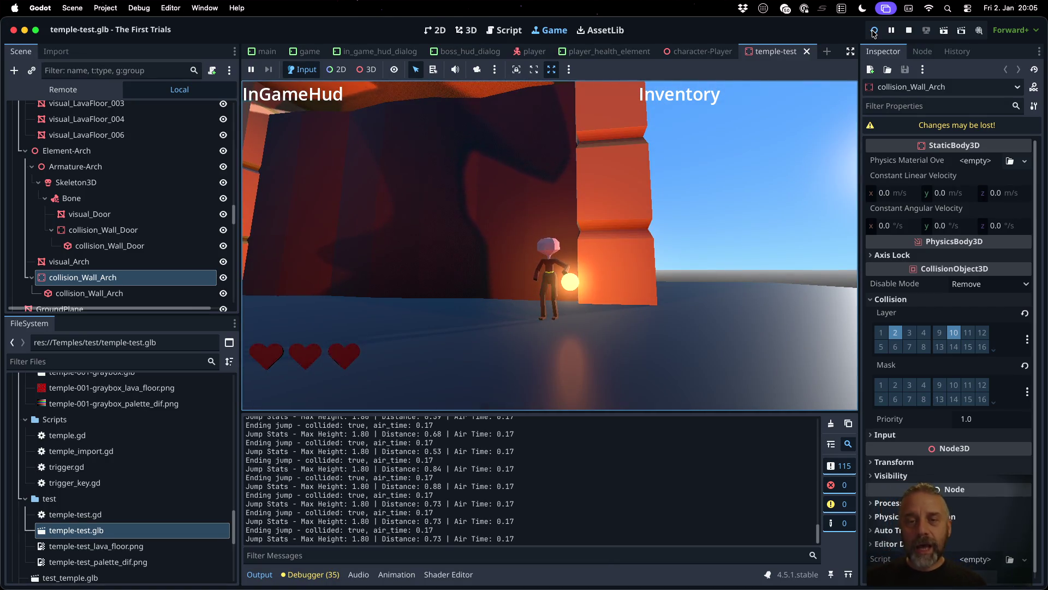
{"action": "left_click", "coordinate": [910, 30]}
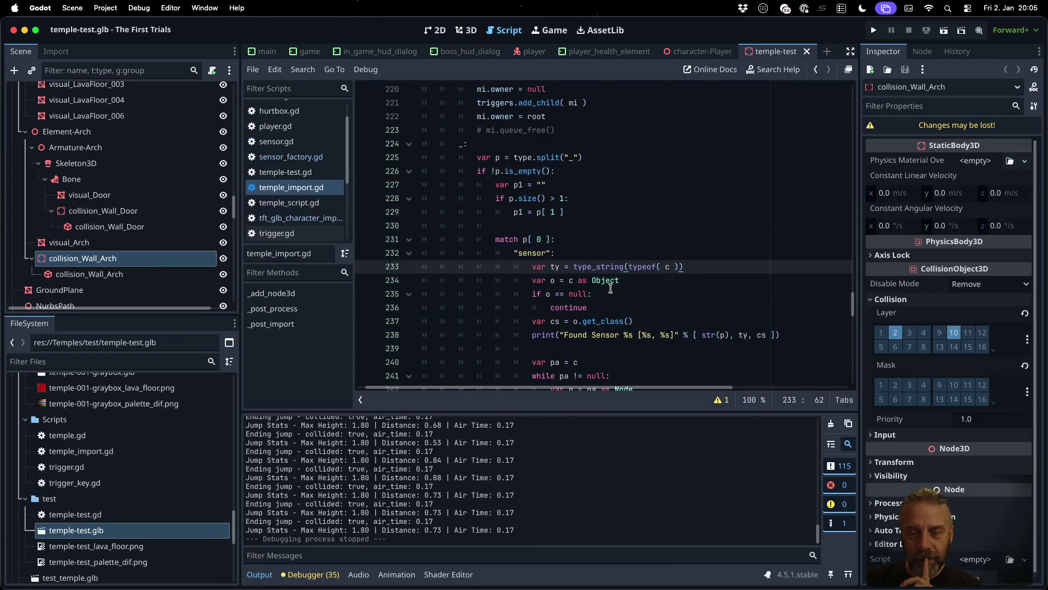
Step: Add an empty line after the static body's collision layer assignment in temple_import.gd
{"action": "scroll", "coordinate": [611, 289], "scroll_direction": "down", "scroll_amount": 6}
{"action": "scroll", "coordinate": [610, 289], "scroll_direction": "down", "scroll_amount": 5}
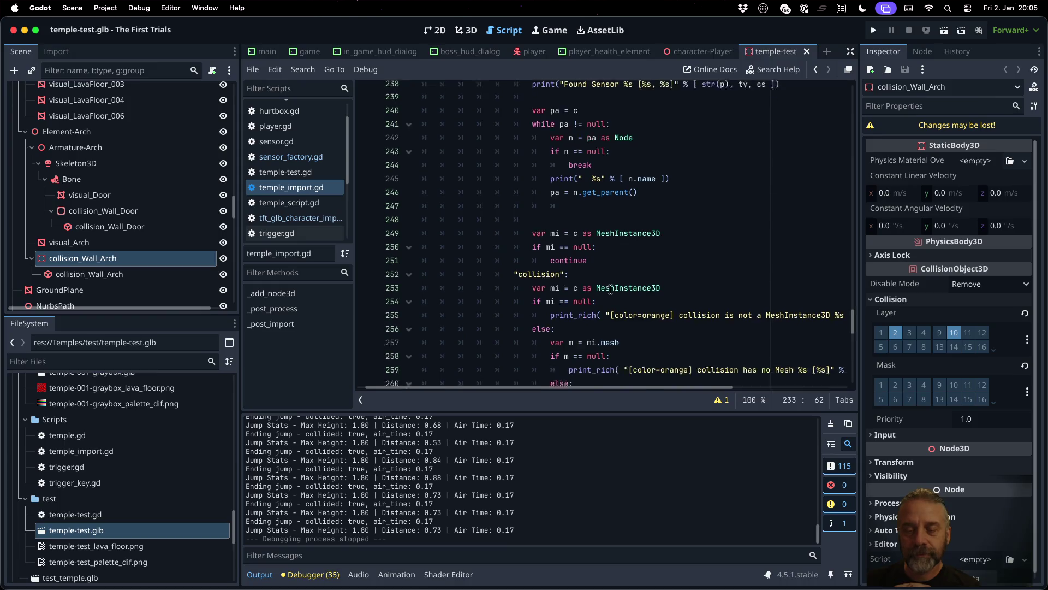
{"action": "left_click", "coordinate": [583, 216]}
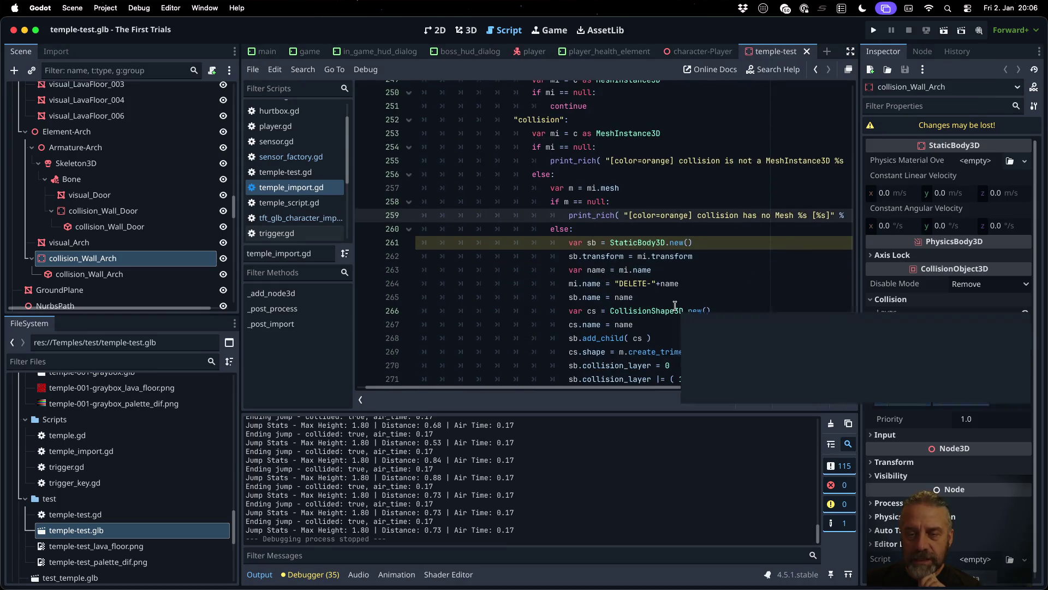
{"action": "scroll", "coordinate": [675, 305], "scroll_direction": "down", "scroll_amount": 5}
{"action": "left_click", "coordinate": [653, 235]}
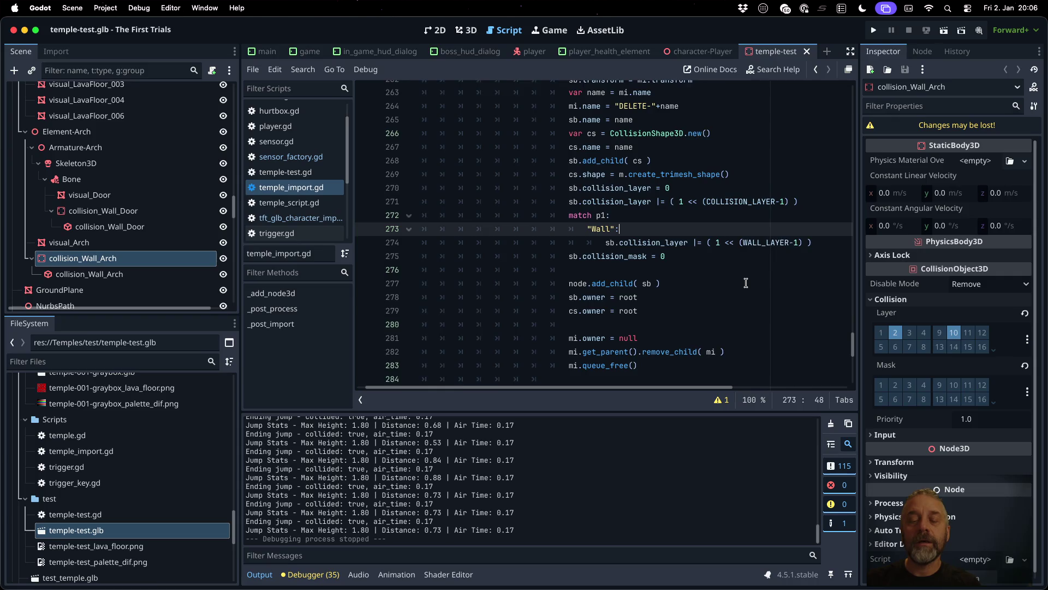
{"action": "scroll", "coordinate": [745, 283], "scroll_direction": "up", "scroll_amount": 1}
{"action": "key", "text": "Up"}
{"action": "key", "text": "Up"}
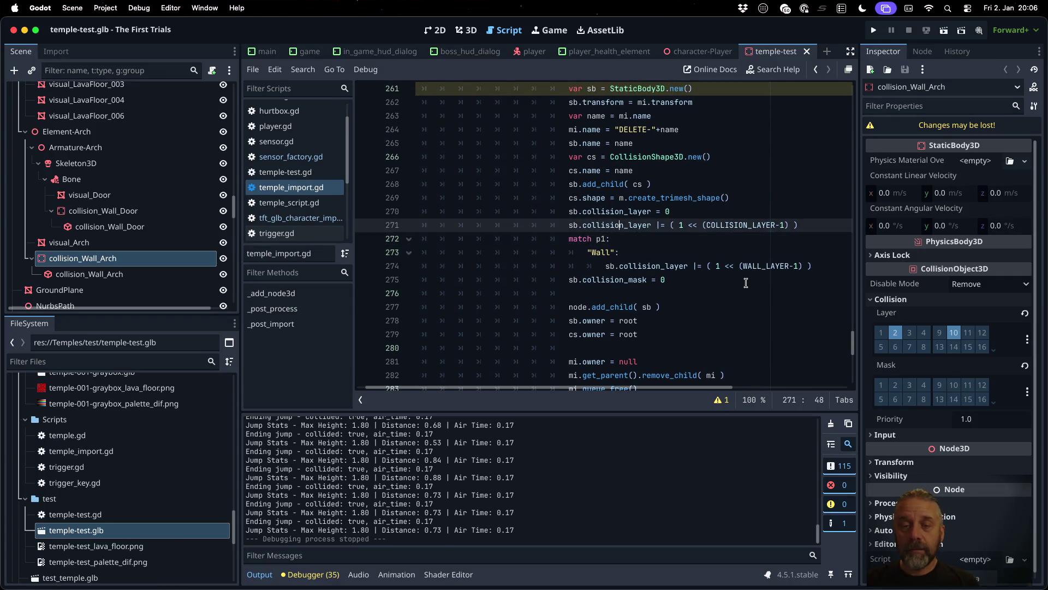
{"action": "key", "text": "Return"}
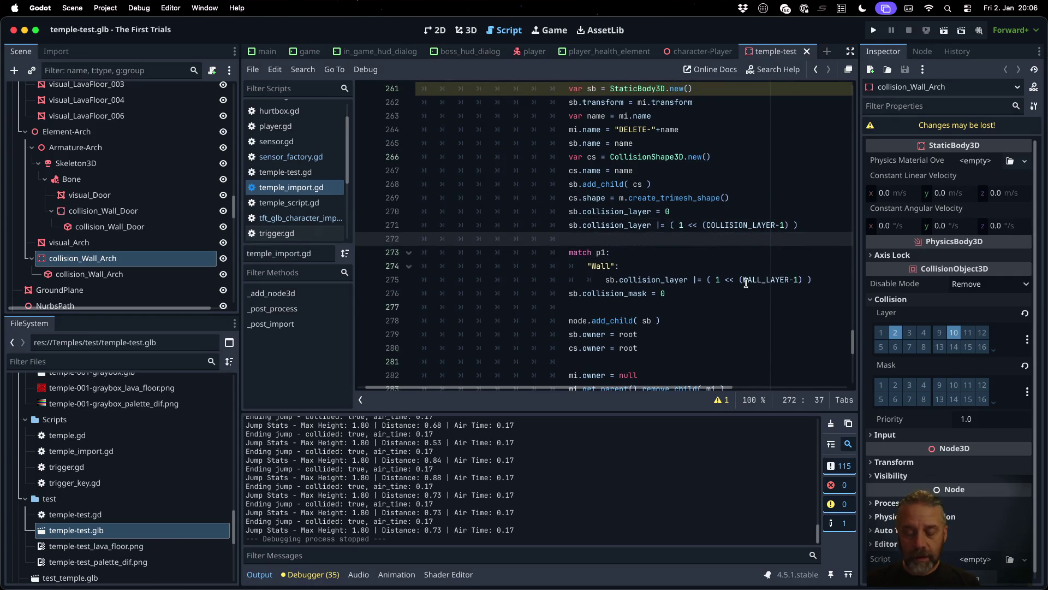
Step: Draft the new member line, trying completions for col and de
{"action": "type", "text": "sb.co"}
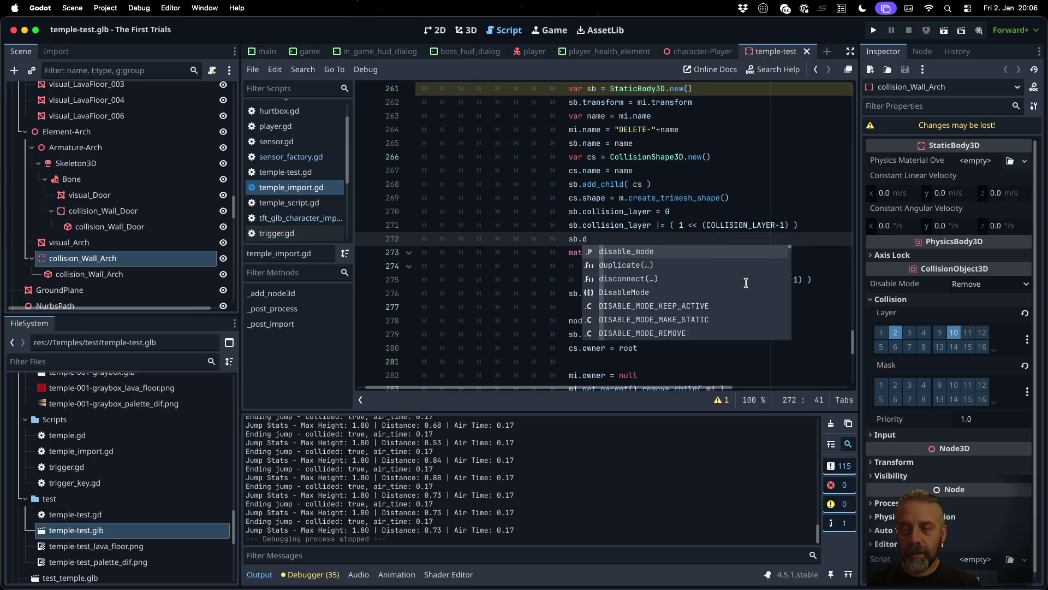
{"action": "type", "text": "l"}
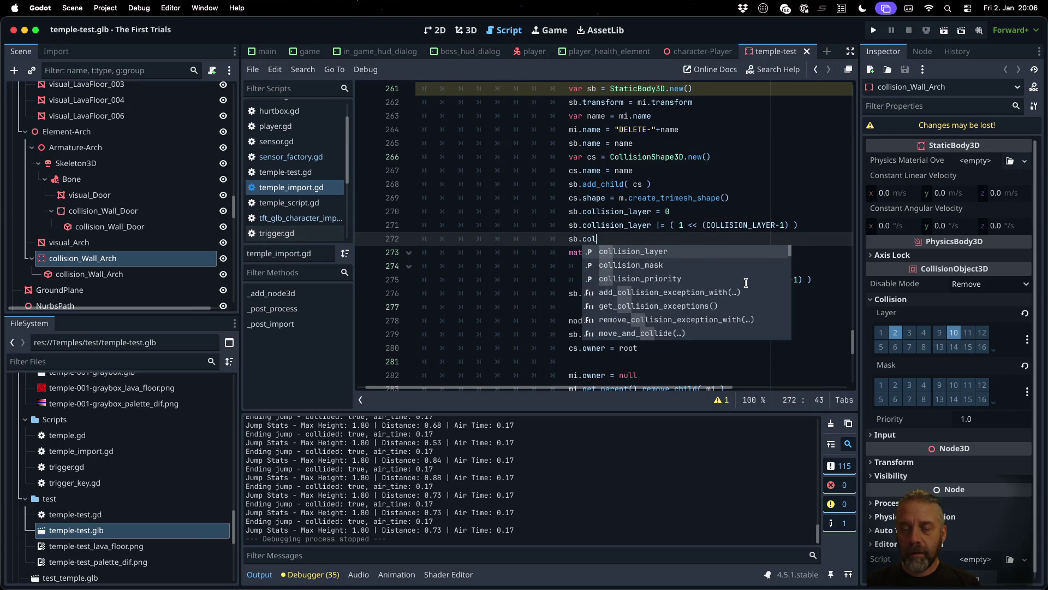
{"action": "key", "text": "Escape"}
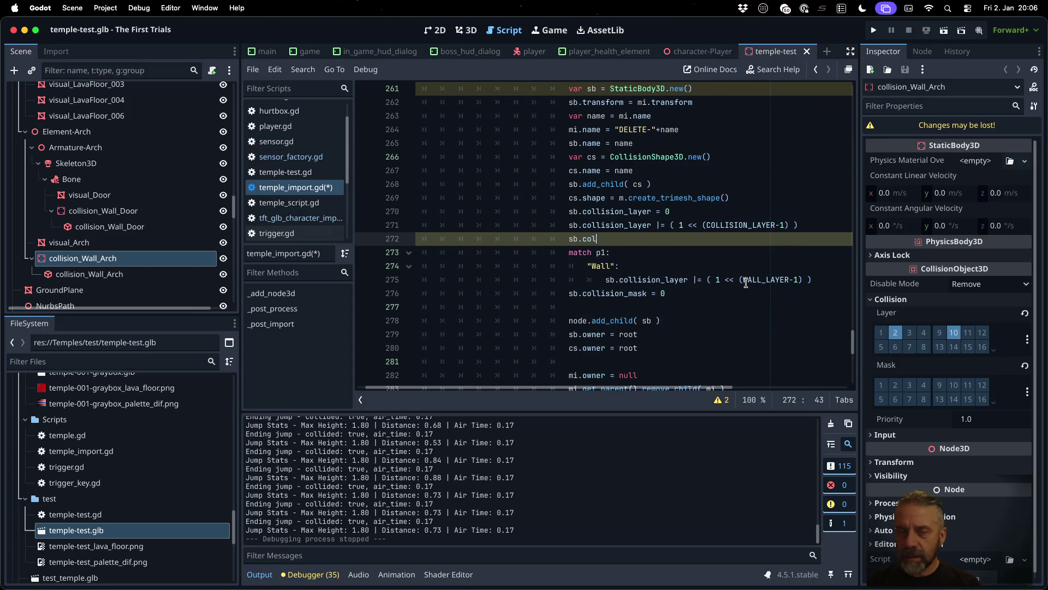
{"action": "type", "text": "deb"}
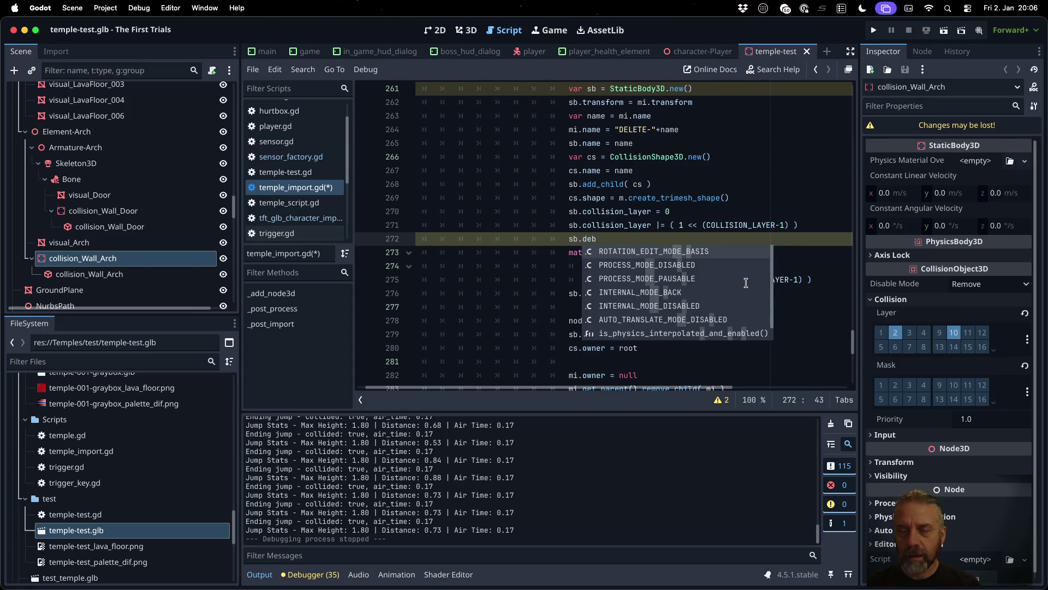
{"action": "key", "text": "Escape"}
{"action": "key", "text": "ctrl+z"}
{"action": "key", "text": "ctrl+z"}
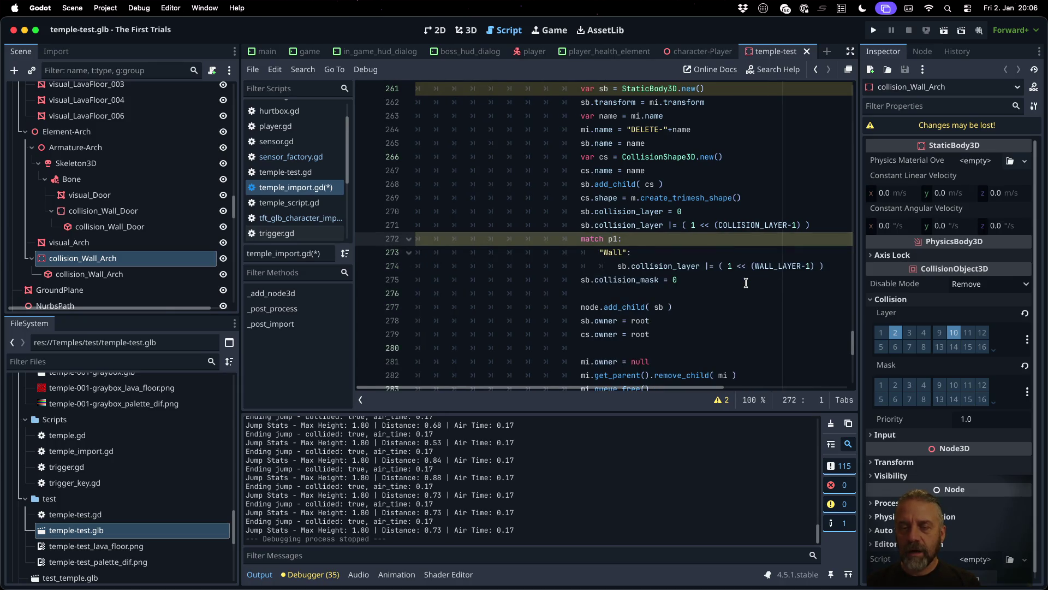
{"action": "key", "text": "ctrl+shift+z"}
{"action": "type", "text": "sb."}
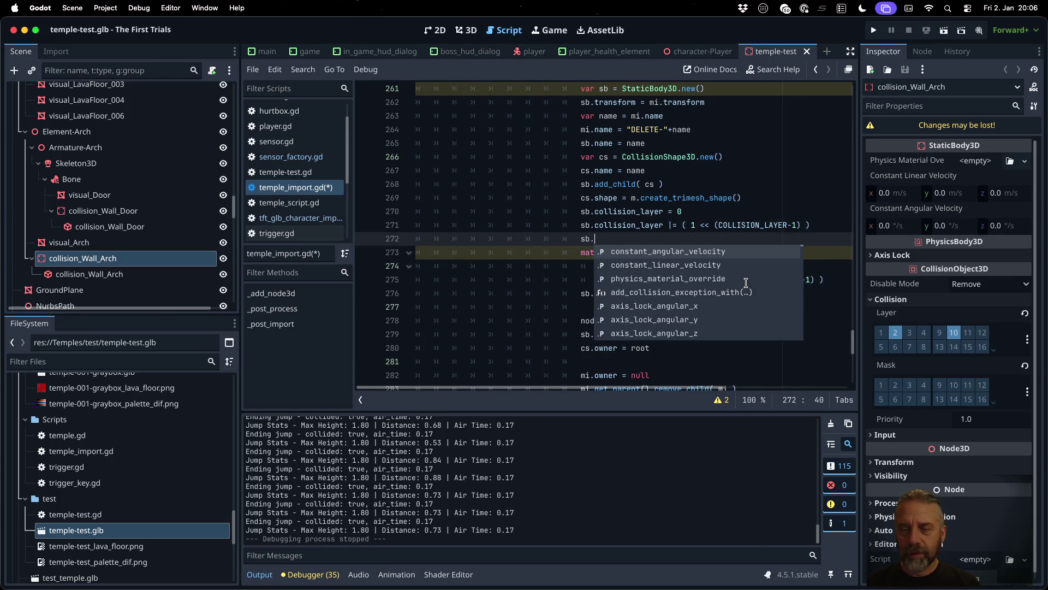
{"action": "type", "text": "de"}
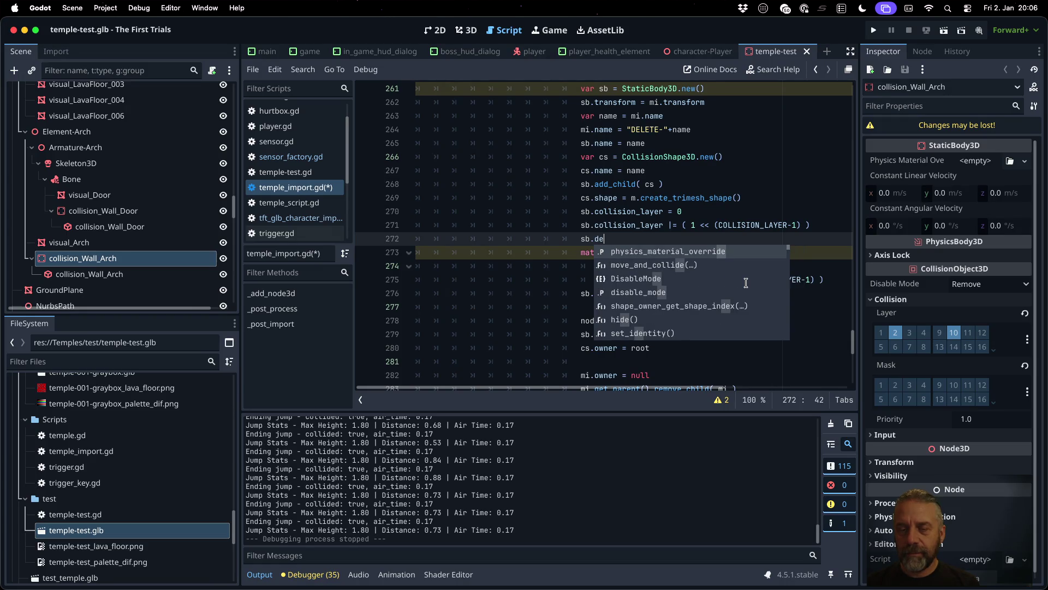
{"action": "key", "text": "BackSpace"}
{"action": "key", "text": "BackSpace"}
{"action": "type", "text": "col"}
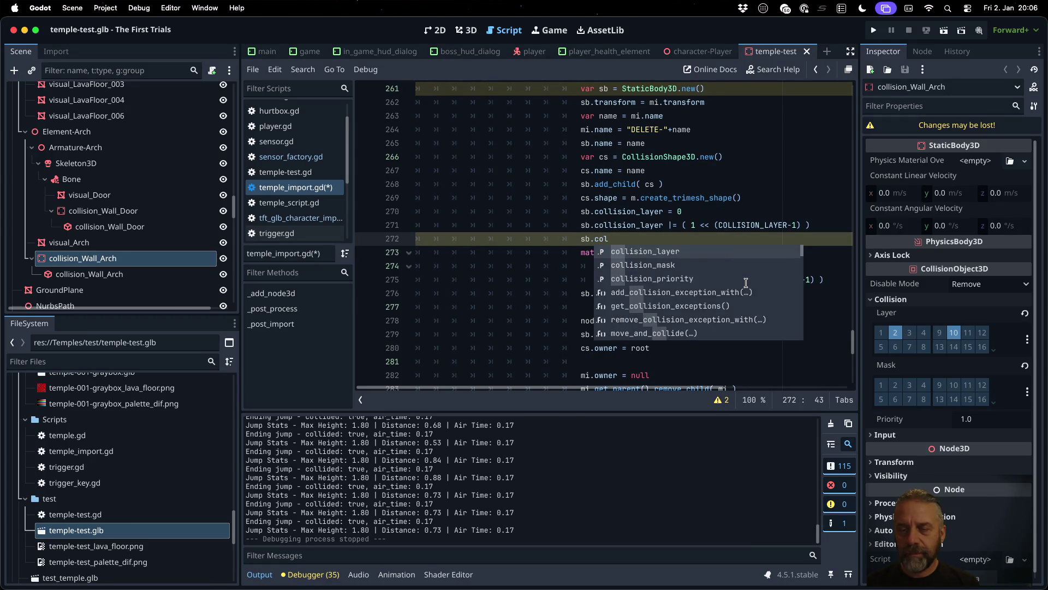
{"action": "key", "text": "Escape"}
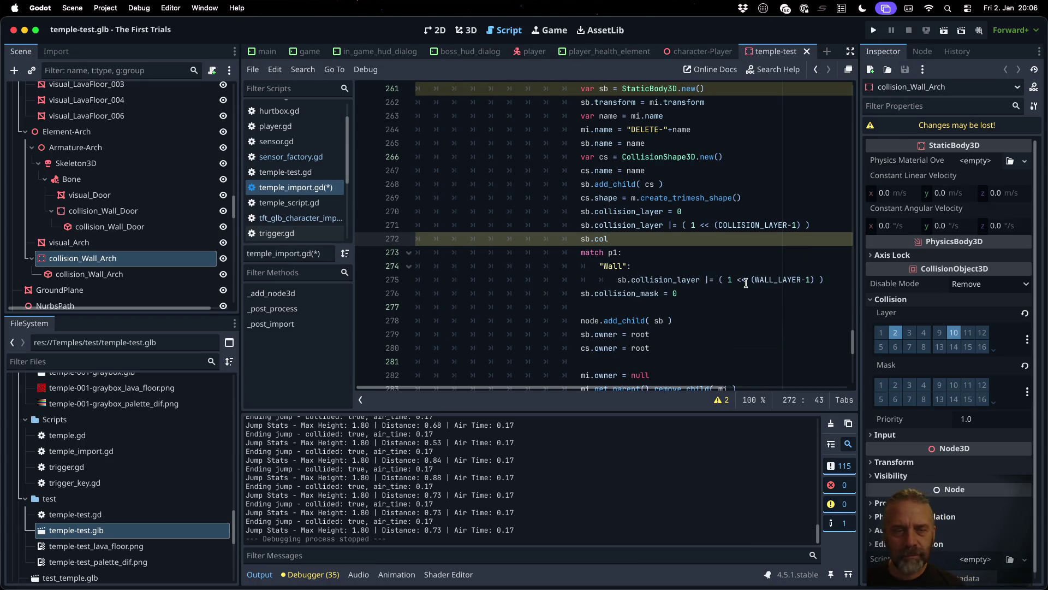
Step: Compare with tft_glb_character_importer and sensor_factory.gd, then return to temple_import.gd
{"action": "left_click", "coordinate": [295, 218]}
{"action": "scroll", "coordinate": [548, 265], "scroll_direction": "down", "scroll_amount": 10}
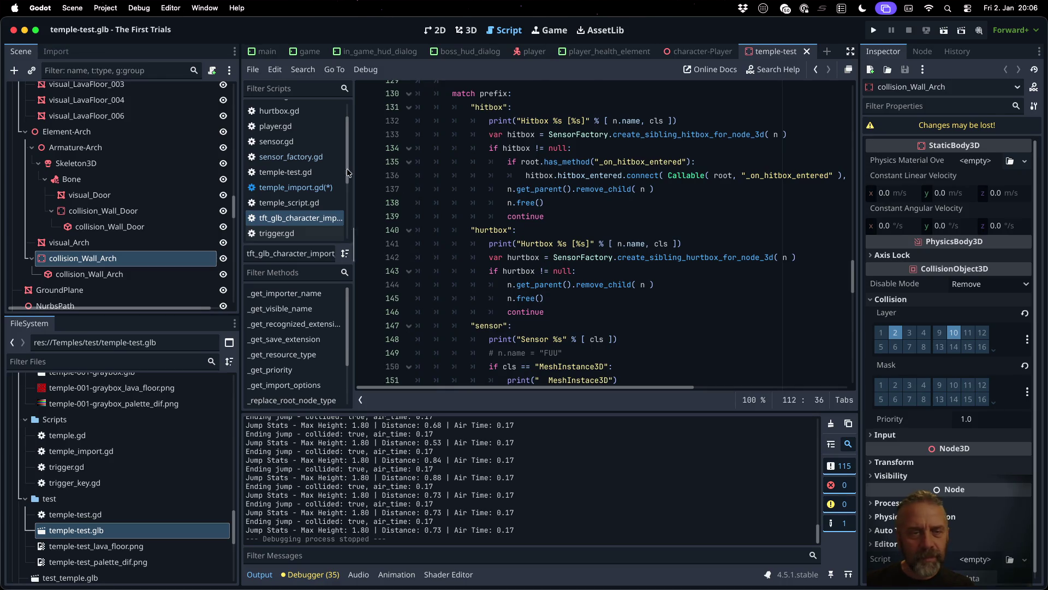
{"action": "left_click", "coordinate": [291, 157]}
{"action": "scroll", "coordinate": [578, 257], "scroll_direction": "down", "scroll_amount": 5}
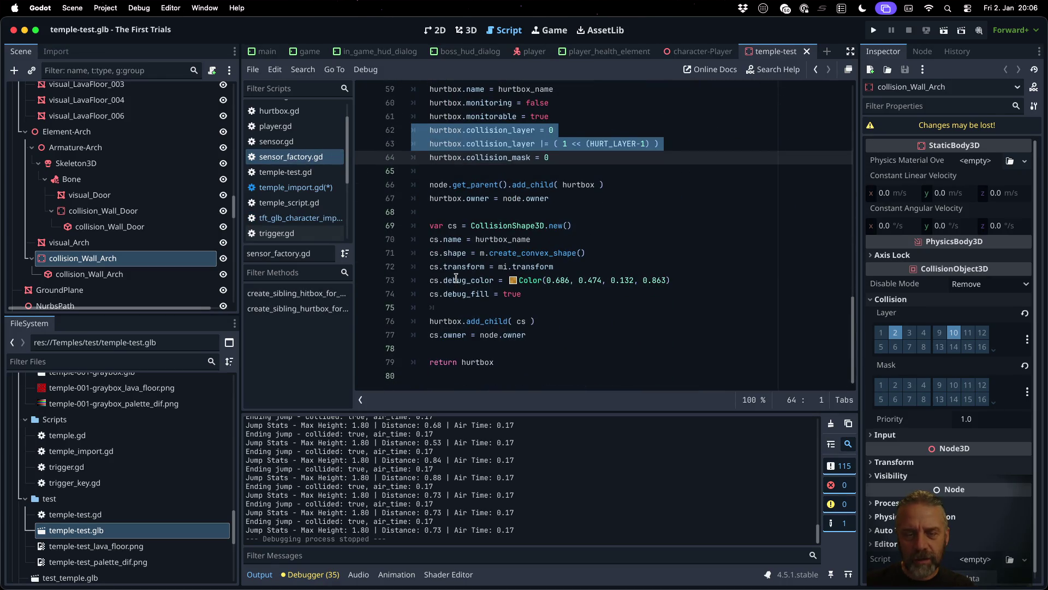
{"action": "left_click", "coordinate": [295, 188]}
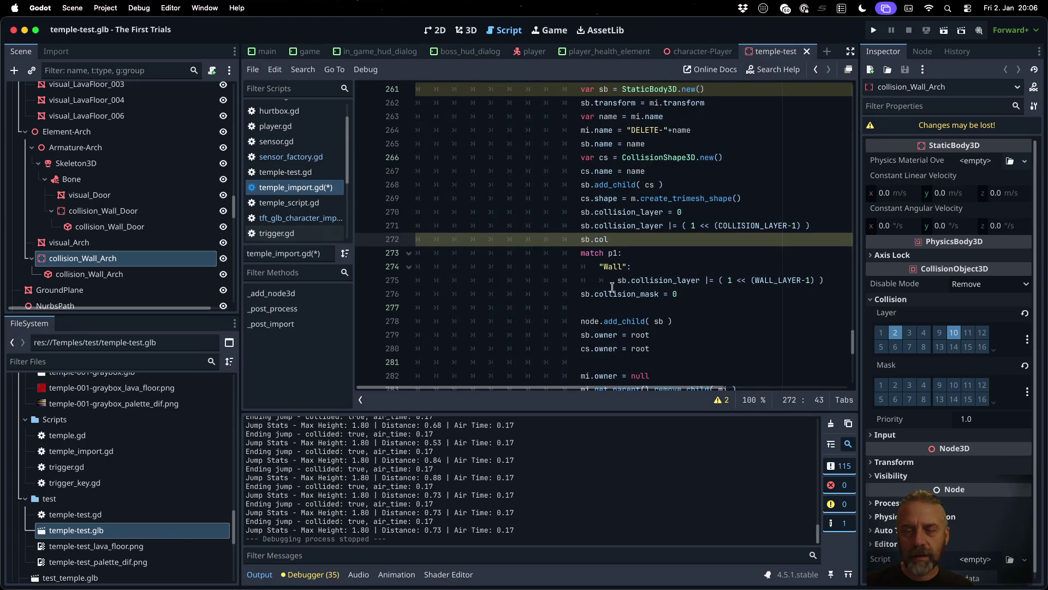
{"action": "scroll", "coordinate": [693, 269], "scroll_direction": "down", "scroll_amount": 1}
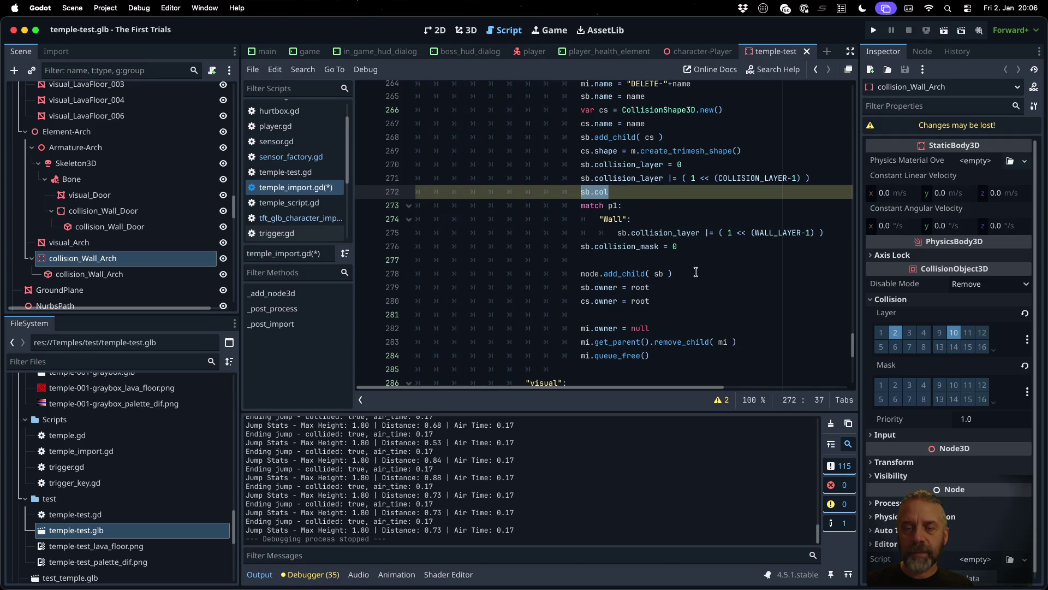
Step: Write cs.debug_fill = true and begin a cs.debug_color assignment
{"action": "type", "text": "cs."}
{"action": "key", "text": "Down"}
{"action": "key", "text": "Return"}
{"action": "type", "text": "= true"}
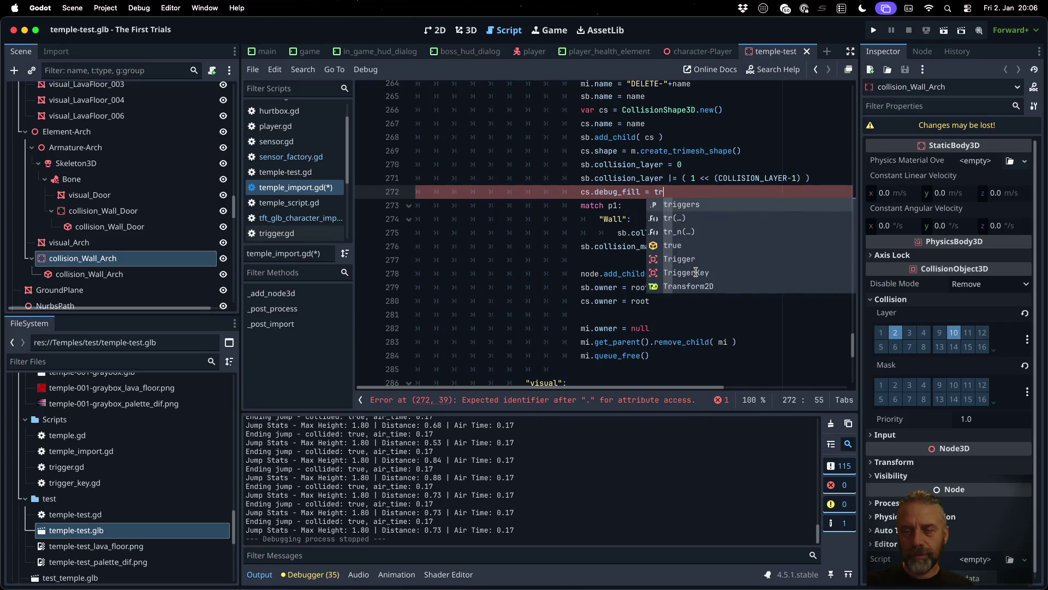
{"action": "key", "text": "Return"}
{"action": "type", "text": "cs.deb"}
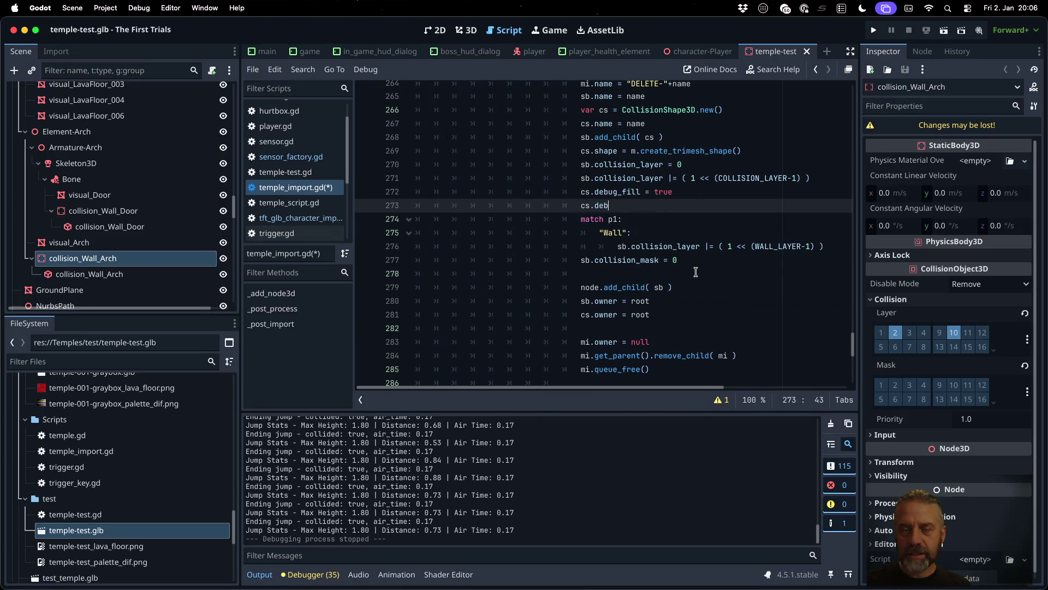
{"action": "type", "text": "u"}
{"action": "key", "text": "Return"}
{"action": "type", "text": "= "}
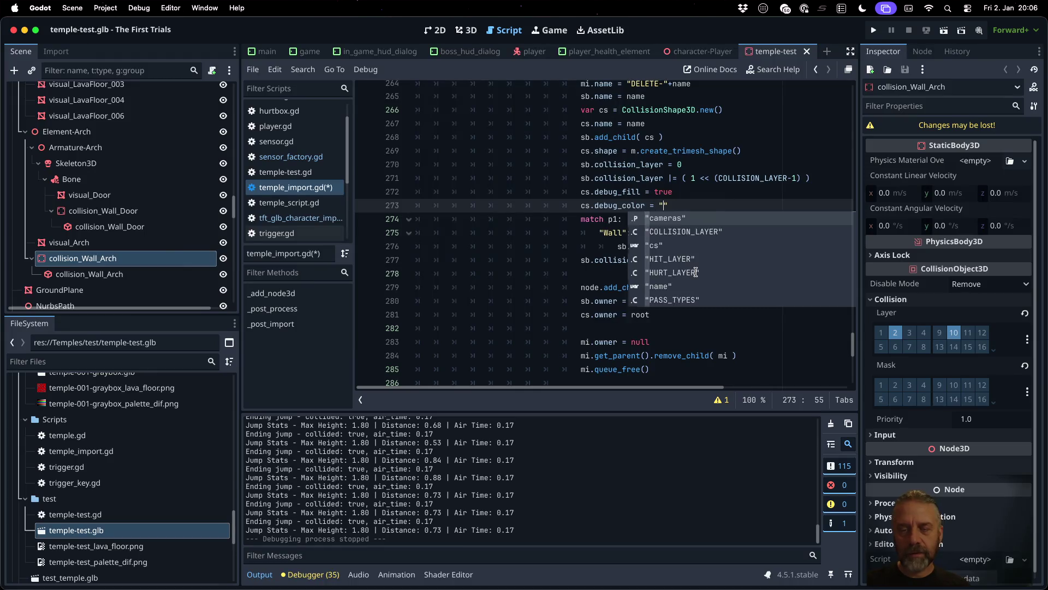
{"action": "type", "text": "("}
{"action": "key", "text": "Escape"}
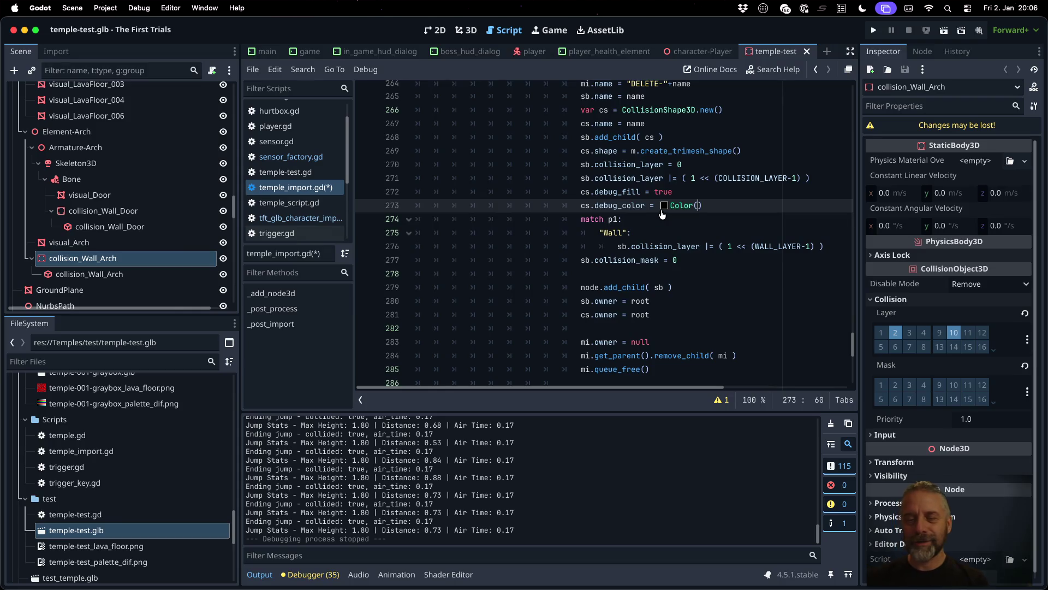
Step: Pick a semi-transparent blue, Color(0.275, 0.345, 0.753, 0.906), and copy the debug colour line
{"action": "left_click", "coordinate": [664, 206]}
{"action": "mouse_move", "coordinate": [664, 213]}
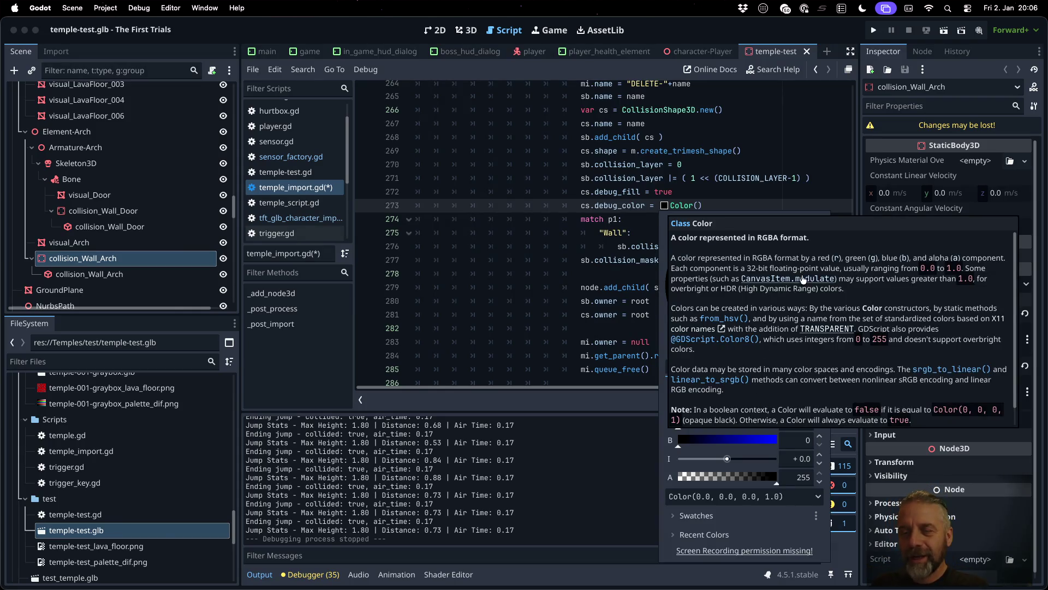
{"action": "mouse_move", "coordinate": [820, 272]}
{"action": "left_mouse_down"}
{"action": "mouse_move", "coordinate": [813, 227]}
{"action": "mouse_move", "coordinate": [817, 290]}
{"action": "mouse_move", "coordinate": [822, 280]}
{"action": "left_mouse_up"}
{"action": "left_click_drag", "start_coordinate": [751, 240], "coordinate": [737, 234]}
{"action": "left_click_drag", "start_coordinate": [813, 294], "coordinate": [817, 299]}
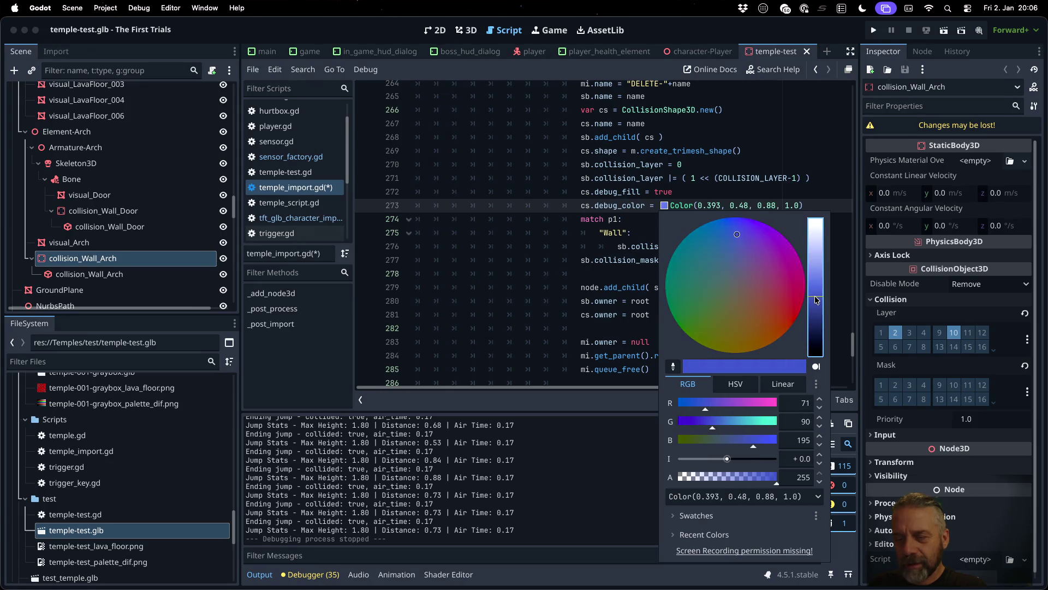
{"action": "left_click", "coordinate": [768, 482]}
{"action": "left_click", "coordinate": [598, 311]}
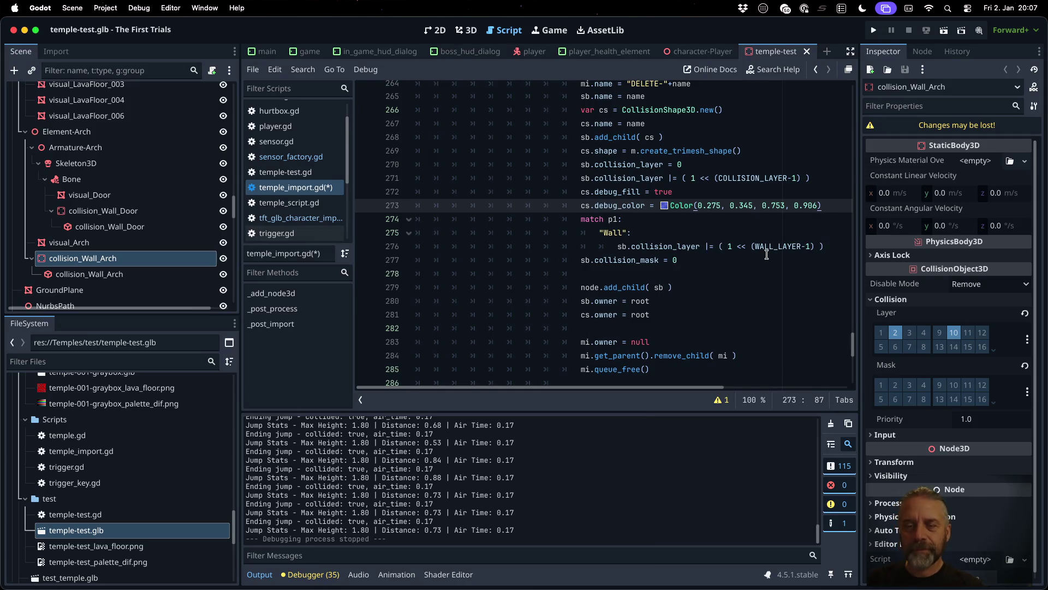
{"action": "key", "text": "shift+Home"}
{"action": "key", "text": "ctrl+c"}
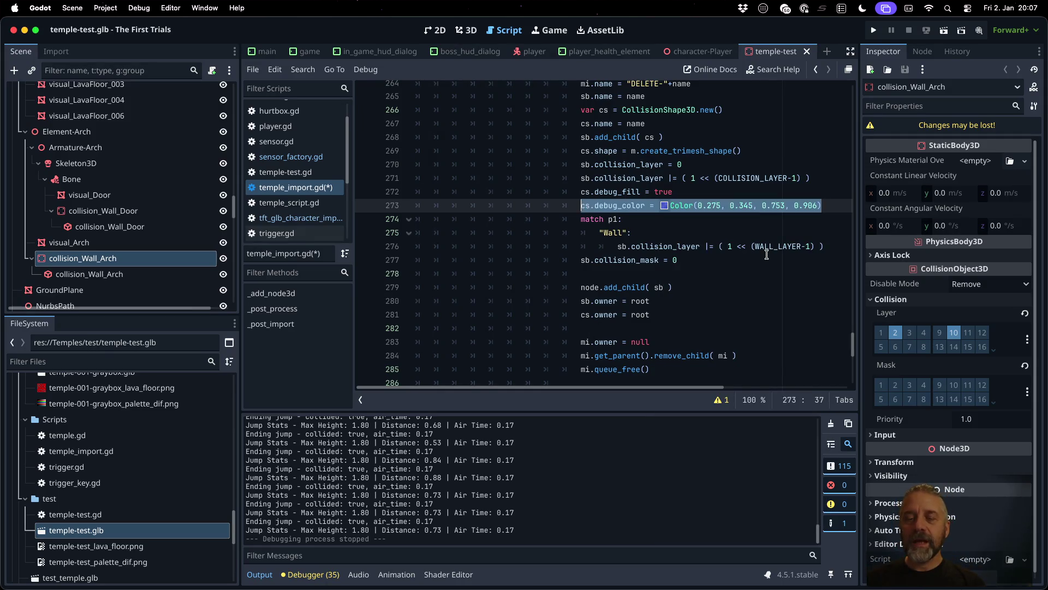
Step: Paste the debug colour line under the Wall case
{"action": "key", "text": "Down"}
{"action": "key", "text": "Down"}
{"action": "key", "text": "Down"}
{"action": "key", "text": "End"}
{"action": "key", "text": "Return"}
{"action": "key", "text": "ctrl+v"}
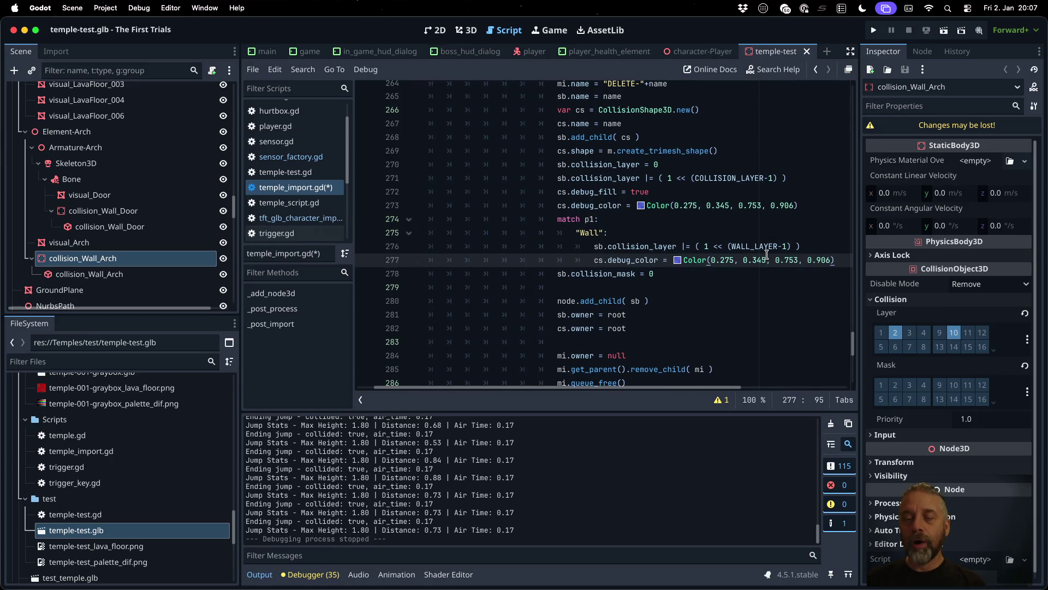
Step: Lower the wall colour's saturation to 18, giving Color(0.361, 0.373, 0.44, 0.906), and save
{"action": "left_click", "coordinate": [677, 262]}
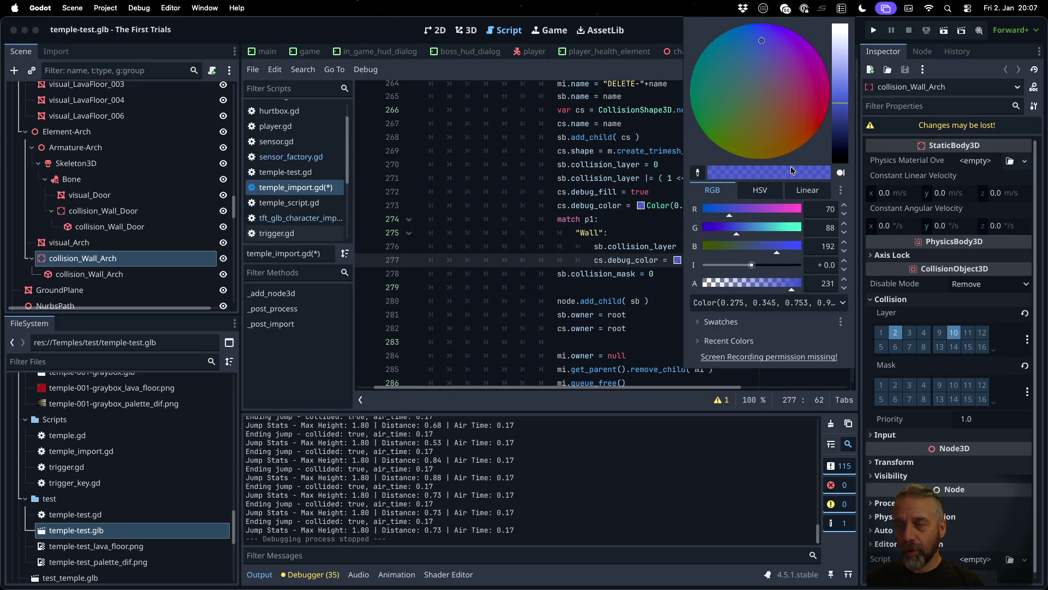
{"action": "left_click", "coordinate": [777, 190]}
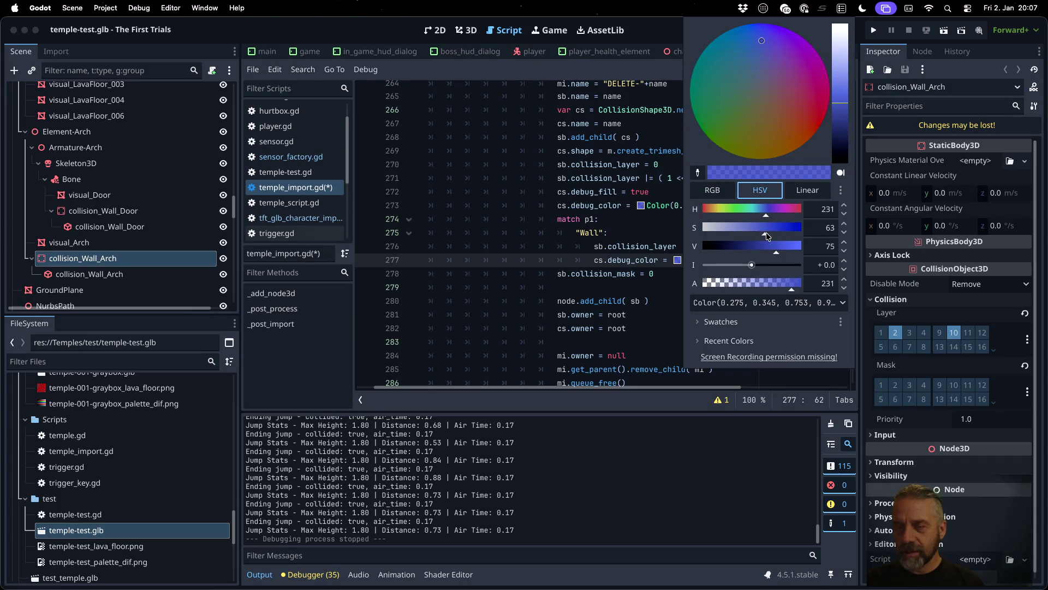
{"action": "mouse_move", "coordinate": [765, 232]}
{"action": "left_mouse_down"}
{"action": "mouse_move", "coordinate": [721, 228]}
{"action": "mouse_move", "coordinate": [761, 245]}
{"action": "mouse_move", "coordinate": [748, 244]}
{"action": "left_mouse_up"}
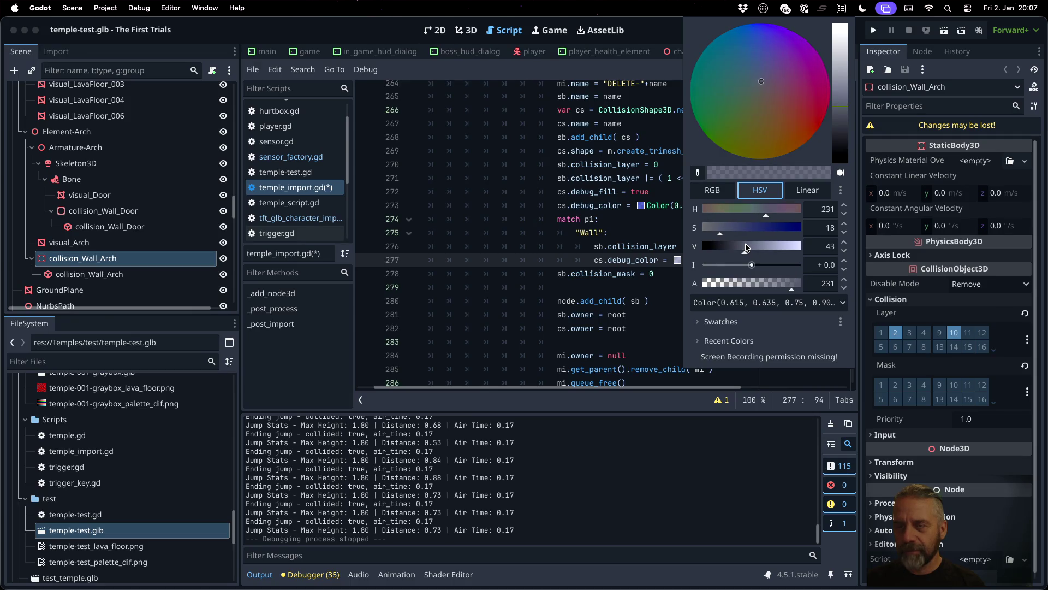
{"action": "left_click", "coordinate": [601, 188]}
{"action": "key", "text": "super+s"}
{"action": "key", "text": "Return"}
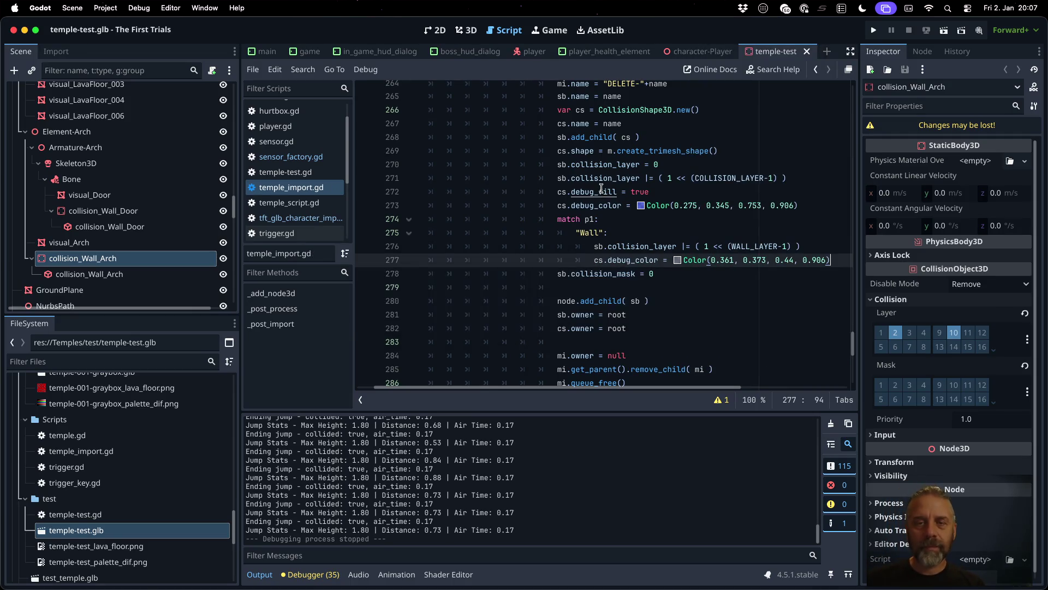
{"action": "left_click", "coordinate": [466, 30]}
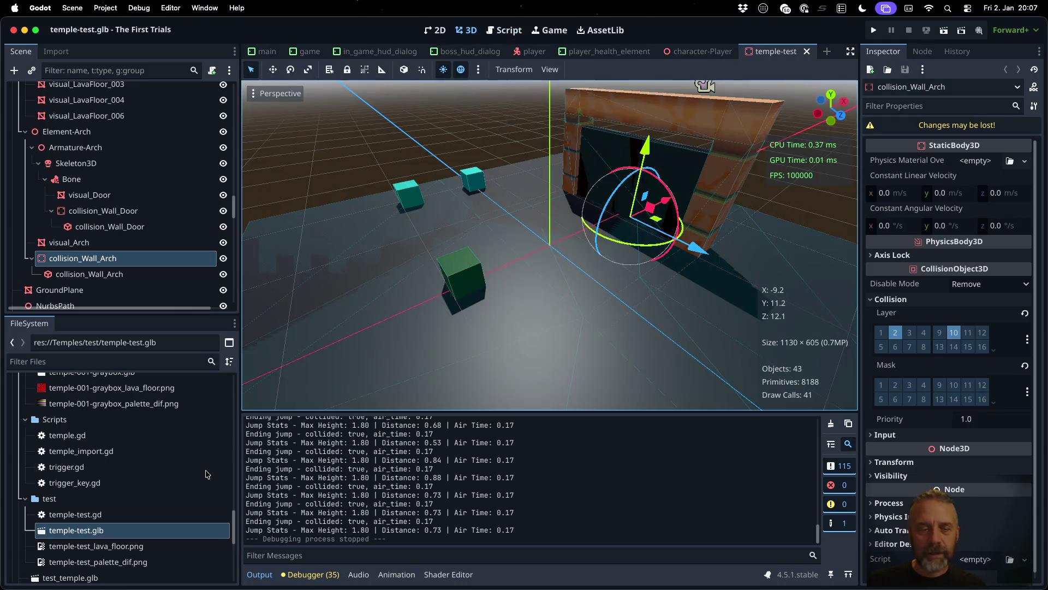
Step: Reimport temple-test.glb, orbit around the arch in 3D, and run the game
{"action": "right_click", "coordinate": [136, 531]}
{"action": "left_click", "coordinate": [164, 529]}
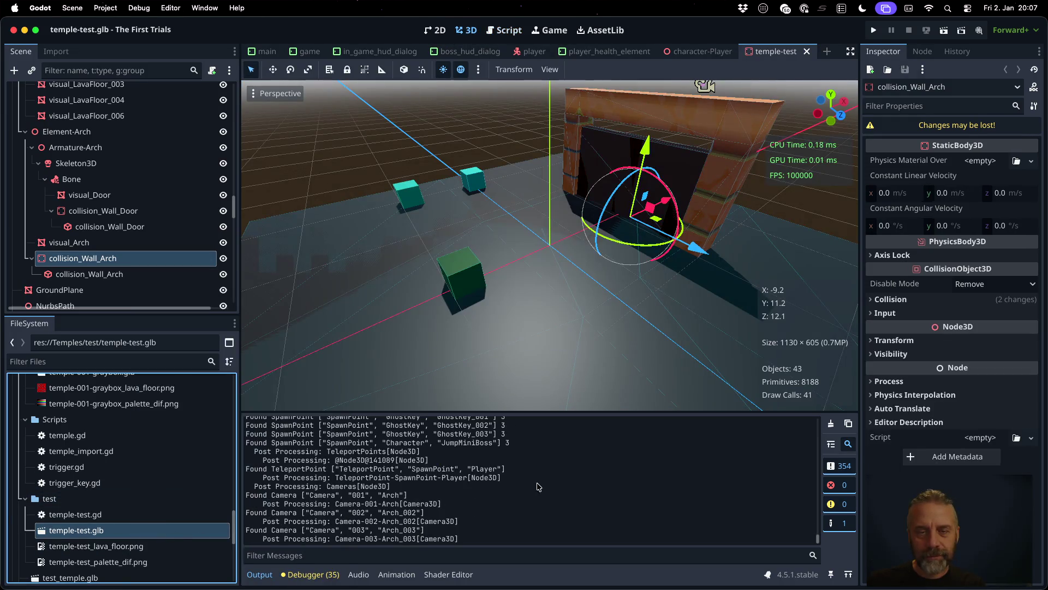
{"action": "scroll", "coordinate": [546, 186], "scroll_direction": "up", "scroll_amount": 5}
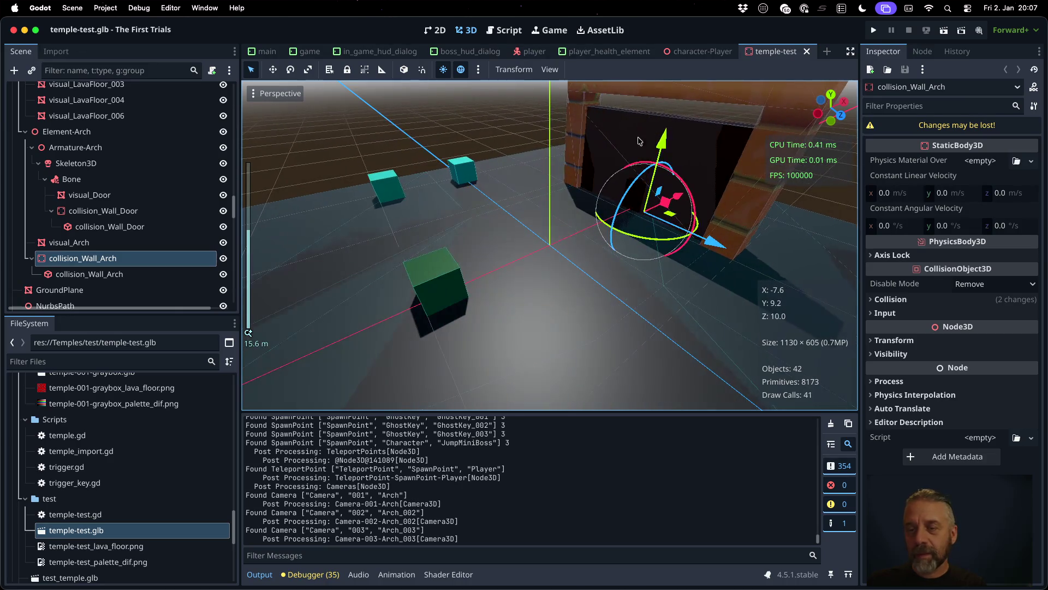
{"action": "left_click_drag", "start_coordinate": [508, 202], "coordinate": [707, 156]}
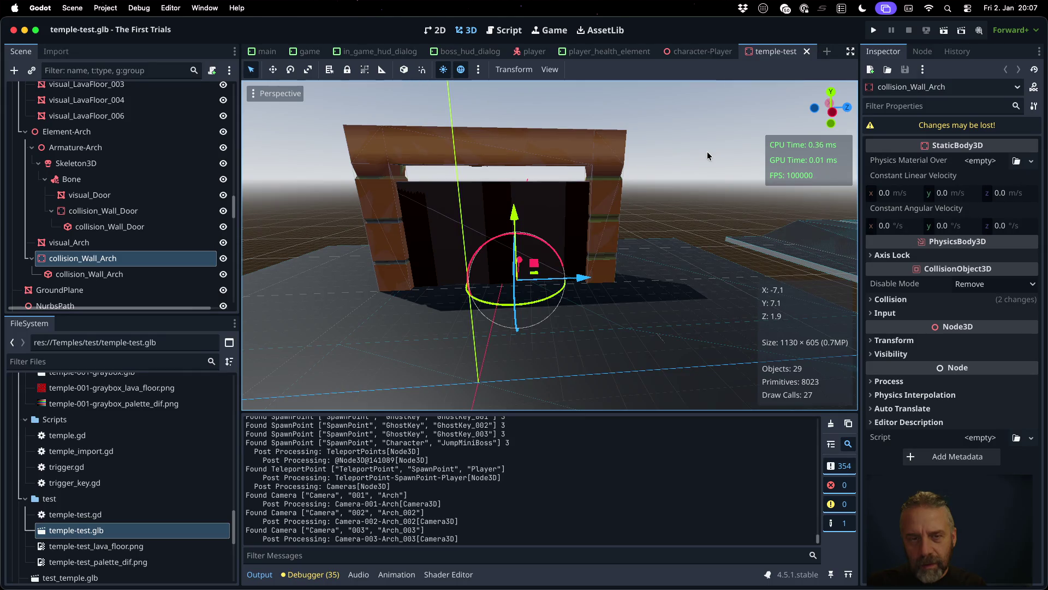
{"action": "left_click_drag", "start_coordinate": [548, 192], "coordinate": [783, 203]}
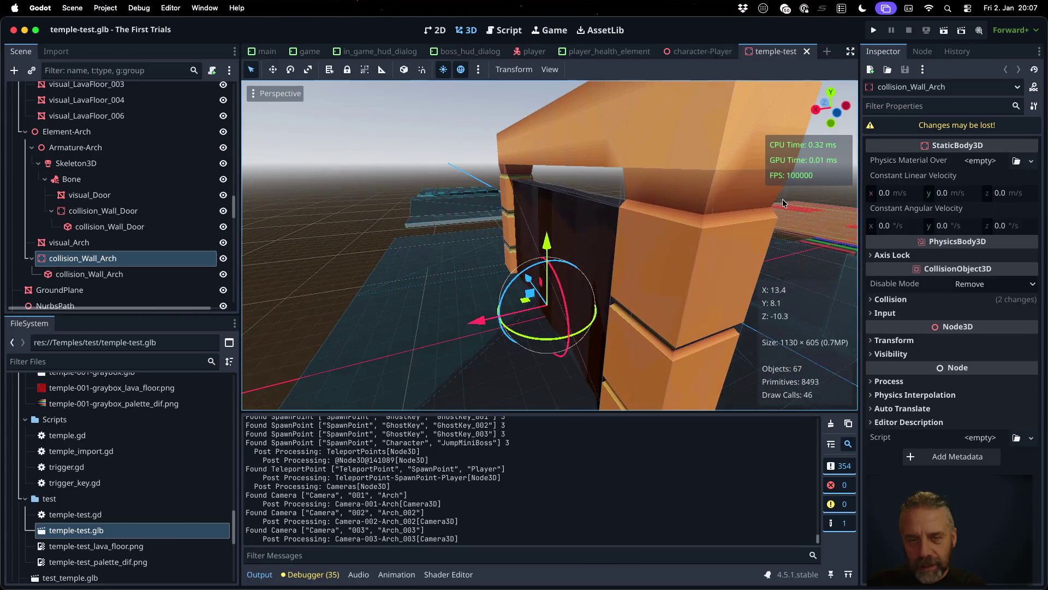
{"action": "left_click", "coordinate": [873, 30]}
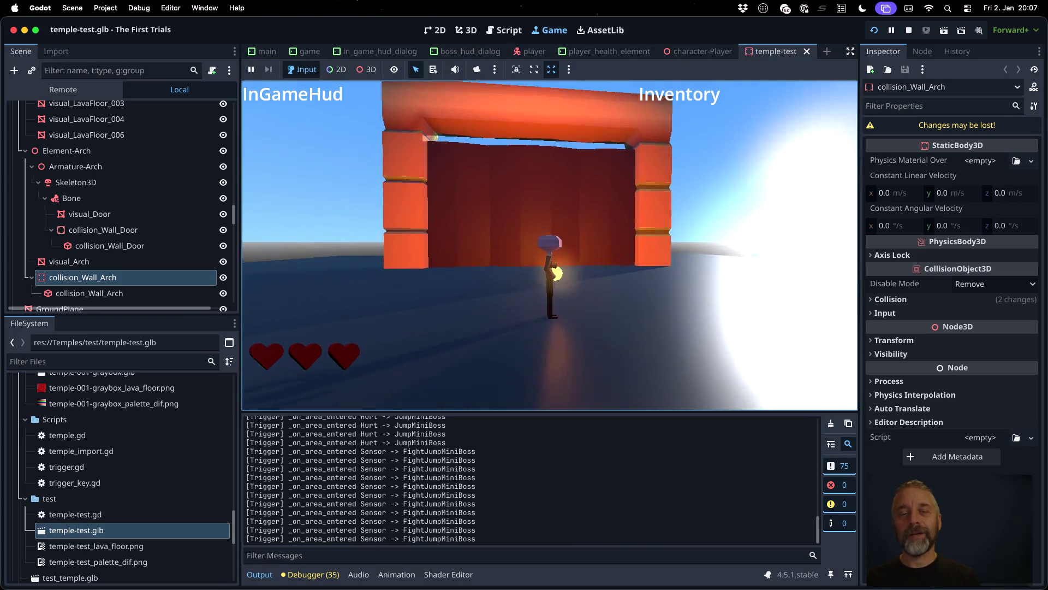
Step: Turn on Debug > Visible Collision Shapes and restart the running game
{"action": "key", "text": "w"}
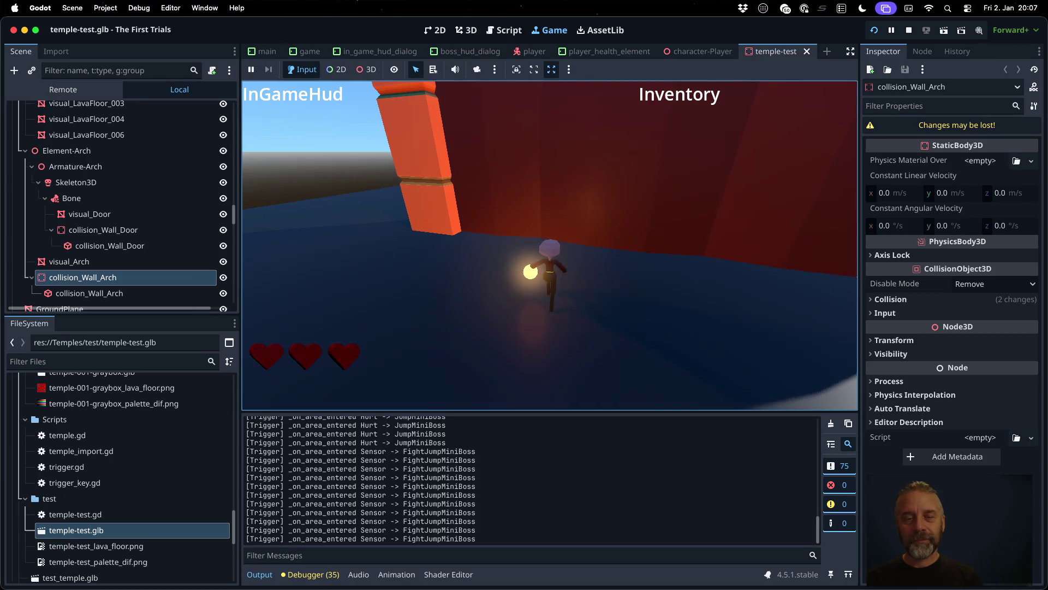
{"action": "left_click", "coordinate": [138, 8]}
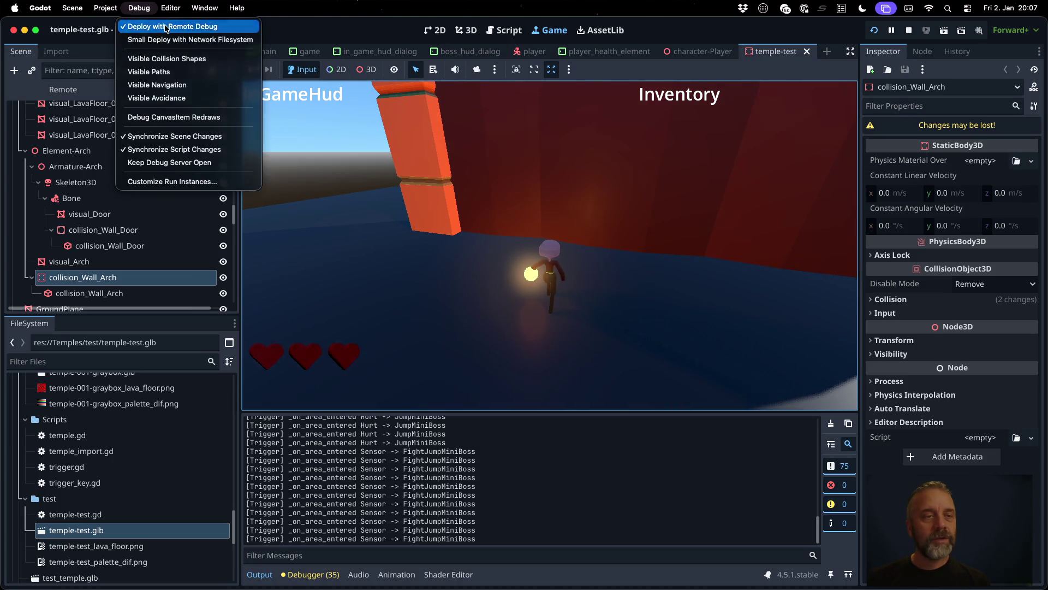
{"action": "left_click", "coordinate": [153, 58]}
{"action": "left_click", "coordinate": [876, 31]}
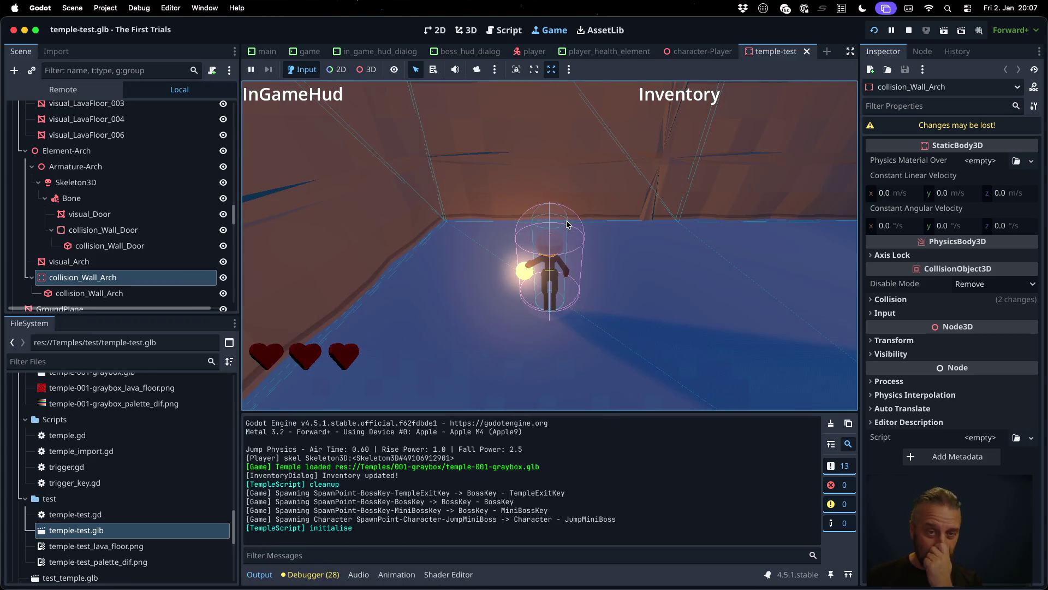
Step: Walk the character back to the red arch and circle its left pillar
{"action": "key", "text": "w"}
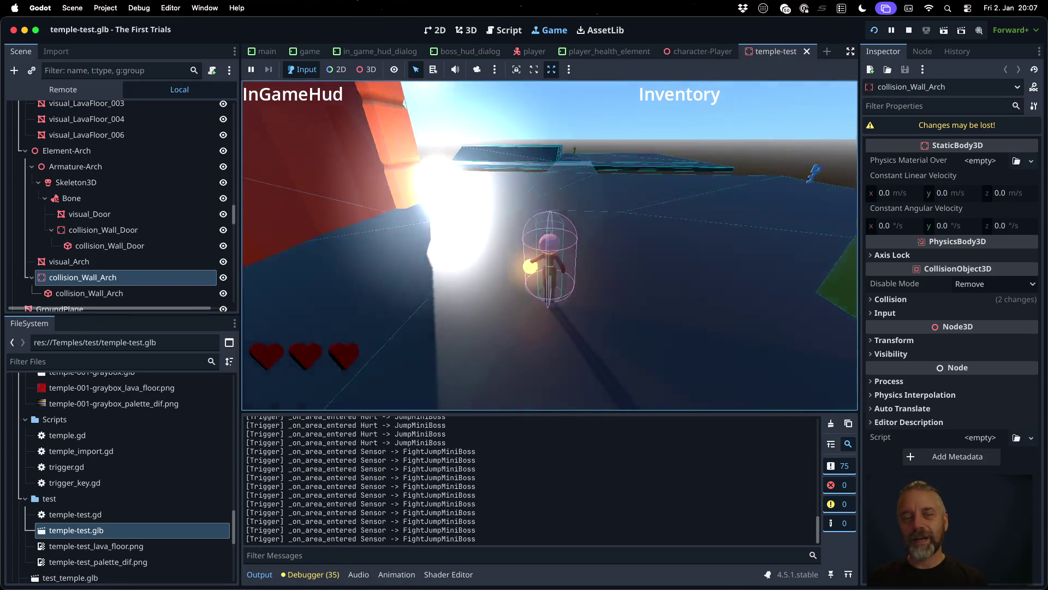
{"action": "key", "text": "a"}
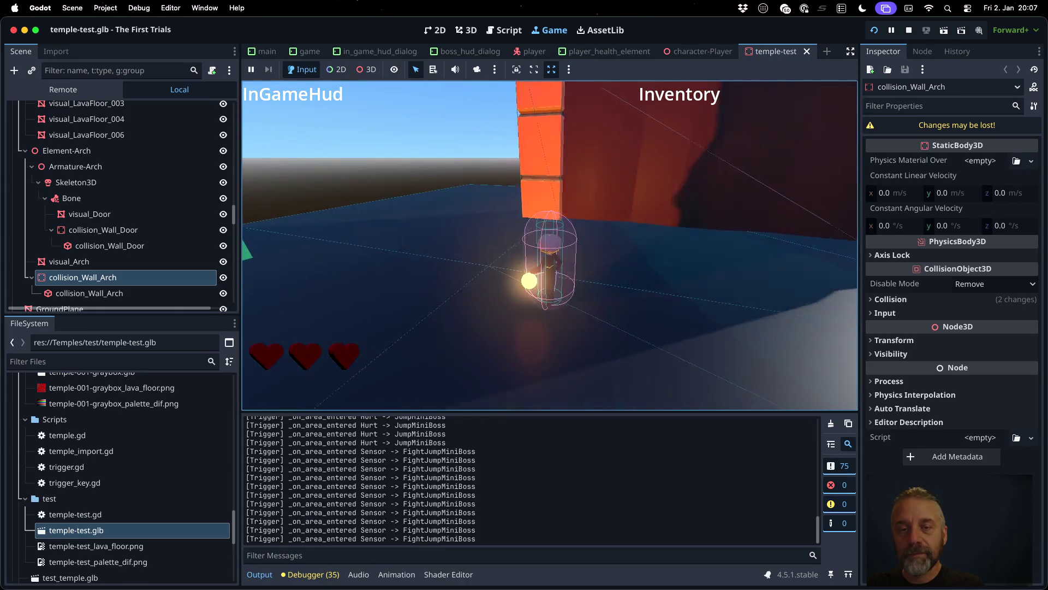
{"action": "key", "text": "a"}
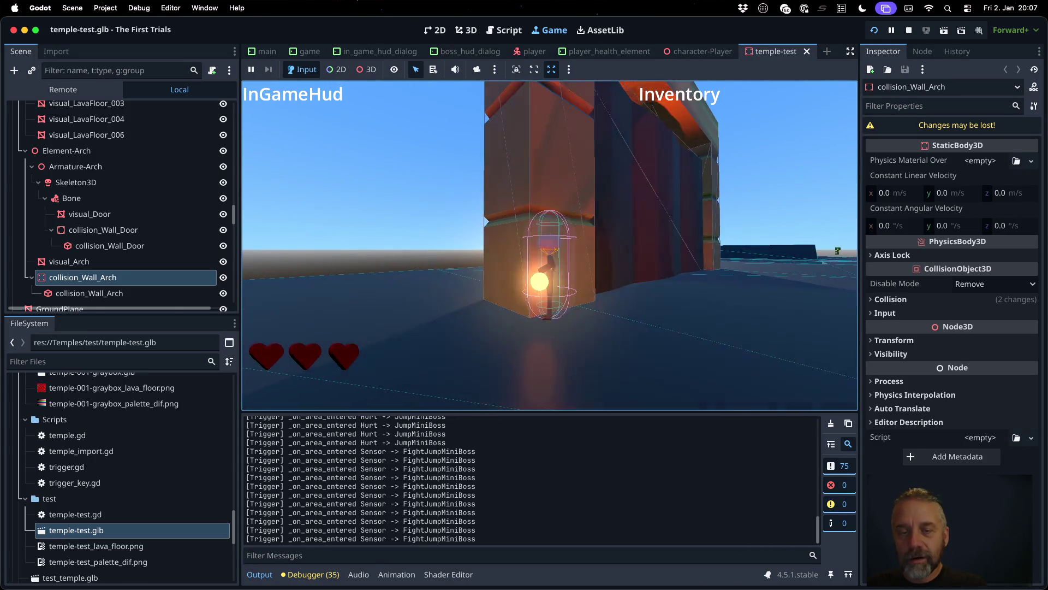
{"action": "key", "text": "a"}
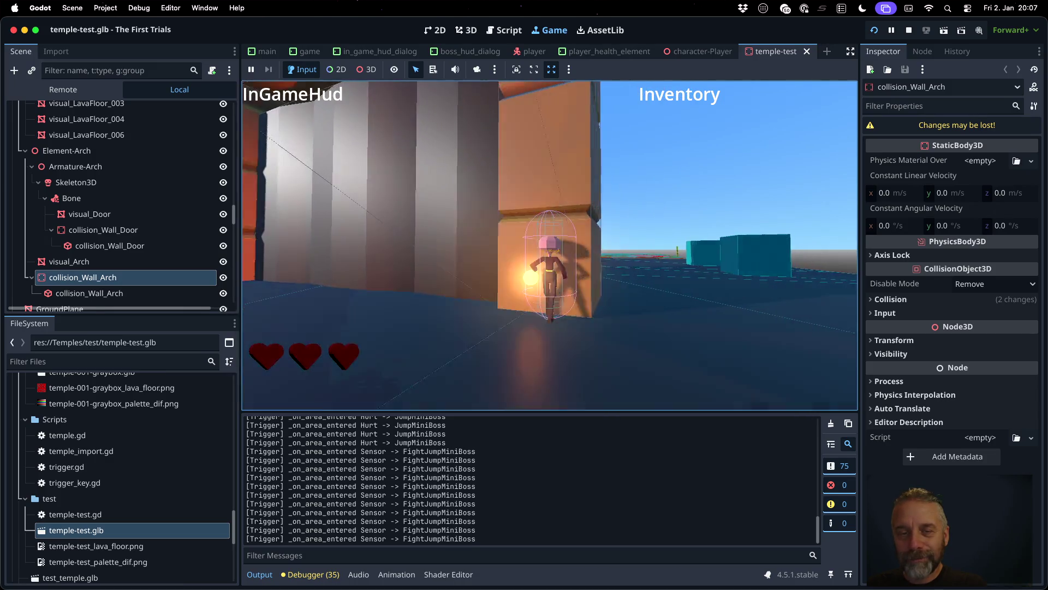
{"action": "key", "text": "a"}
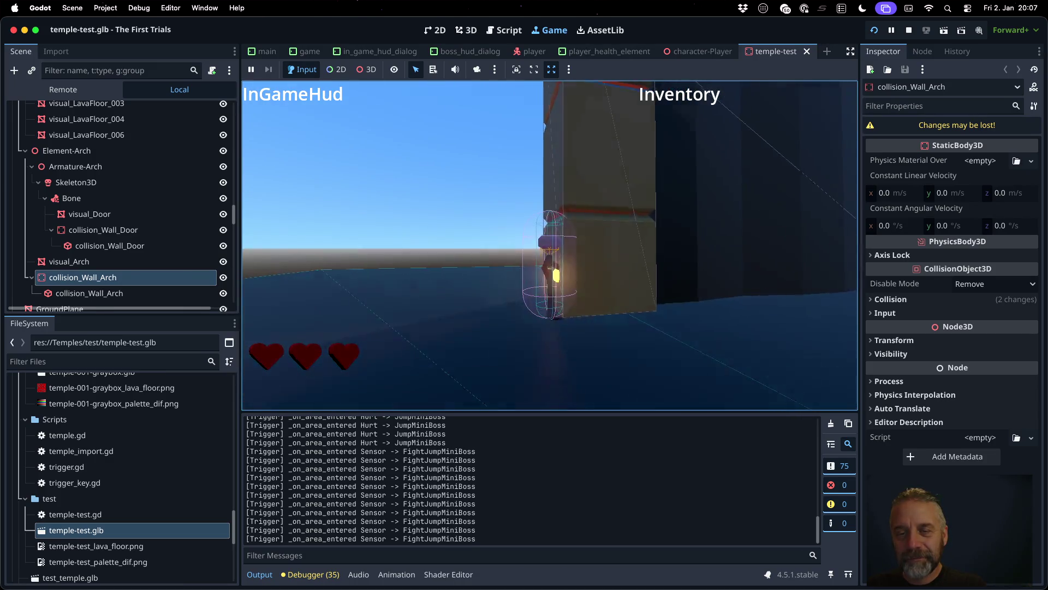
{"action": "key", "text": "a"}
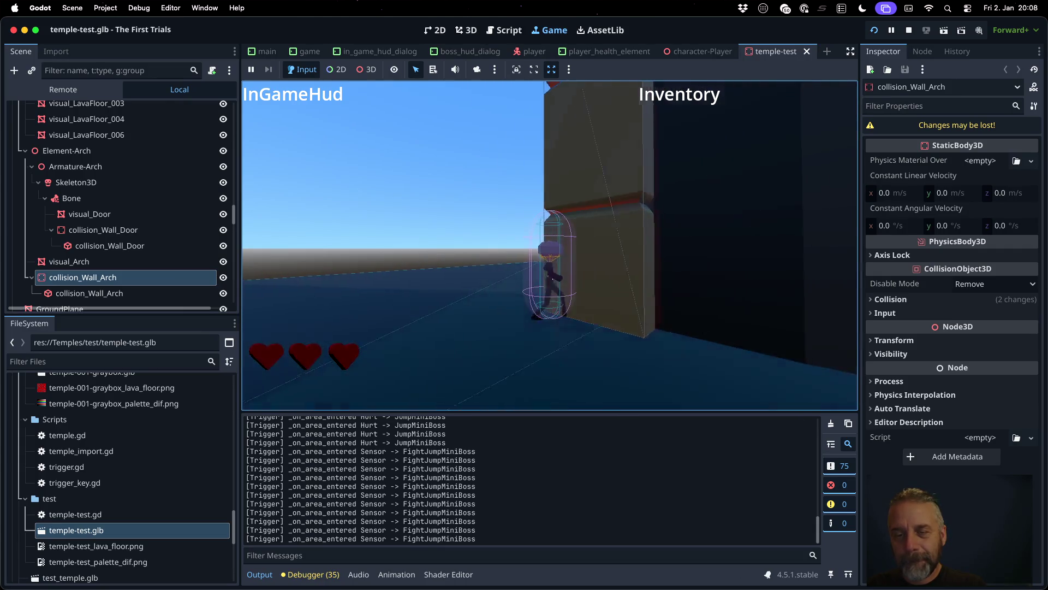
{"action": "key", "text": "a"}
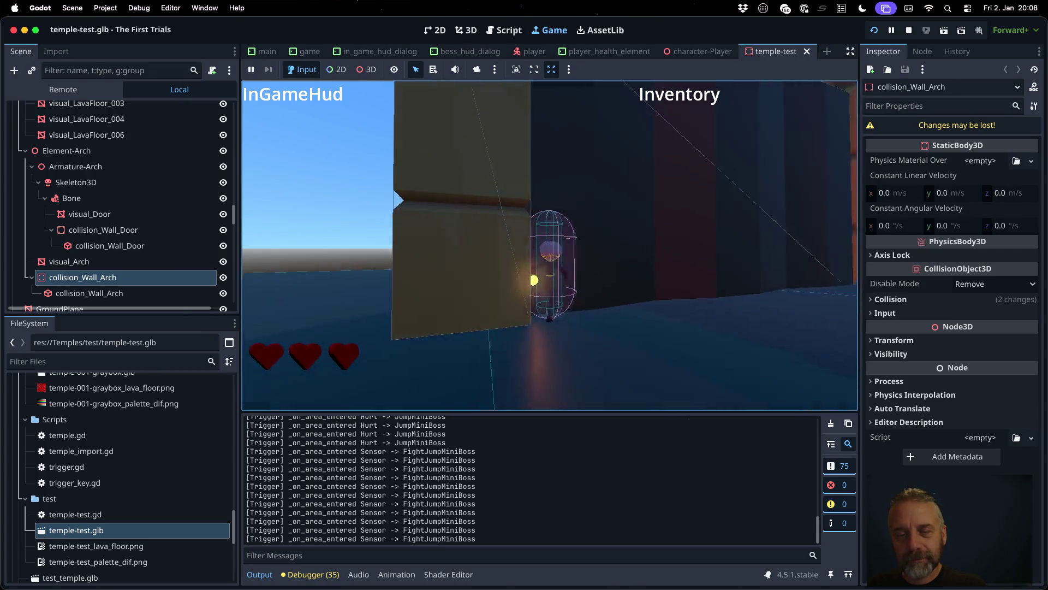
Step: Jump the character repeatedly against the arch pillars, then move it into the open
{"action": "key", "text": "a"}
{"action": "key", "text": "space"}
{"action": "key", "text": "space"}
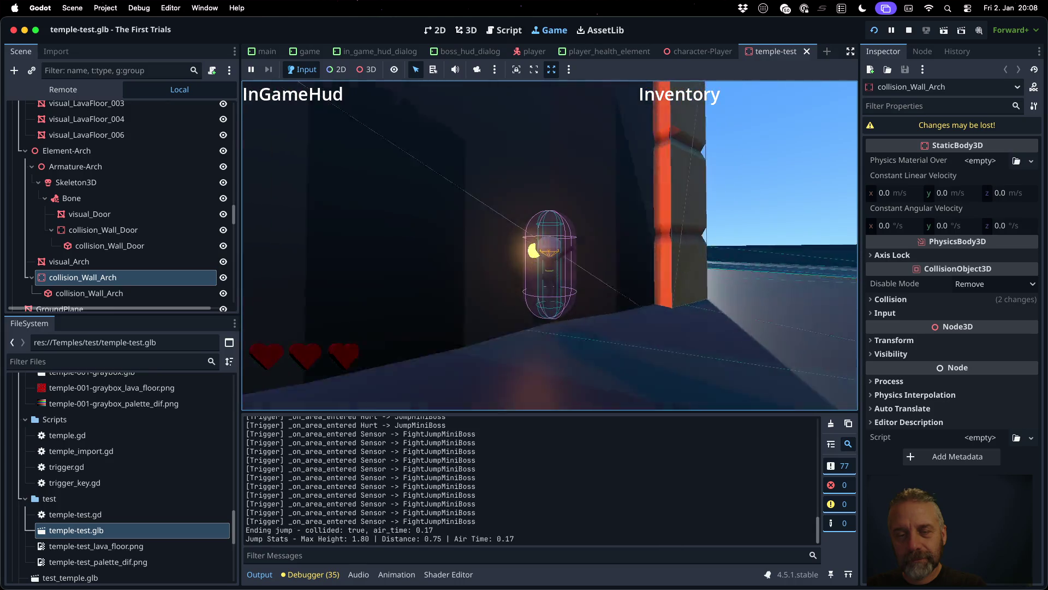
{"action": "key", "text": "a"}
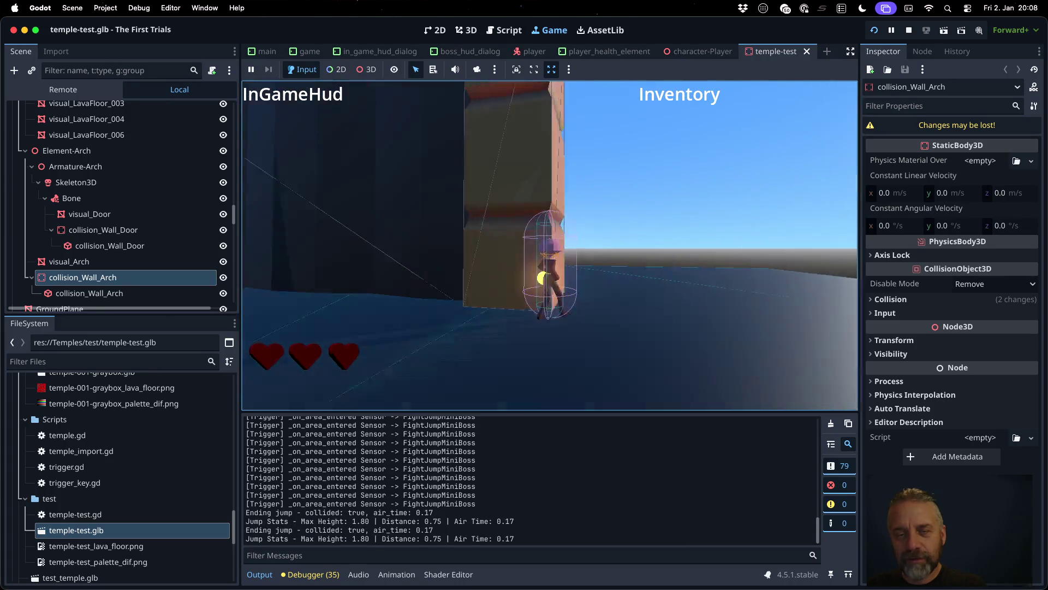
{"action": "key", "text": "space"}
{"action": "key", "text": "a"}
{"action": "key", "text": "space"}
{"action": "key", "text": "space"}
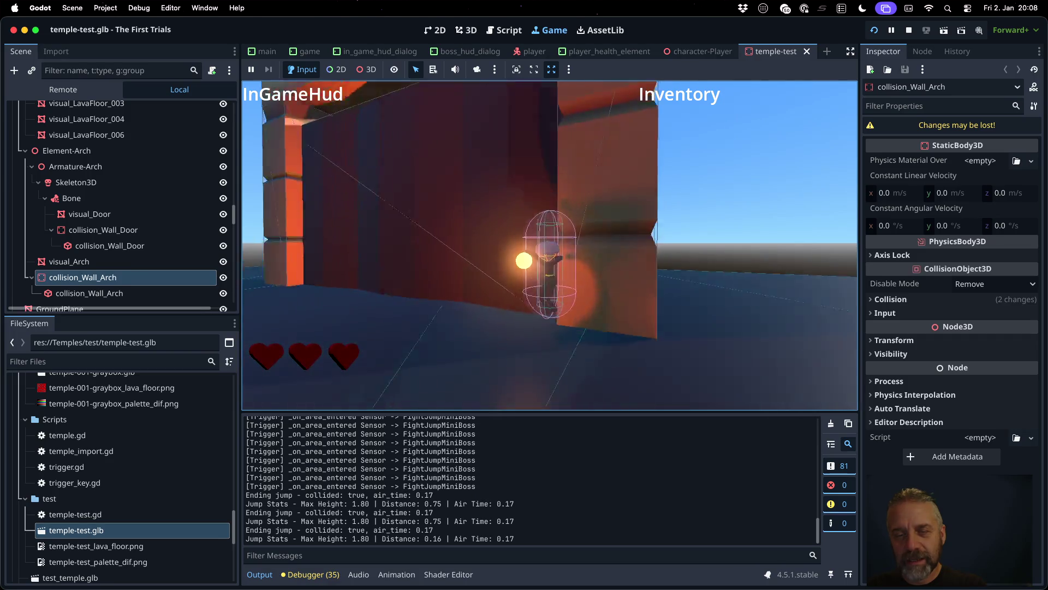
{"action": "key", "text": "a"}
{"action": "key", "text": "space"}
{"action": "key", "text": "a"}
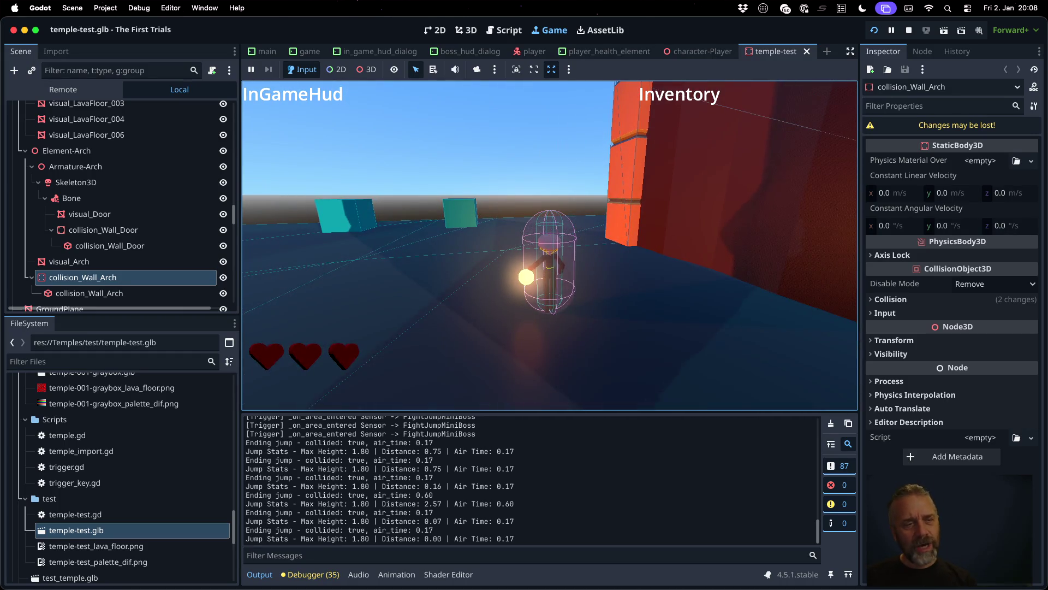
{"action": "scroll", "coordinate": [138, 217], "scroll_direction": "up", "scroll_amount": 5}
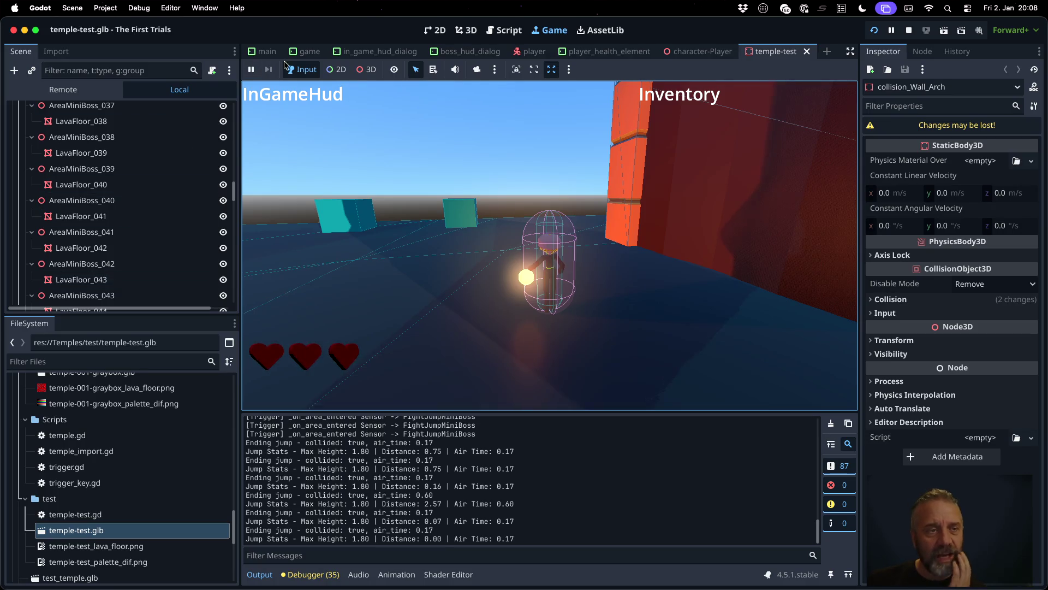
Step: Show the game's live Remote scene tree and pick the ground plane in the running game
{"action": "left_click", "coordinate": [63, 90]}
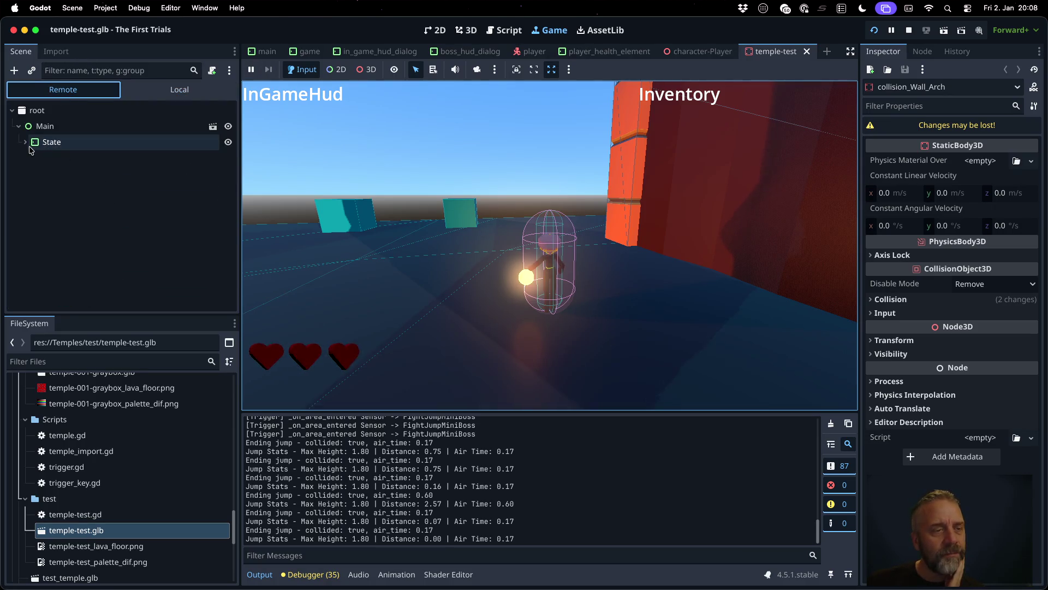
{"action": "left_click", "coordinate": [366, 69]}
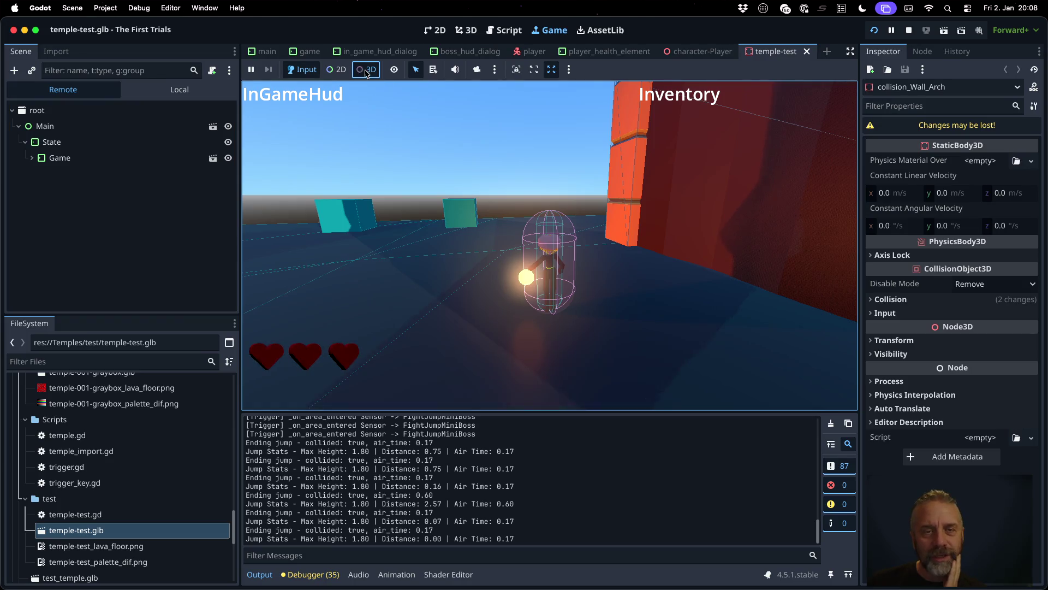
{"action": "left_click", "coordinate": [448, 246]}
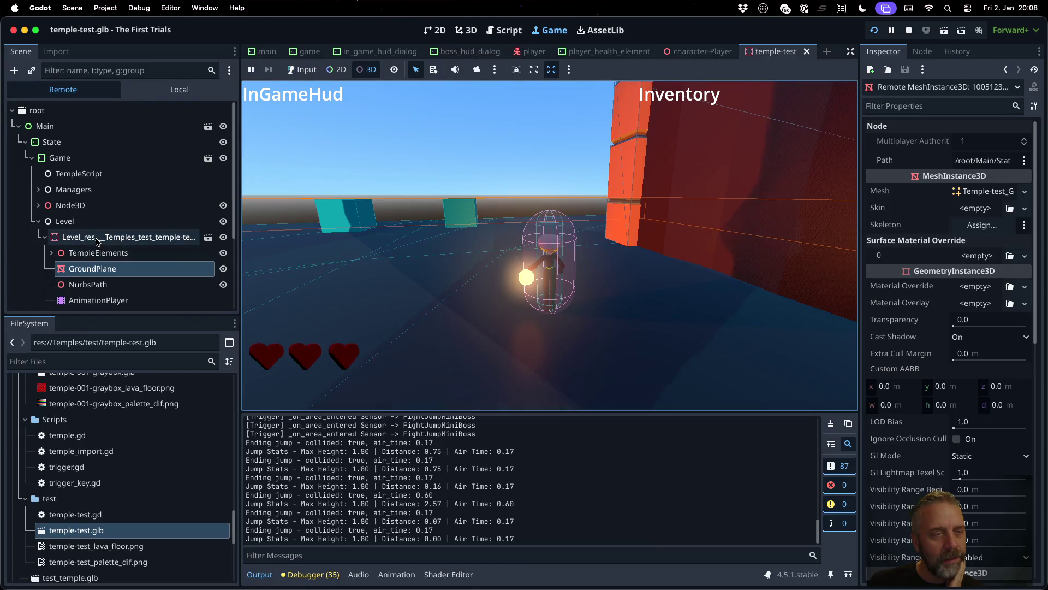
Step: Expand Cameras in the live tree and select Node3D to view it in the Inspector
{"action": "scroll", "coordinate": [75, 188], "scroll_direction": "down", "scroll_amount": 5}
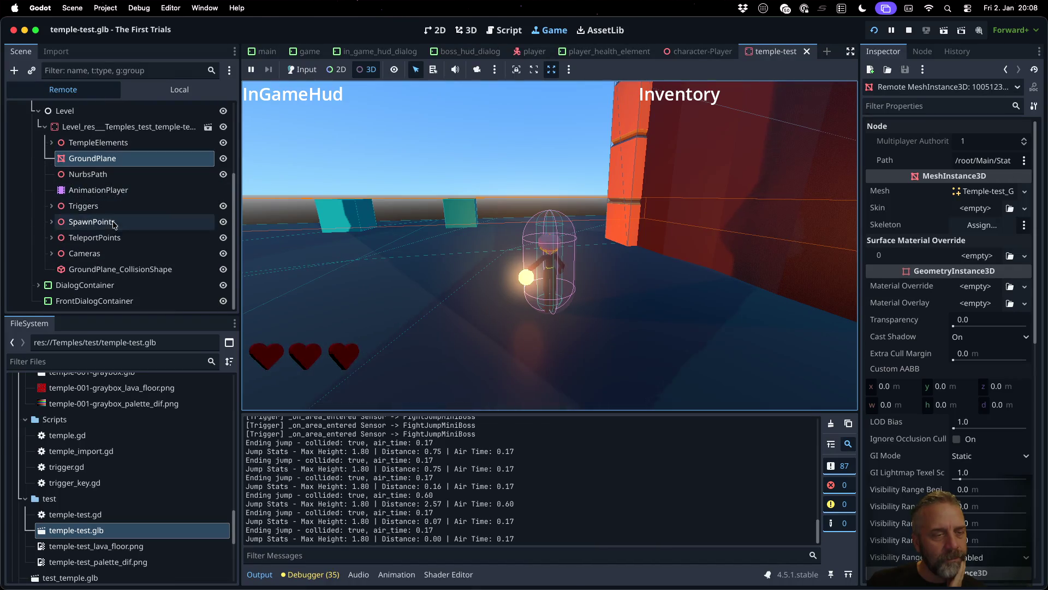
{"action": "left_click", "coordinate": [85, 253]}
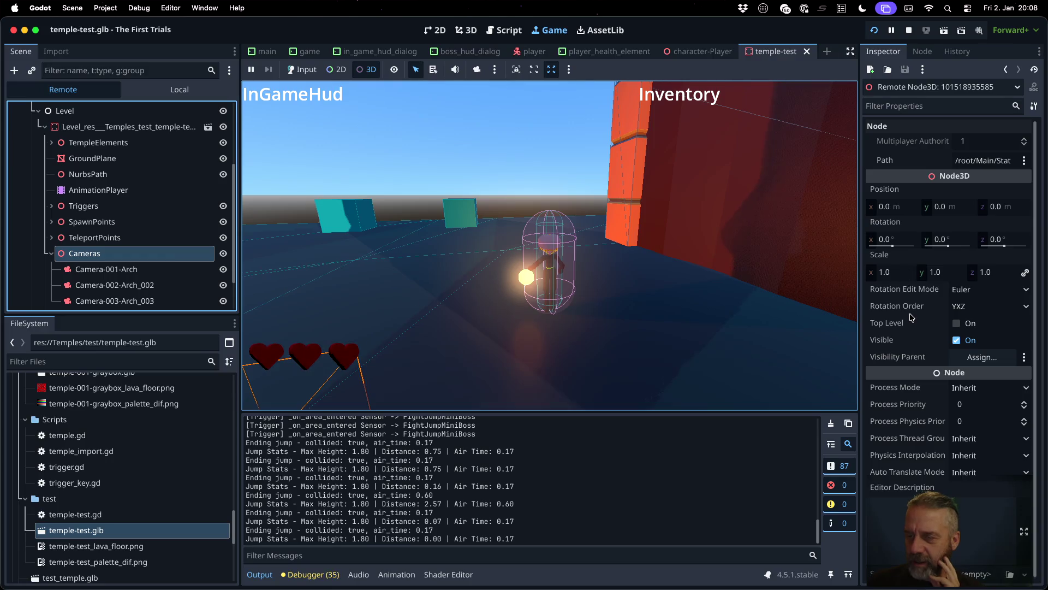
{"action": "mouse_move", "coordinate": [911, 317]}
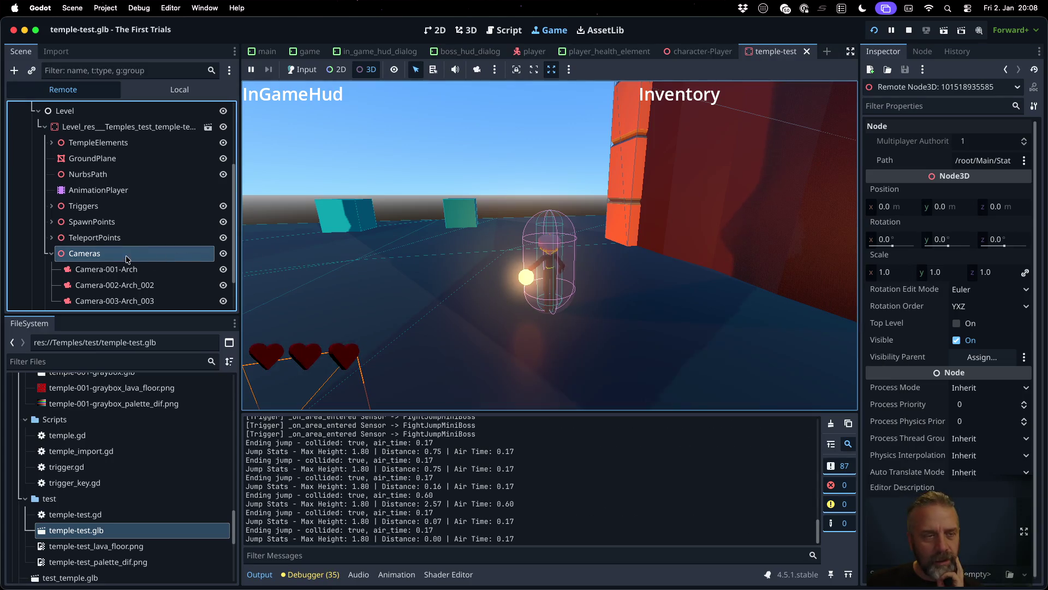
{"action": "scroll", "coordinate": [114, 238], "scroll_direction": "up", "scroll_amount": 3}
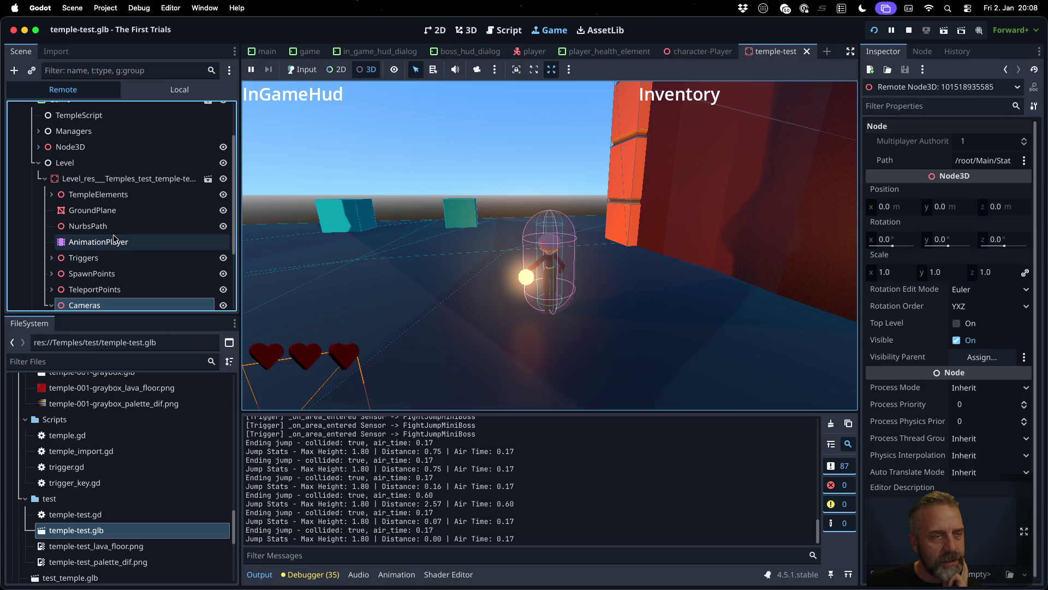
{"action": "left_click", "coordinate": [45, 148]}
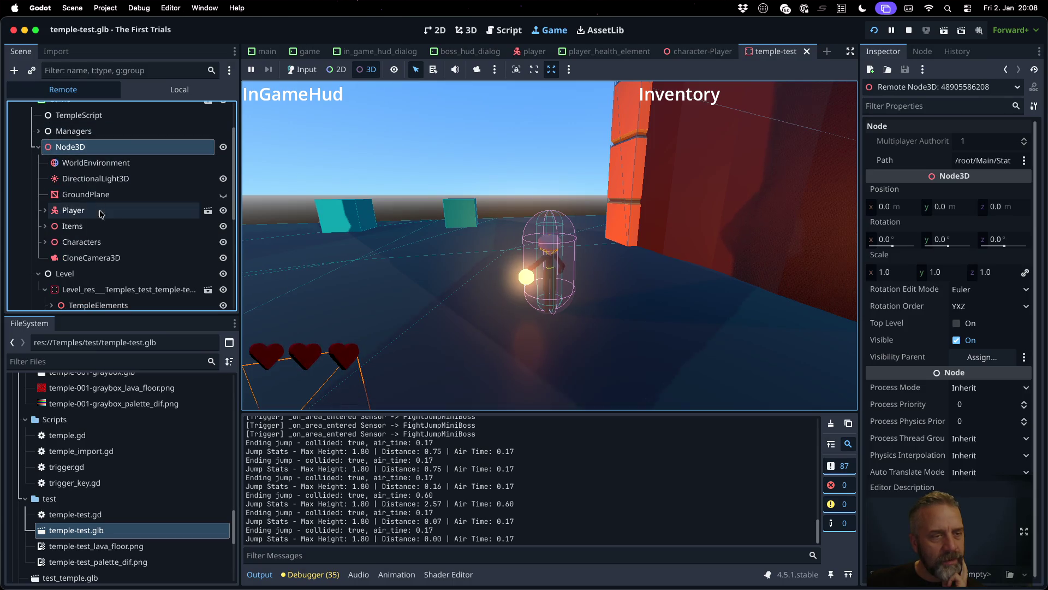
Step: Select CloneCamera3D and toggle its Cull Mask layer 1 off and on, checking the ground plane
{"action": "left_click", "coordinate": [130, 257]}
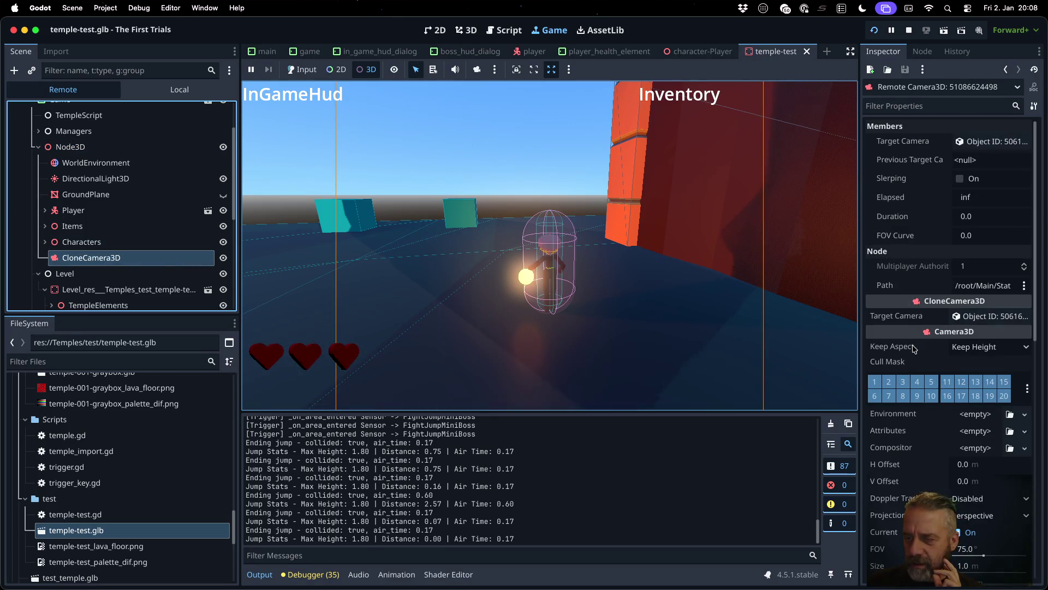
{"action": "left_click", "coordinate": [874, 381]}
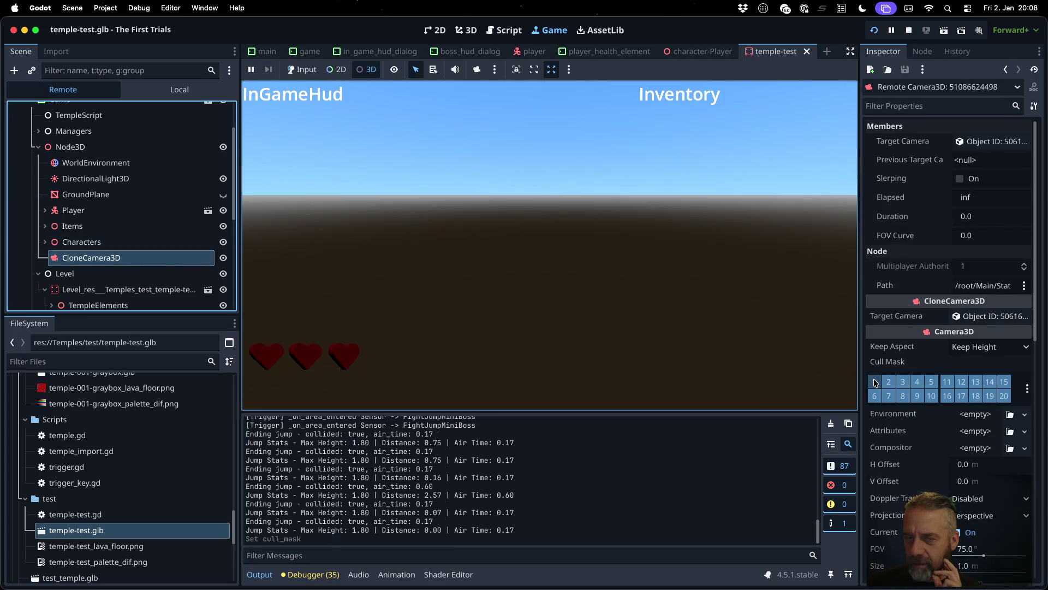
{"action": "left_click", "coordinate": [874, 381]}
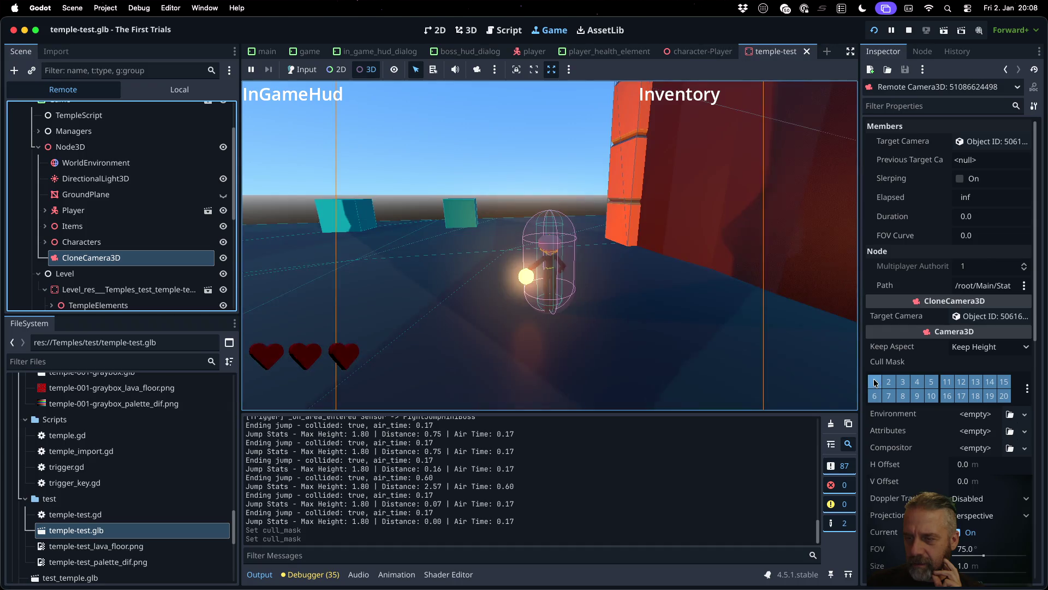
{"action": "left_click", "coordinate": [631, 264]}
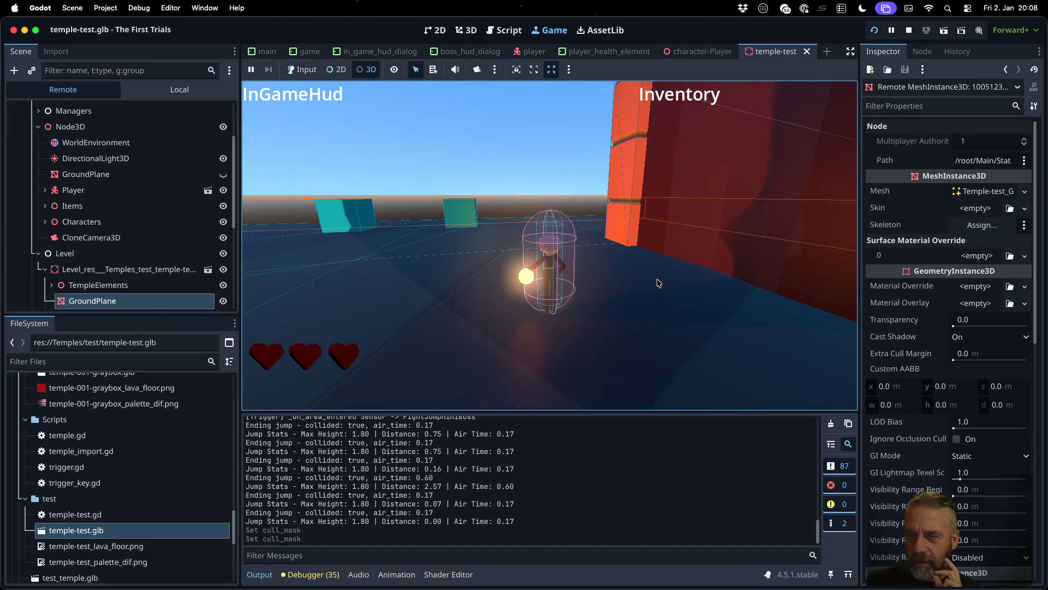
{"action": "left_click", "coordinate": [153, 238]}
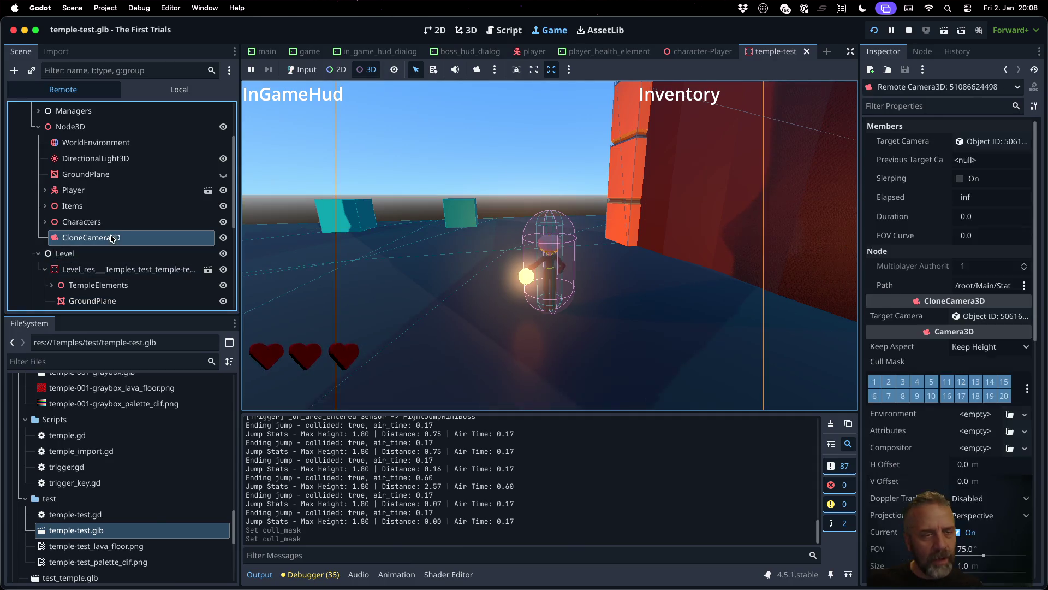
{"action": "left_click", "coordinate": [879, 379]}
{"action": "left_click", "coordinate": [879, 381]}
{"action": "left_click", "coordinate": [879, 381]}
{"action": "left_click", "coordinate": [879, 381]}
{"action": "left_click", "coordinate": [879, 381]}
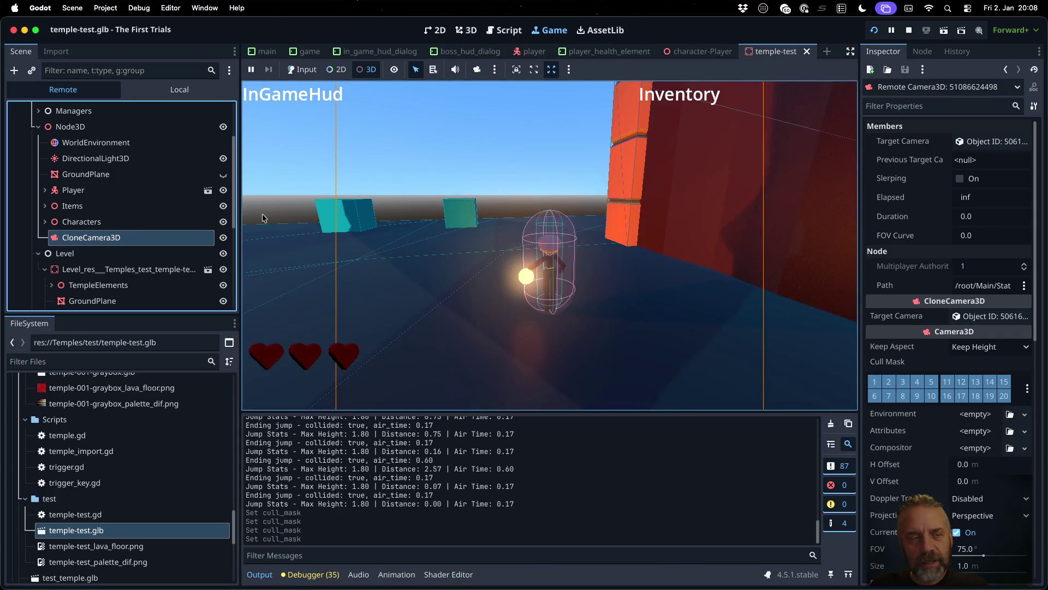
{"action": "scroll", "coordinate": [218, 218], "scroll_direction": "down", "scroll_amount": 3}
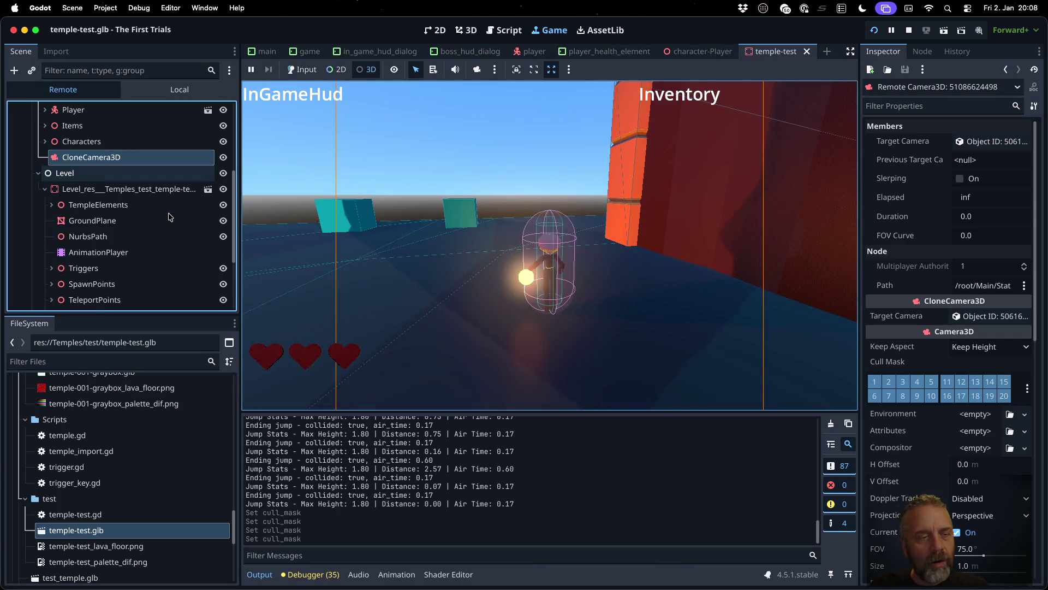
Step: Hide and reshow GroundPlane with its eye icon, then expand TempleElements to reveal Element-Arch
{"action": "left_click", "coordinate": [223, 221]}
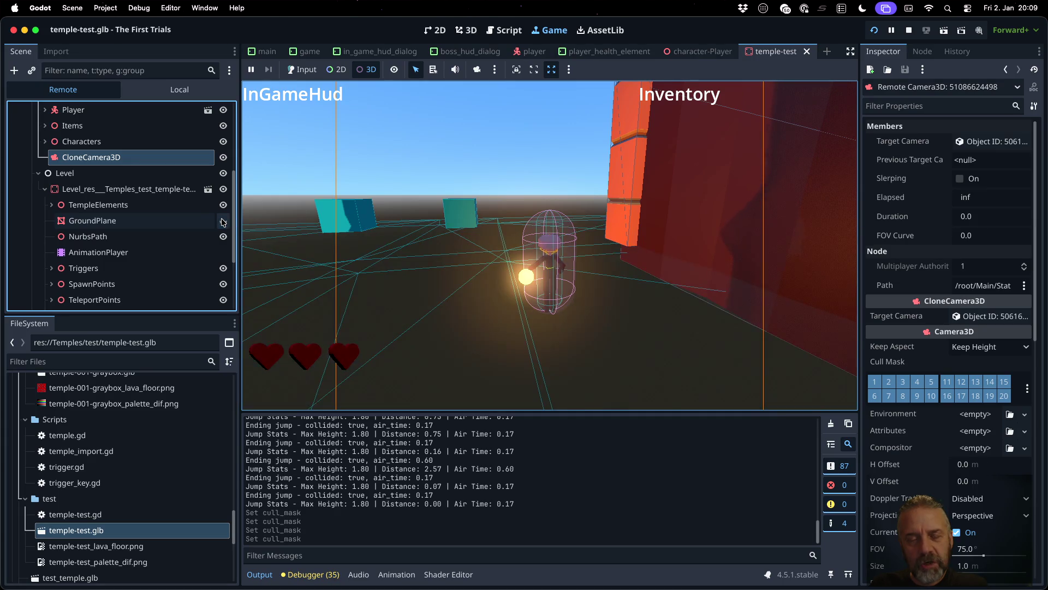
{"action": "left_click", "coordinate": [223, 222]}
{"action": "scroll", "coordinate": [170, 226], "scroll_direction": "down", "scroll_amount": 3}
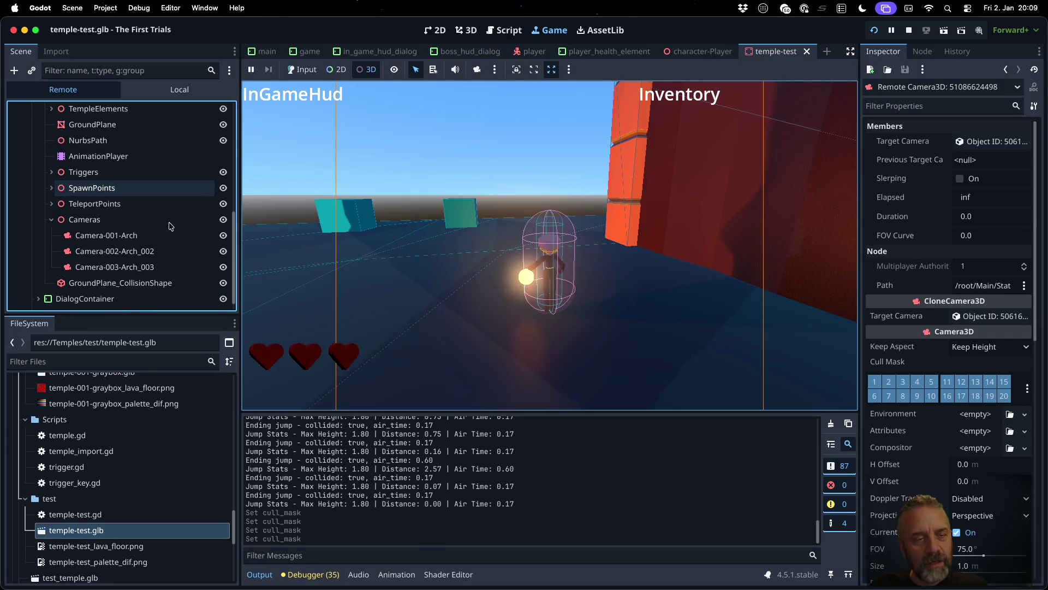
{"action": "scroll", "coordinate": [170, 226], "scroll_direction": "up", "scroll_amount": 3}
{"action": "scroll", "coordinate": [170, 226], "scroll_direction": "down", "scroll_amount": 2}
{"action": "left_click", "coordinate": [52, 140]}
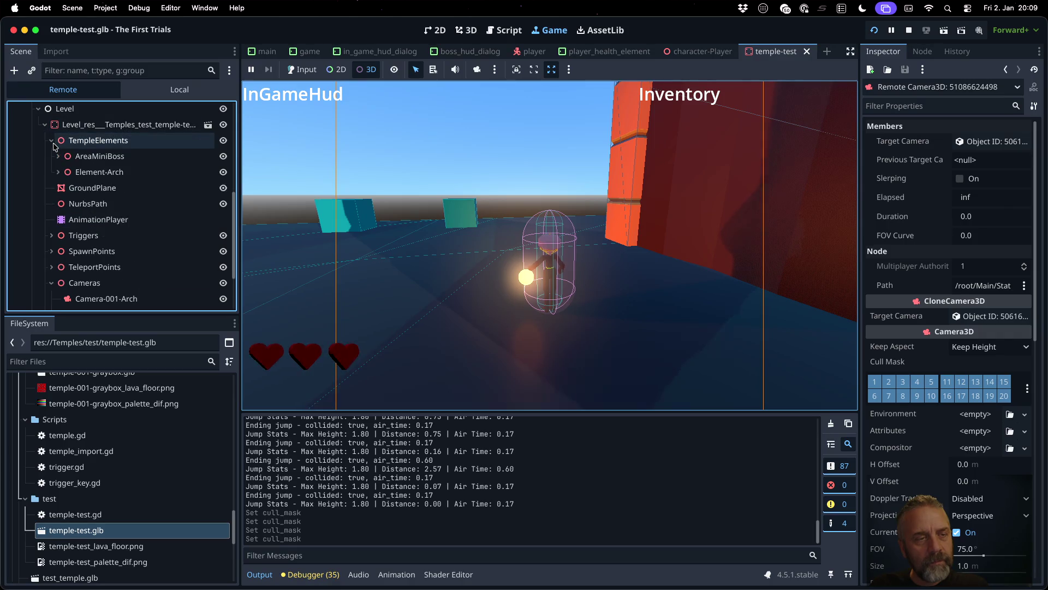
Step: Hide Element-Arch, select its collision shape, and orbit the overridden game camera toward the arch wireframe
{"action": "left_click", "coordinate": [224, 172]}
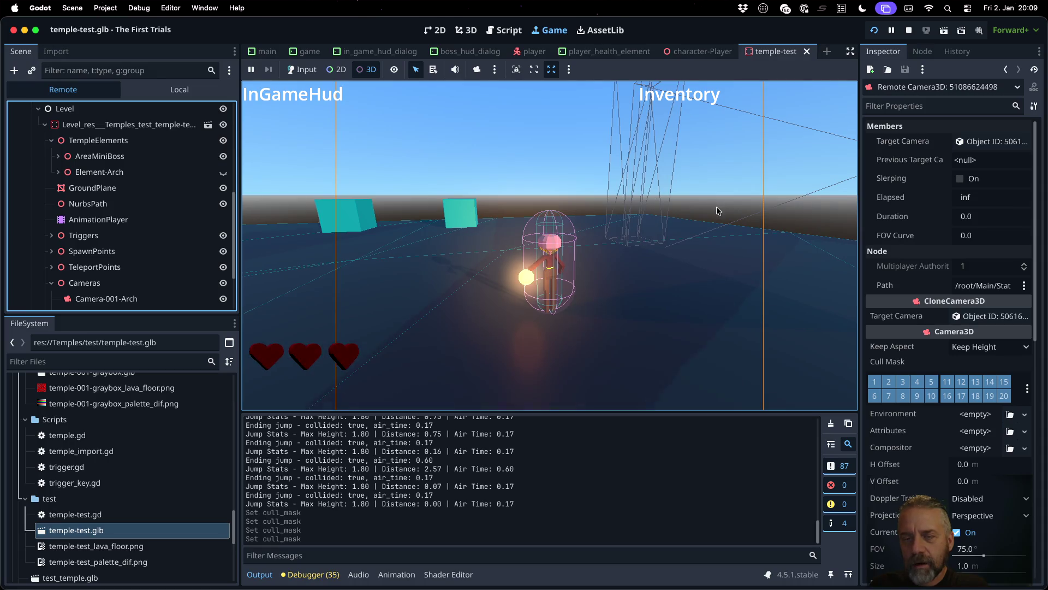
{"action": "left_click", "coordinate": [624, 206]}
{"action": "left_click", "coordinate": [478, 70]}
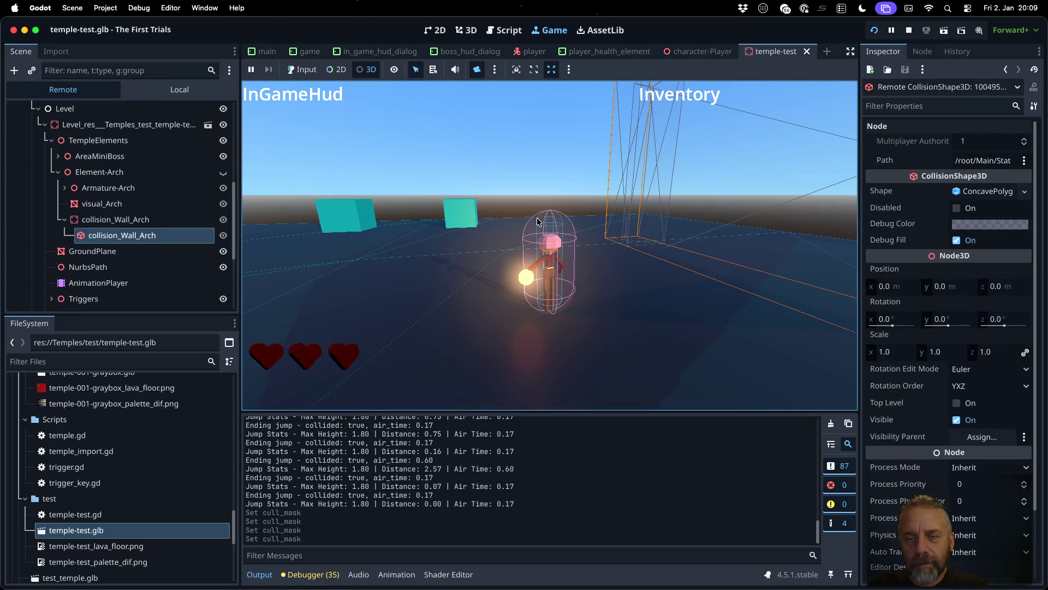
{"action": "left_click", "coordinate": [548, 262]}
{"action": "mouse_move", "coordinate": [716, 175]}
{"action": "left_mouse_down"}
{"action": "mouse_move", "coordinate": [774, 185]}
{"action": "mouse_move", "coordinate": [800, 206]}
{"action": "left_mouse_up"}
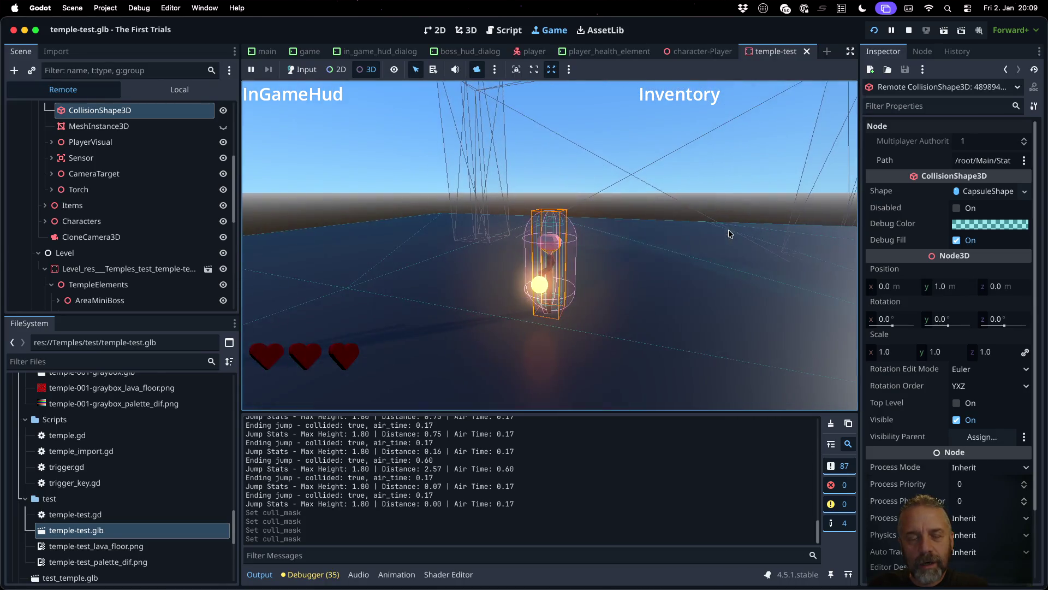
Step: Show the player's MeshInstance3D capsule and select CloneCamera3D under Characters
{"action": "left_click", "coordinate": [223, 126]}
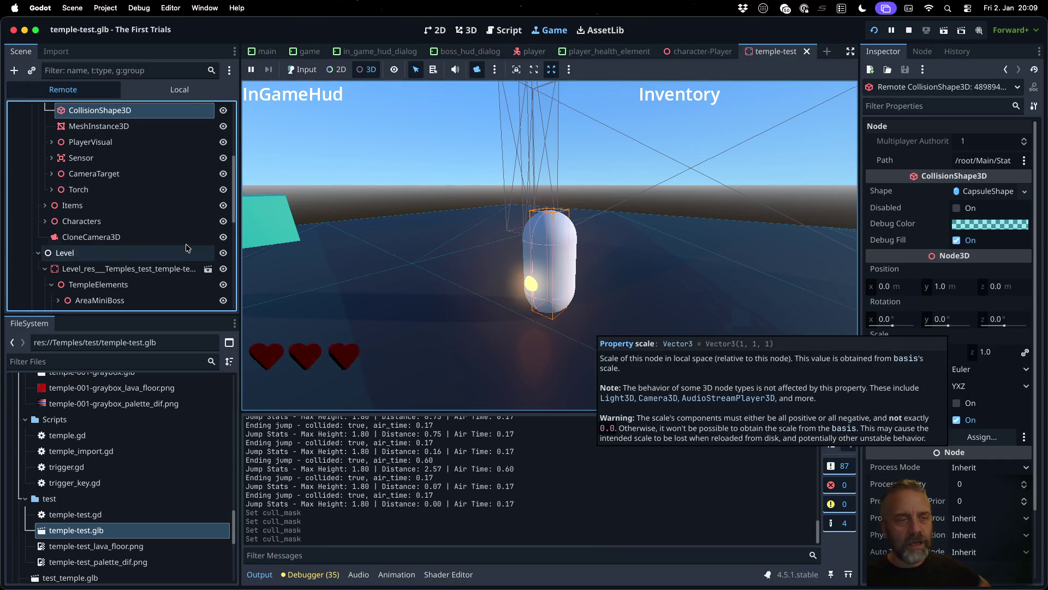
{"action": "left_click", "coordinate": [185, 221]}
{"action": "left_click", "coordinate": [161, 252]}
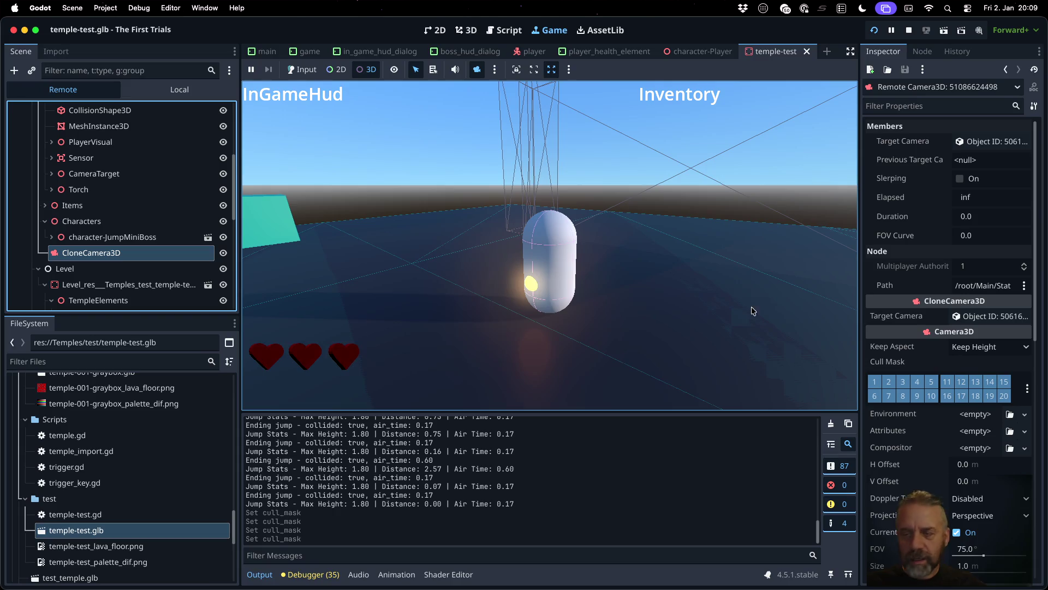
{"action": "scroll", "coordinate": [931, 385], "scroll_direction": "down", "scroll_amount": 5}
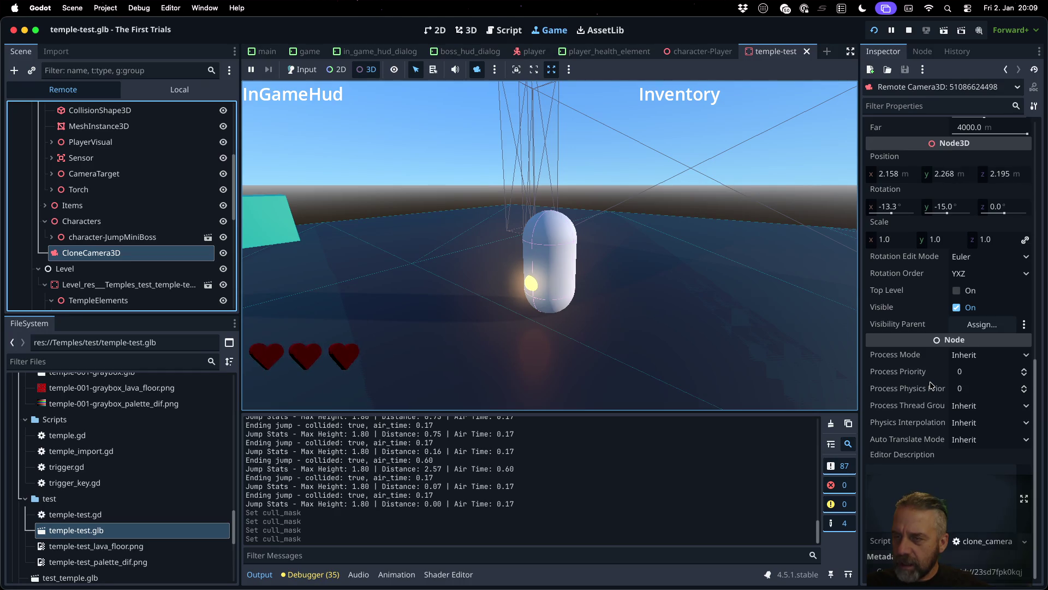
Step: Inspect WorldEnvironment and expand its Environment resource settings
{"action": "scroll", "coordinate": [931, 385], "scroll_direction": "up", "scroll_amount": 5}
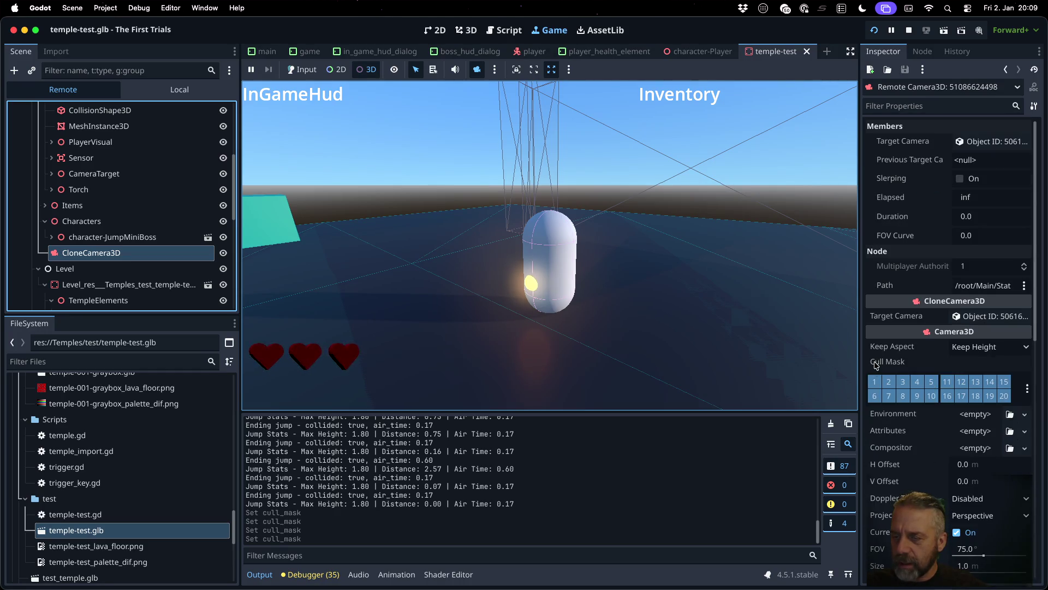
{"action": "mouse_move", "coordinate": [876, 364]}
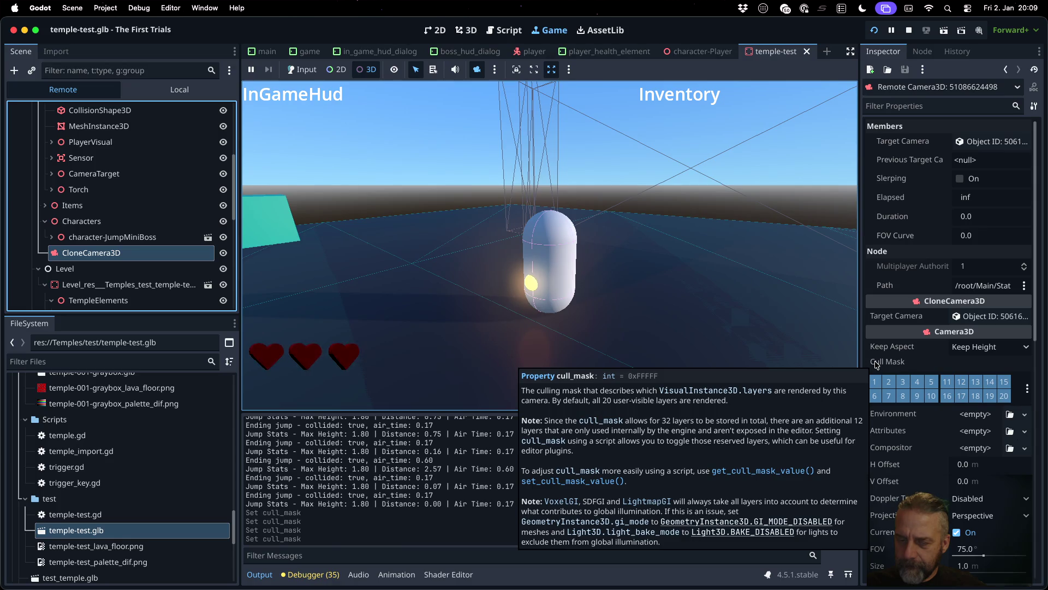
{"action": "scroll", "coordinate": [133, 227], "scroll_direction": "up", "scroll_amount": 3}
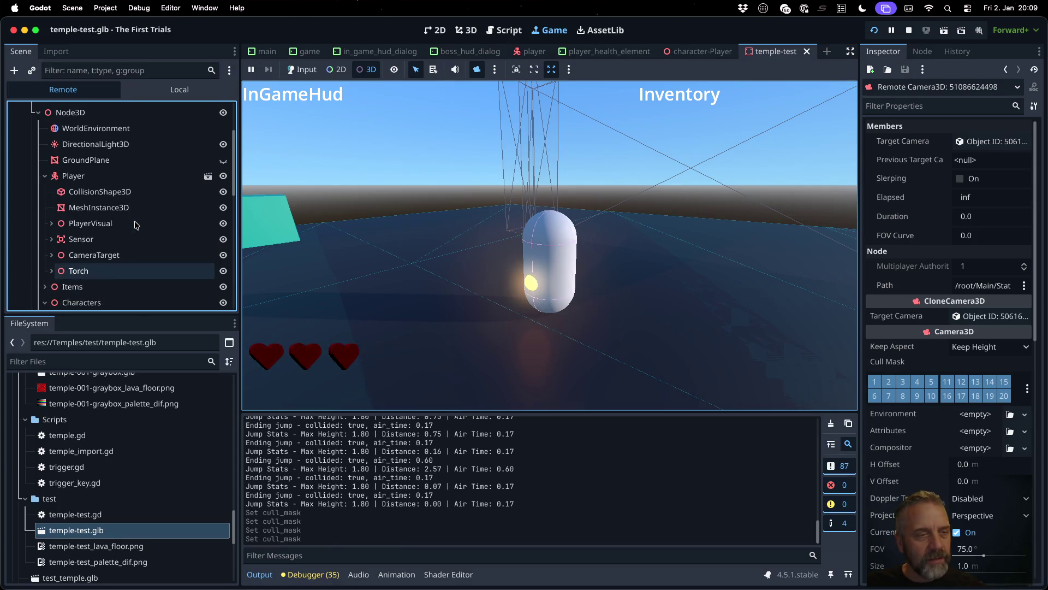
{"action": "left_click", "coordinate": [131, 129]}
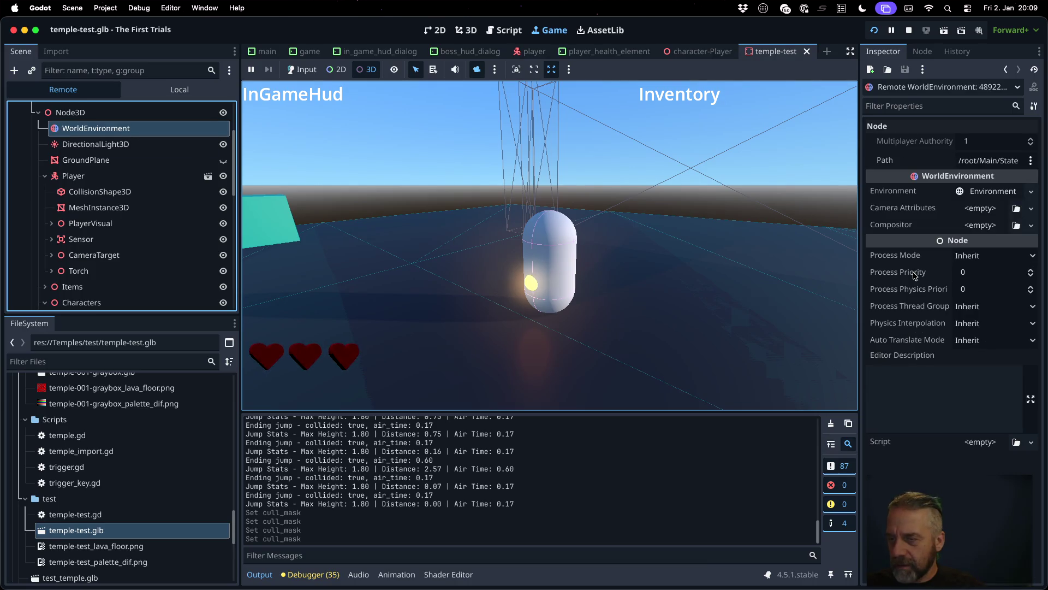
{"action": "left_click", "coordinate": [983, 191]}
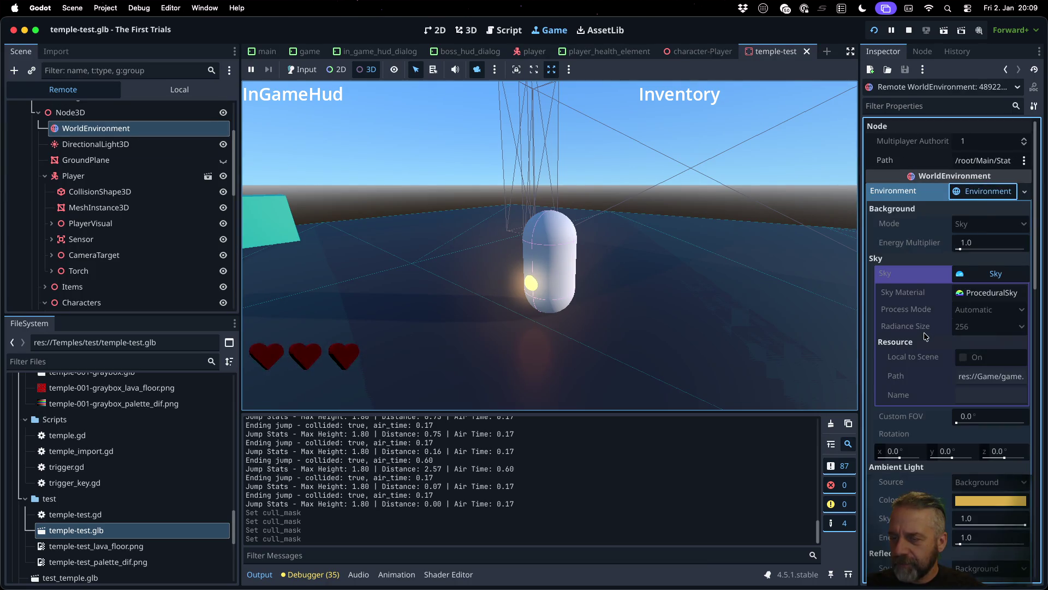
{"action": "scroll", "coordinate": [894, 345], "scroll_direction": "down", "scroll_amount": 10}
{"action": "scroll", "coordinate": [894, 346], "scroll_direction": "down", "scroll_amount": 5}
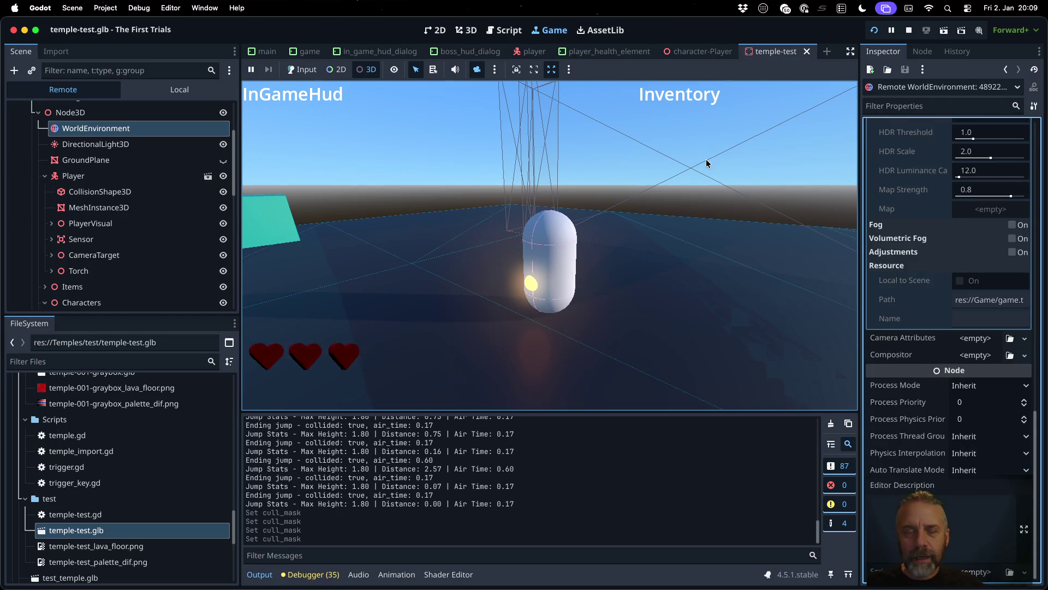
Step: Stop the running game and bring the Blender window with temple-test.blend to the front
{"action": "left_click", "coordinate": [908, 30]}
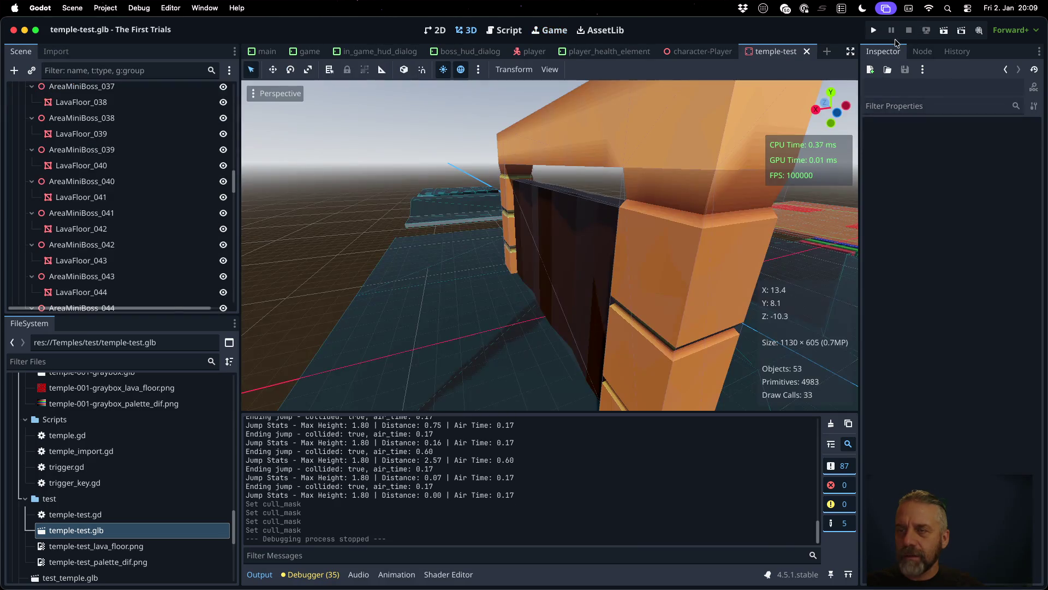
{"action": "scroll", "coordinate": [691, 253], "scroll_direction": "left", "scroll_amount": 10}
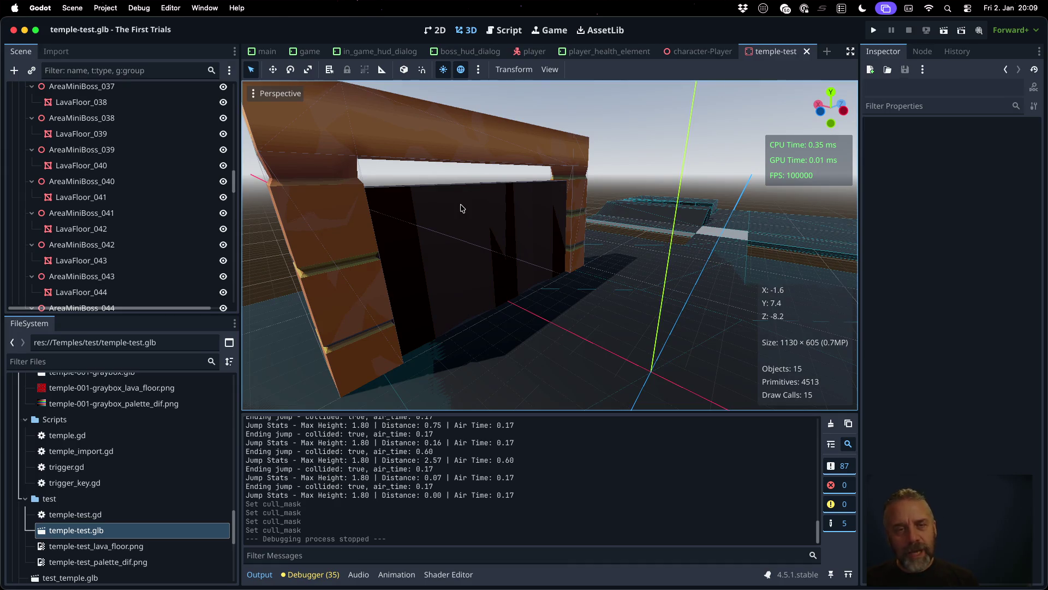
{"action": "key", "text": "ctrl+Right"}
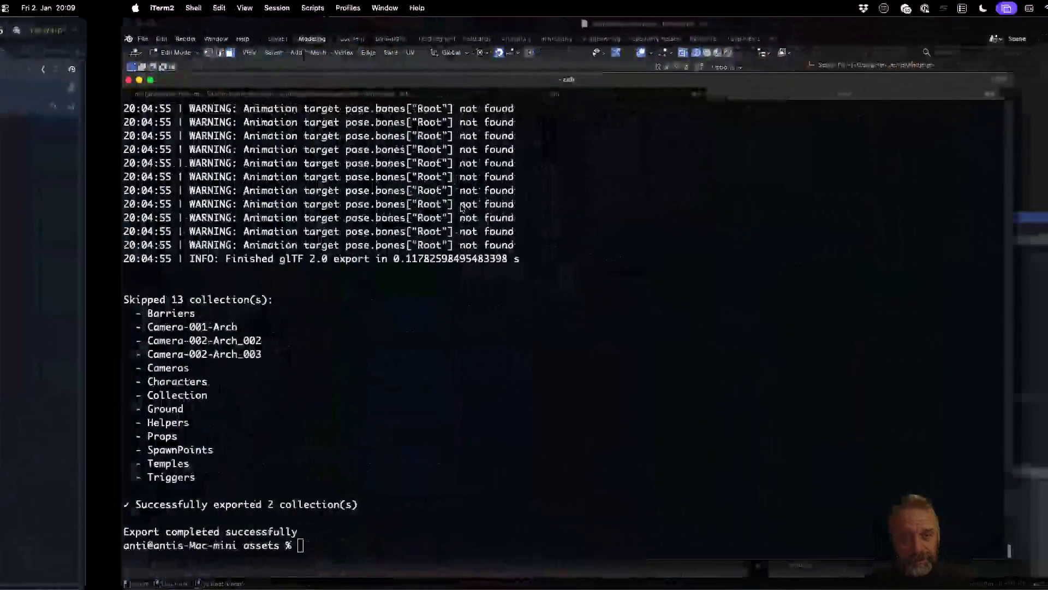
{"action": "left_click", "coordinate": [425, 25]}
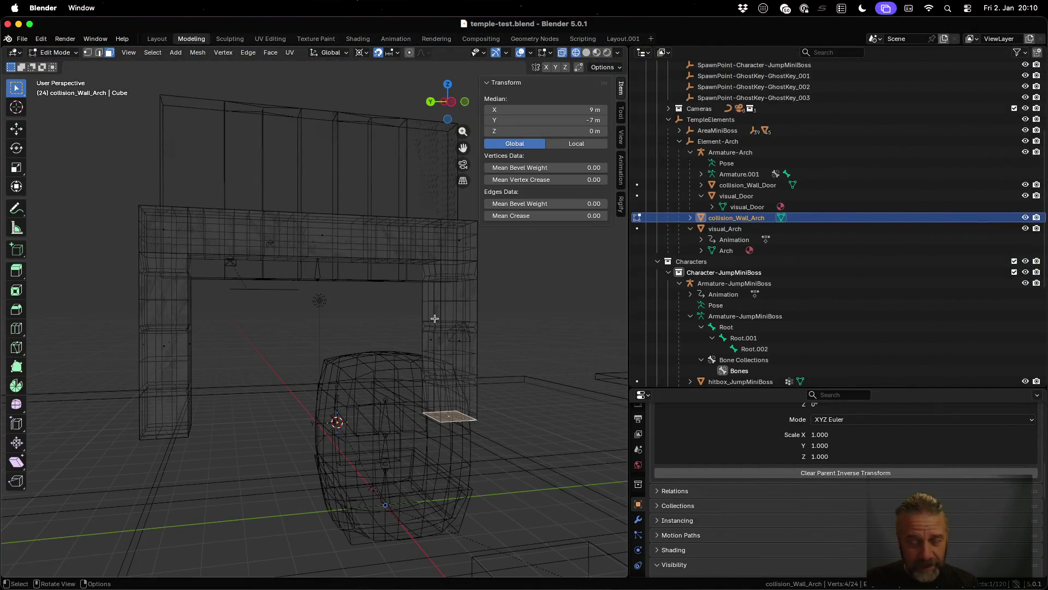
Step: Return to Object Mode, select Armature-Arch's Pose, and switch to the Animation workspace
{"action": "key", "text": "Tab"}
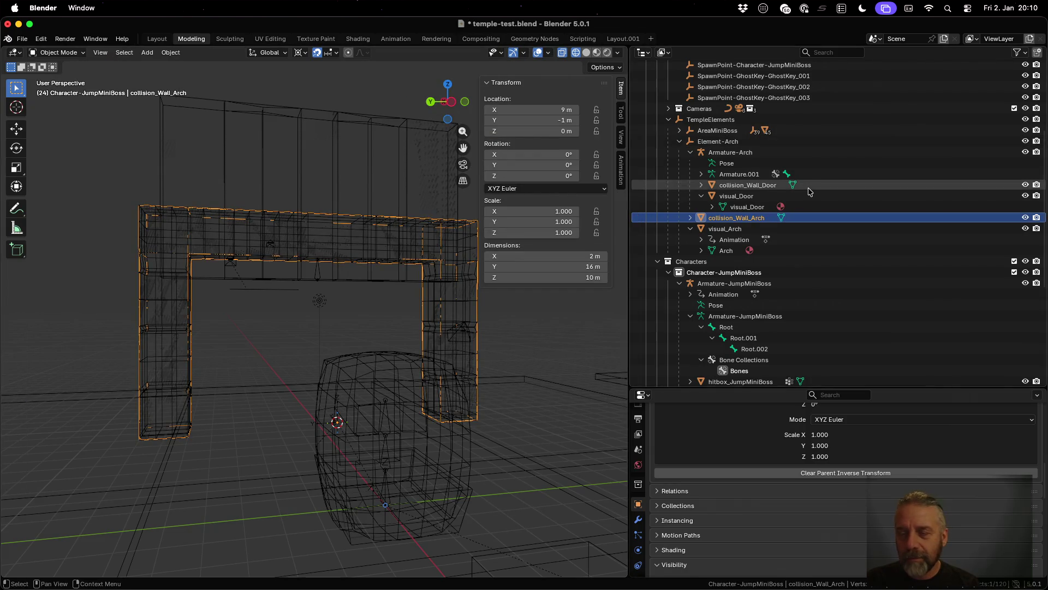
{"action": "left_click", "coordinate": [749, 165]}
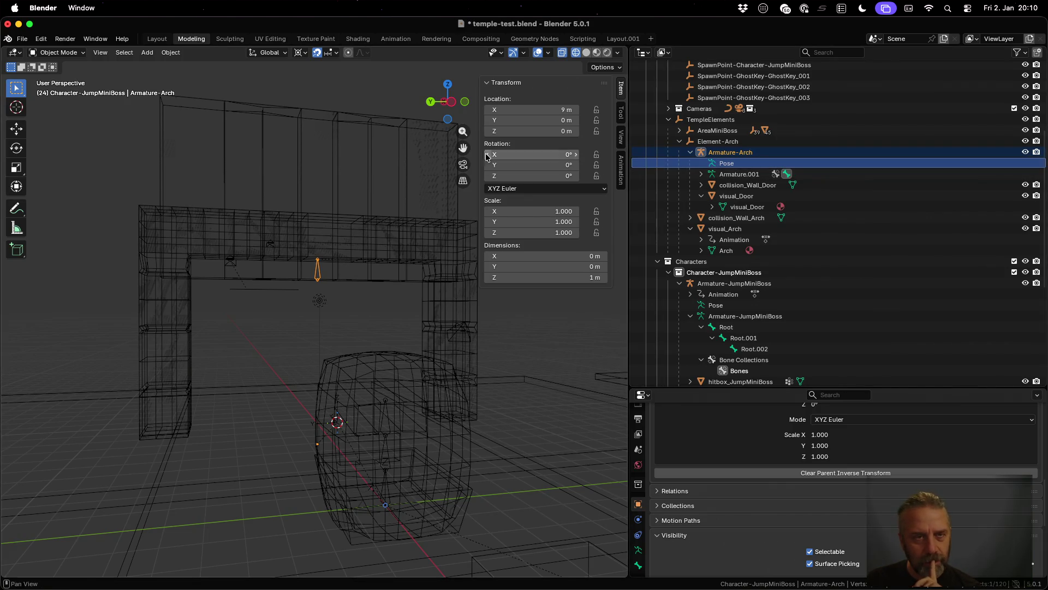
{"action": "left_click", "coordinate": [396, 38]}
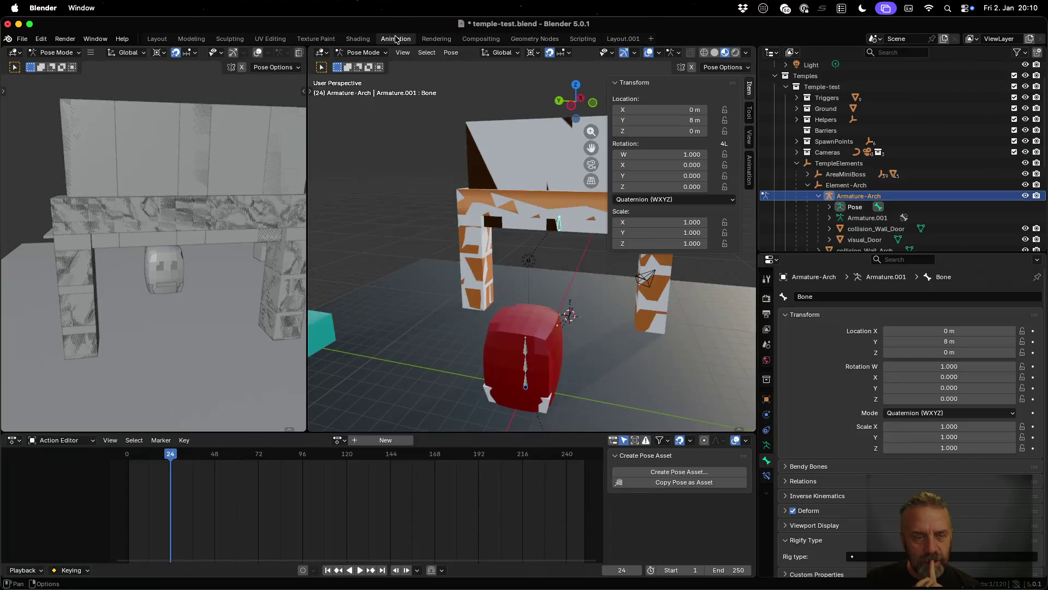
Step: Select the arch bone, assign the Element-Arch-Close action, and play it
{"action": "left_click", "coordinate": [846, 185]}
{"action": "left_click", "coordinate": [847, 206]}
{"action": "left_click", "coordinate": [861, 218]}
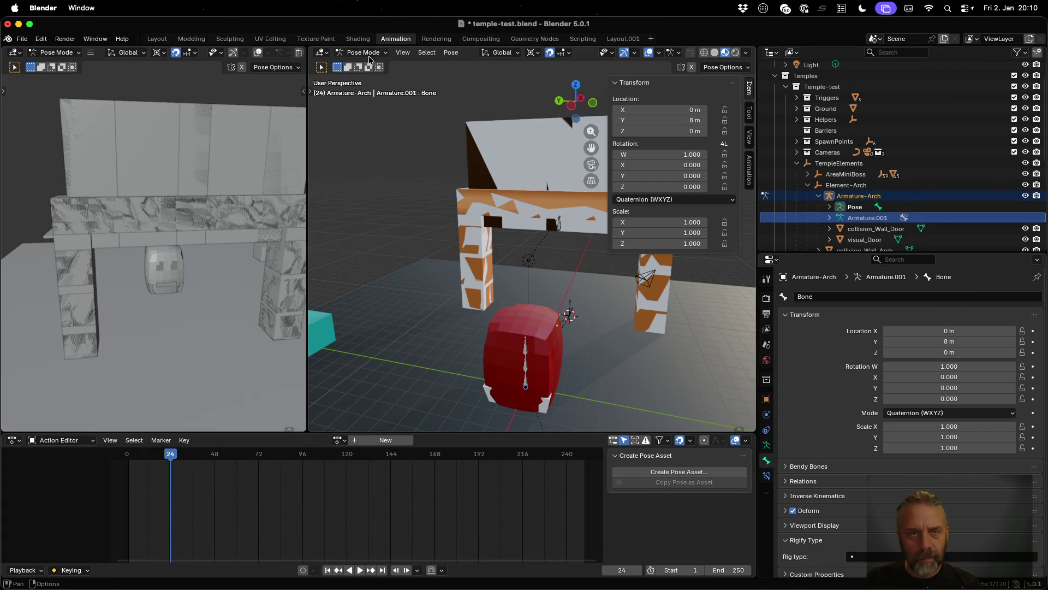
{"action": "left_click", "coordinate": [561, 222]}
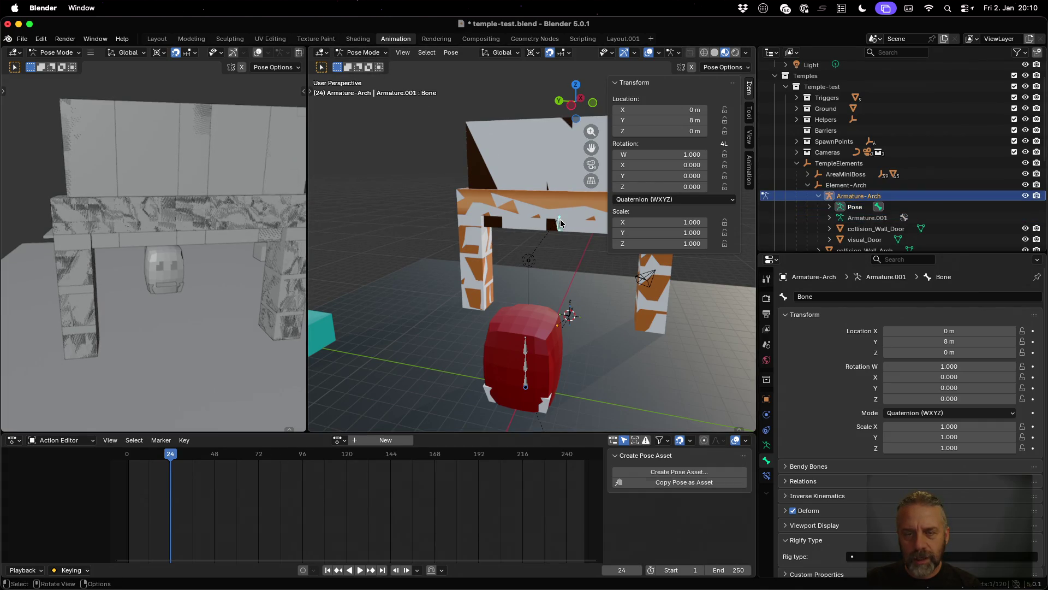
{"action": "left_click", "coordinate": [345, 442]}
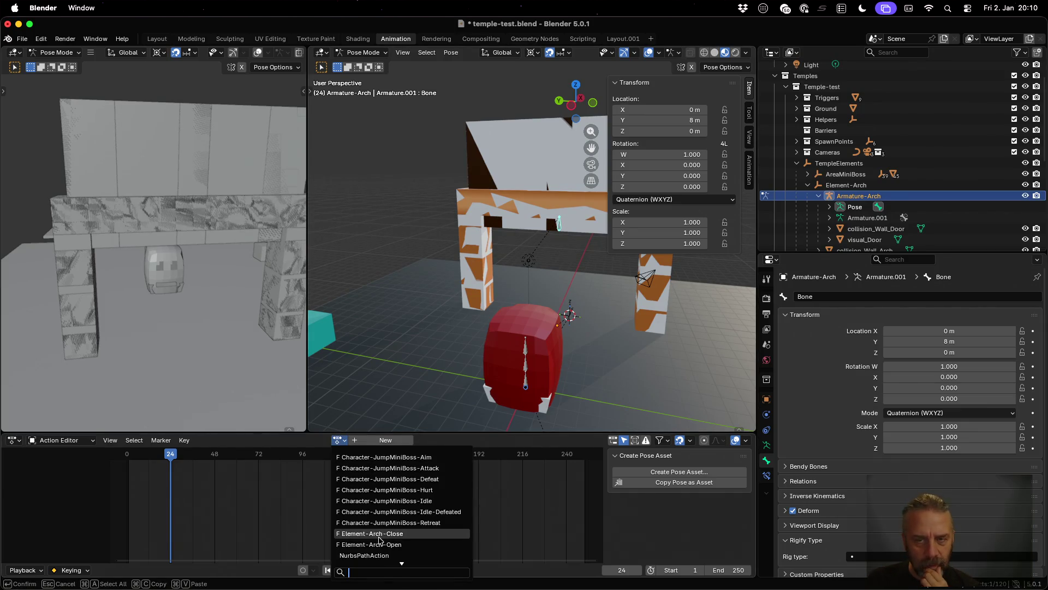
{"action": "left_click", "coordinate": [379, 534]}
{"action": "left_click_drag", "start_coordinate": [546, 339], "coordinate": [561, 284]}
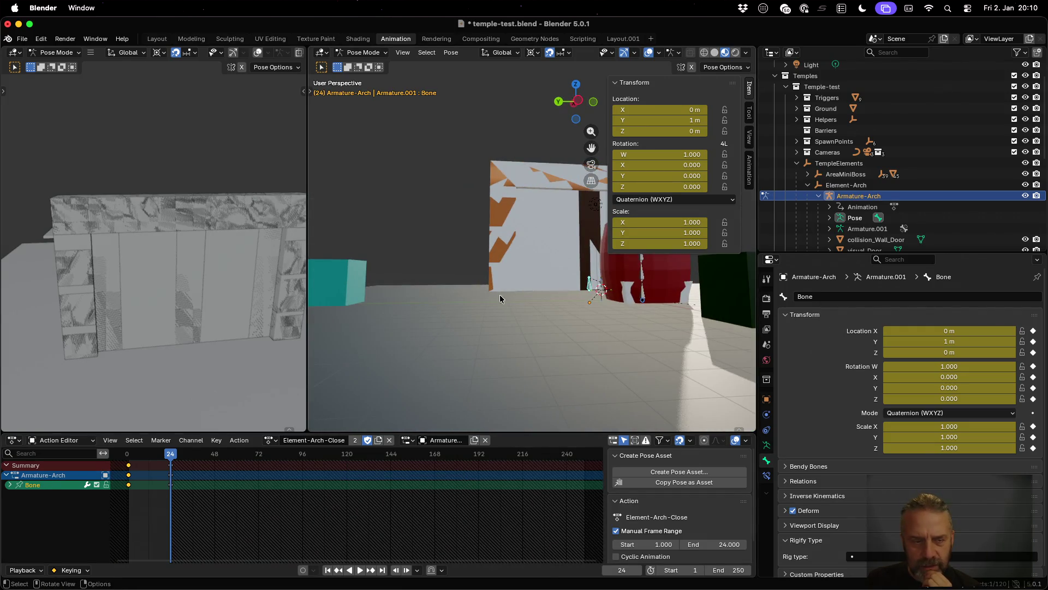
{"action": "left_click_drag", "start_coordinate": [169, 455], "coordinate": [123, 459]}
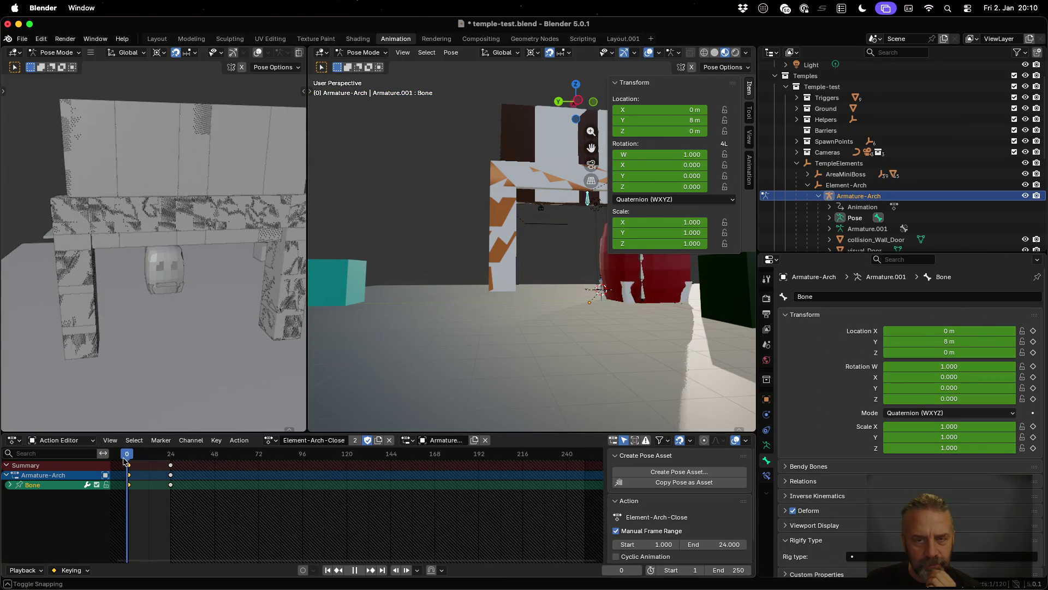
{"action": "key", "text": "space"}
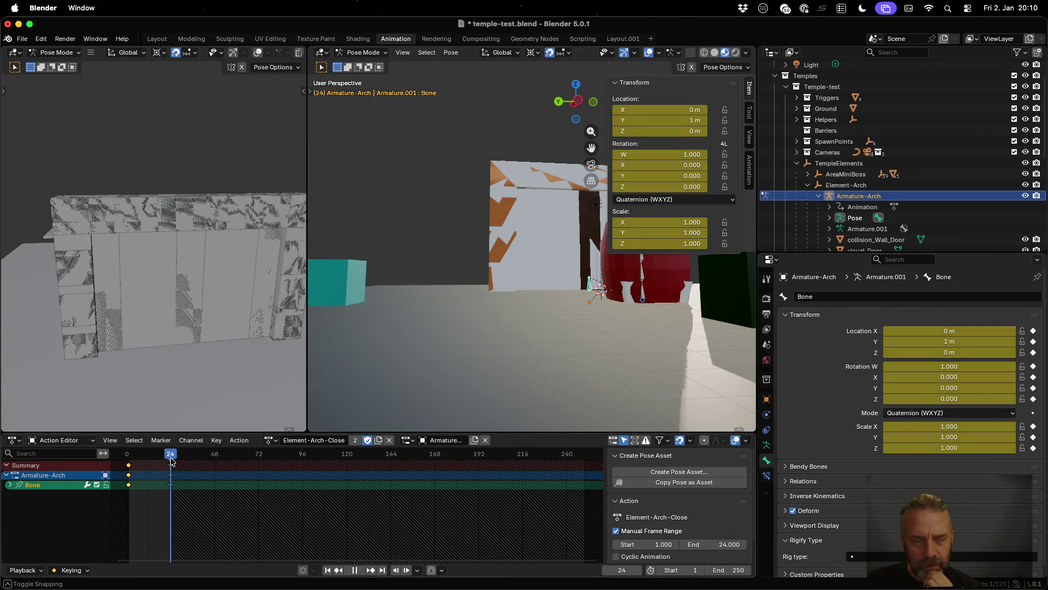
Step: Switch to Element-Arch-Open, play it from the first frame, then unlink the action
{"action": "left_click", "coordinate": [270, 440]}
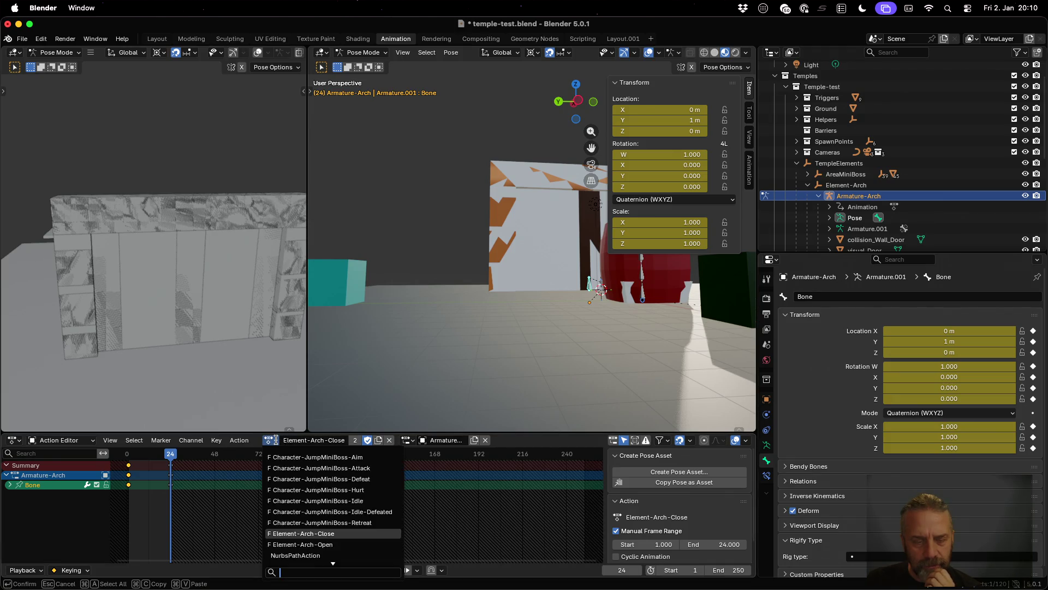
{"action": "left_click", "coordinate": [303, 544]}
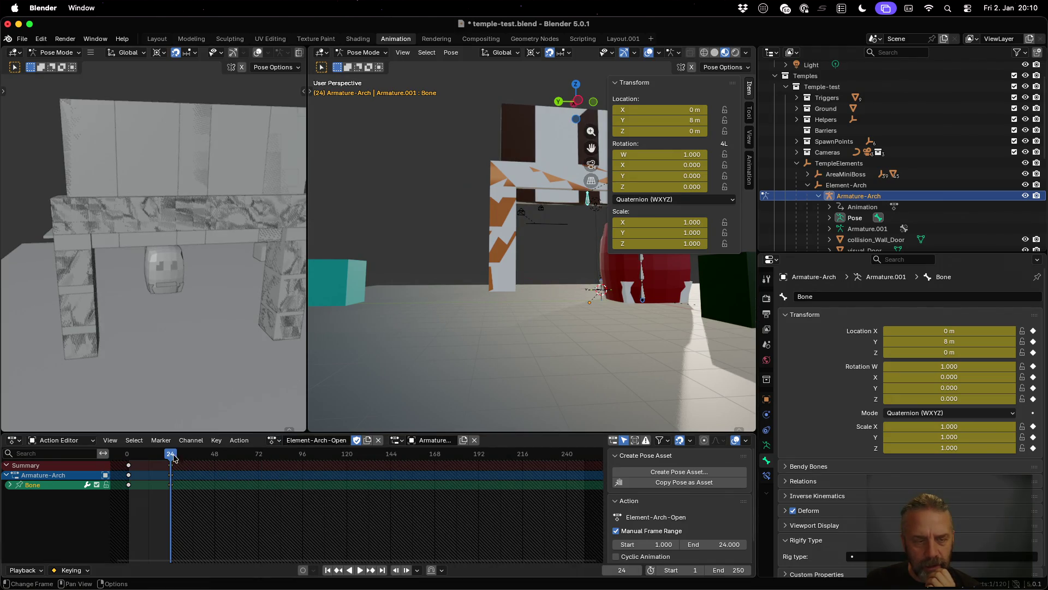
{"action": "key", "text": "space"}
{"action": "left_click", "coordinate": [127, 454]}
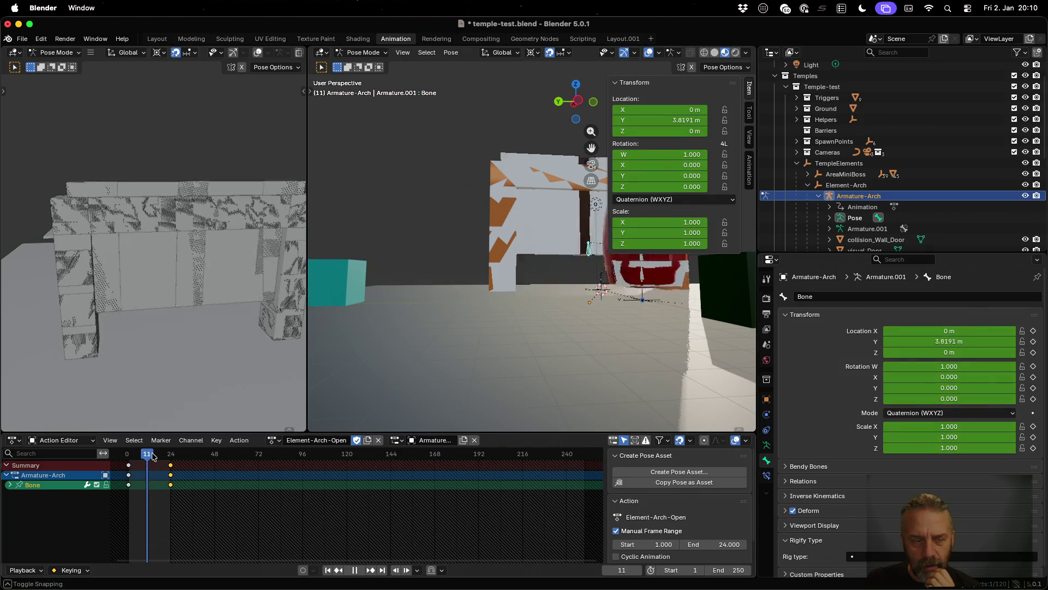
{"action": "key", "text": "space"}
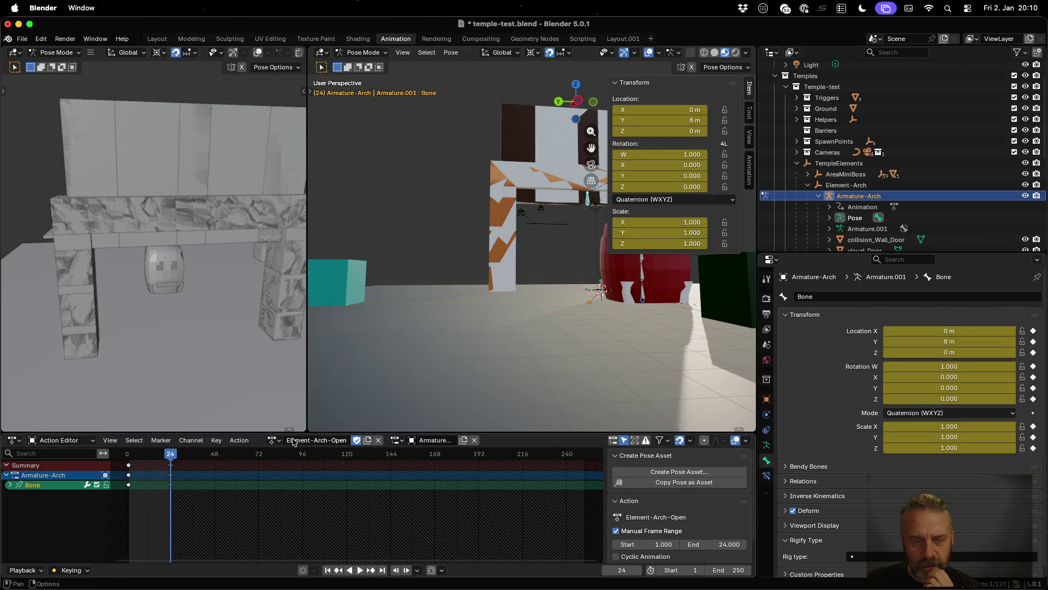
{"action": "left_click", "coordinate": [378, 440]}
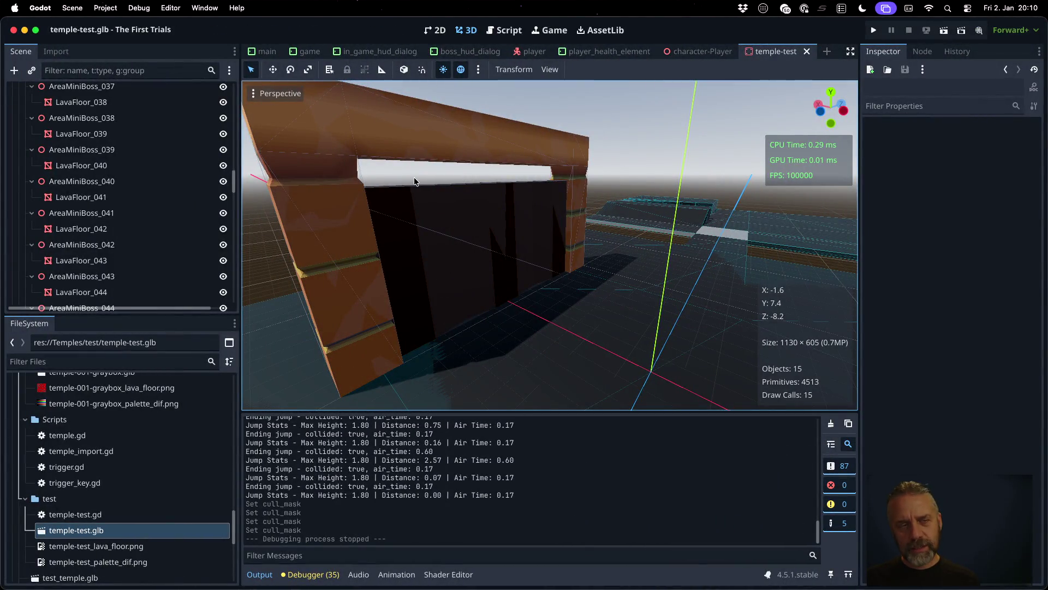
Step: Enable Visible Collision Shapes, run the project, and let the Game tab receive input
{"action": "mouse_move", "coordinate": [472, 192]}
{"action": "left_mouse_down"}
{"action": "mouse_move", "coordinate": [577, 211]}
{"action": "mouse_move", "coordinate": [671, 188]}
{"action": "mouse_move", "coordinate": [627, 152]}
{"action": "mouse_move", "coordinate": [590, 152]}
{"action": "mouse_move", "coordinate": [377, 191]}
{"action": "left_mouse_up"}
{"action": "left_click", "coordinate": [139, 8]}
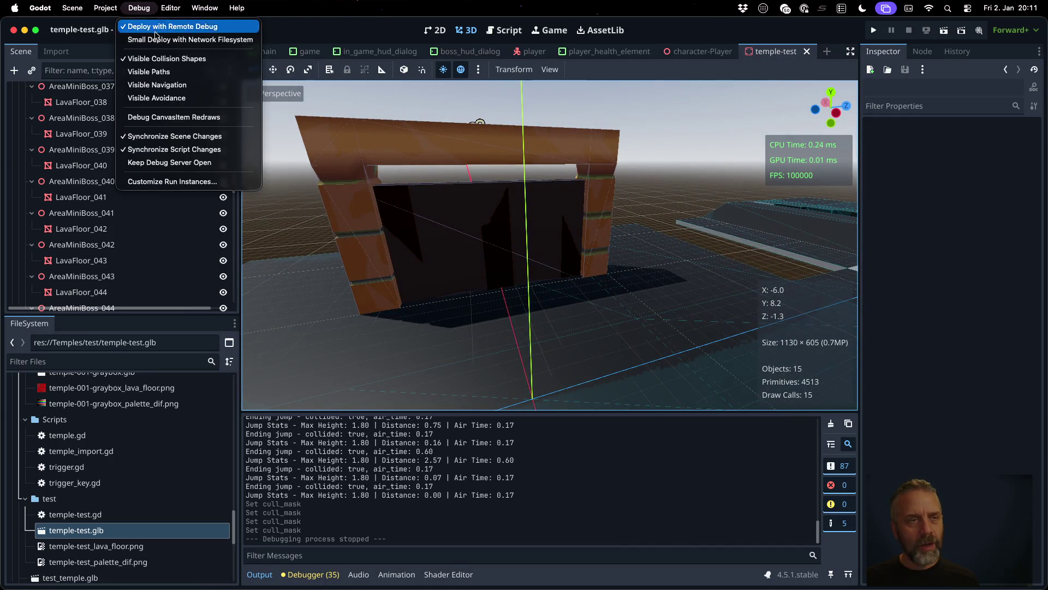
{"action": "left_click", "coordinate": [164, 67]}
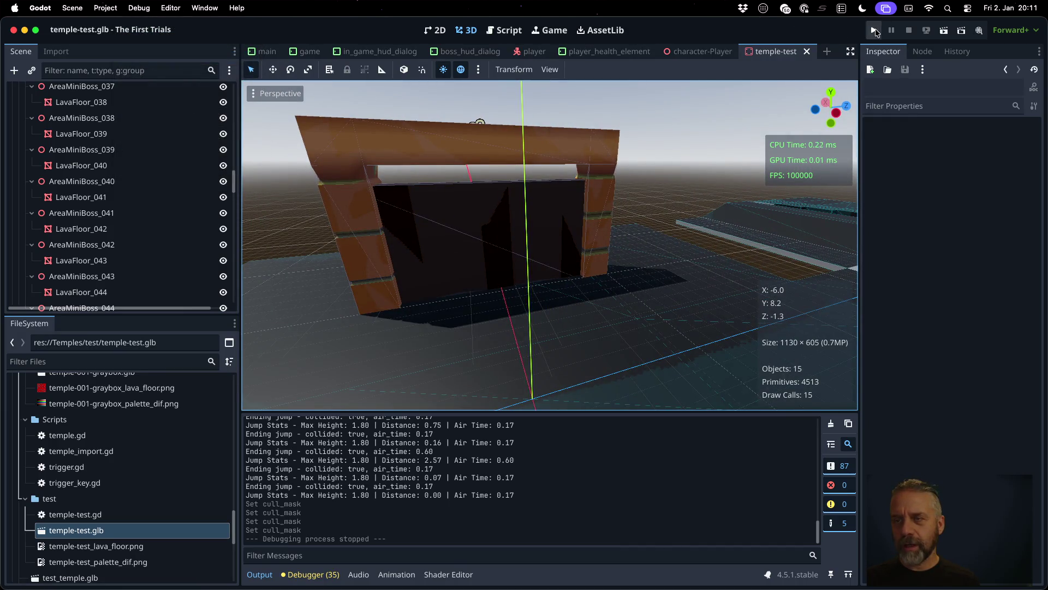
{"action": "left_click", "coordinate": [874, 30]}
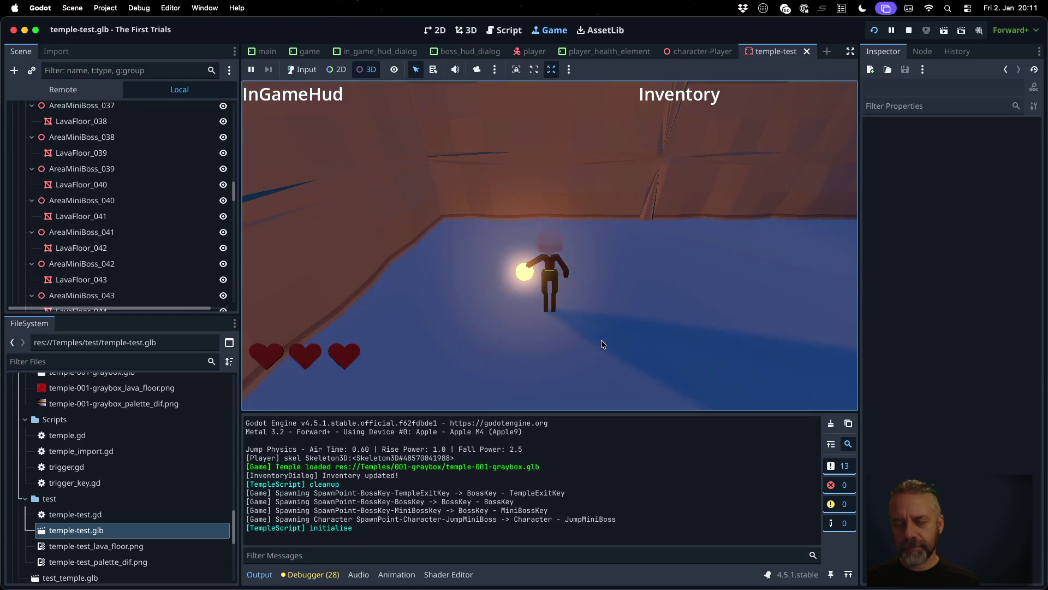
{"action": "left_click", "coordinate": [602, 344]}
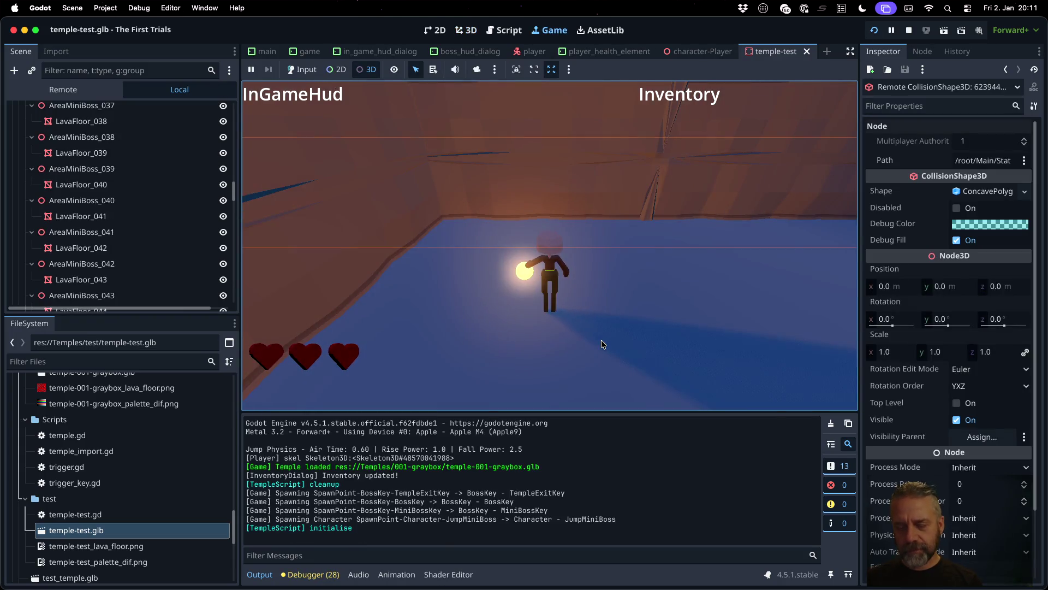
{"action": "left_click", "coordinate": [302, 70]}
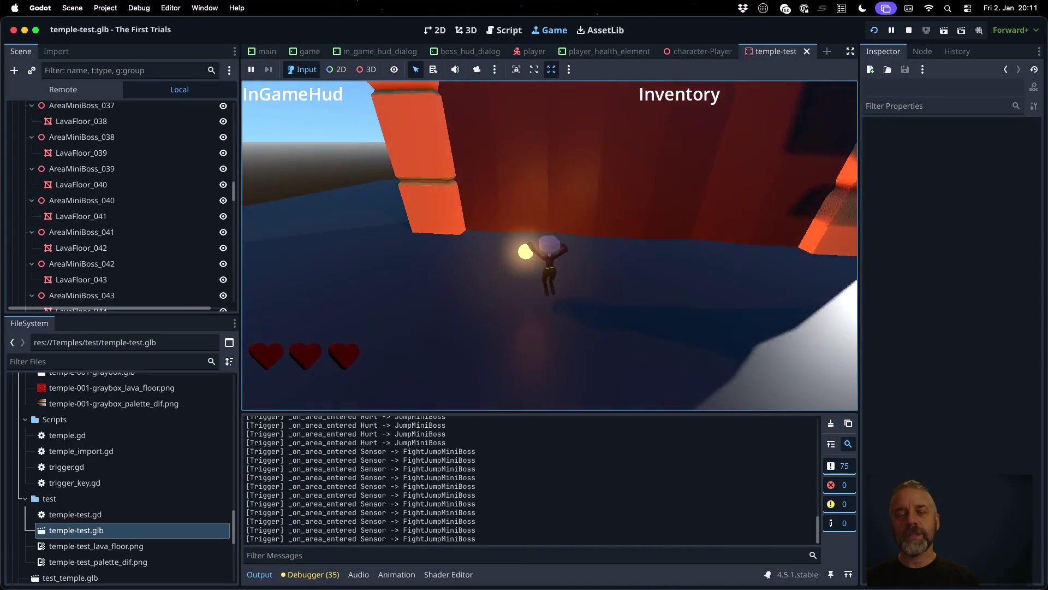
Step: Jump the character repeatedly against the arch pillars to test collision, then stop the game
{"action": "key", "text": "space"}
{"action": "key", "text": "space"}
{"action": "key", "text": "space"}
{"action": "key", "text": "space"}
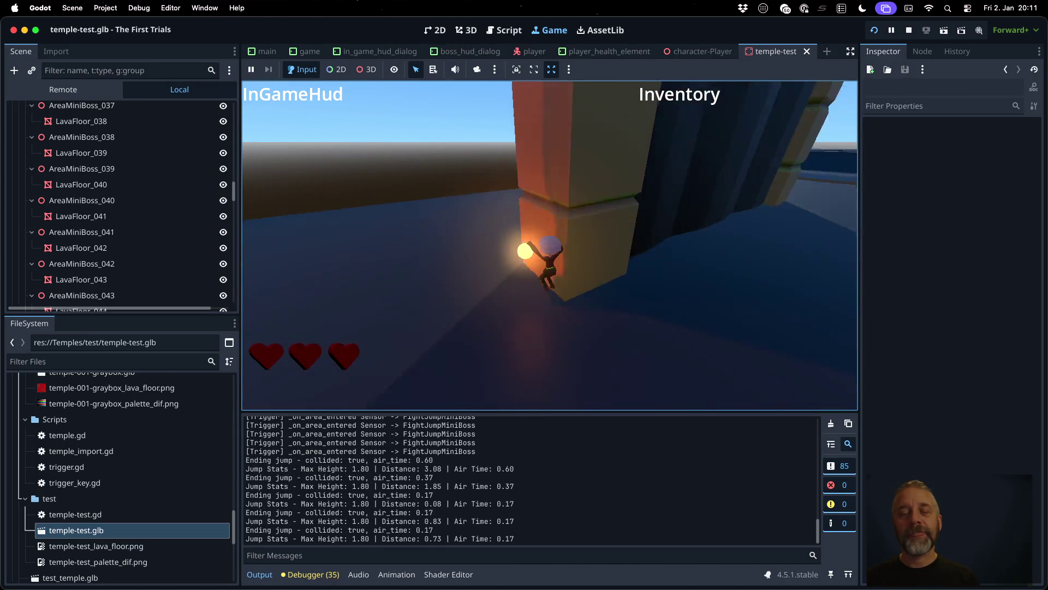
{"action": "key", "text": "space"}
{"action": "key", "text": "space"}
{"action": "key", "text": "space"}
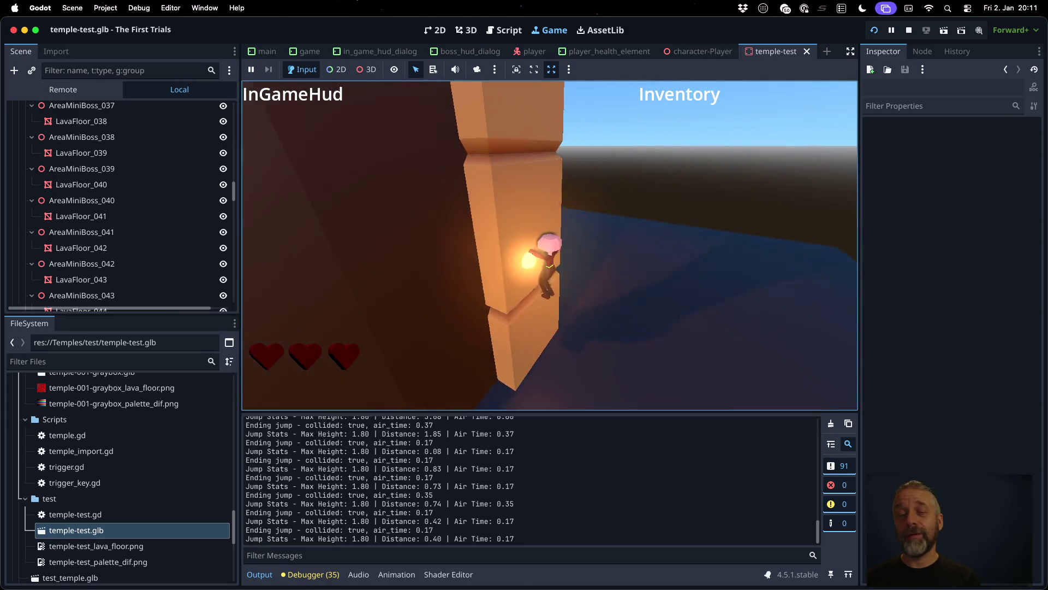
{"action": "key", "text": "space"}
{"action": "key", "text": "space"}
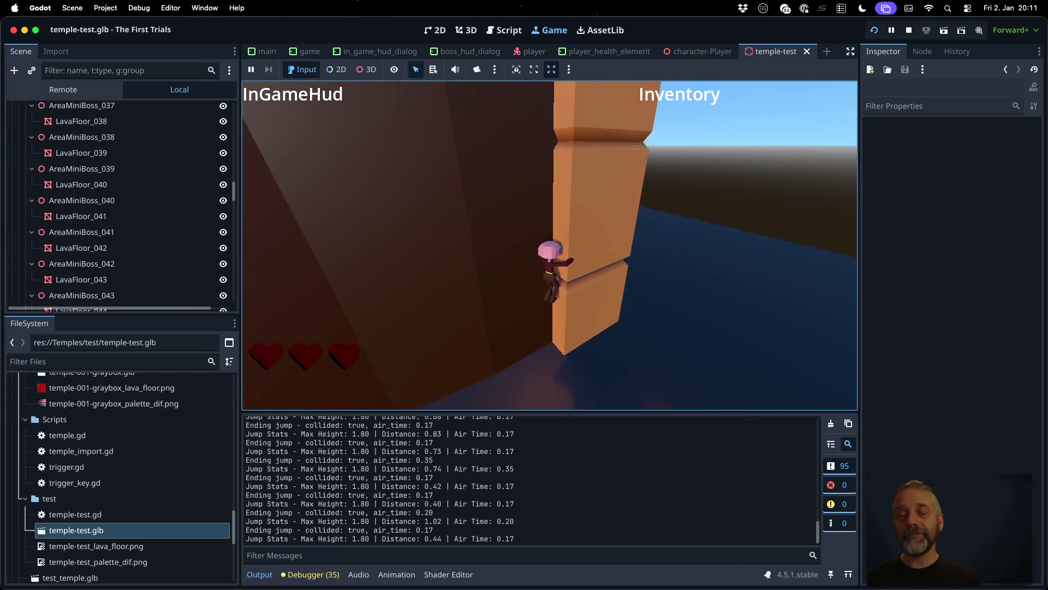
{"action": "key", "text": "space"}
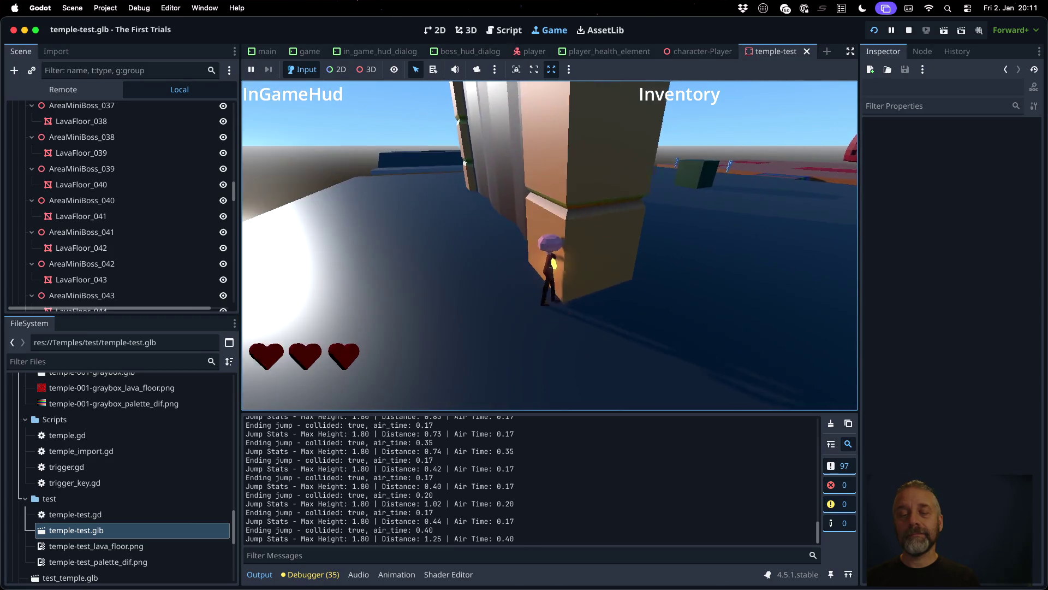
{"action": "key", "text": "space"}
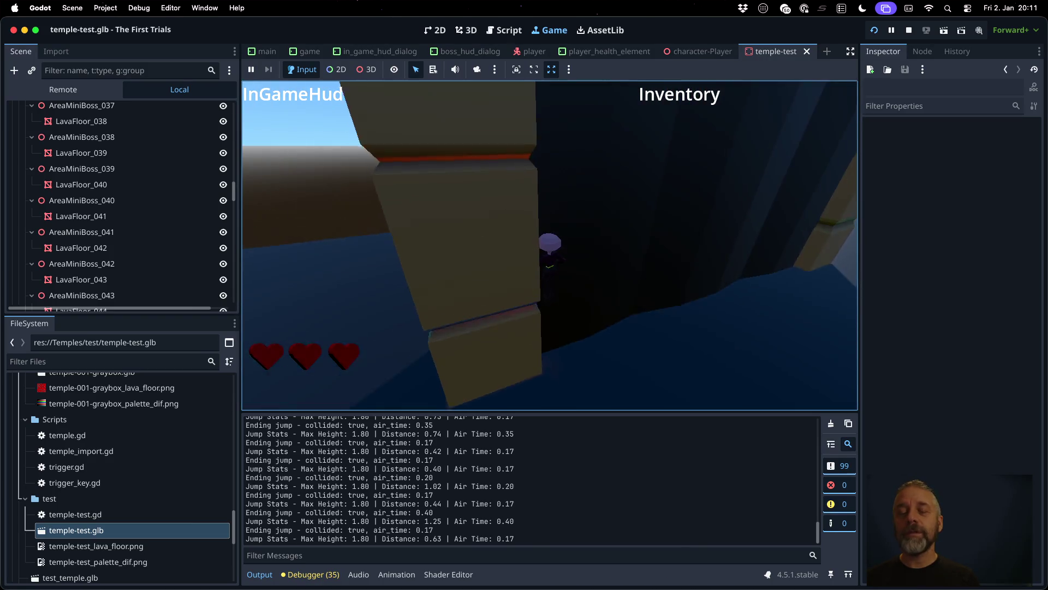
{"action": "key", "text": "space"}
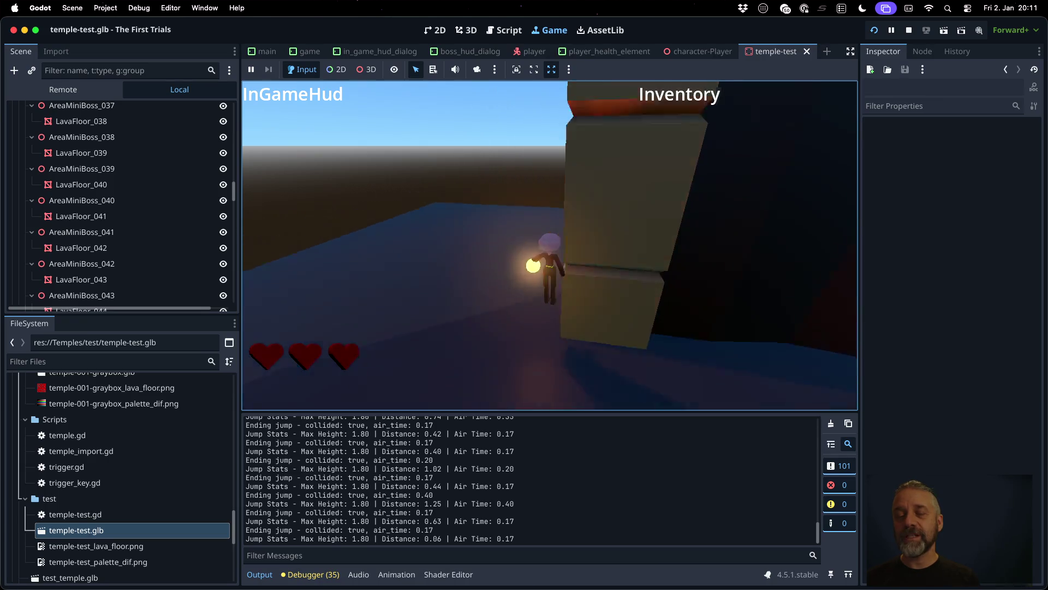
{"action": "key", "text": "space"}
{"action": "key", "text": "space"}
{"action": "key", "text": "space"}
{"action": "key", "text": "space"}
{"action": "key", "text": "space"}
{"action": "key", "text": "space"}
{"action": "key", "text": "space"}
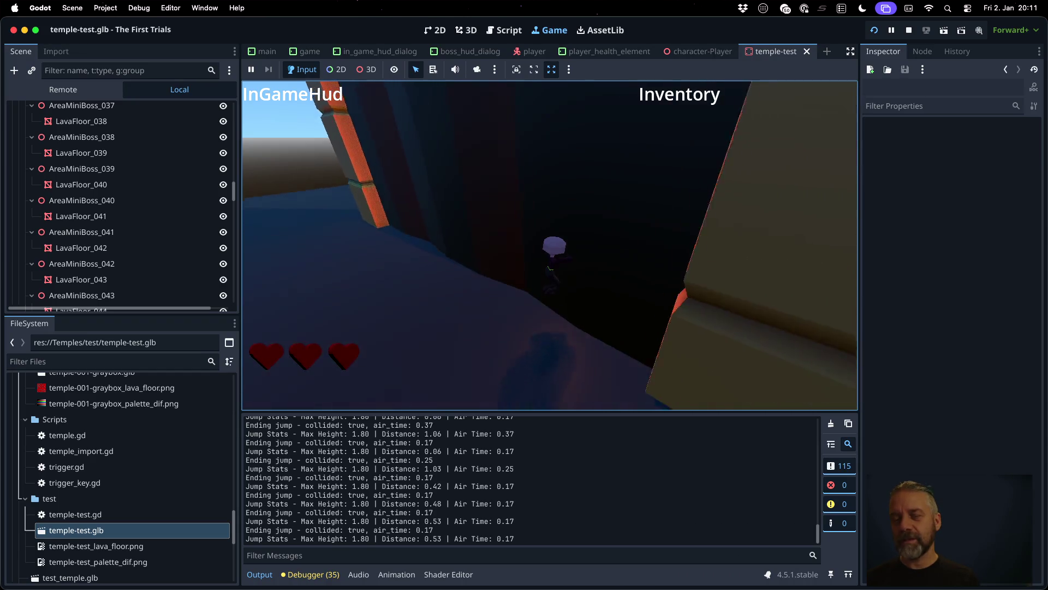
{"action": "key", "text": "space"}
{"action": "key", "text": "space"}
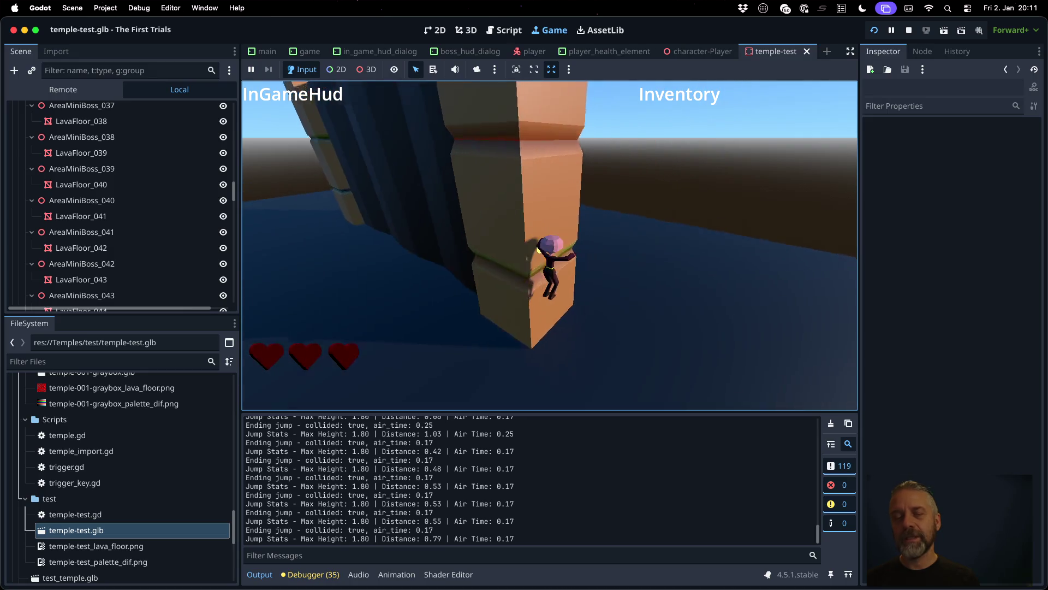
{"action": "key", "text": "space"}
{"action": "key", "text": "space"}
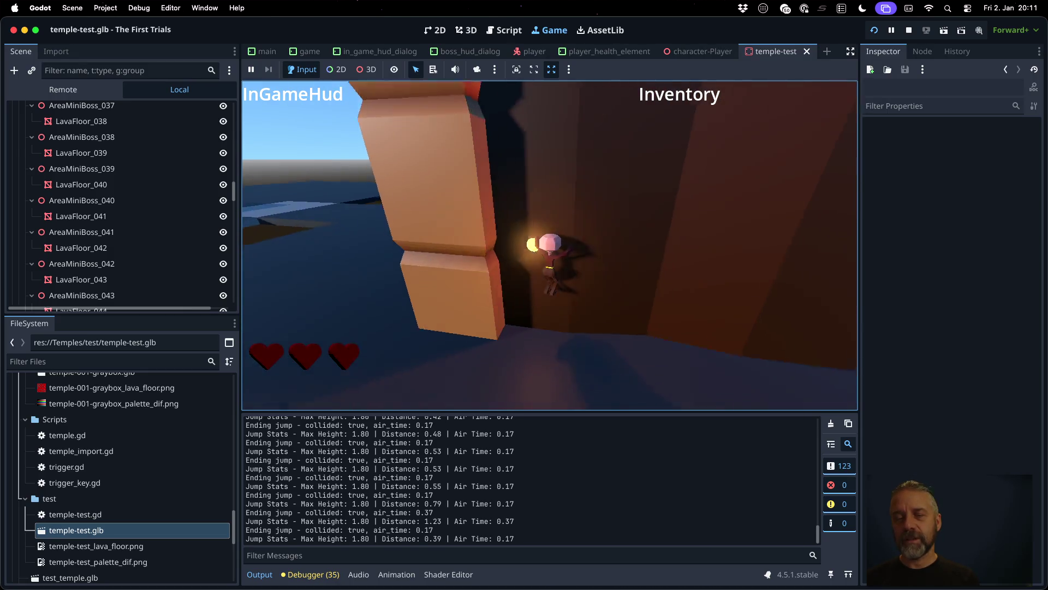
{"action": "key", "text": "space"}
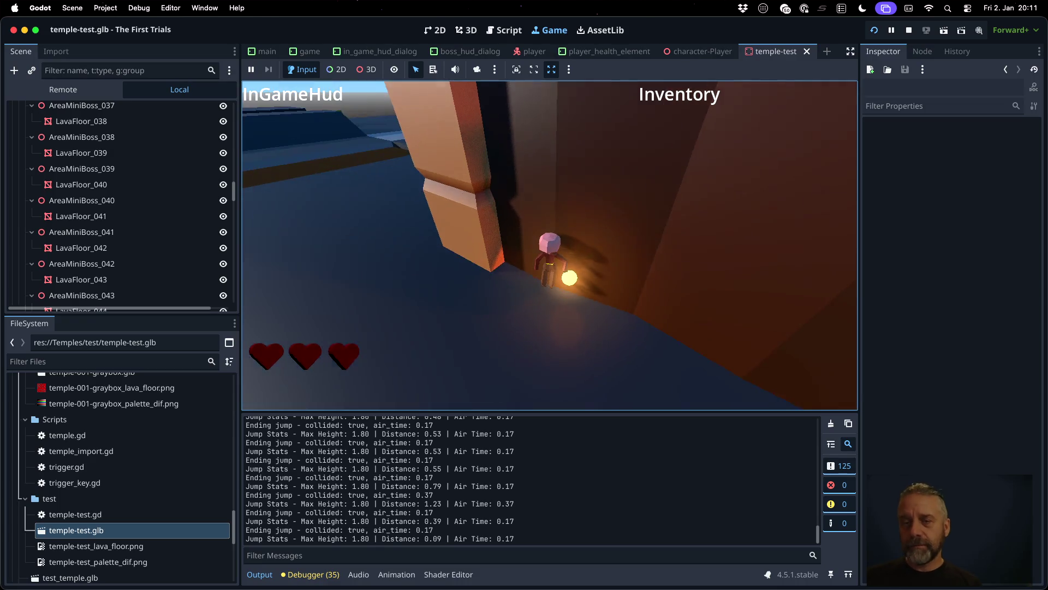
{"action": "key", "text": "ctrl+Up"}
{"action": "key", "text": "ctrl+Up"}
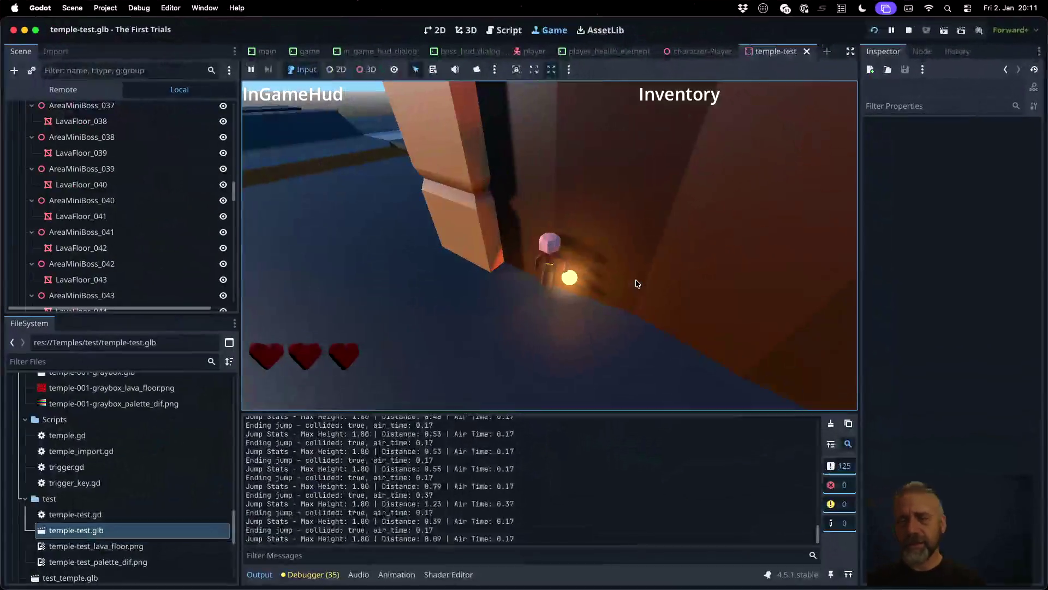
{"action": "key", "text": "super+period"}
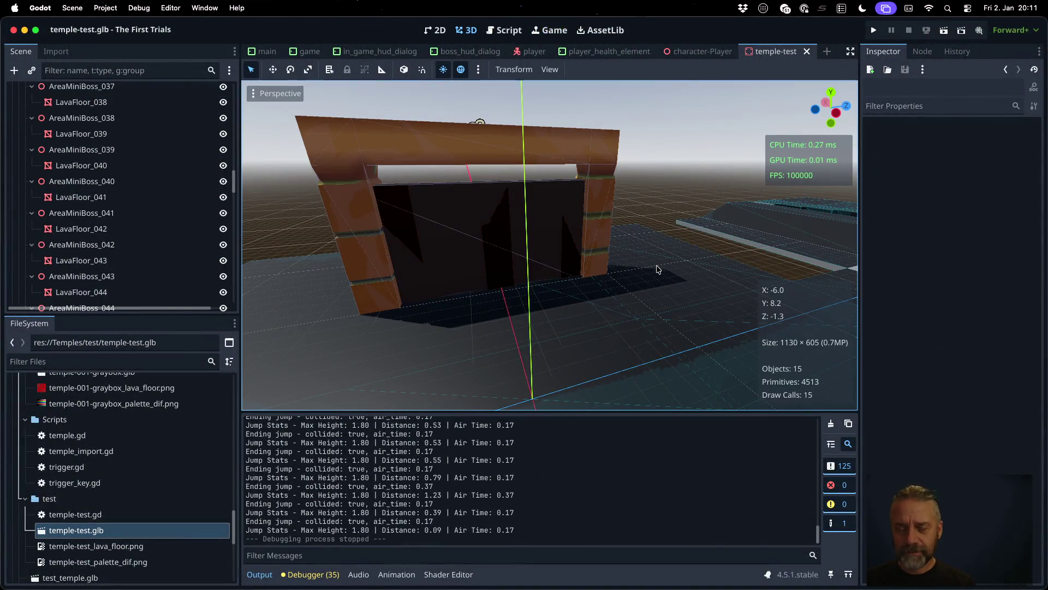
{"action": "key", "text": "ctrl+Up"}
Step: Add '### E09 - 2026-01-02' with '- [x] Add collision meshes on import' under Done in TODO.md and save
{"action": "left_click", "coordinate": [509, 304]}
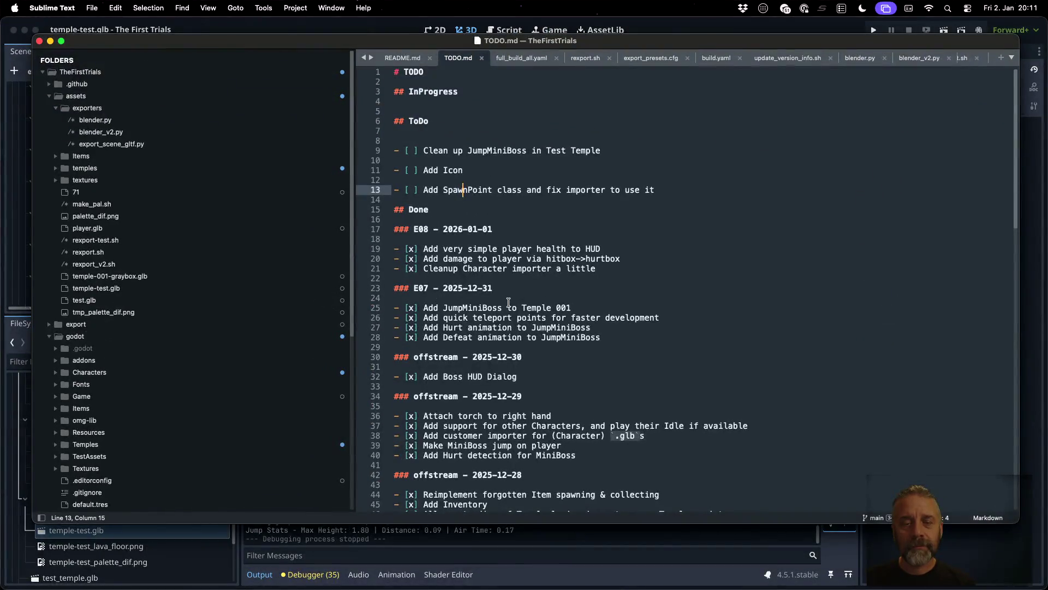
{"action": "left_click", "coordinate": [465, 216]}
{"action": "key", "text": "Return"}
{"action": "type", "text": "### E09 - 2"}
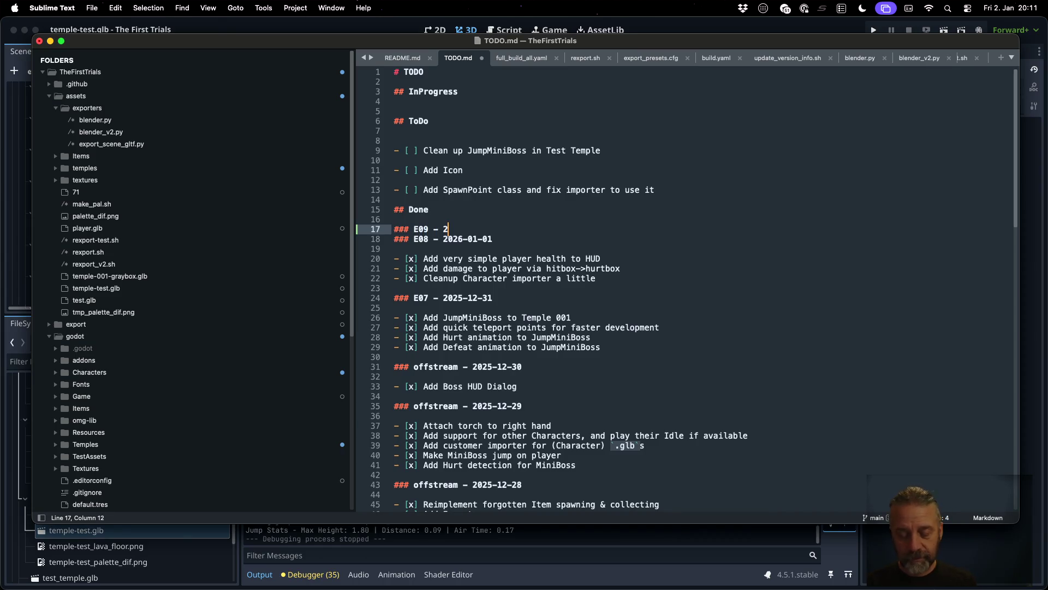
{"action": "type", "text": "026-01-02"}
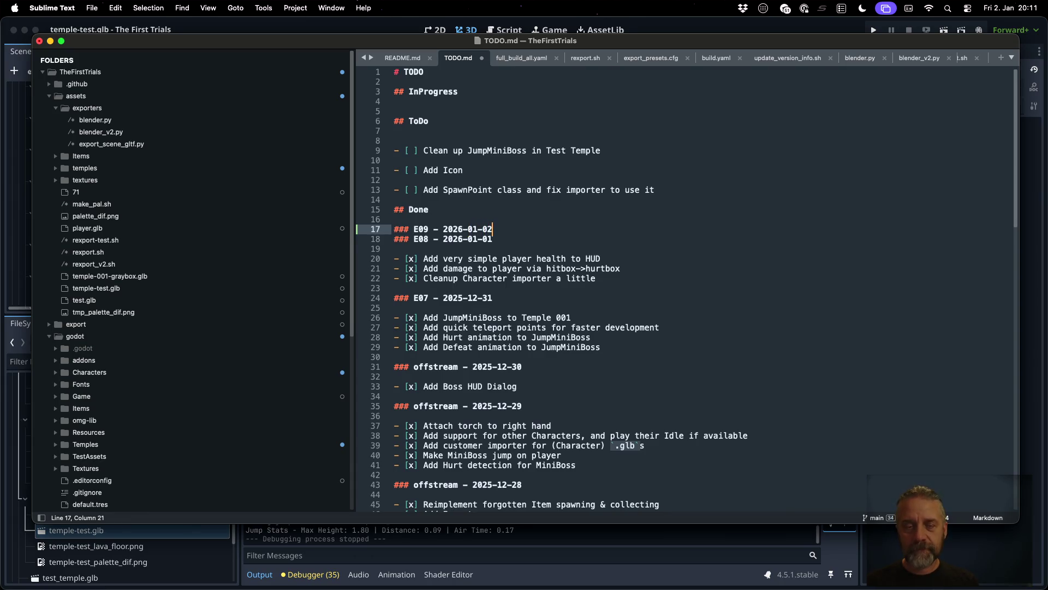
{"action": "key", "text": "Return"}
{"action": "key", "text": "Return"}
{"action": "type", "text": "[x"}
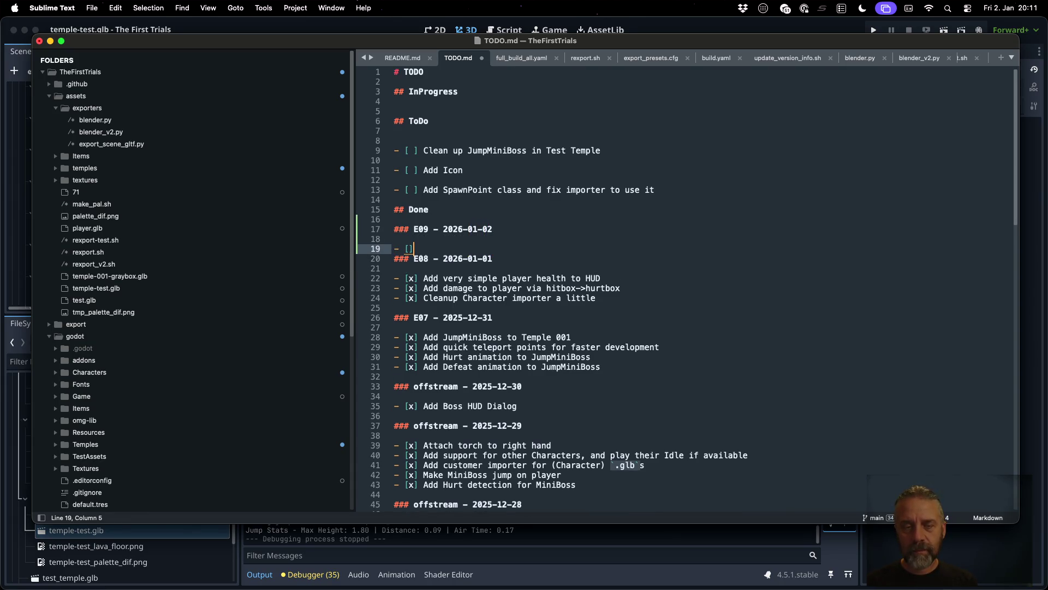
{"action": "type", "text": "] Add collsion mesh"}
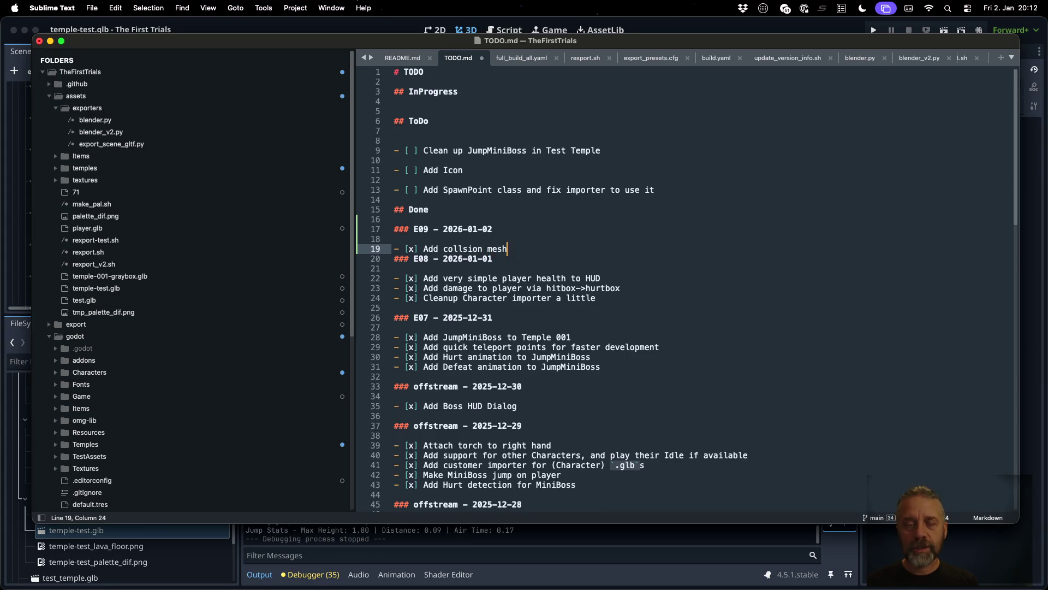
{"action": "type", "text": "es on import"}
{"action": "key", "text": "Return"}
{"action": "key", "text": "super+s"}
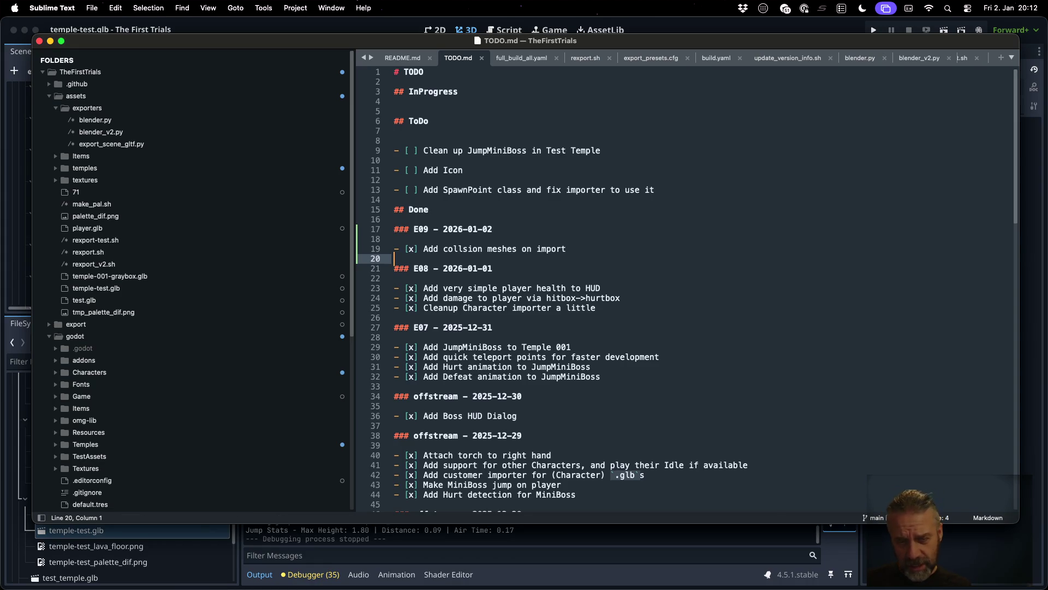
{"action": "key", "text": "super+Tab"}
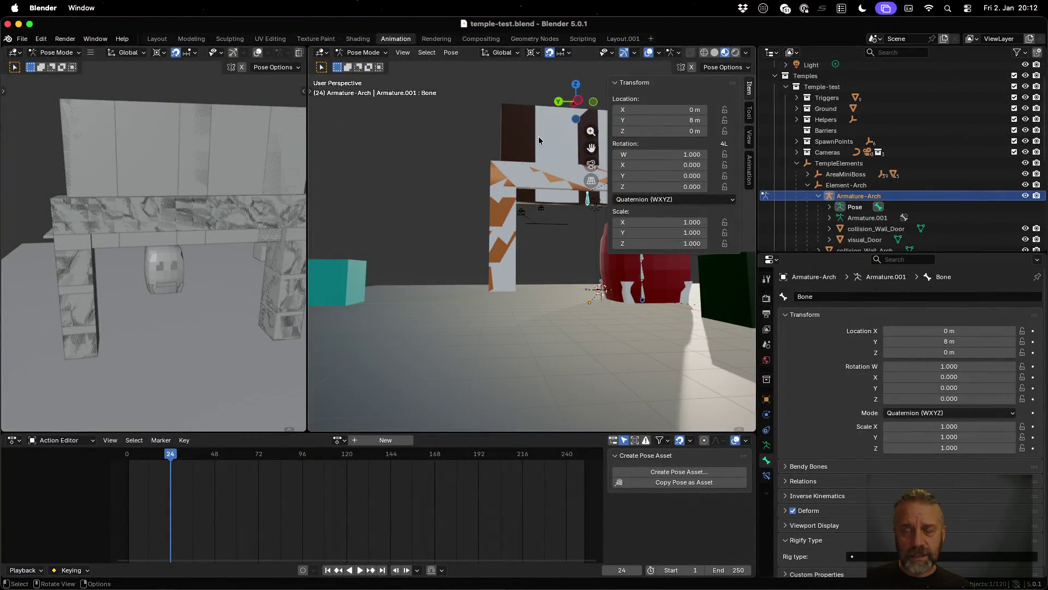
Step: In Sublime Merge, type the [25E09] commit message about importer collision mesh creation for the Arch Door
{"action": "key", "text": "ctrl+Up"}
{"action": "left_click", "coordinate": [686, 157]}
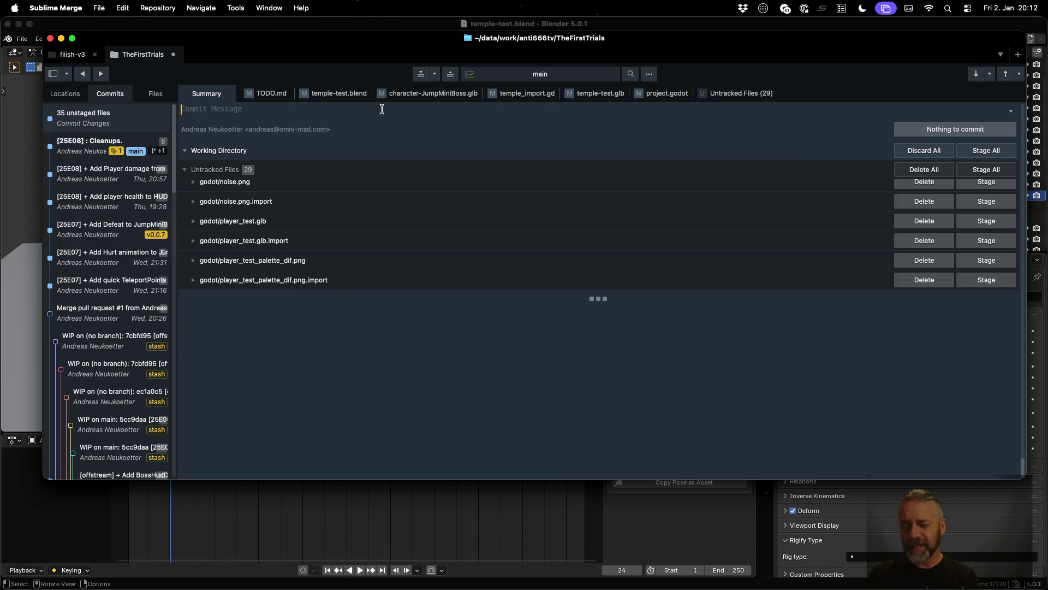
{"action": "type", "text": "[25E09] + A"}
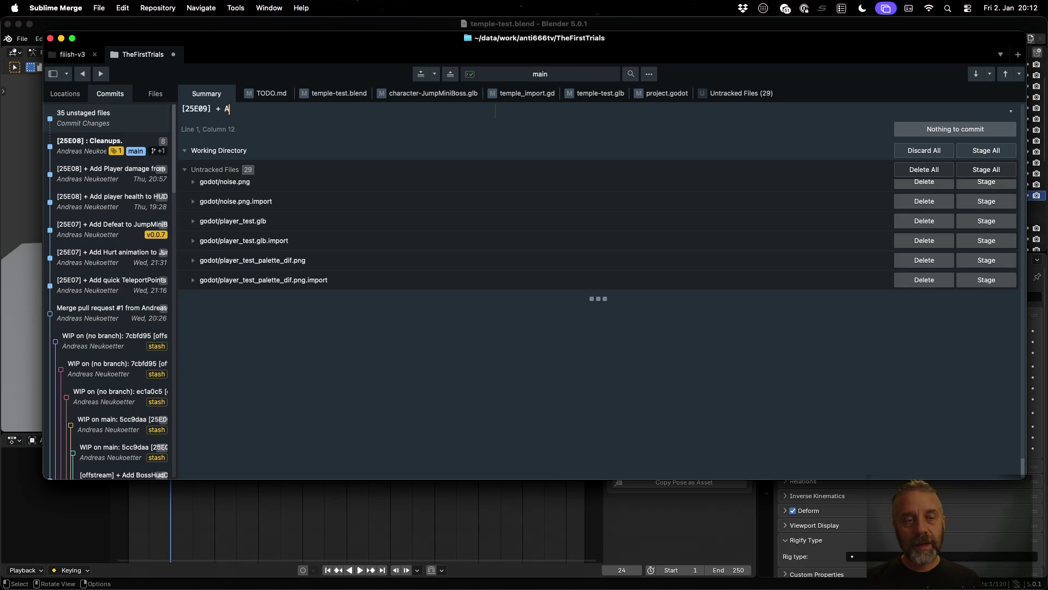
{"action": "type", "text": "dd collsi"}
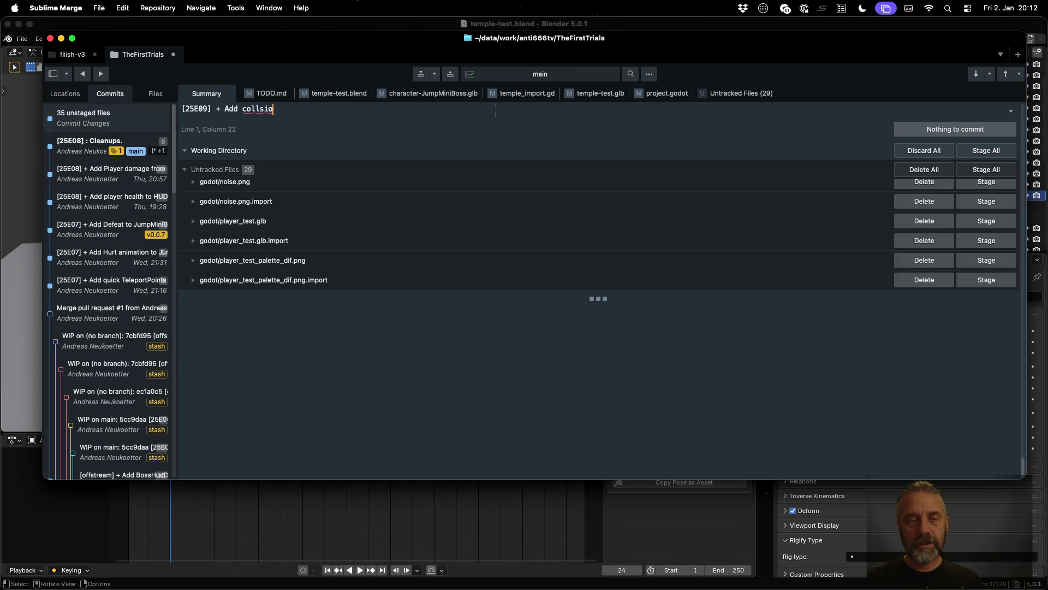
{"action": "key", "text": "BackSpace"}
{"action": "type", "text": "n "}
{"action": "type", "text": "mpor"}
{"action": "type", "text": "te"}
{"action": "type", "text": "r, and"}
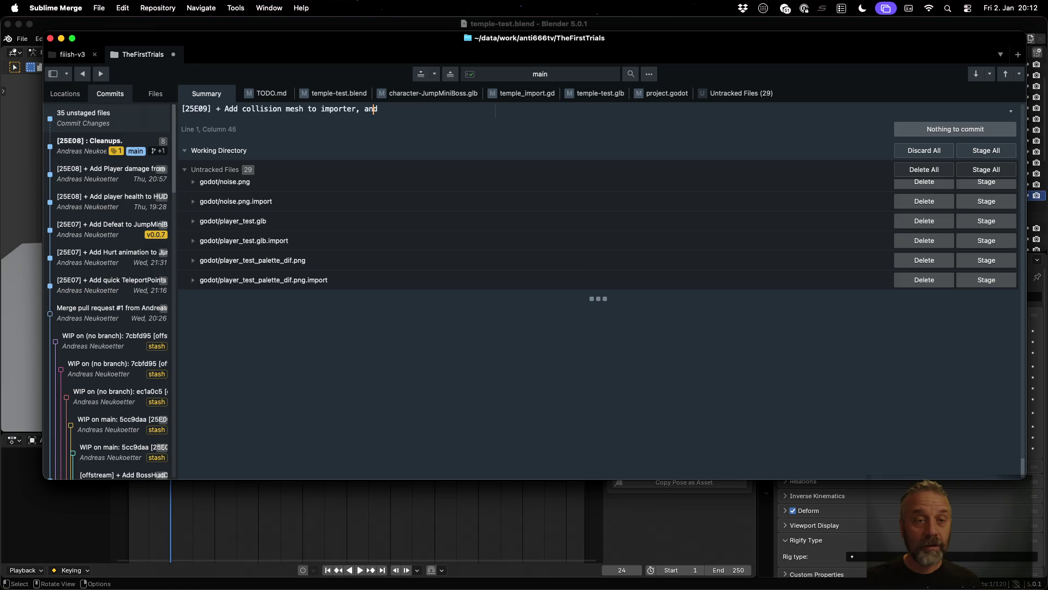
{"action": "type", "text": "creation "}
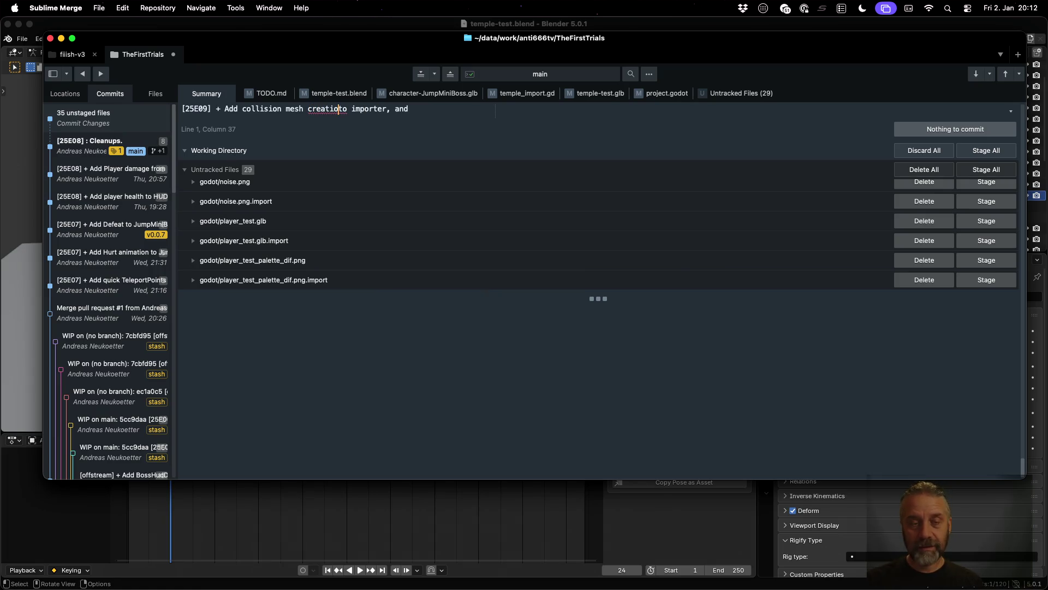
{"action": "type", "text": " use "}
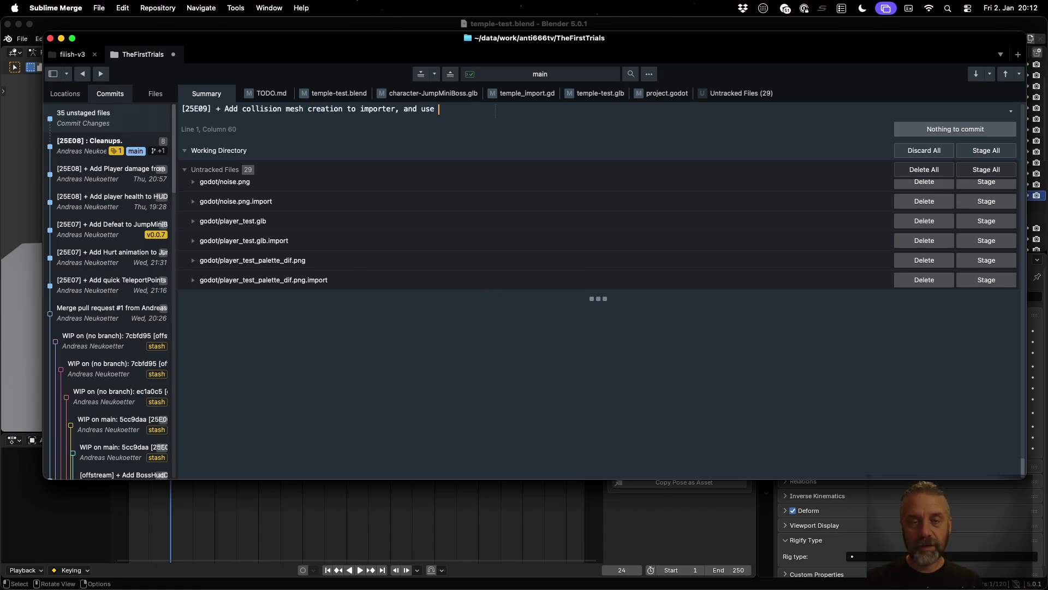
{"action": "type", "text": "it for Arch"}
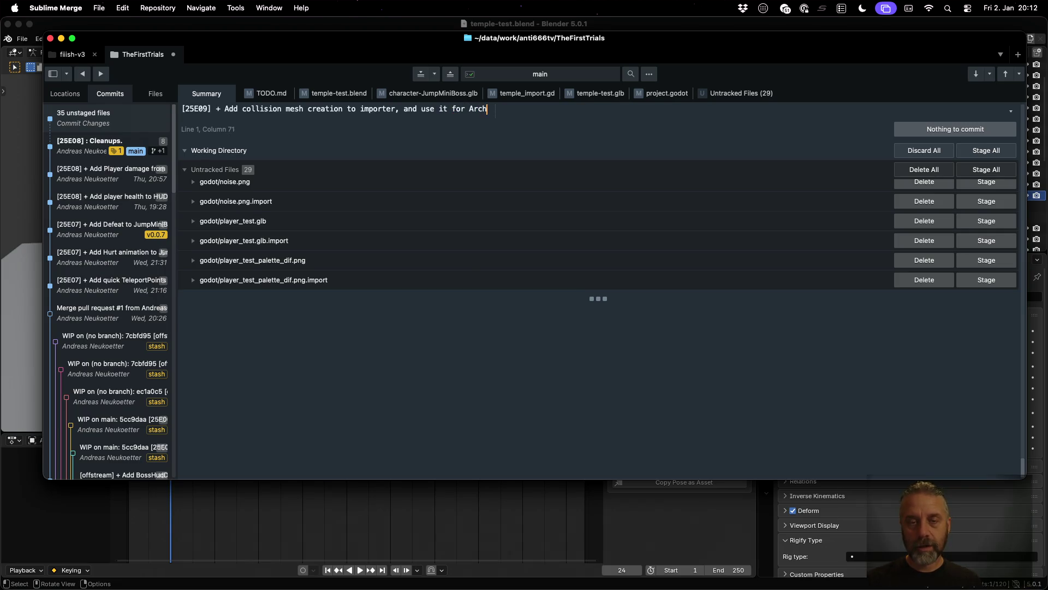
{"action": "type", "text": " Door in Te"}
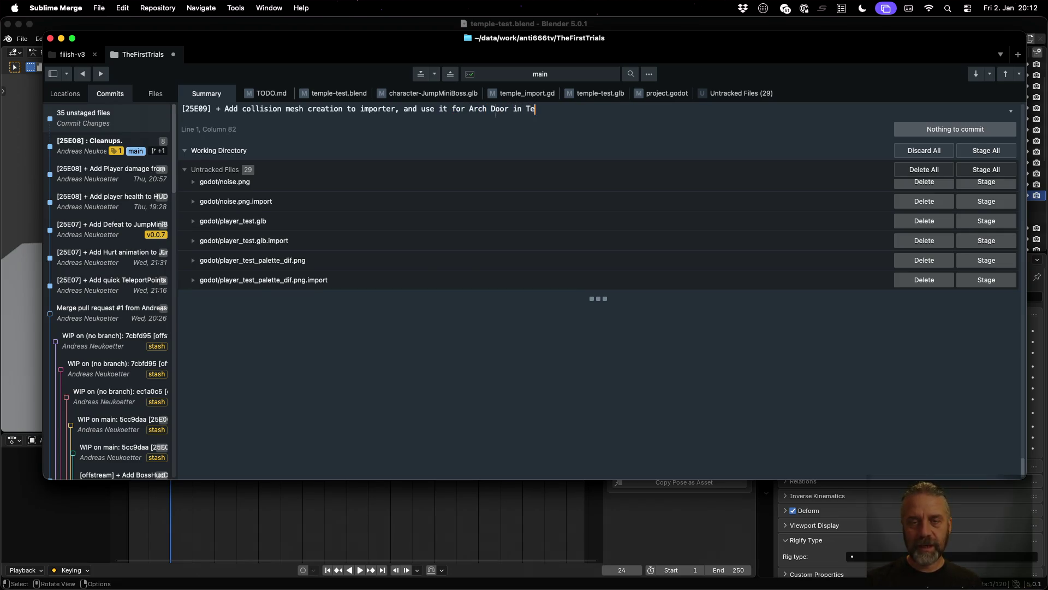
{"action": "type", "text": "st Temple."}
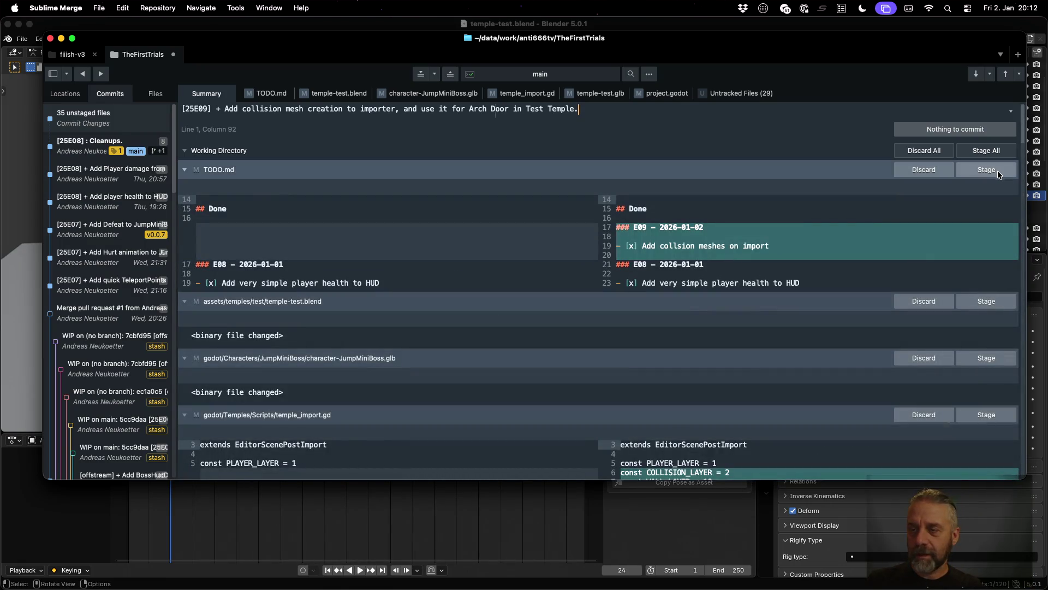
Step: Stage TODO.md, temple-test.blend and character-JumpMiniBoss.glb in Sublime Merge
{"action": "left_click", "coordinate": [996, 169]}
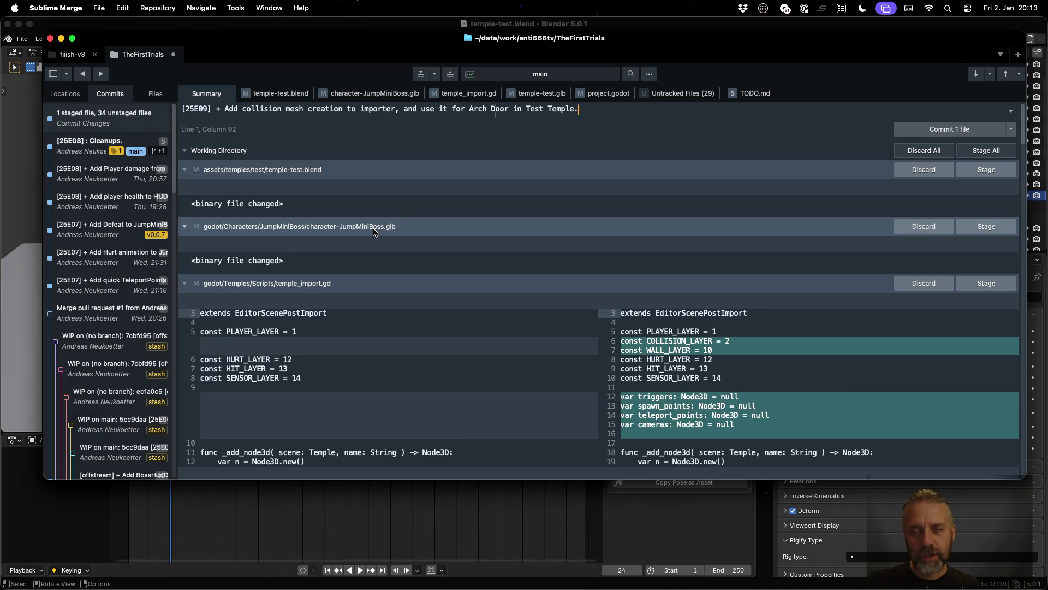
{"action": "left_click", "coordinate": [974, 176]}
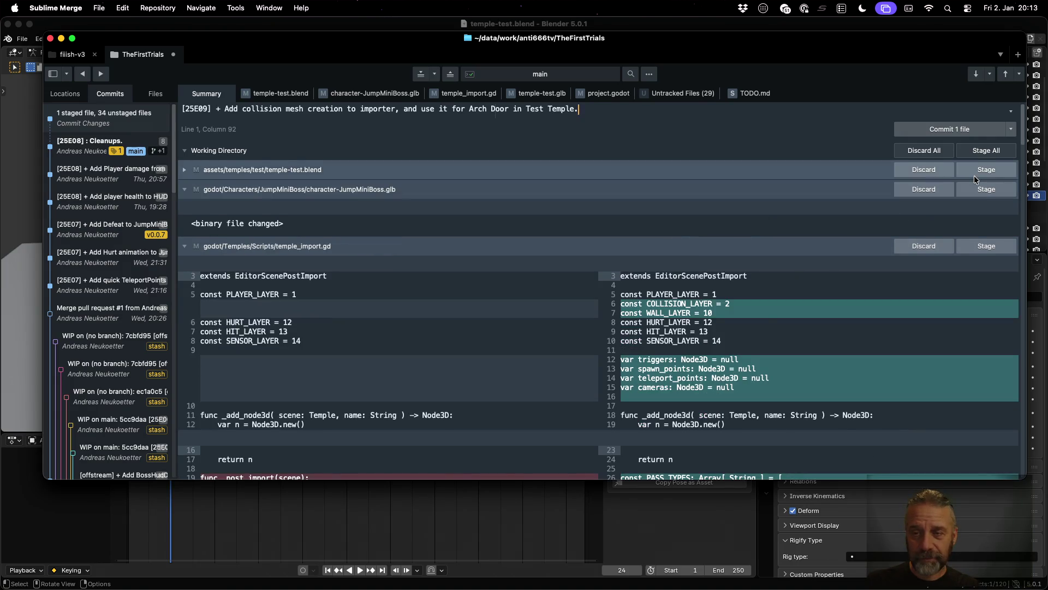
{"action": "left_click", "coordinate": [979, 174]}
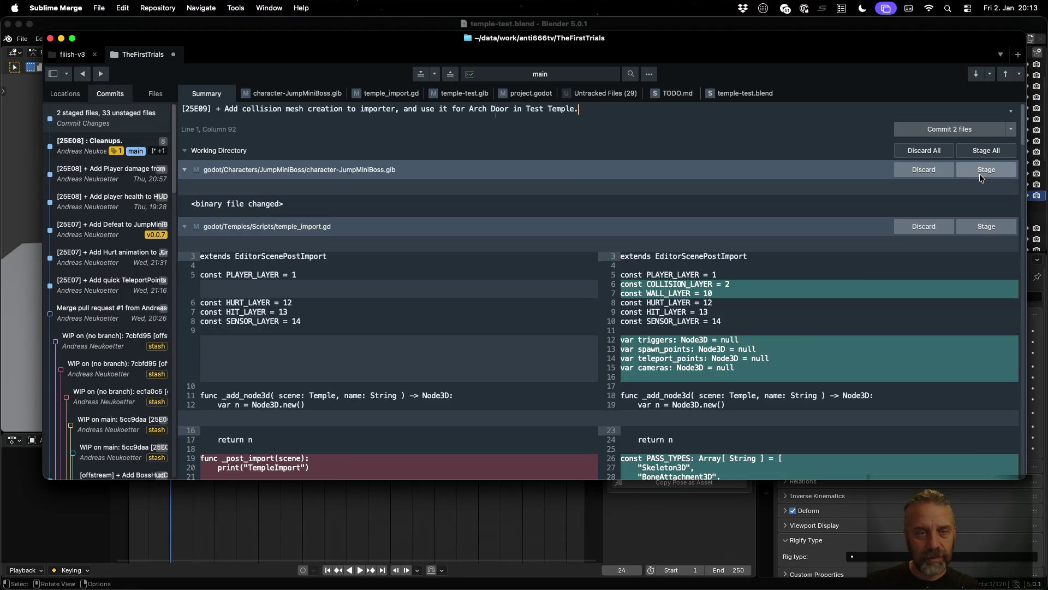
{"action": "left_click", "coordinate": [979, 174]}
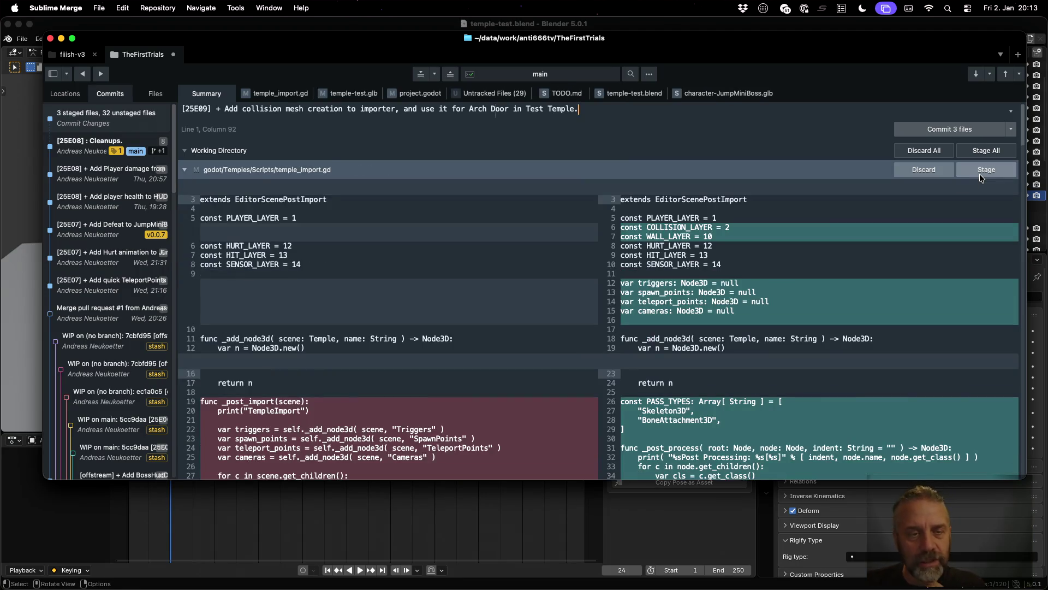
Step: Stage temple_import.gd, temple-test.glb and the project.godot layer name change
{"action": "scroll", "coordinate": [820, 278], "scroll_direction": "down", "scroll_amount": 5}
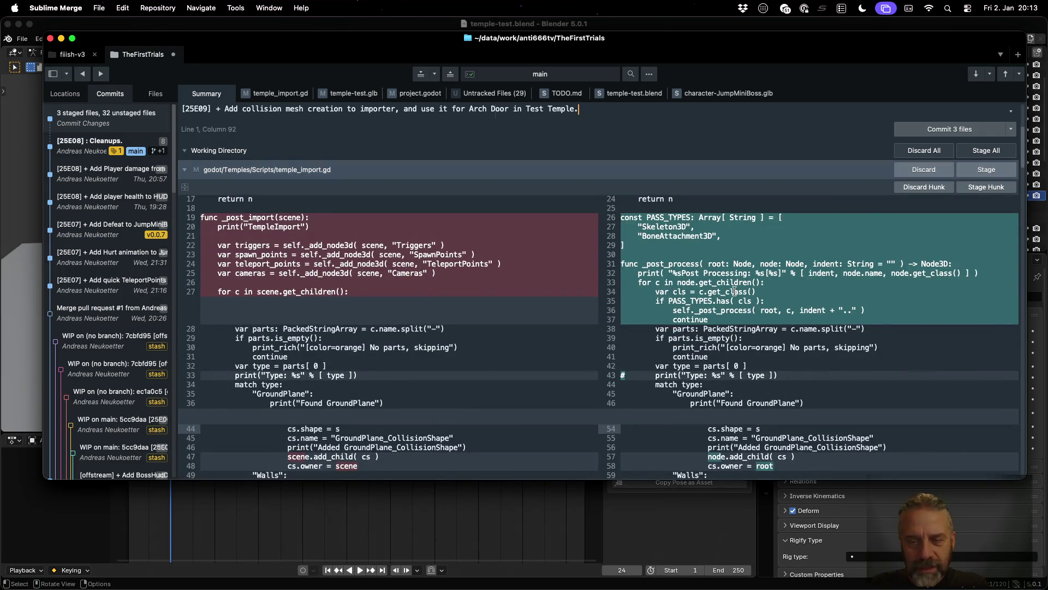
{"action": "scroll", "coordinate": [698, 279], "scroll_direction": "down", "scroll_amount": 2}
{"action": "scroll", "coordinate": [698, 278], "scroll_direction": "down", "scroll_amount": 20}
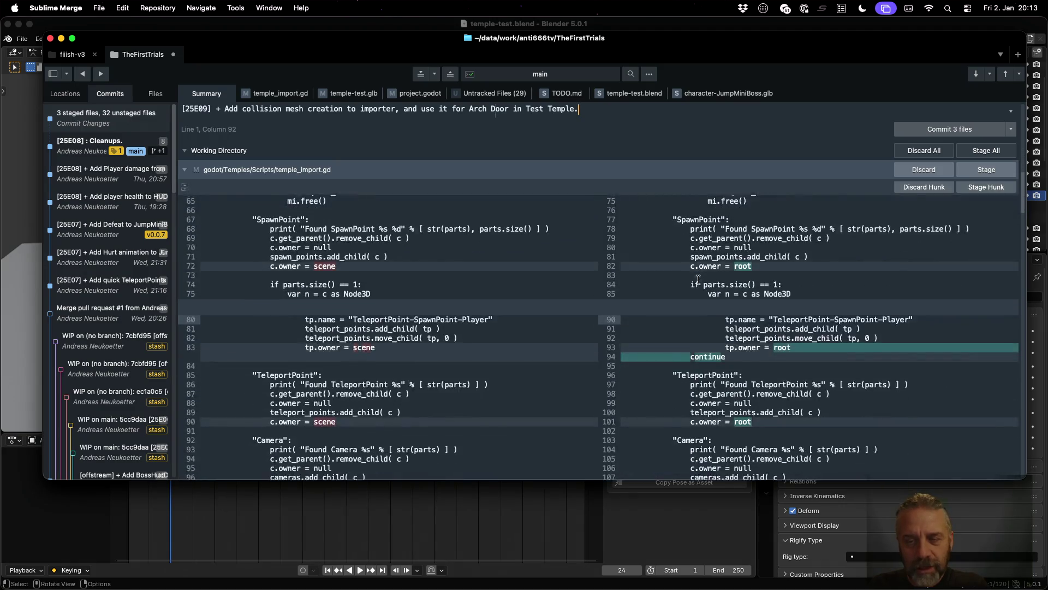
{"action": "scroll", "coordinate": [699, 280], "scroll_direction": "down", "scroll_amount": 15}
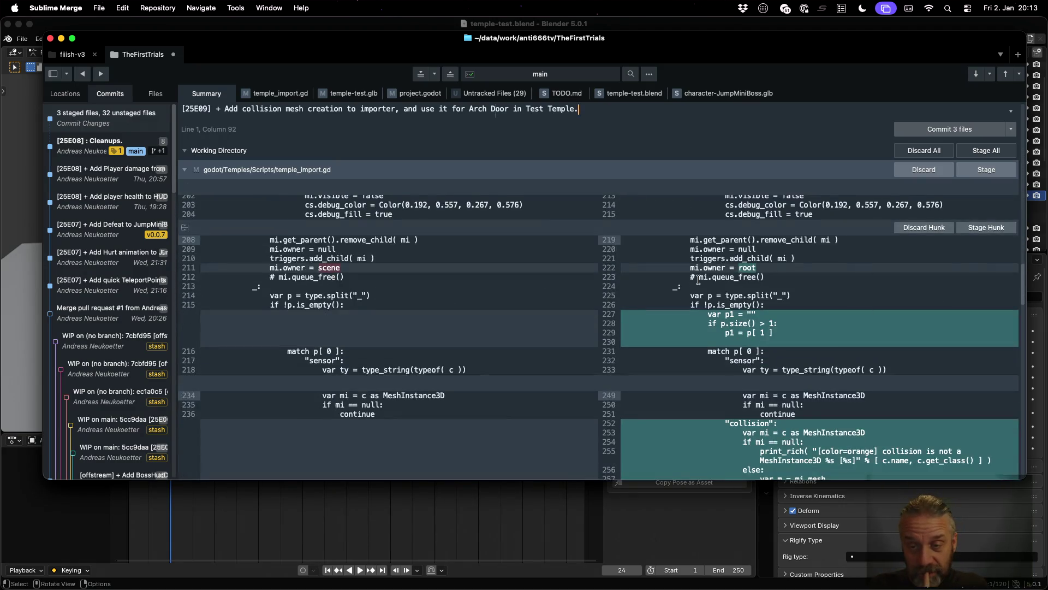
{"action": "scroll", "coordinate": [698, 279], "scroll_direction": "down", "scroll_amount": 8}
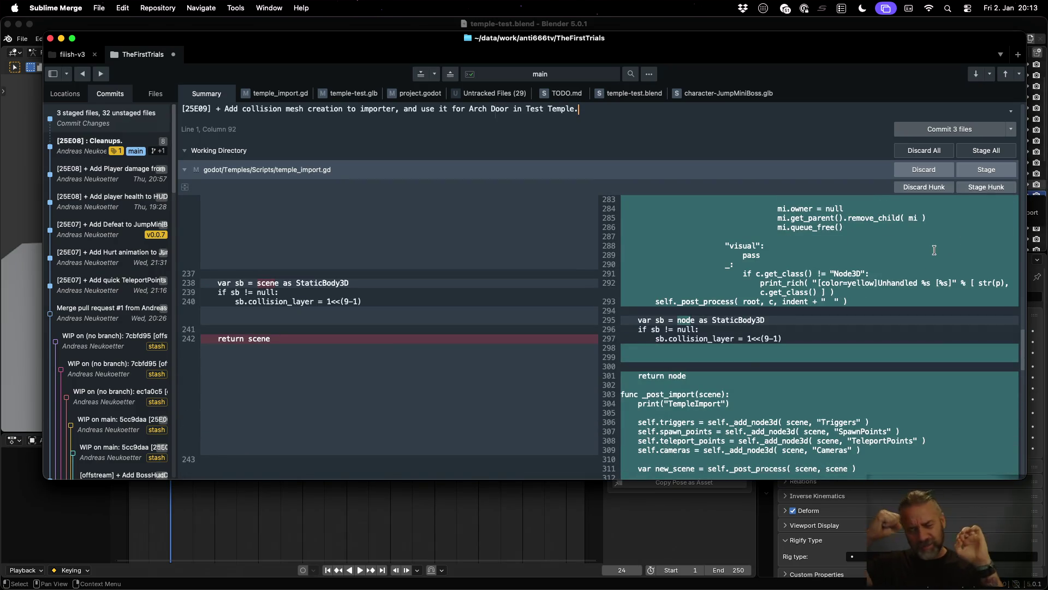
{"action": "scroll", "coordinate": [874, 341], "scroll_direction": "down", "scroll_amount": 3}
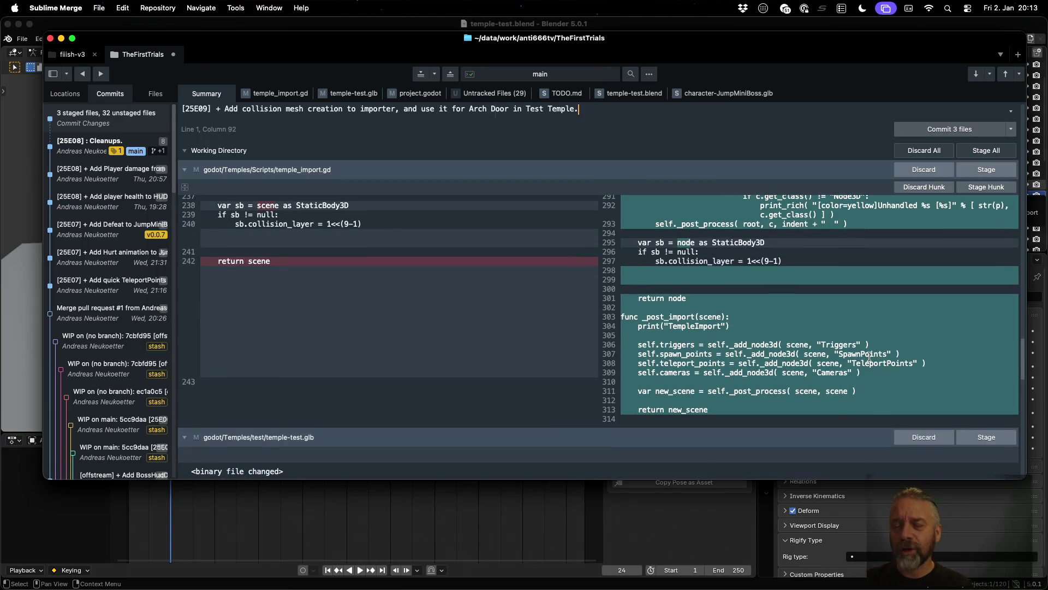
{"action": "left_click", "coordinate": [990, 188]}
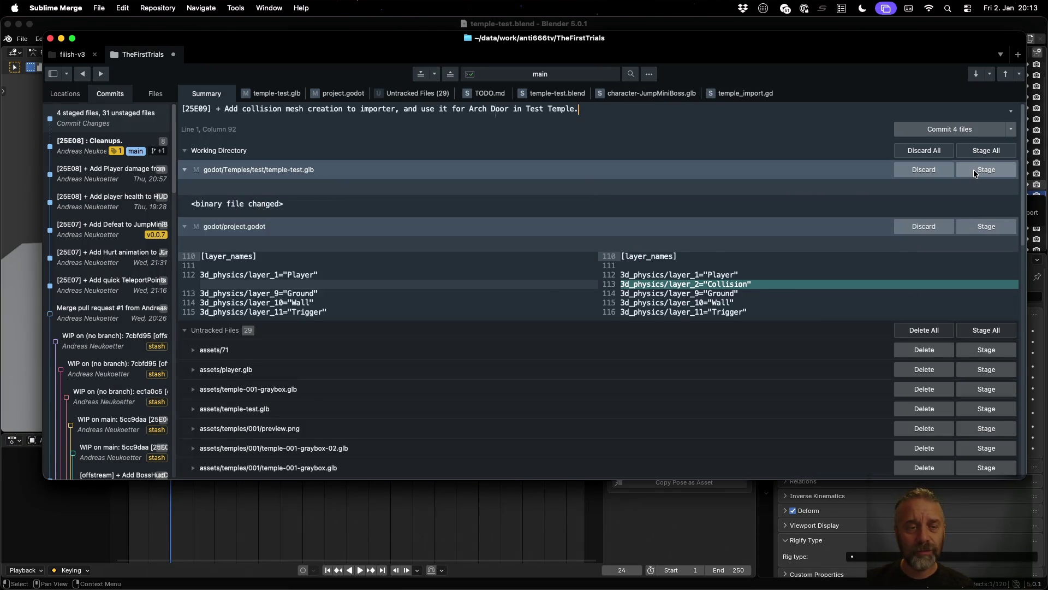
{"action": "left_click", "coordinate": [982, 170]}
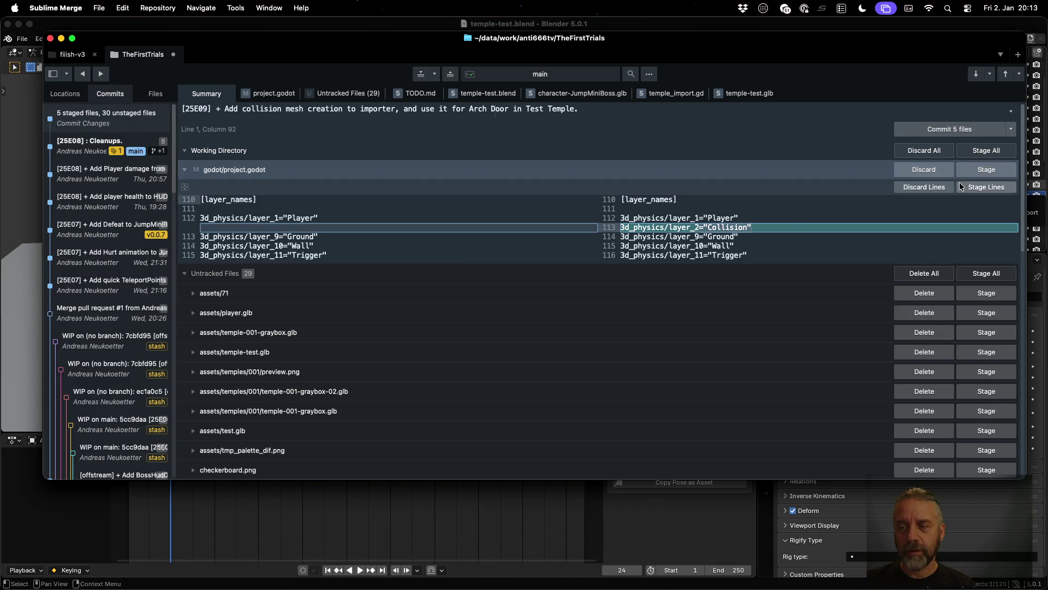
{"action": "left_click", "coordinate": [975, 170]}
Step: Commit the six staged files as [25E09] and switch back to Sublime Text
{"action": "scroll", "coordinate": [677, 265], "scroll_direction": "down", "scroll_amount": 5}
{"action": "scroll", "coordinate": [677, 264], "scroll_direction": "up", "scroll_amount": 5}
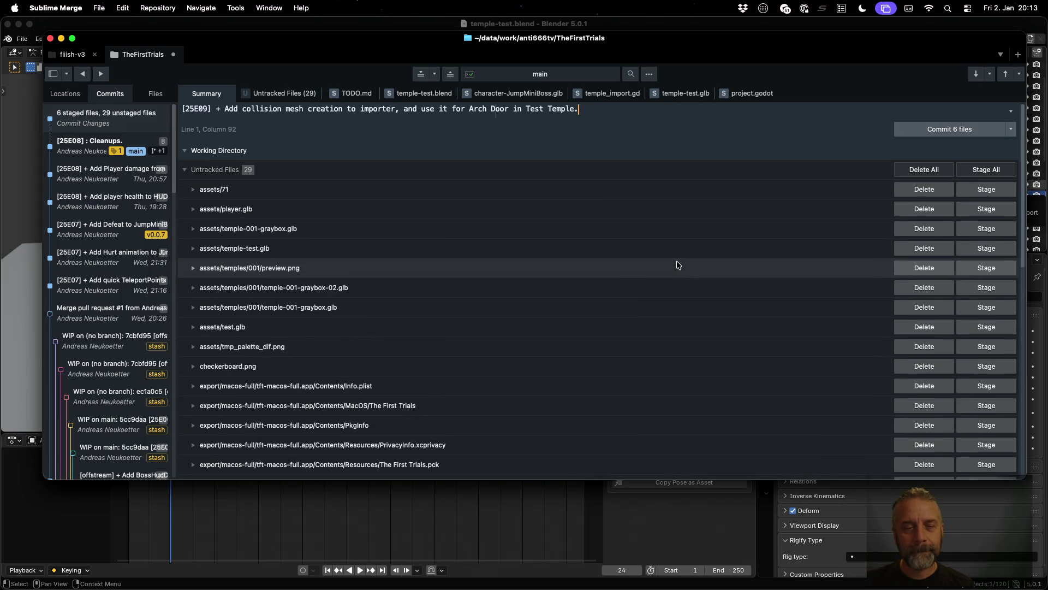
{"action": "left_click", "coordinate": [974, 129]}
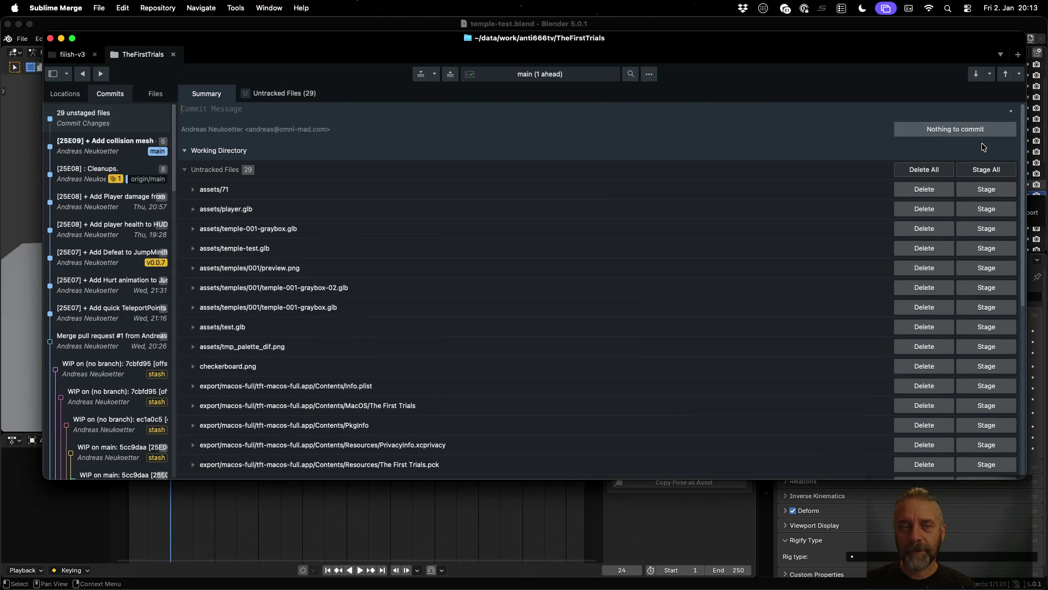
{"action": "key", "text": "super+Tab"}
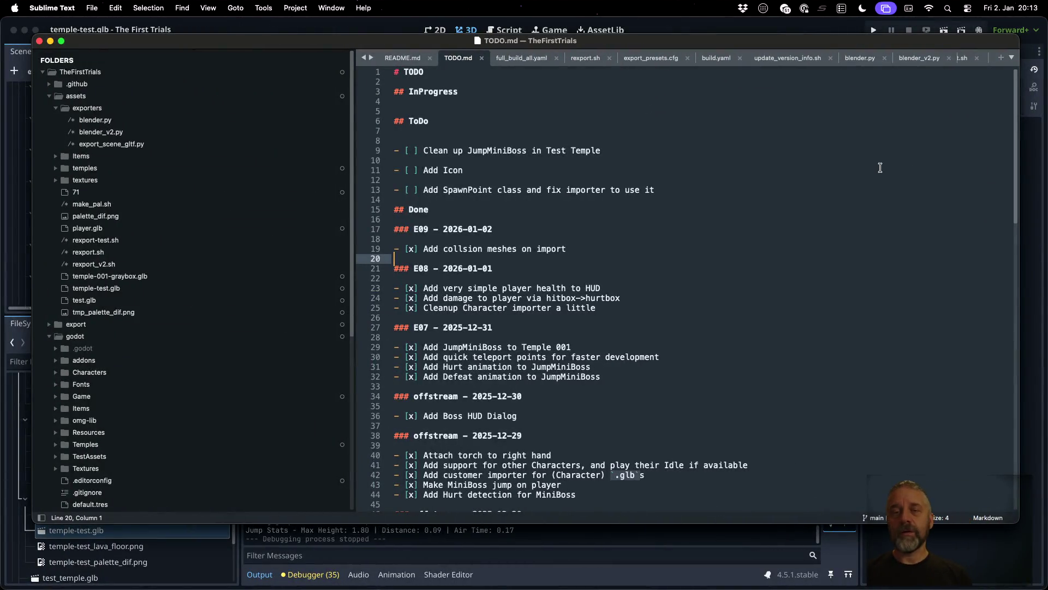
Step: Bring the Godot editor forward and run the project to test the temple arch
{"action": "left_click", "coordinate": [798, 30]}
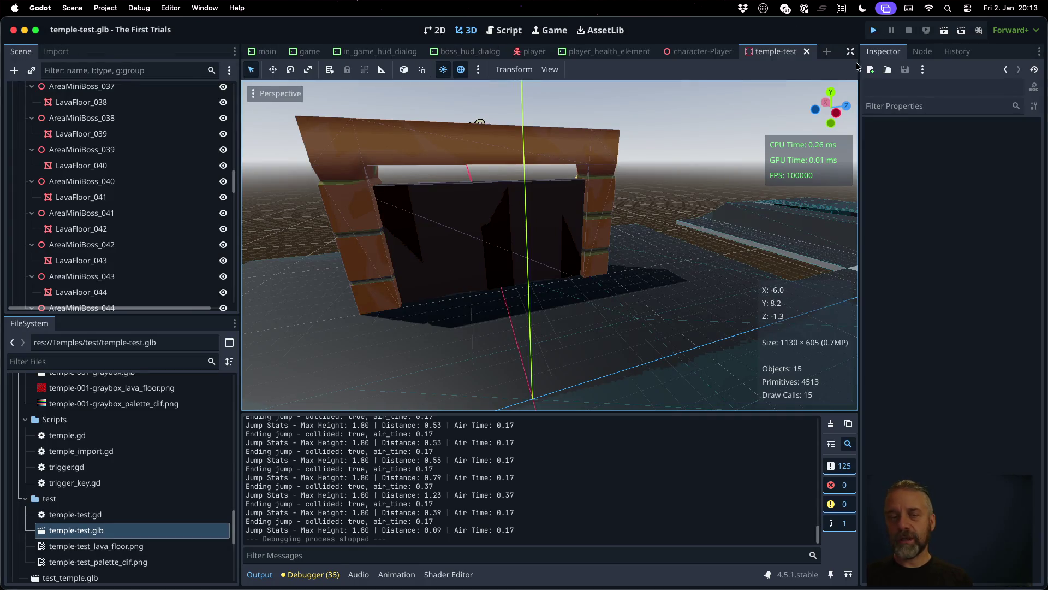
{"action": "left_click", "coordinate": [874, 30]}
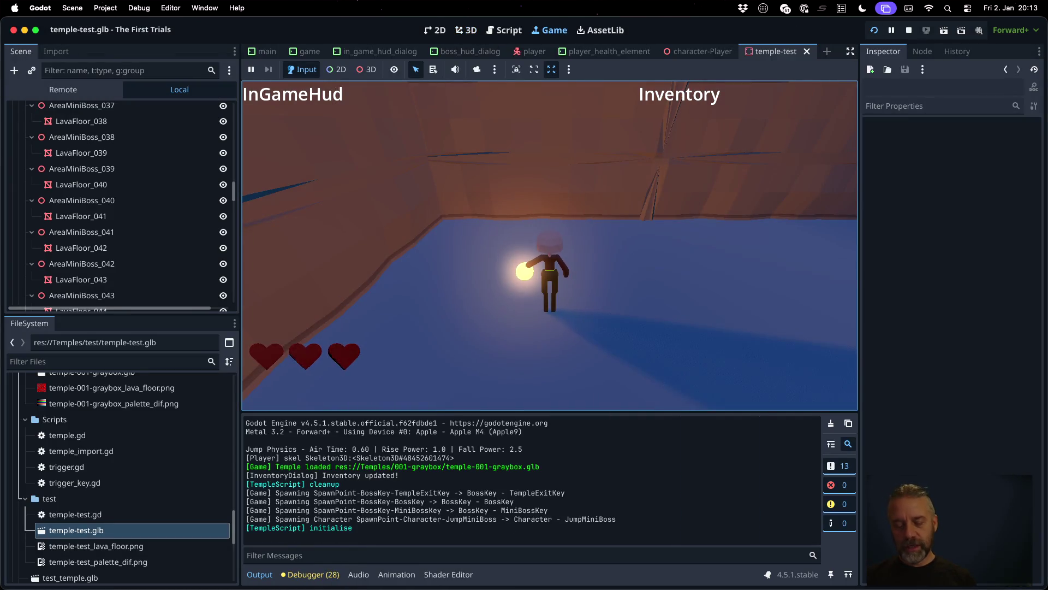
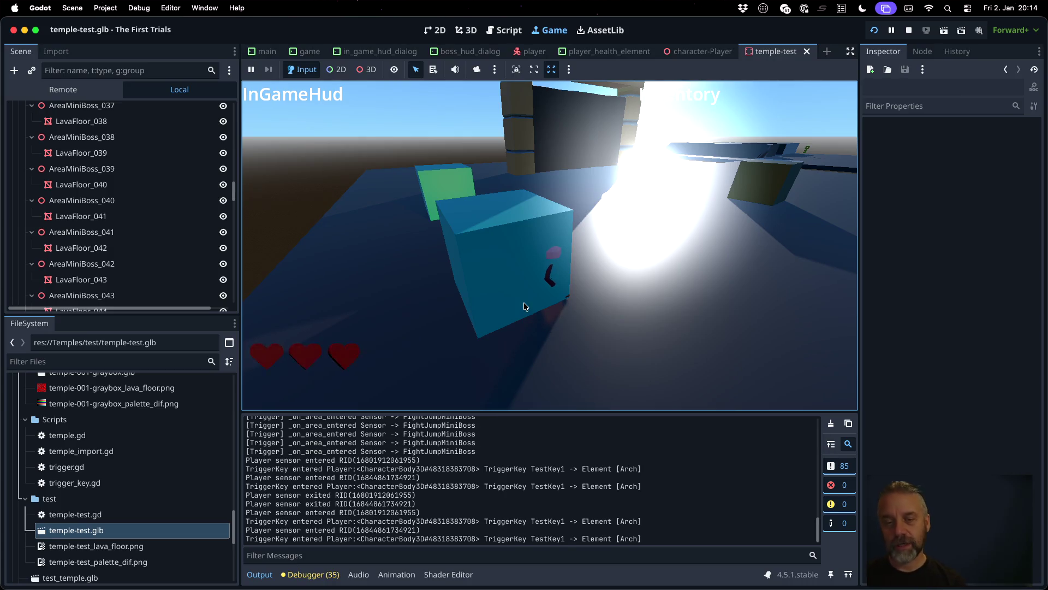
Step: Stop the running temple-test game and switch to the next desktop workspace
{"action": "left_click", "coordinate": [909, 30]}
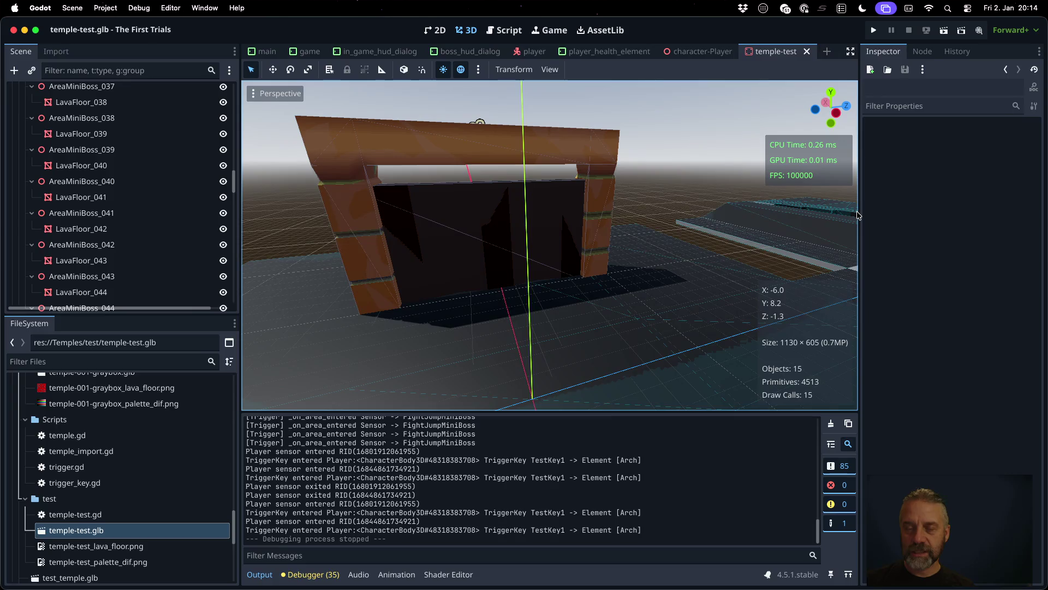
{"action": "key", "text": "ctrl+Right"}
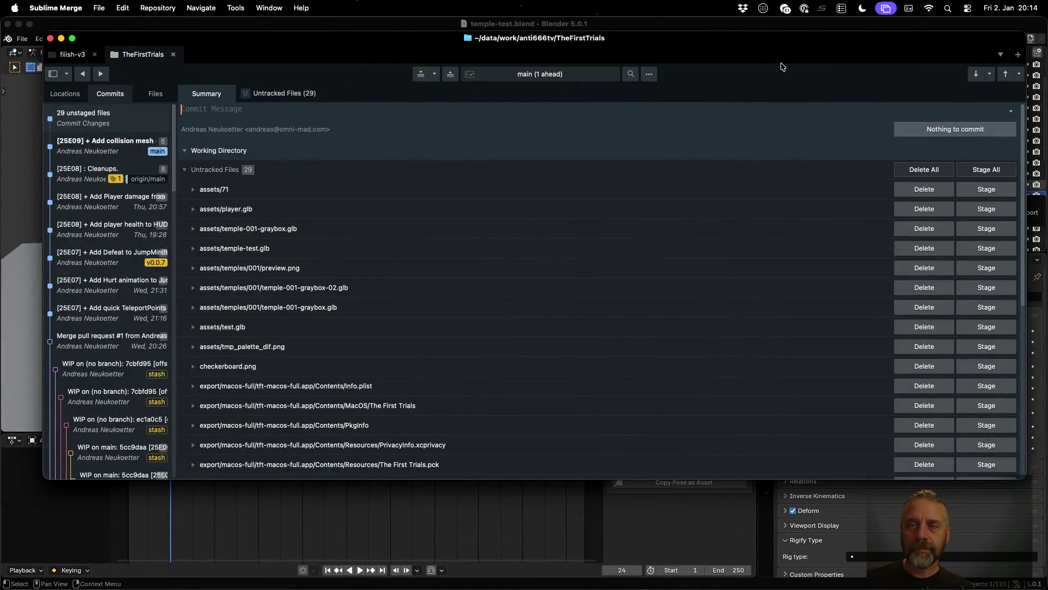
Step: Bring the Blender window with temple-test.blend to the front
{"action": "left_click", "coordinate": [724, 25]}
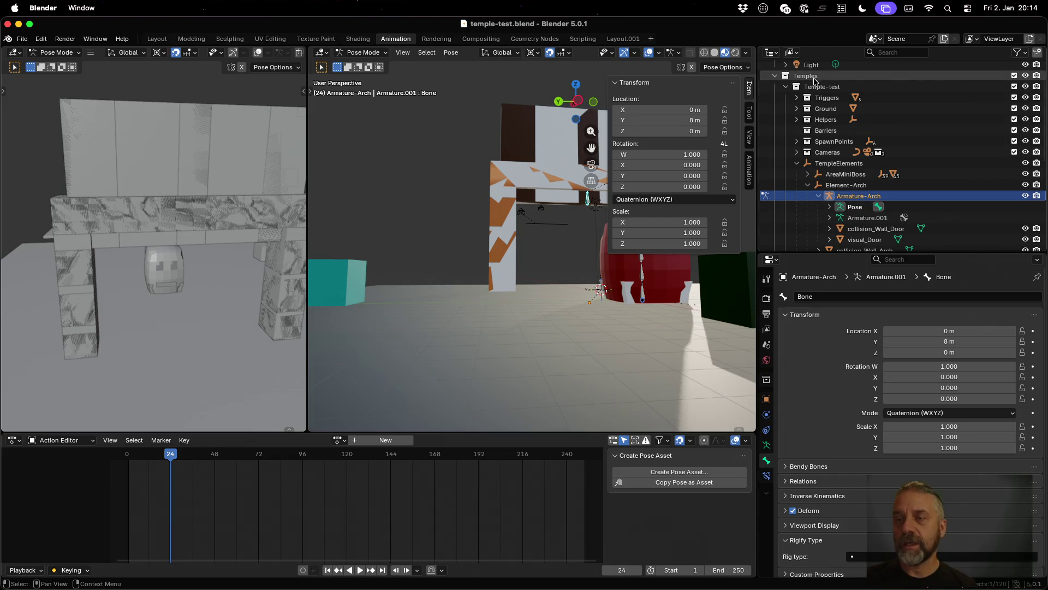
Step: Expand the Triggers collection and view the scene in the Modeling workspace, Object Mode, with Material Preview
{"action": "left_click", "coordinate": [797, 97]}
{"action": "left_click", "coordinate": [358, 275]}
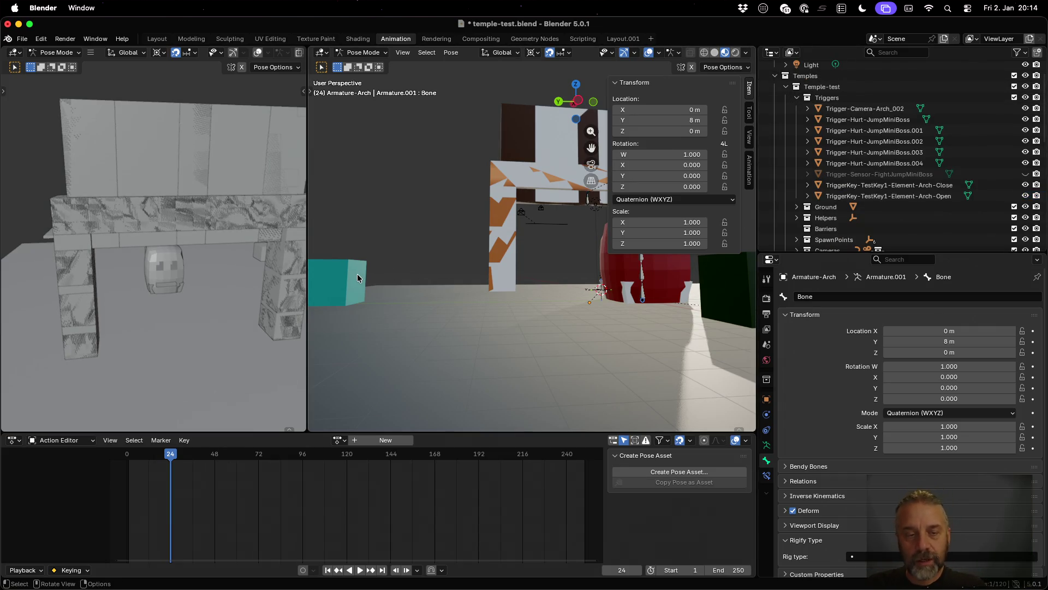
{"action": "left_click", "coordinate": [196, 43]}
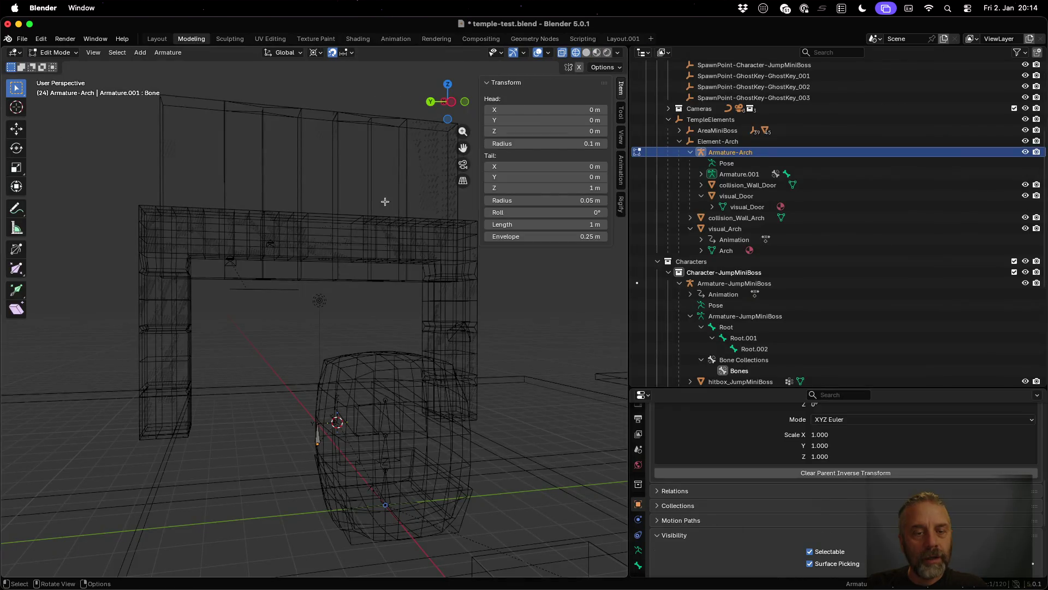
{"action": "left_click", "coordinate": [70, 53]}
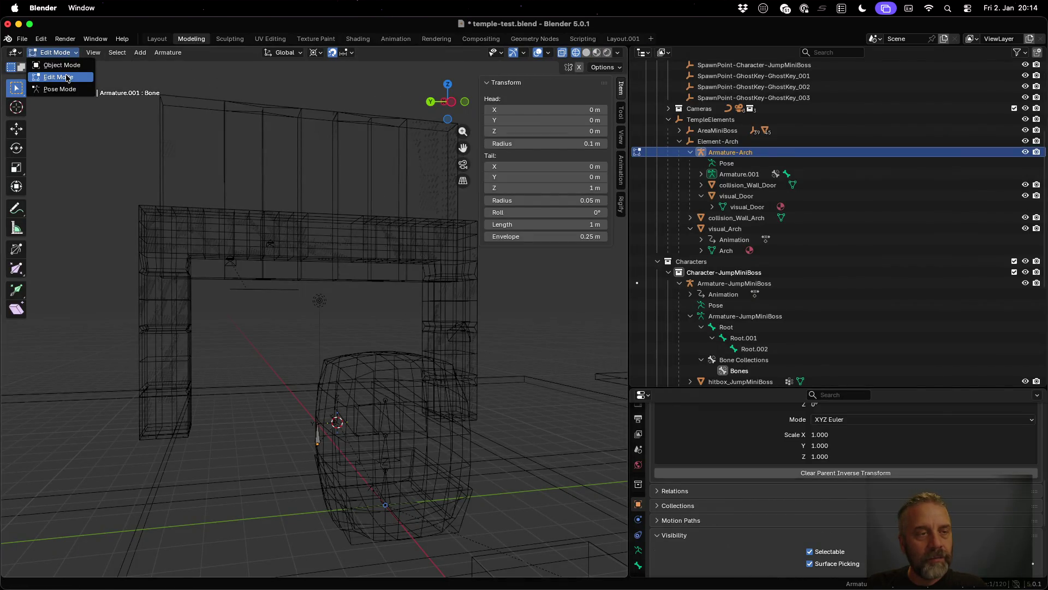
{"action": "left_click", "coordinate": [61, 65]}
{"action": "left_click", "coordinate": [596, 53]}
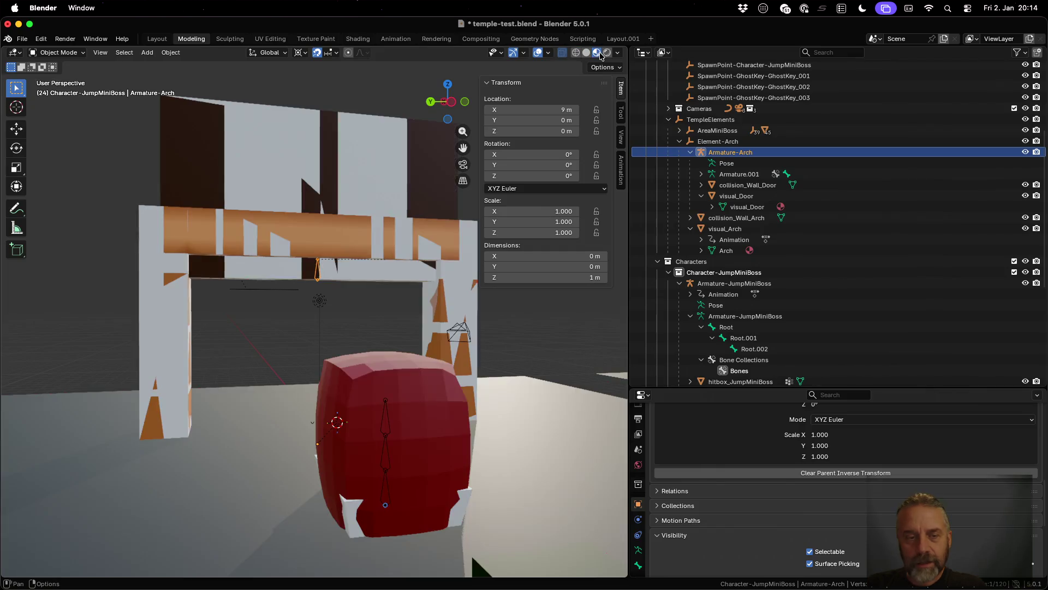
Step: Select the cyan TriggerKey-TestKey1-Element-Arch-Close cube, find it under Triggers, and return to Godot
{"action": "scroll", "coordinate": [394, 381], "scroll_direction": "down", "scroll_amount": 5}
{"action": "scroll", "coordinate": [227, 354], "scroll_direction": "up", "scroll_amount": 10}
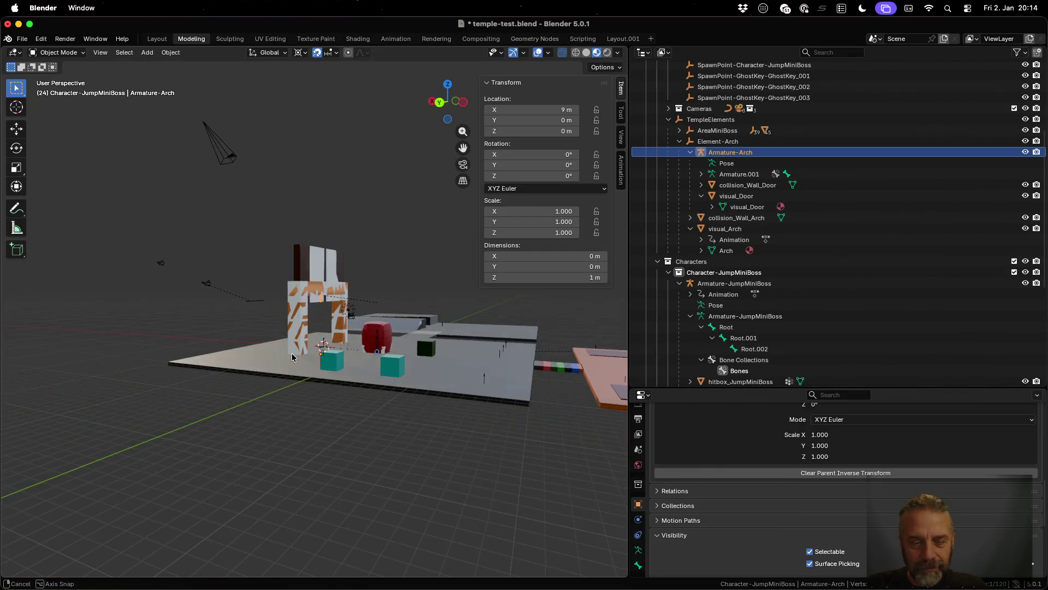
{"action": "scroll", "coordinate": [404, 352], "scroll_direction": "down", "scroll_amount": 3}
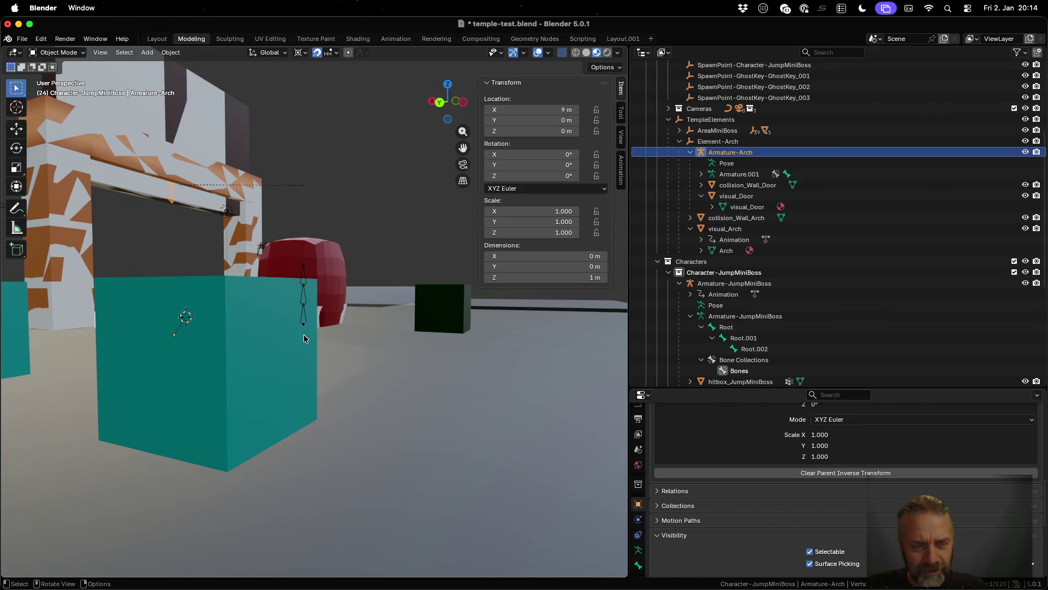
{"action": "left_click", "coordinate": [249, 335]}
{"action": "scroll", "coordinate": [860, 284], "scroll_direction": "down", "scroll_amount": 7}
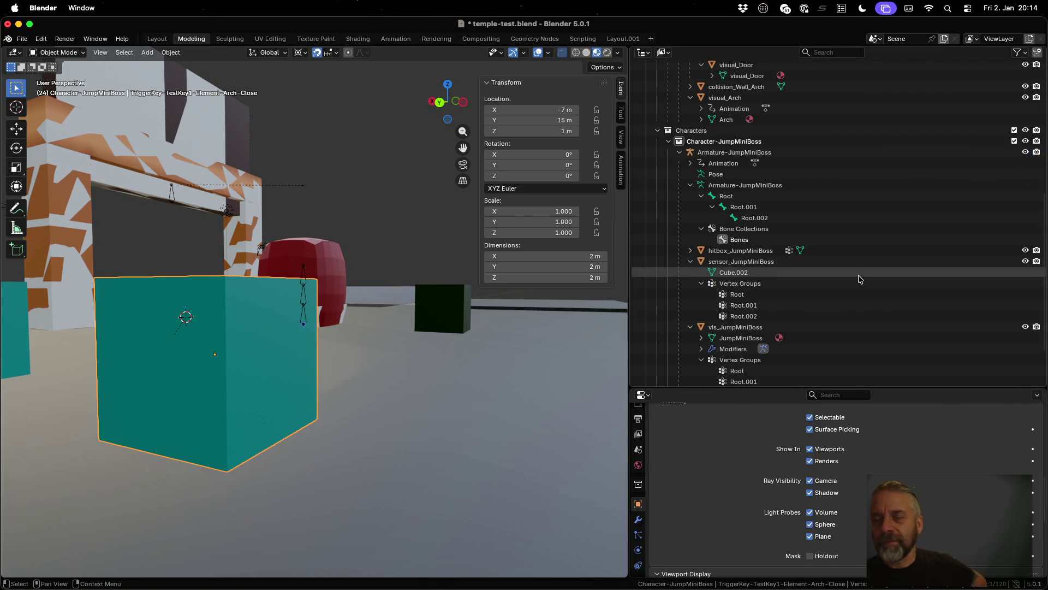
{"action": "scroll", "coordinate": [861, 303], "scroll_direction": "up", "scroll_amount": 14}
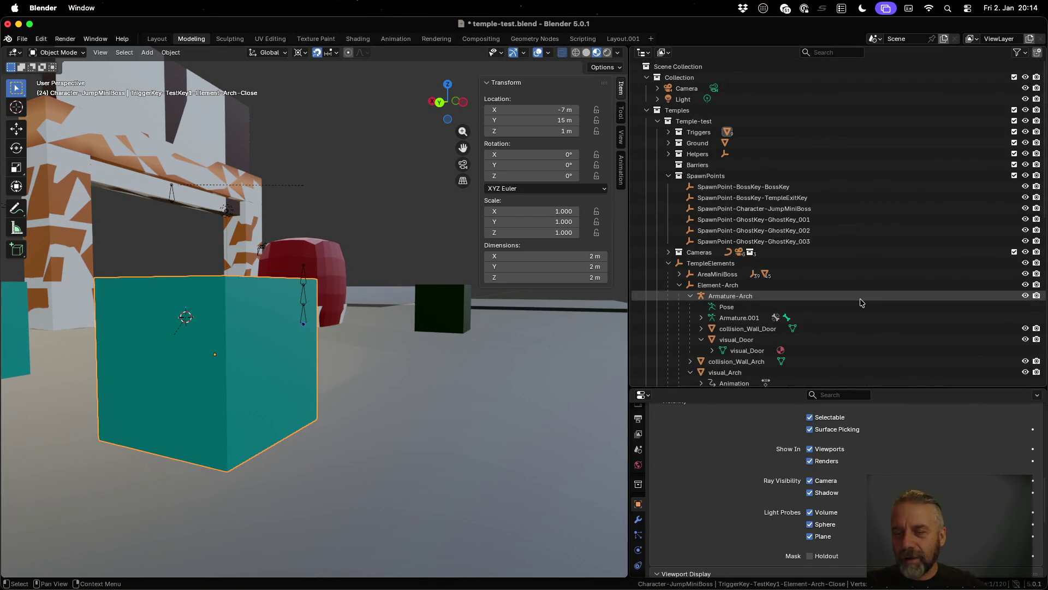
{"action": "left_click", "coordinate": [668, 131]}
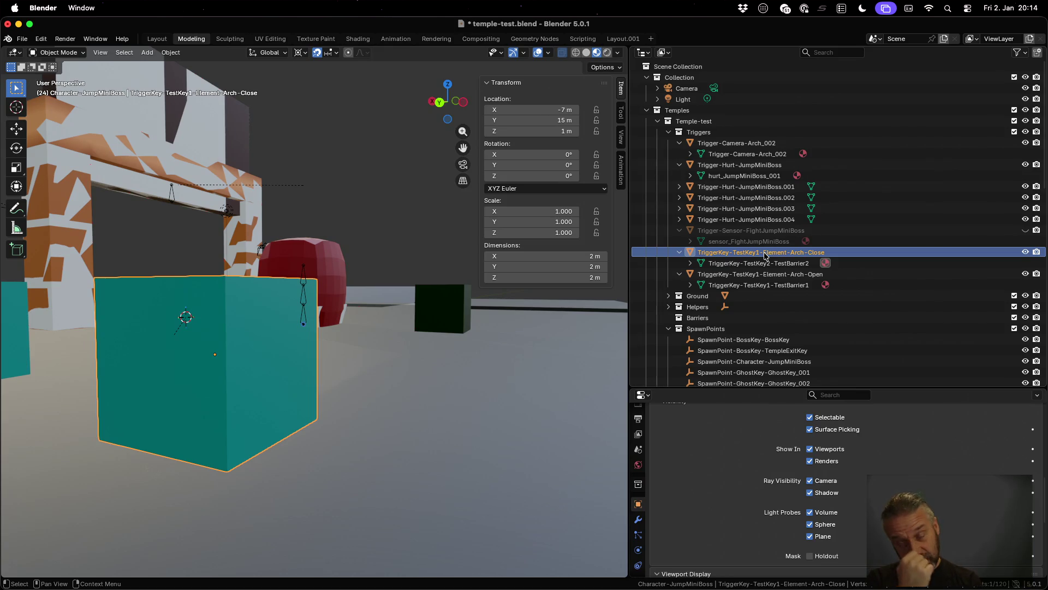
{"action": "key", "text": "ctrl+Left"}
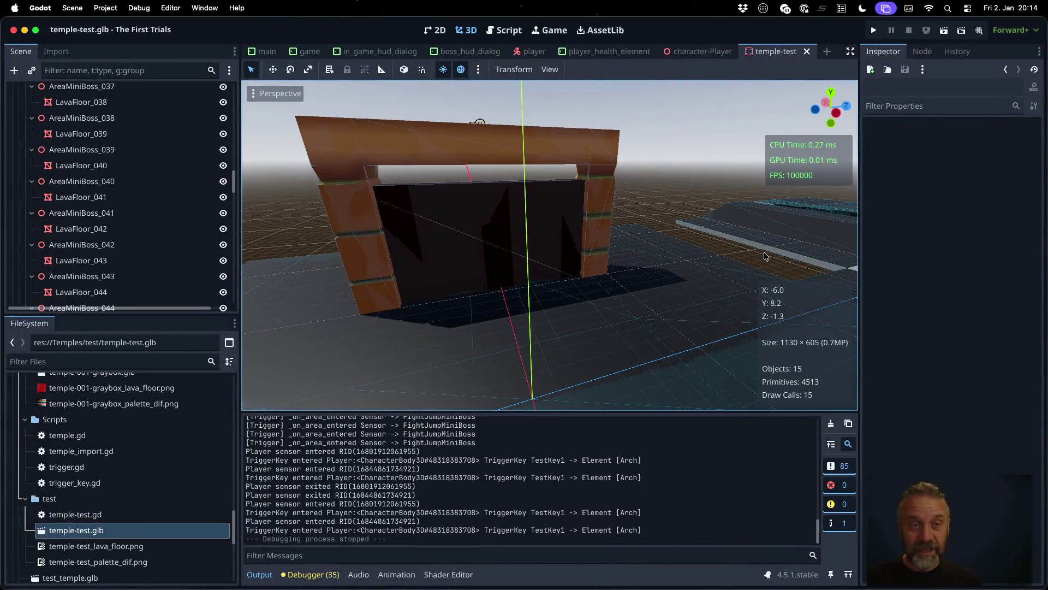
Step: Search temple_import.gd for 'TriggerKey' and highlight the target and action words on line 122
{"action": "left_click", "coordinate": [501, 32]}
{"action": "left_click", "coordinate": [584, 279]}
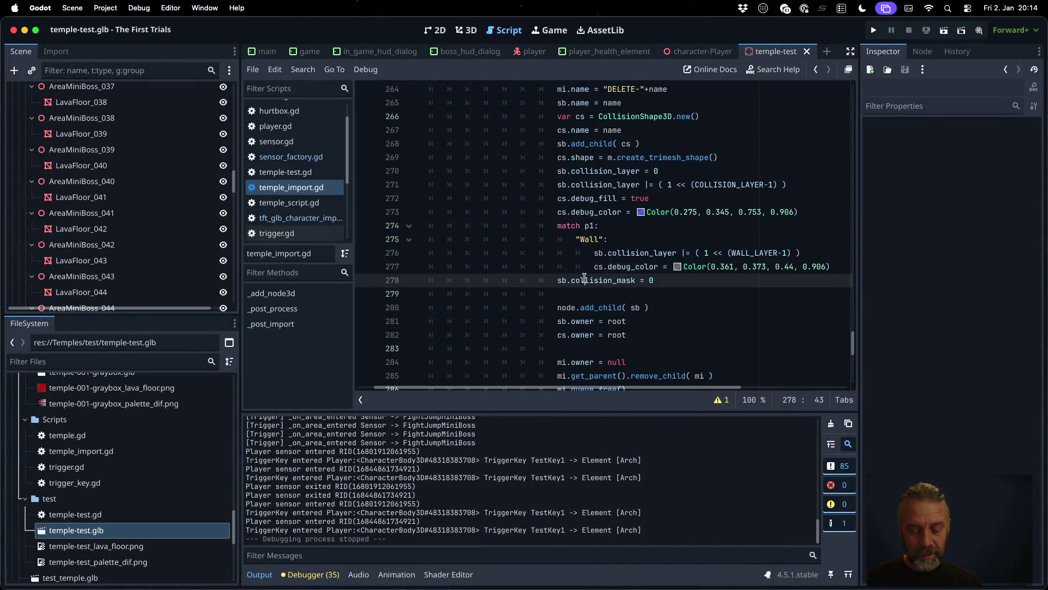
{"action": "key", "text": "ctrl+f"}
{"action": "type", "text": "Trigger"}
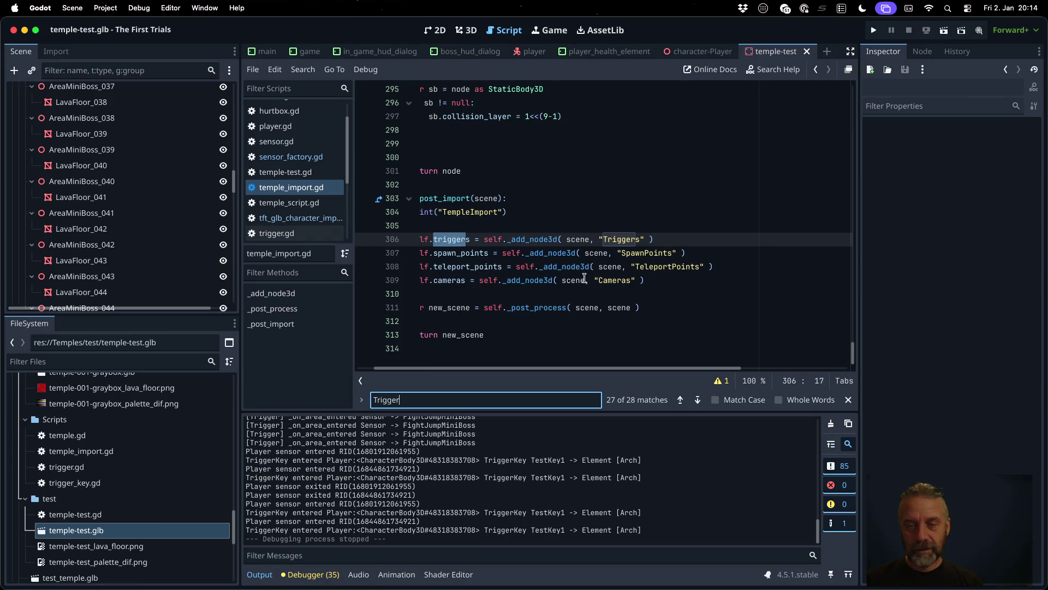
{"action": "type", "text": "Key"}
{"action": "scroll", "coordinate": [584, 278], "scroll_direction": "down", "scroll_amount": 3}
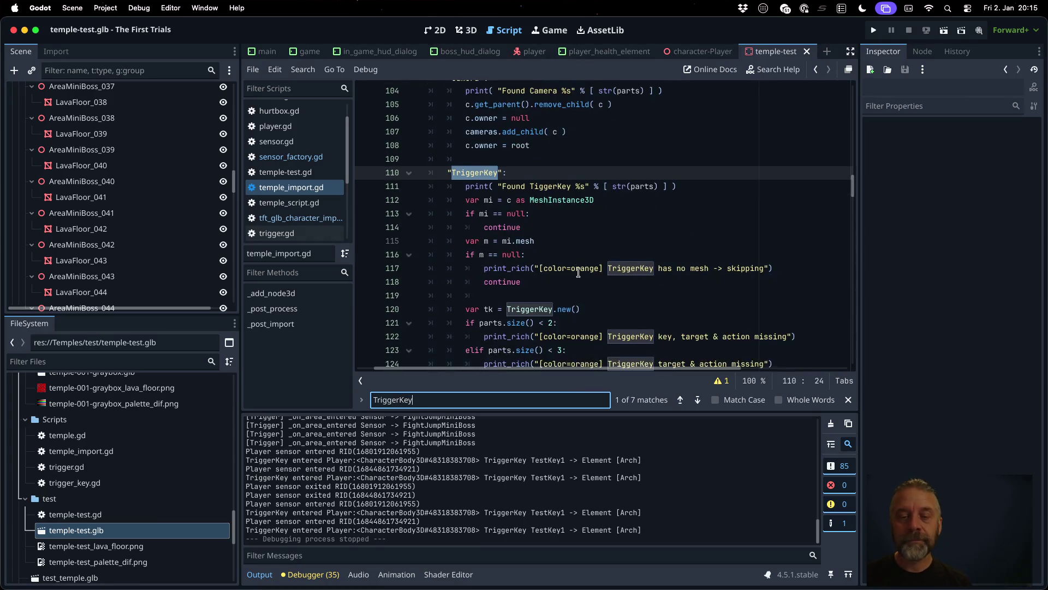
{"action": "scroll", "coordinate": [619, 217], "scroll_direction": "down", "scroll_amount": 2}
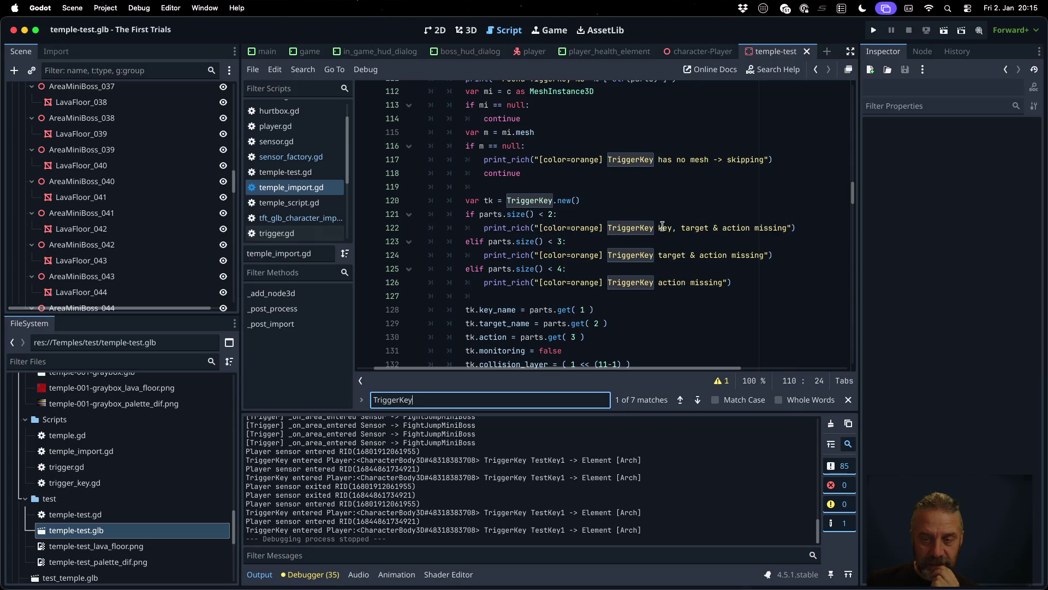
{"action": "left_click", "coordinate": [669, 228]}
{"action": "double_click", "coordinate": [694, 228]}
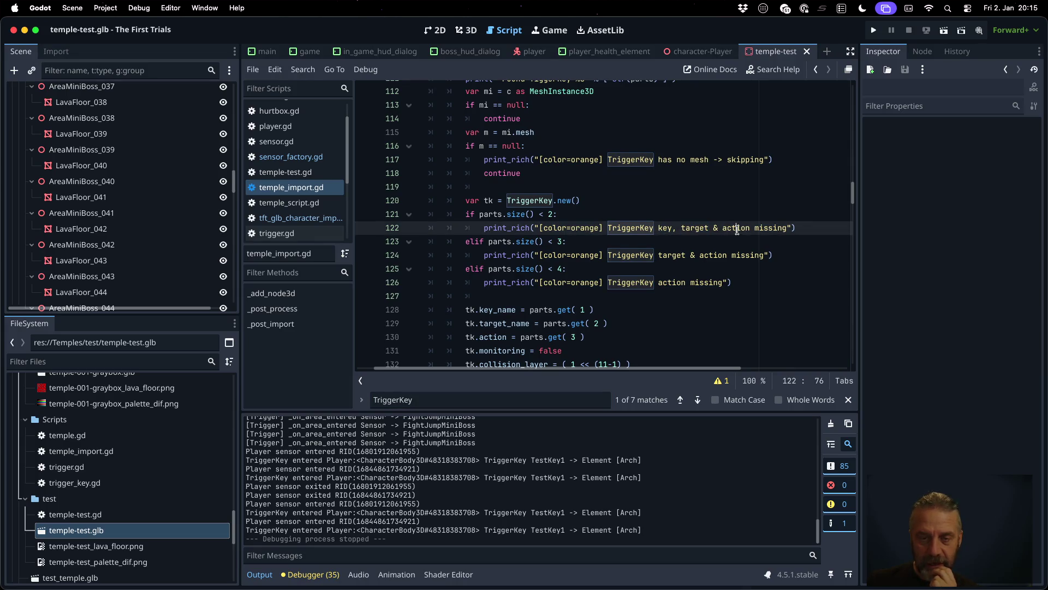
{"action": "double_click", "coordinate": [737, 227]}
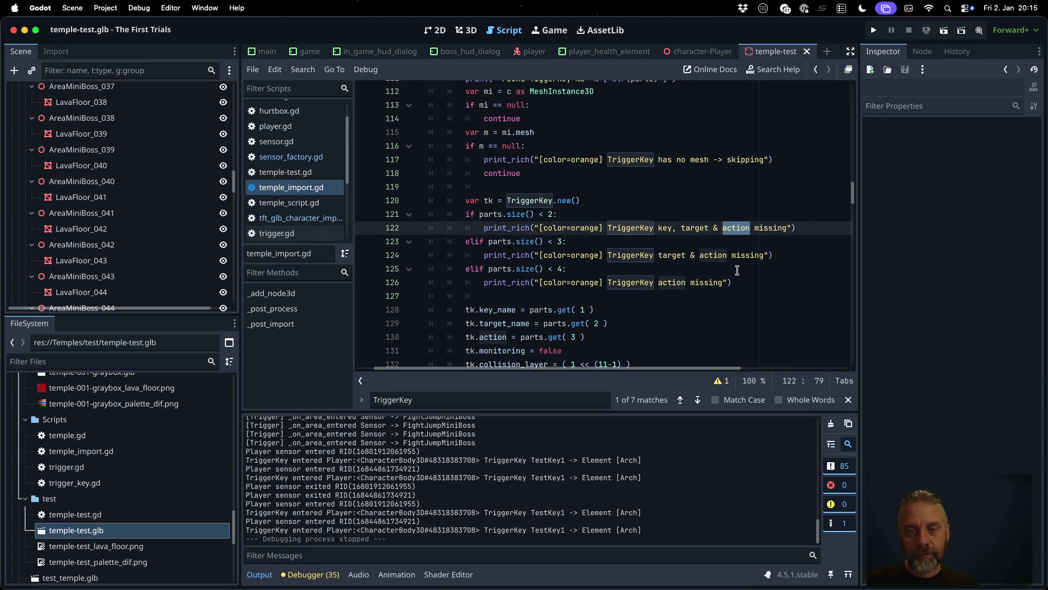
Step: Compare Blender's Arch-Open and Arch-Close trigger names with line 122, then open trigger_key.gd at target_name
{"action": "key", "text": "super+Tab"}
{"action": "left_click", "coordinate": [740, 273]}
{"action": "left_click", "coordinate": [755, 252]}
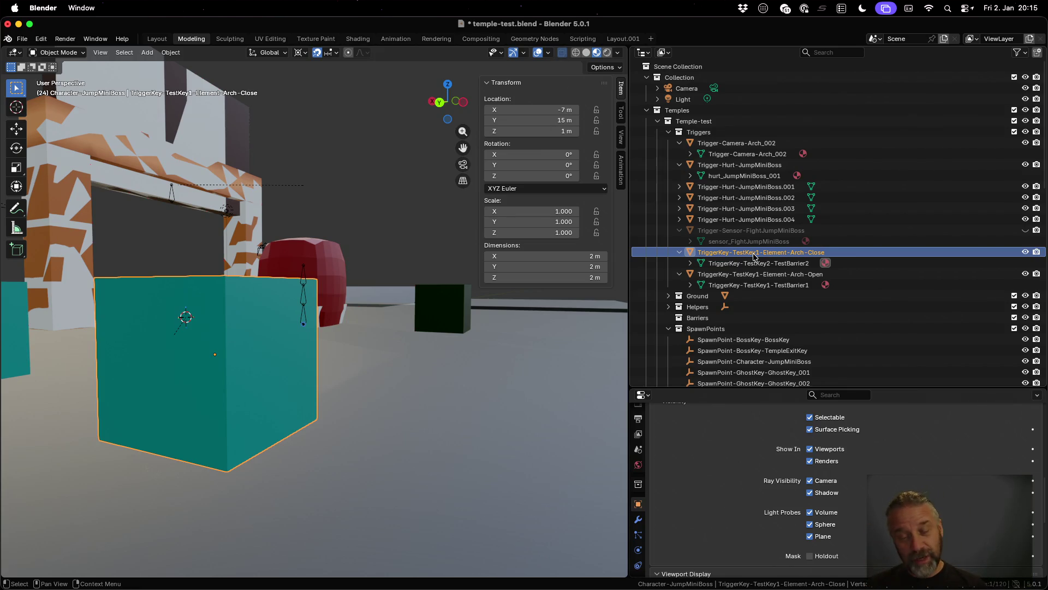
{"action": "key", "text": "super+Tab"}
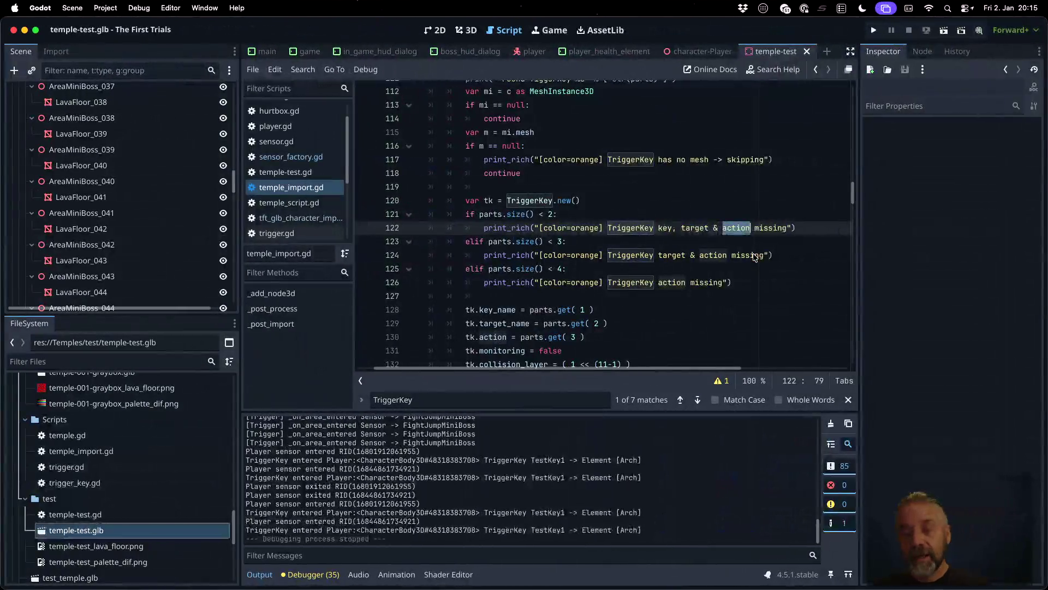
{"action": "double_click", "coordinate": [696, 228]}
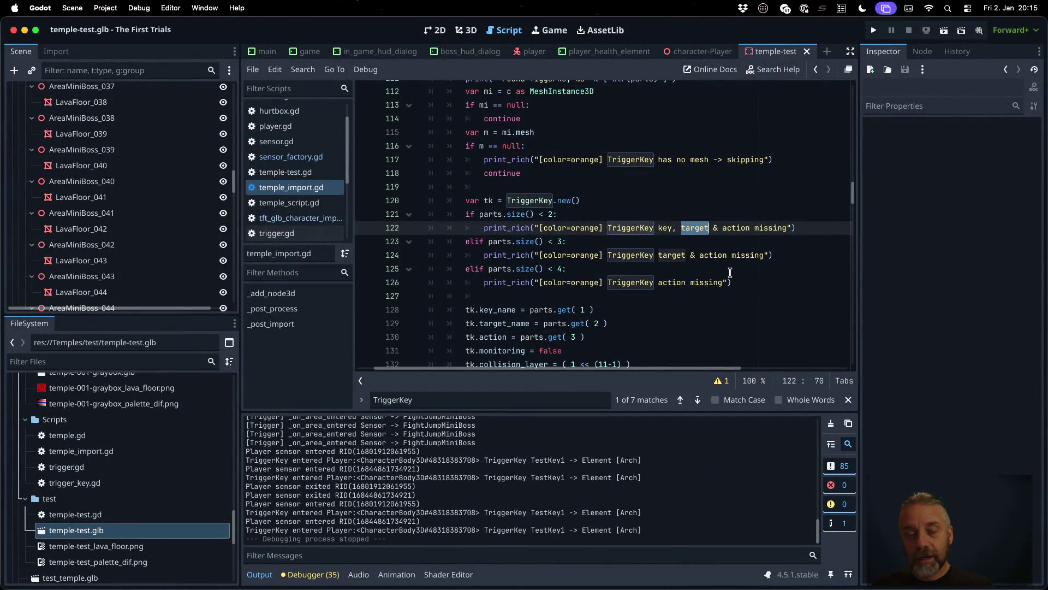
{"action": "key", "text": "super+Tab"}
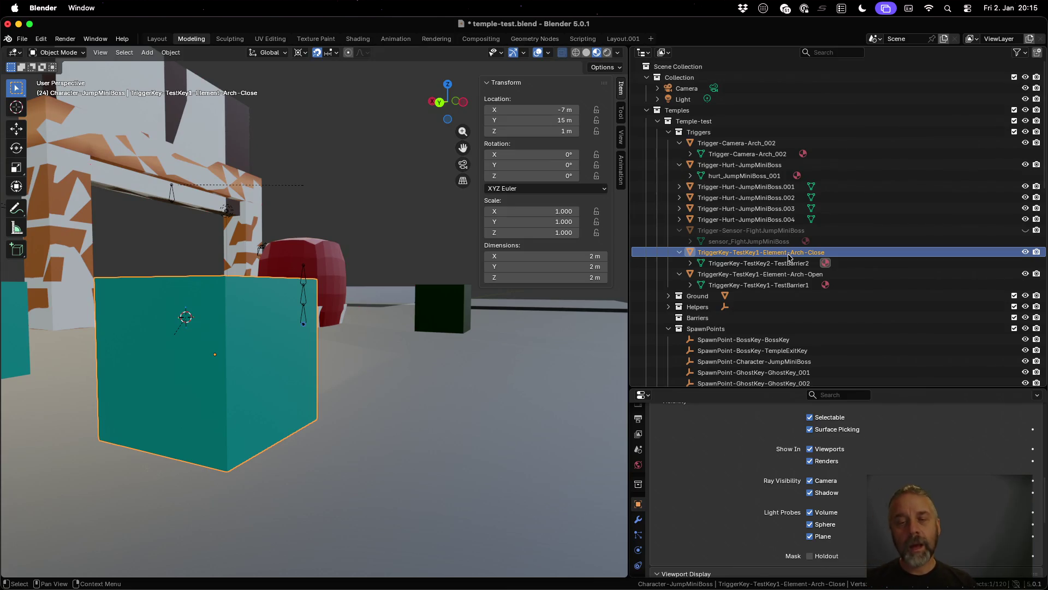
{"action": "key", "text": "ctrl+Left"}
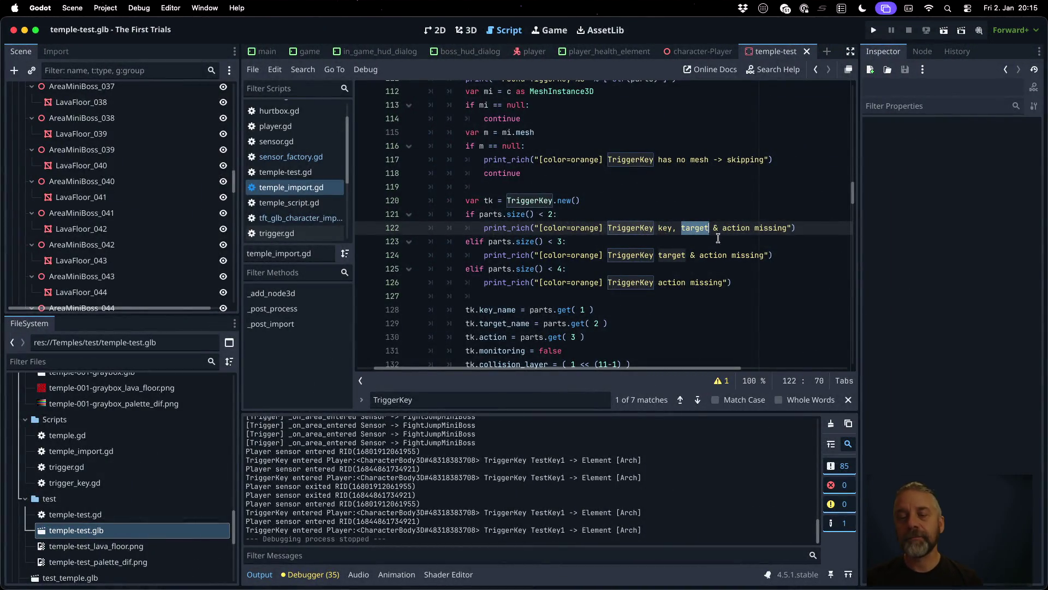
{"action": "left_click", "coordinate": [702, 230]}
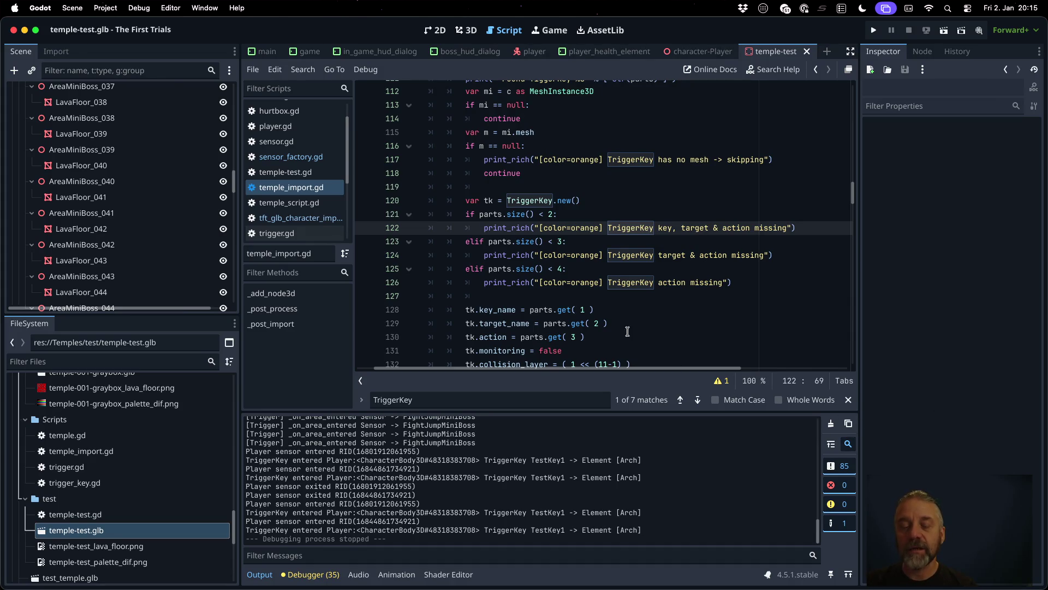
{"action": "left_click", "coordinate": [499, 323], "text": "super"}
{"action": "key", "text": "Up"}
{"action": "key", "text": "End"}
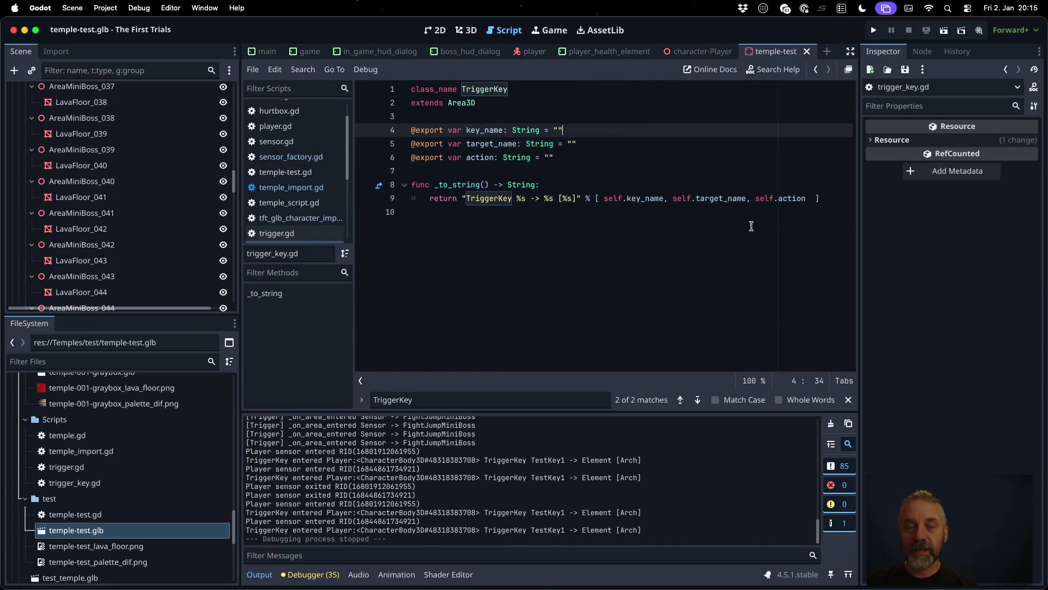
{"action": "key", "text": "Return"}
{"action": "type", "text": "#"}
{"action": "key", "text": "BackSpace"}
{"action": "type", "text": "@e"}
{"action": "type", "text": "xport "}
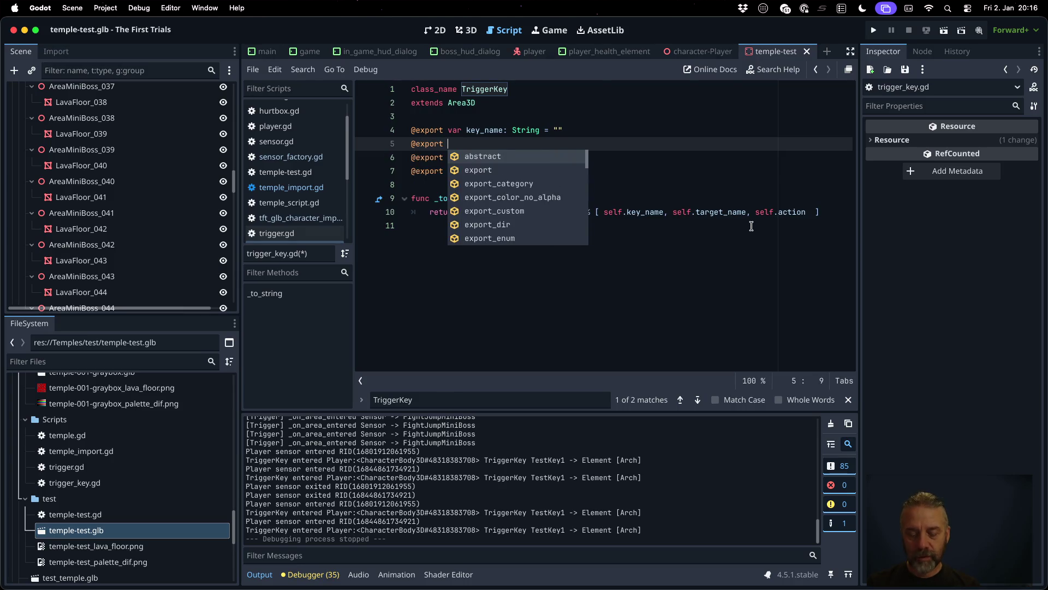
{"action": "type", "text": "vart"}
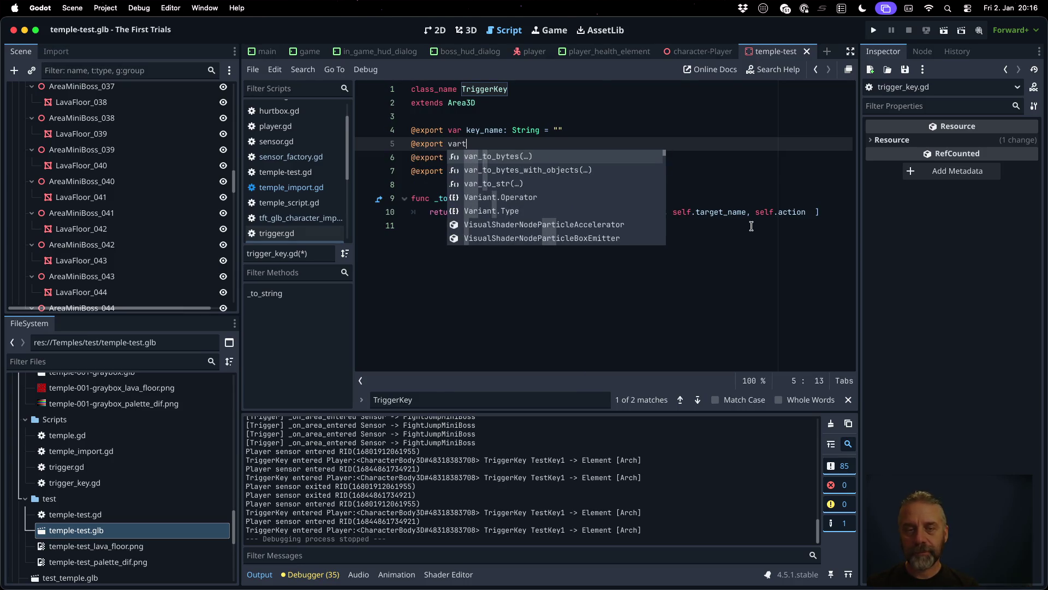
{"action": "key", "text": "BackSpace"}
{"action": "type", "text": " target_"}
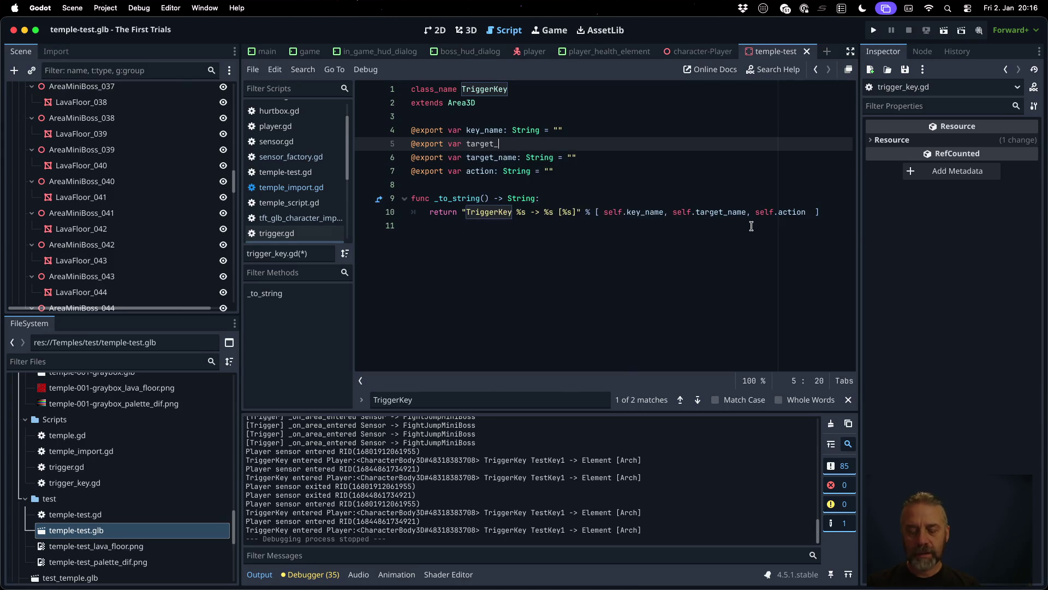
{"action": "type", "text": "type: Str"}
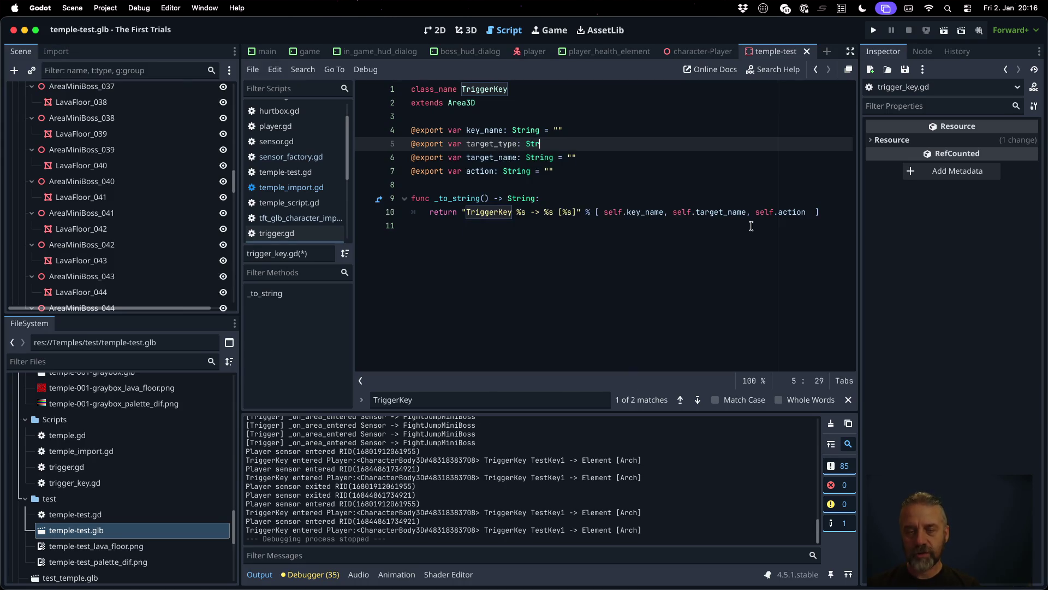
{"action": "type", "text": "ing = \"\""}
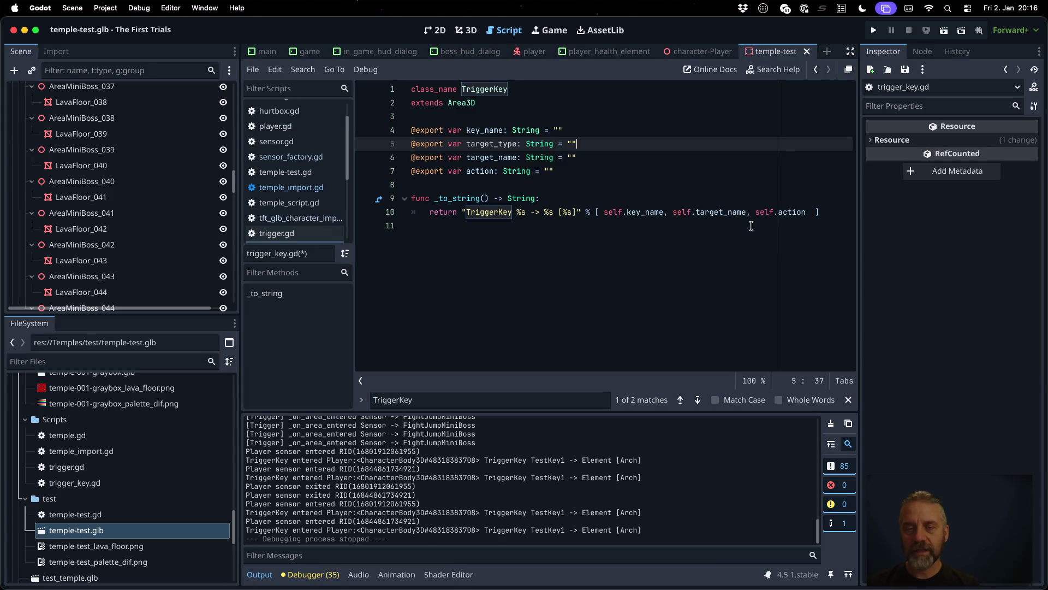
{"action": "key", "text": "Down"}
{"action": "key", "text": "Down"}
{"action": "key", "text": "Down"}
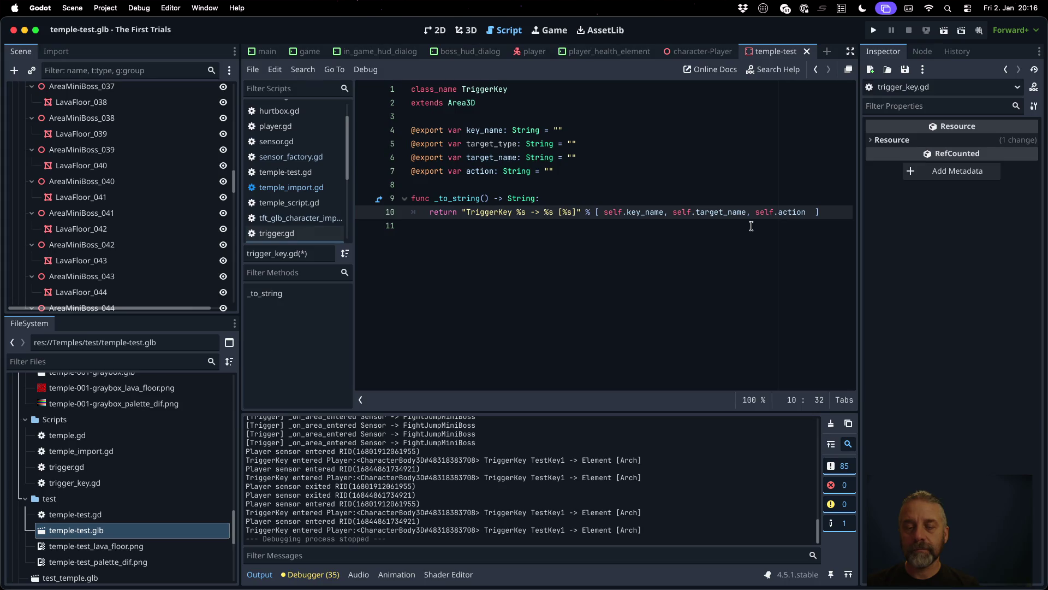
Step: Change _to_string's format to '[%s]%s => %s' with self.target_type as an argument, and save
{"action": "type", "text": "["}
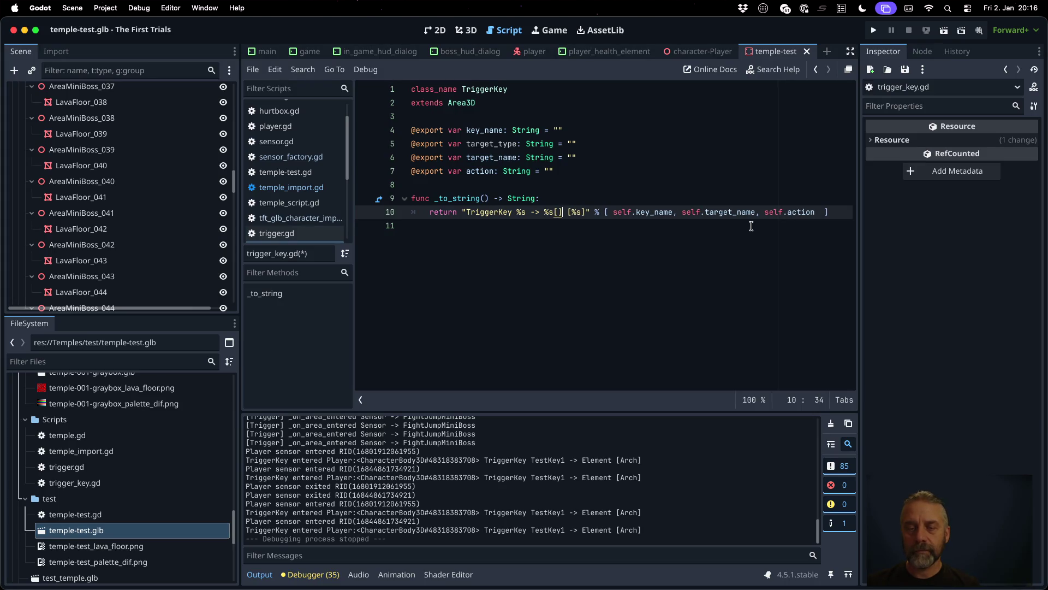
{"action": "type", "text": "%s]"}
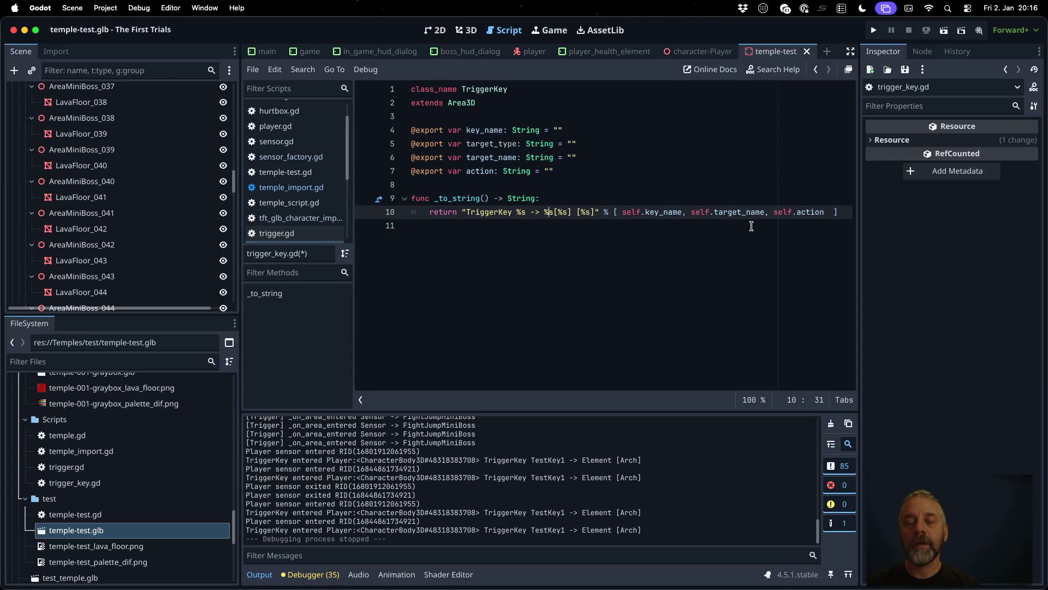
{"action": "type", "text": "[%s"}
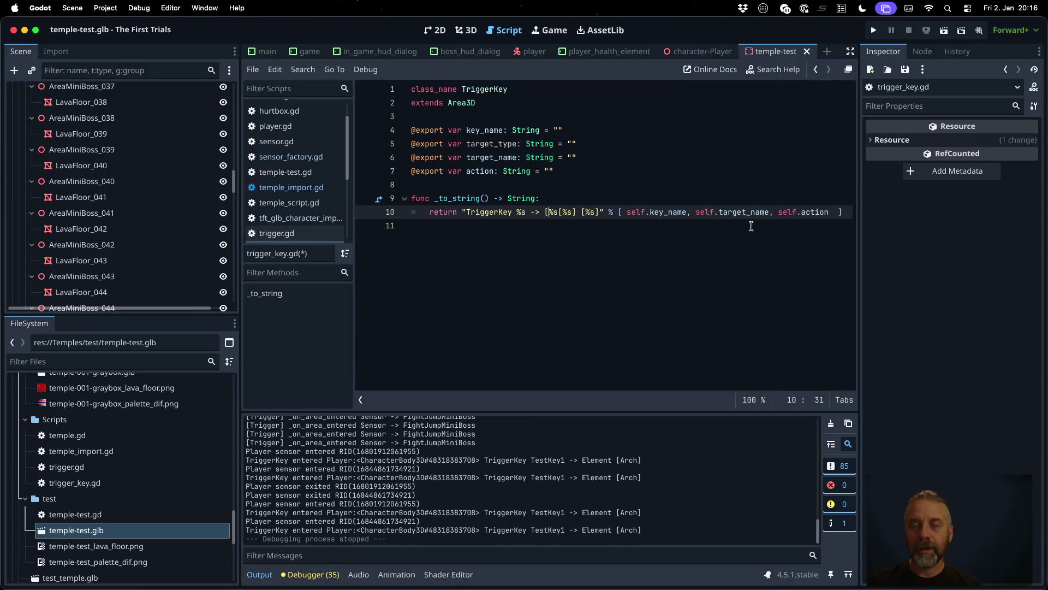
{"action": "type", "text": "]"}
{"action": "key", "text": "BackSpace"}
{"action": "key", "text": "Right"}
{"action": "key", "text": "Right"}
{"action": "key", "text": "Delete"}
{"action": "key", "text": "BackSpace"}
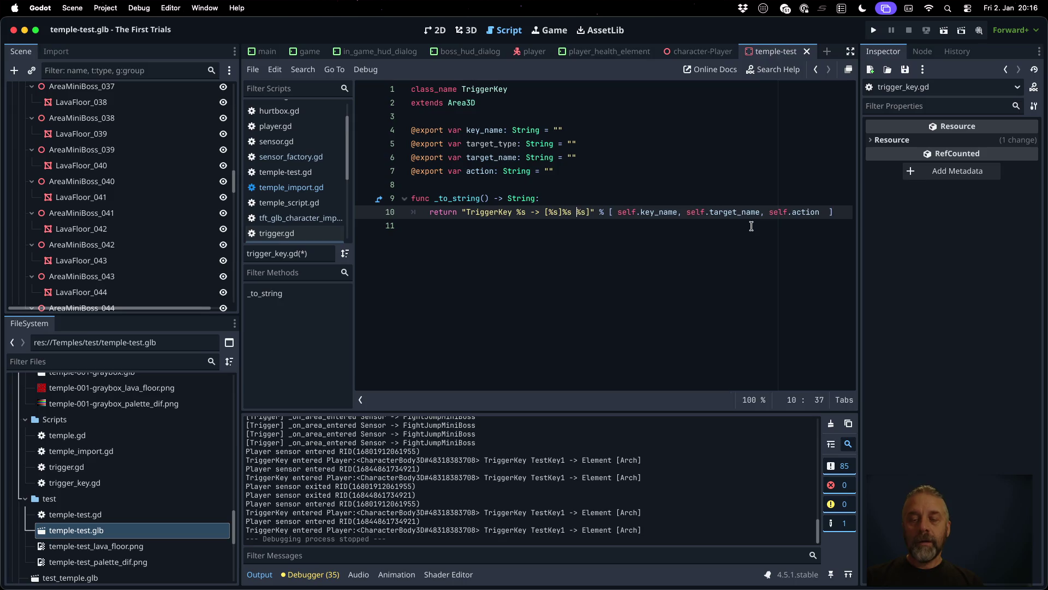
{"action": "type", "text": "=>"}
{"action": "key", "text": "Right"}
{"action": "key", "text": "Right"}
{"action": "key", "text": "Right"}
{"action": "type", "text": "self.target"}
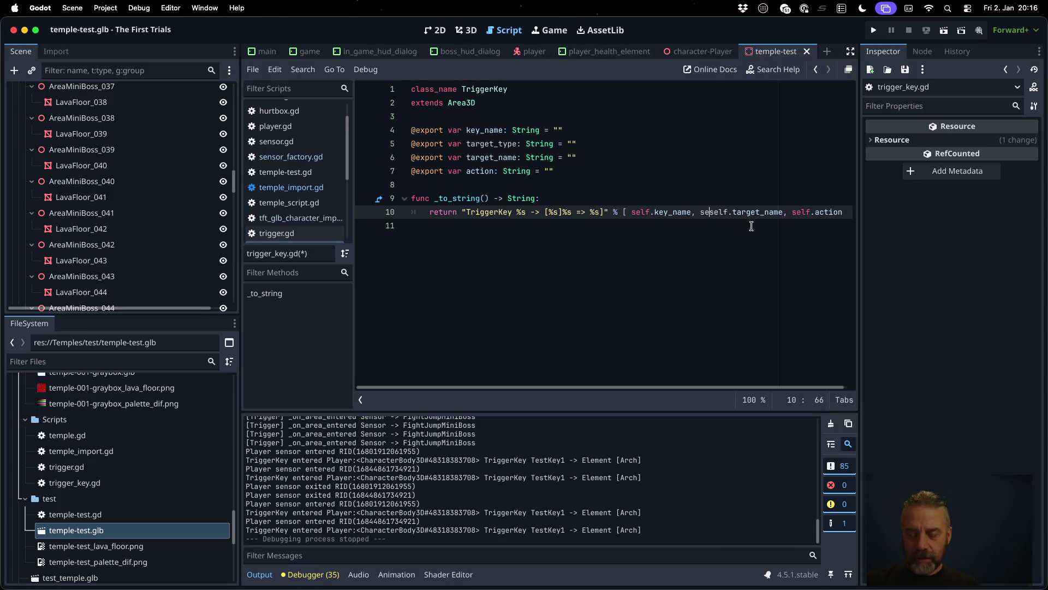
{"action": "type", "text": "_"}
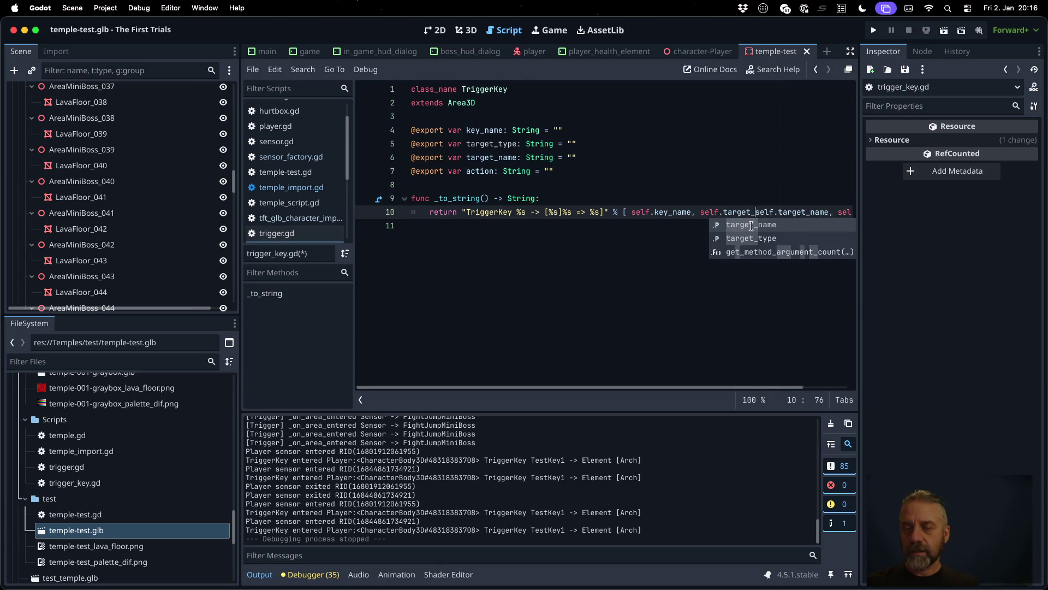
{"action": "type", "text": "type"}
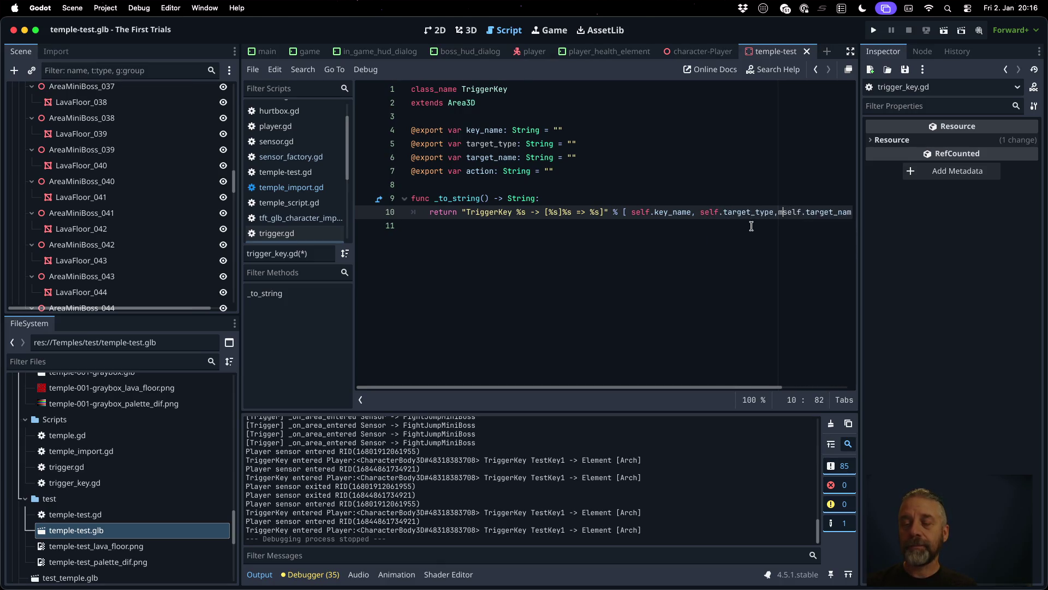
{"action": "type", "text": ","}
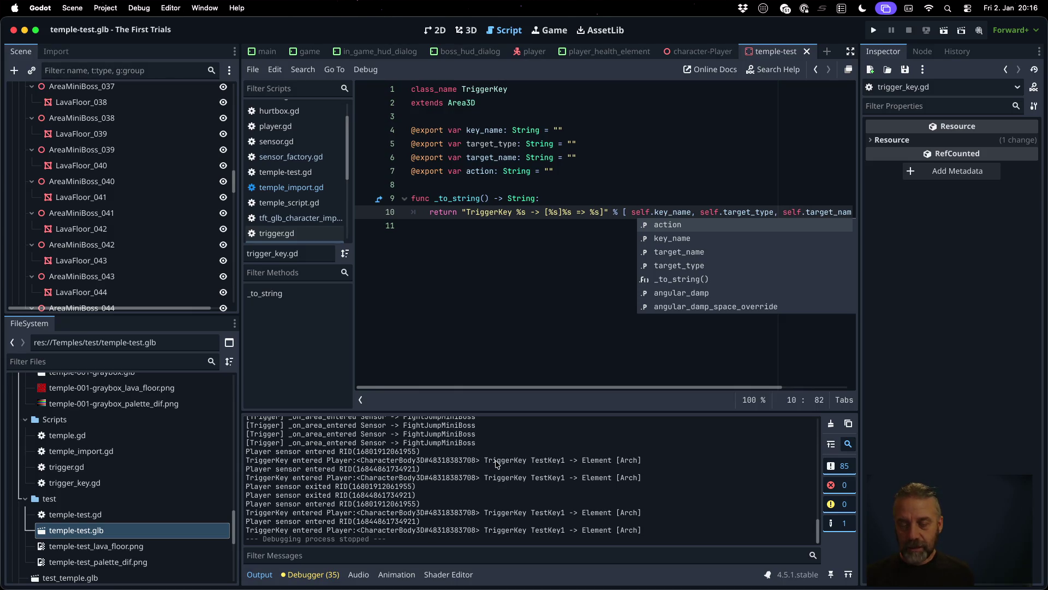
{"action": "left_click", "coordinate": [601, 213]}
{"action": "key", "text": "super+s"}
{"action": "key", "text": "Return"}
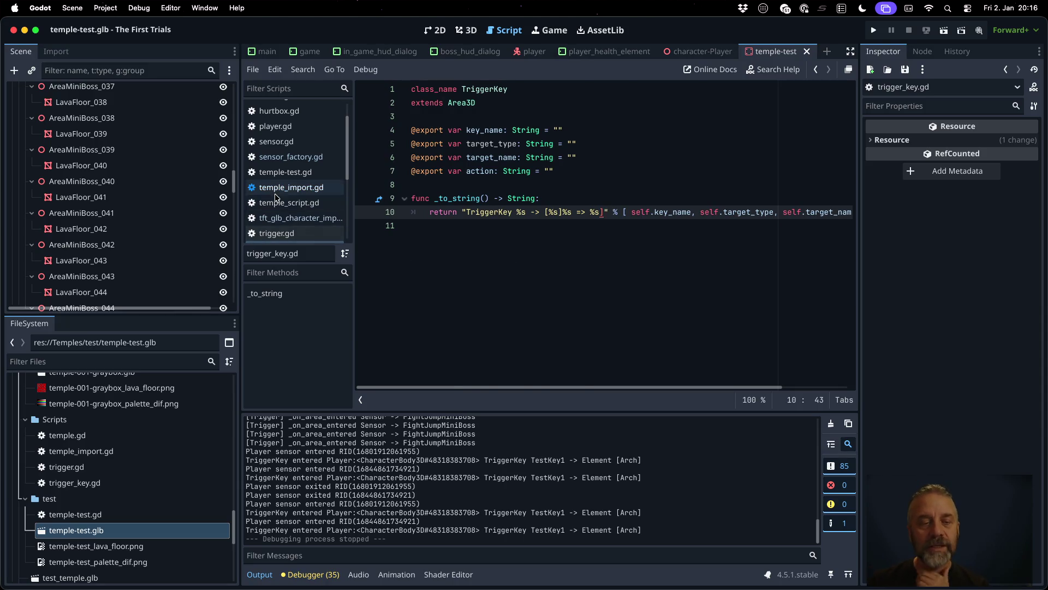
Step: In temple_import.gd, duplicate the first parts.size() check and turn the following check into an elif
{"action": "left_click", "coordinate": [276, 191]}
{"action": "scroll", "coordinate": [598, 307], "scroll_direction": "down", "scroll_amount": 1}
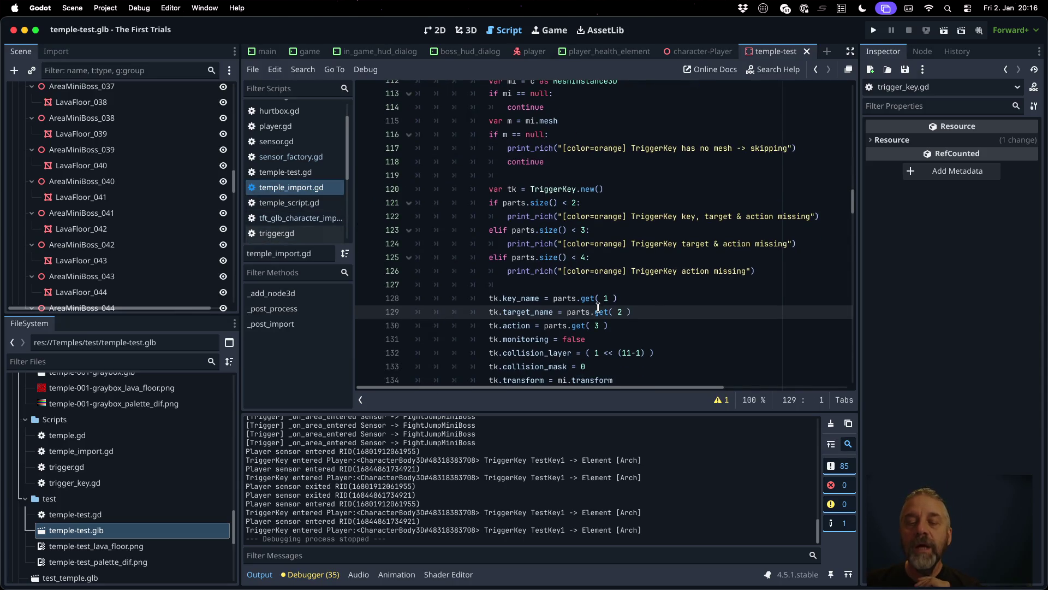
{"action": "scroll", "coordinate": [598, 307], "scroll_direction": "up", "scroll_amount": 3}
{"action": "scroll", "coordinate": [598, 307], "scroll_direction": "down", "scroll_amount": 2}
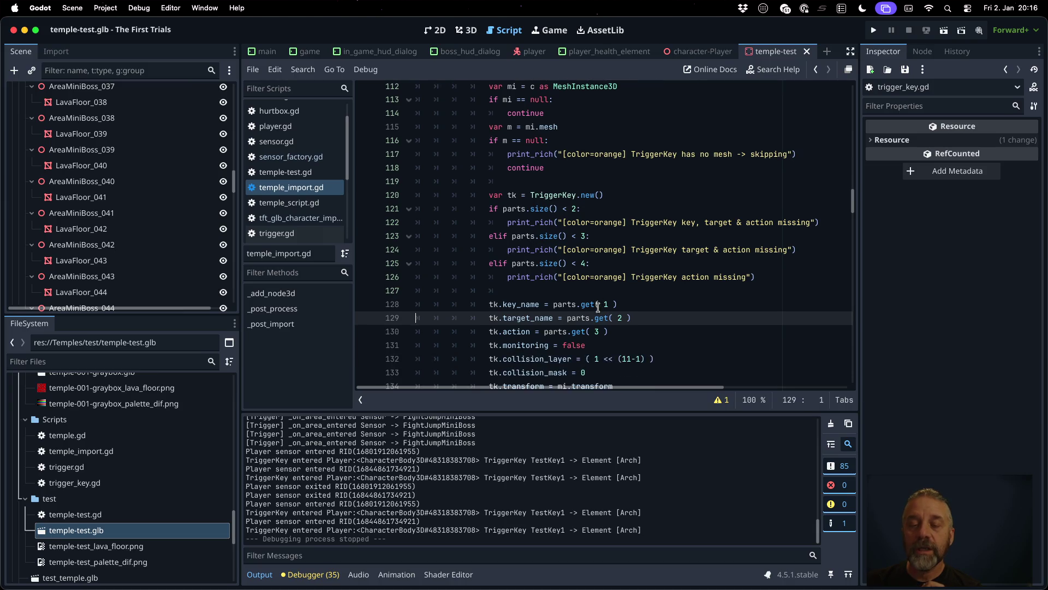
{"action": "left_click", "coordinate": [592, 210]}
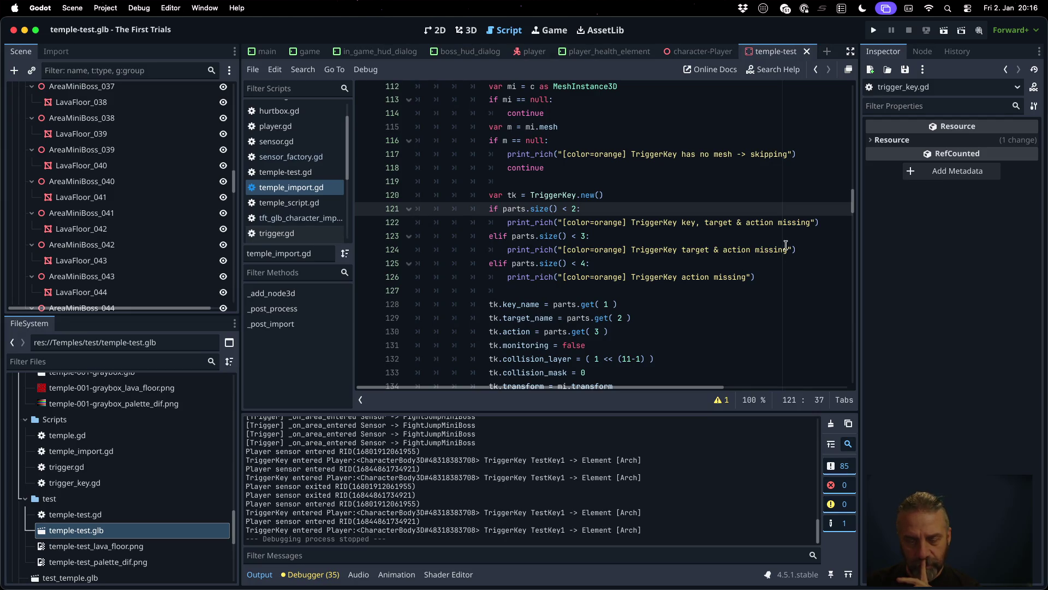
{"action": "key", "text": "Home"}
{"action": "key", "text": "shift+Down"}
{"action": "key", "text": "super+c"}
{"action": "key", "text": "super+v"}
{"action": "key", "text": "Return"}
{"action": "type", "text": "pass"}
{"action": "key", "text": "Down"}
{"action": "key", "text": "Home"}
{"action": "type", "text": "el"}
{"action": "key", "text": "Escape"}
{"action": "key", "text": "Down"}
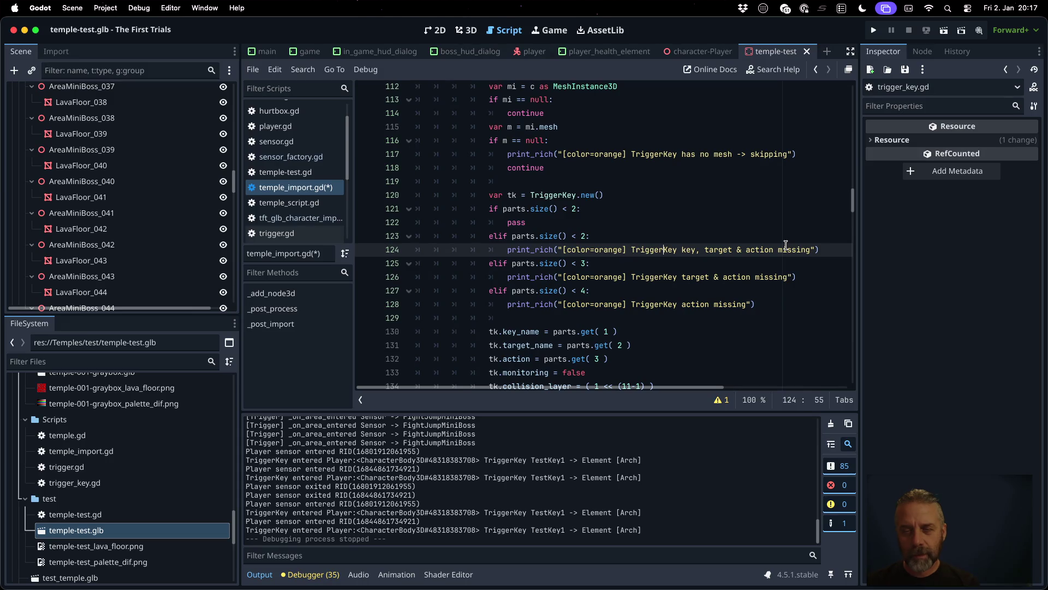
Step: Copy the missing-part message into the new branch and reword it to mention target type and target name
{"action": "key", "text": "Down"}
{"action": "key", "text": "Down"}
{"action": "key", "text": "Down"}
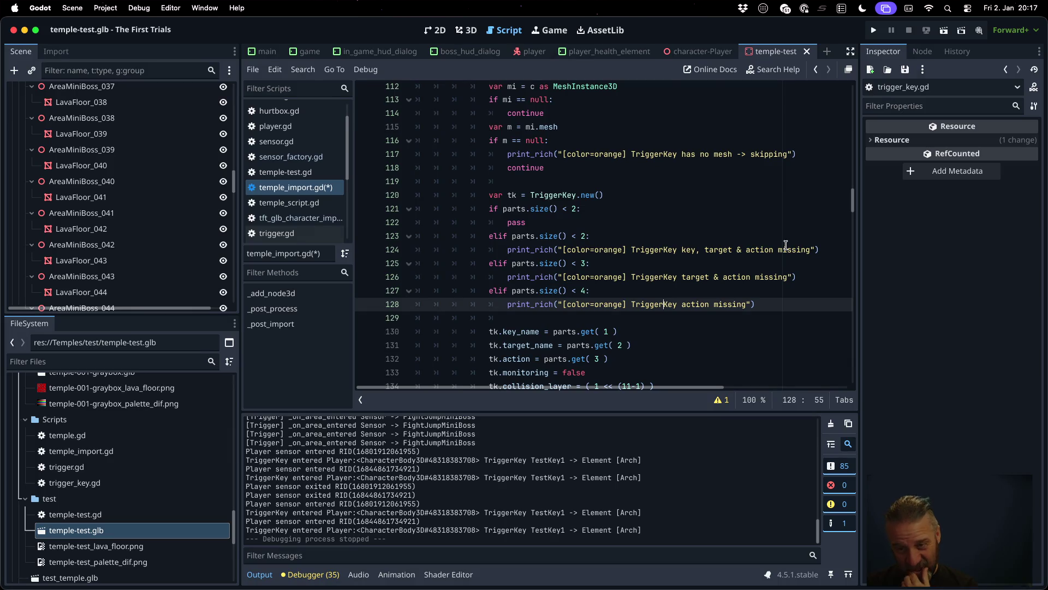
{"action": "key", "text": "Up"}
{"action": "key", "text": "Up"}
{"action": "key", "text": "Up"}
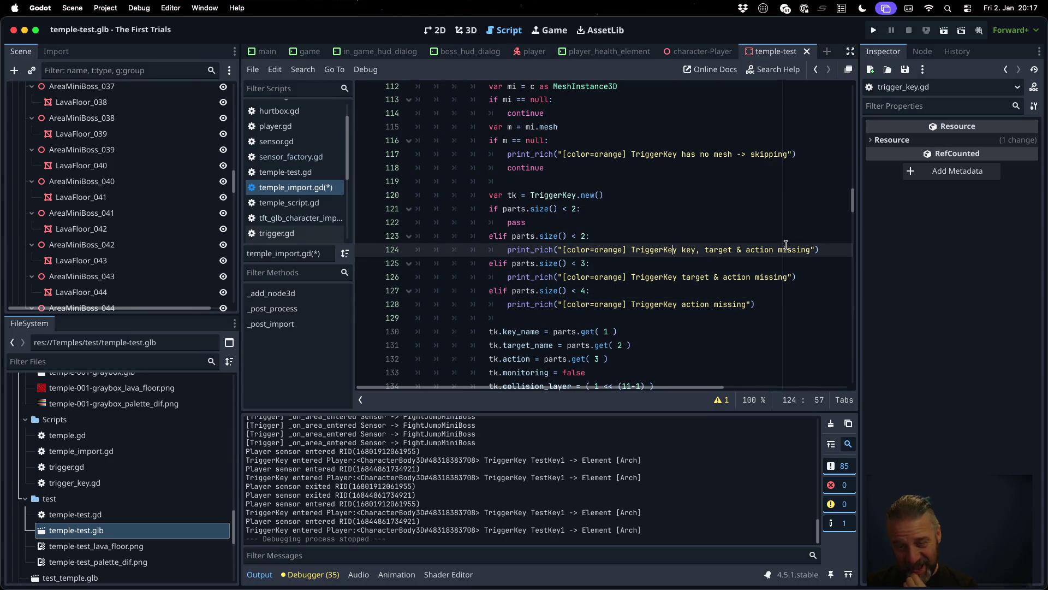
{"action": "key", "text": "Home"}
{"action": "key", "text": "shift+Down"}
{"action": "key", "text": "ctrl+c"}
{"action": "key", "text": "Up"}
{"action": "key", "text": "Up"}
{"action": "key", "text": "shift+Down"}
{"action": "key", "text": "ctrl+v"}
{"action": "key", "text": "Down"}
{"action": "key", "text": "alt+Right"}
{"action": "key", "text": "alt+Right"}
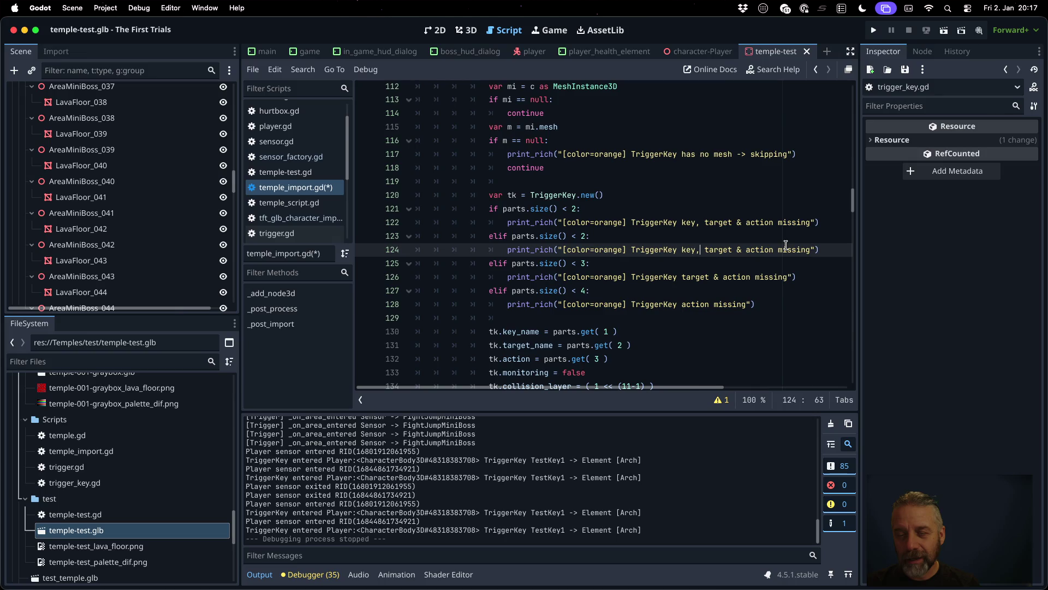
{"action": "type", "text": "gat"}
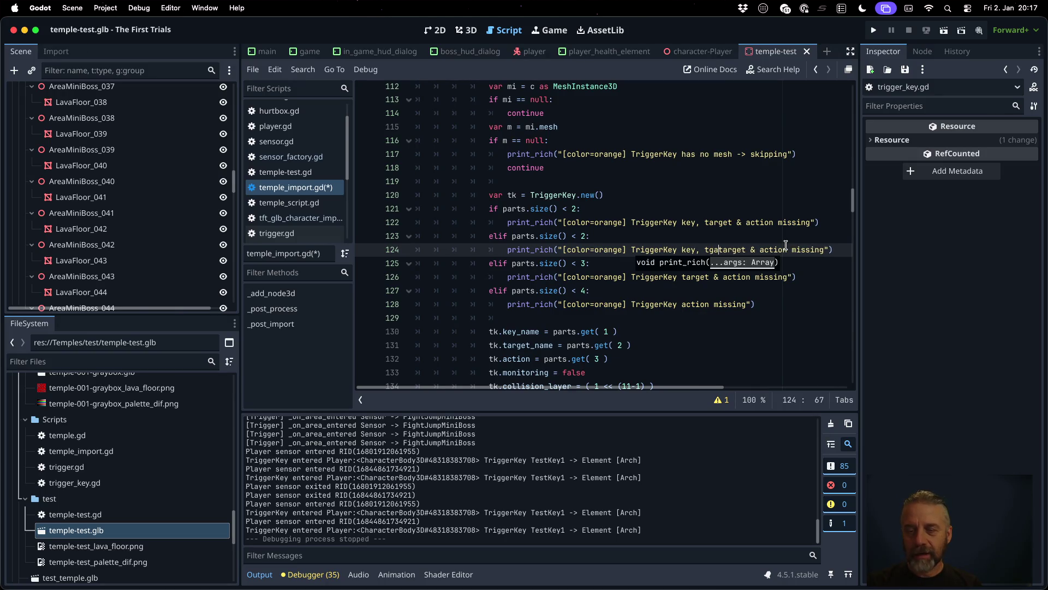
{"action": "type", "text": "arget nam"}
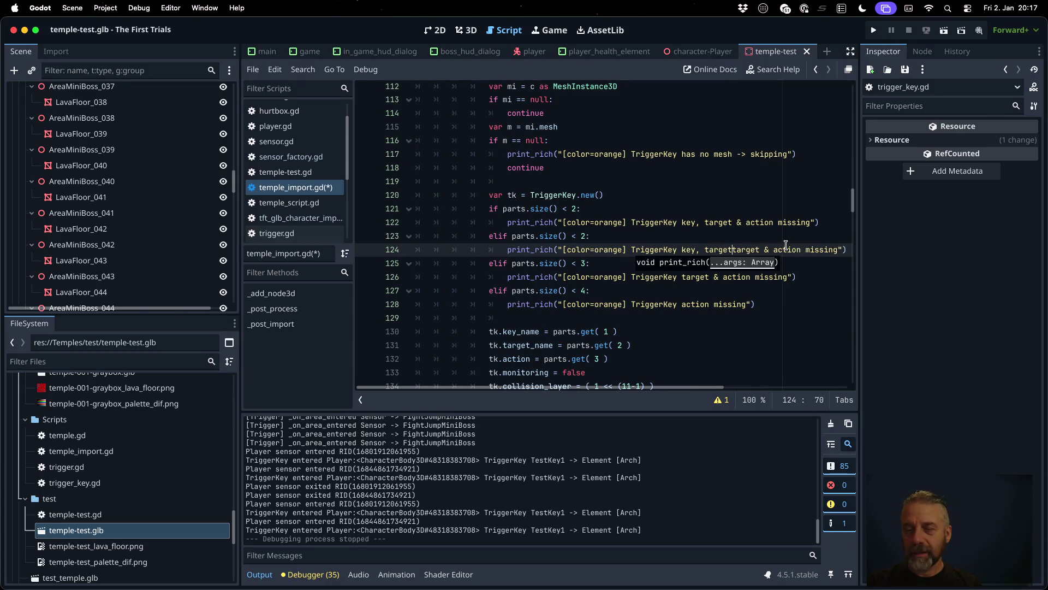
{"action": "type", "text": "e,"}
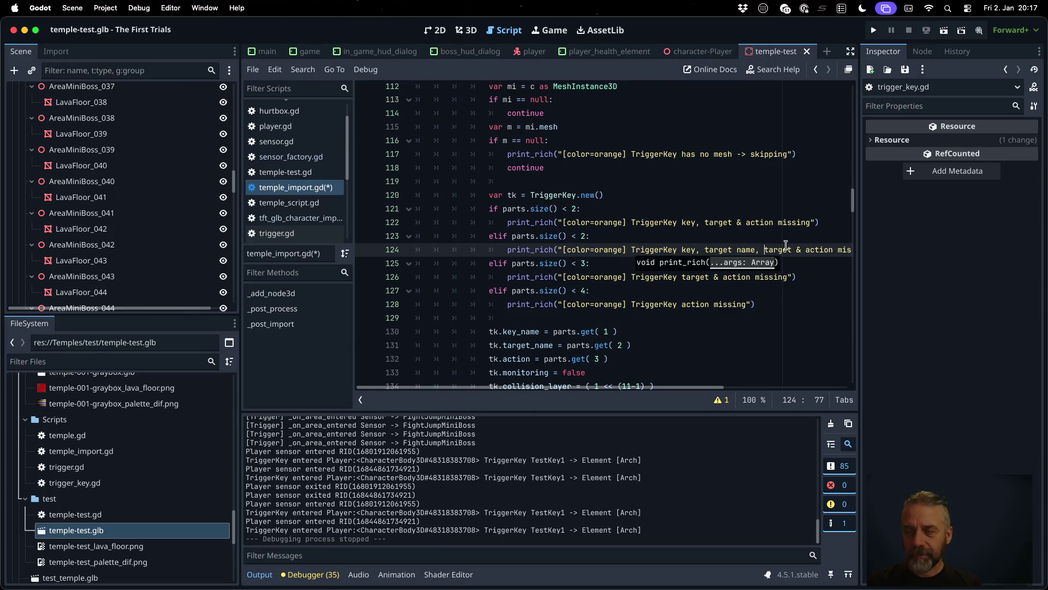
{"action": "key", "text": "shift+Left"}
{"action": "key", "text": "shift+Left"}
{"action": "key", "text": "shift+Left"}
{"action": "type", "text": "type"}
{"action": "key", "text": "Right"}
{"action": "key", "text": "Right"}
{"action": "key", "text": "Right"}
{"action": "type", "text": "name"}
{"action": "key", "text": "Up"}
{"action": "key", "text": "Up"}
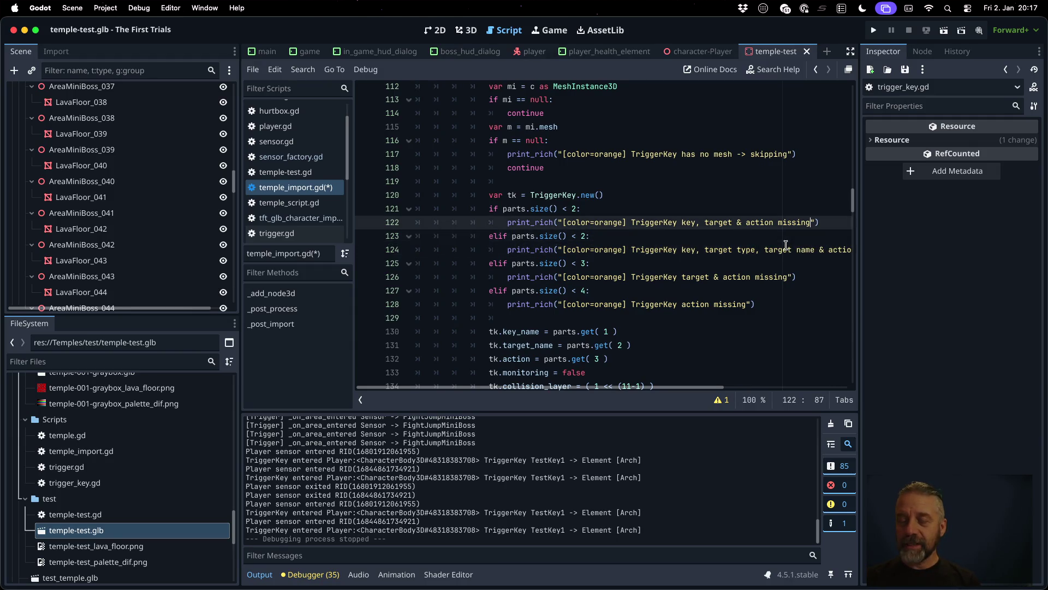
{"action": "key", "text": "Down"}
{"action": "key", "text": "Down"}
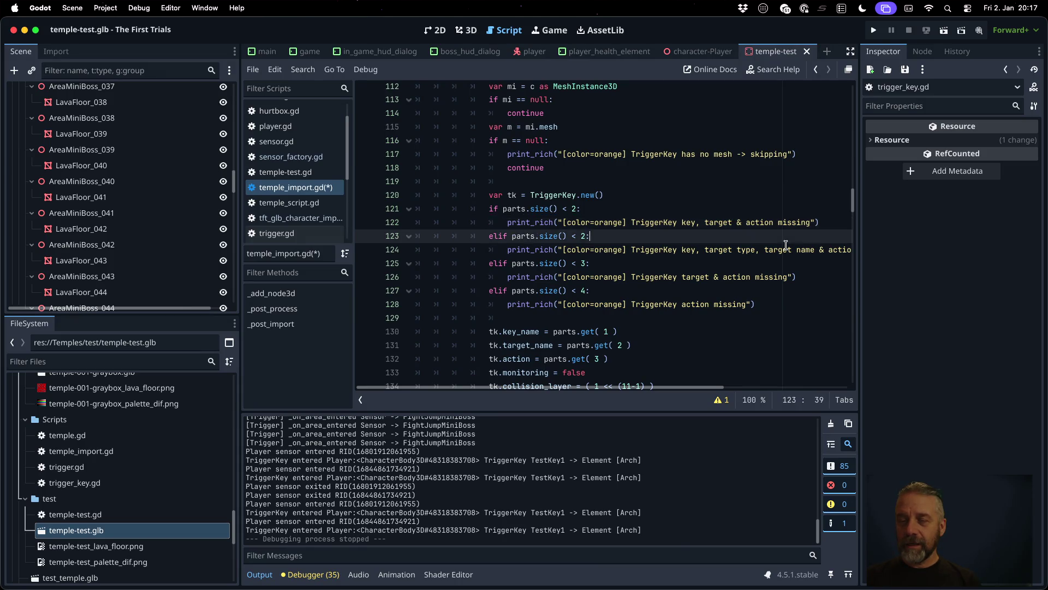
Step: Raise the later part-count thresholds to 3 and 5, then add a line after the TriggerKey creation
{"action": "key", "text": "Up"}
{"action": "key", "text": "Left"}
{"action": "key", "text": "BackSpace"}
{"action": "type", "text": "3"}
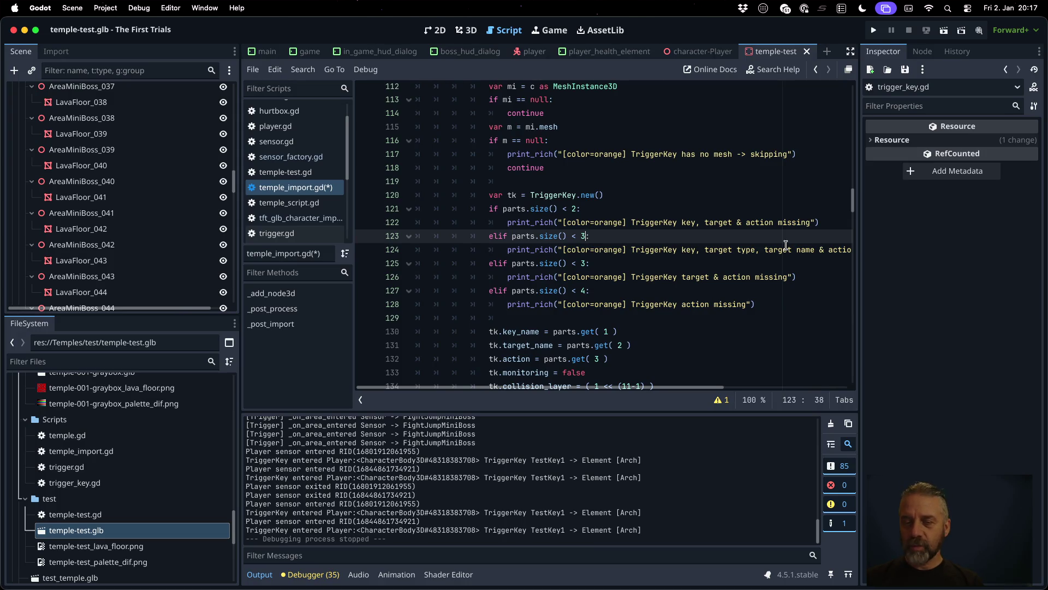
{"action": "key", "text": "Down"}
{"action": "key", "text": "Down"}
{"action": "key", "text": "Down"}
{"action": "key", "text": "Down"}
{"action": "key", "text": "BackSpace"}
{"action": "type", "text": "5"}
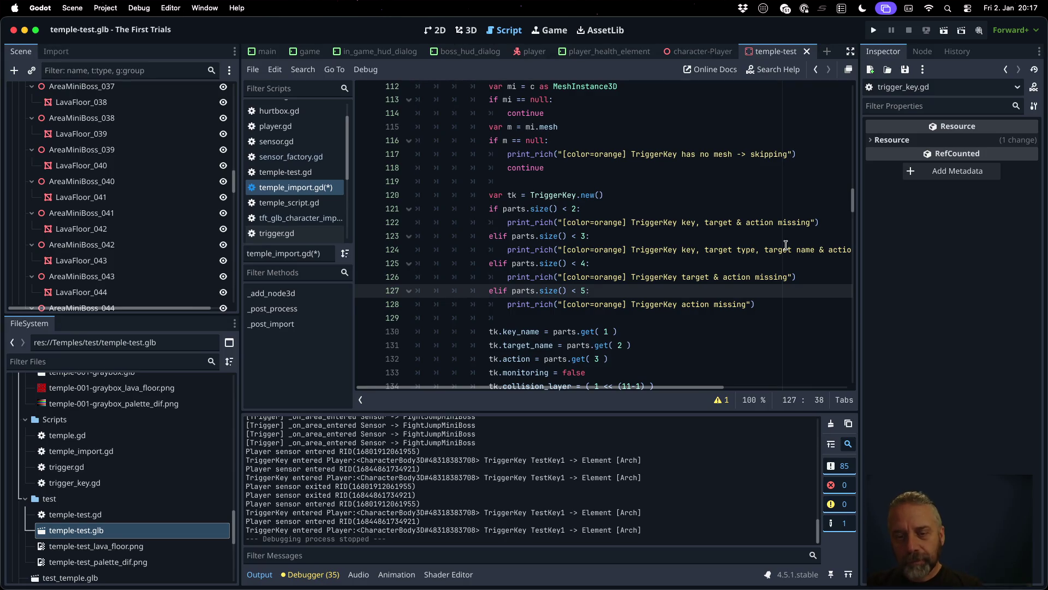
{"action": "left_click", "coordinate": [712, 238]}
{"action": "key", "text": "Up"}
{"action": "key", "text": "Up"}
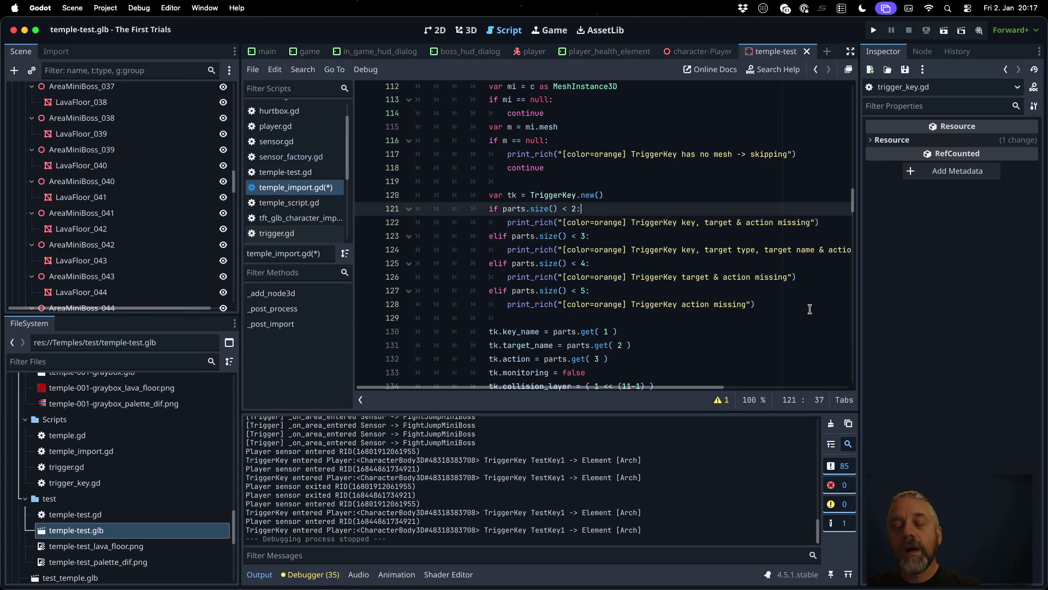
{"action": "key", "text": "Up"}
{"action": "key", "text": "End"}
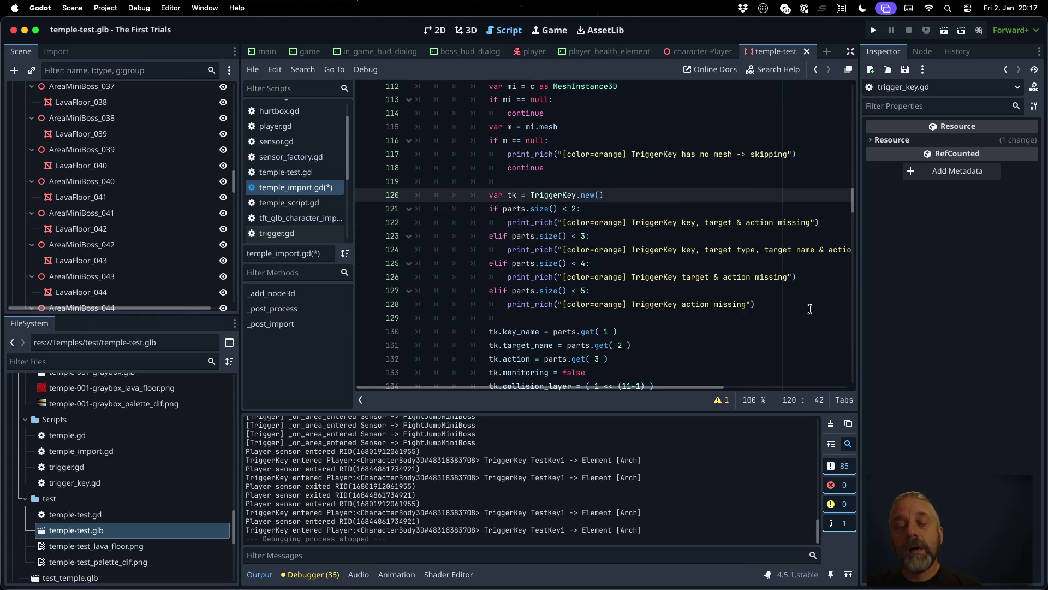
{"action": "key", "text": "Return"}
Step: Paste the 'key = parts.get( 1 )' assignment into each TriggerKey elif branch
{"action": "type", "text": "var key = \""}
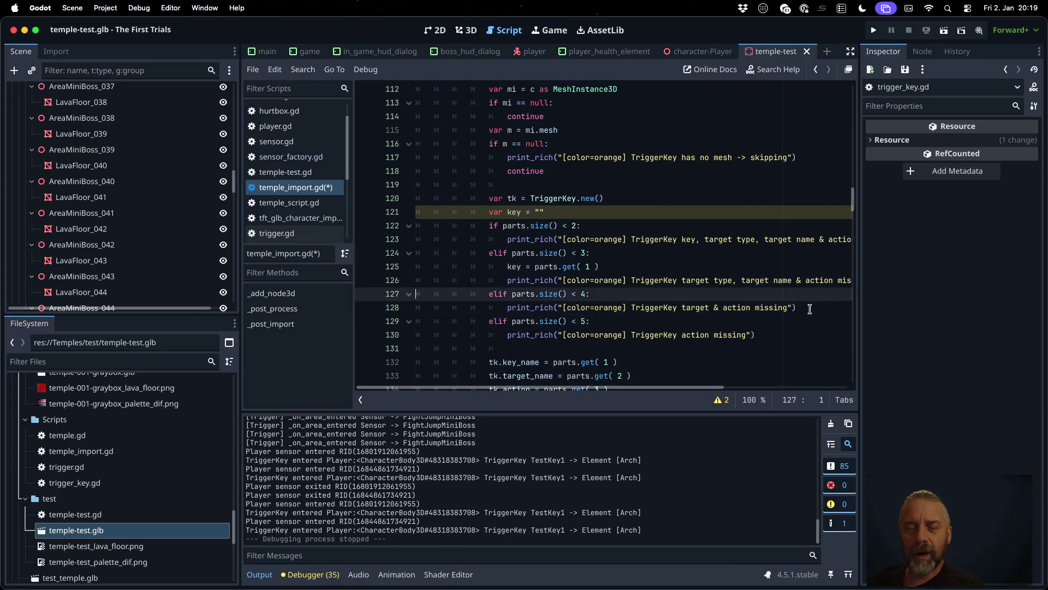
{"action": "key", "text": "Down"}
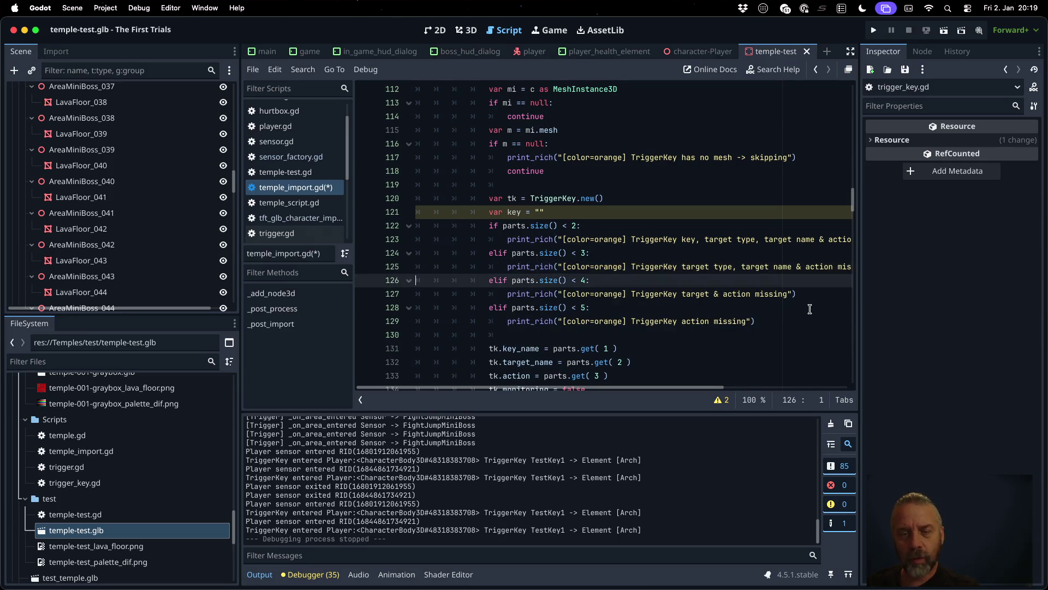
{"action": "key", "text": "super+v"}
{"action": "key", "text": "Down"}
{"action": "key", "text": "Down"}
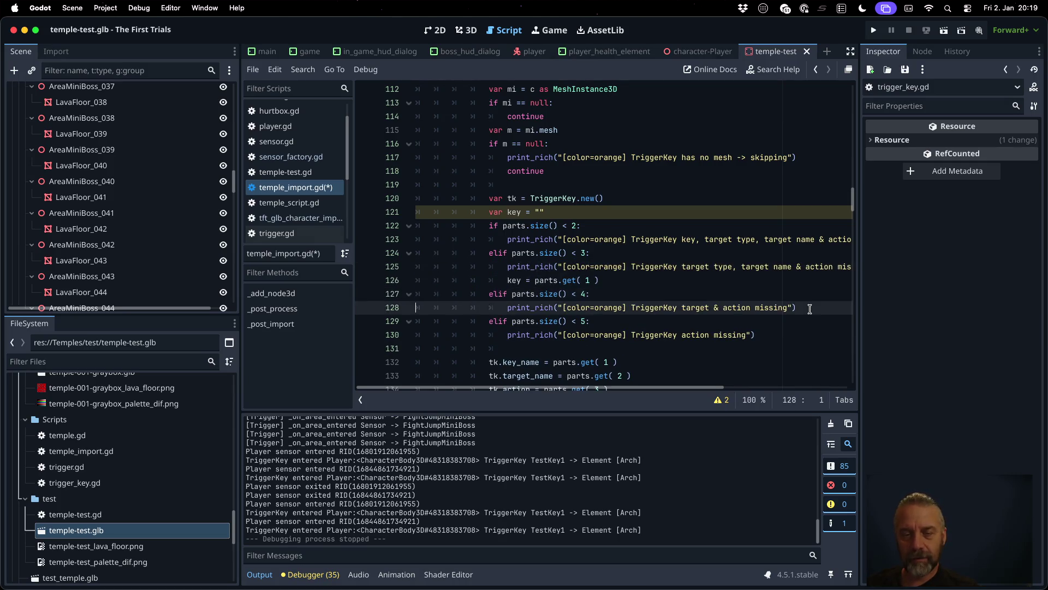
{"action": "key", "text": "super+v"}
{"action": "key", "text": "Down"}
{"action": "key", "text": "Down"}
{"action": "key", "text": "super+v"}
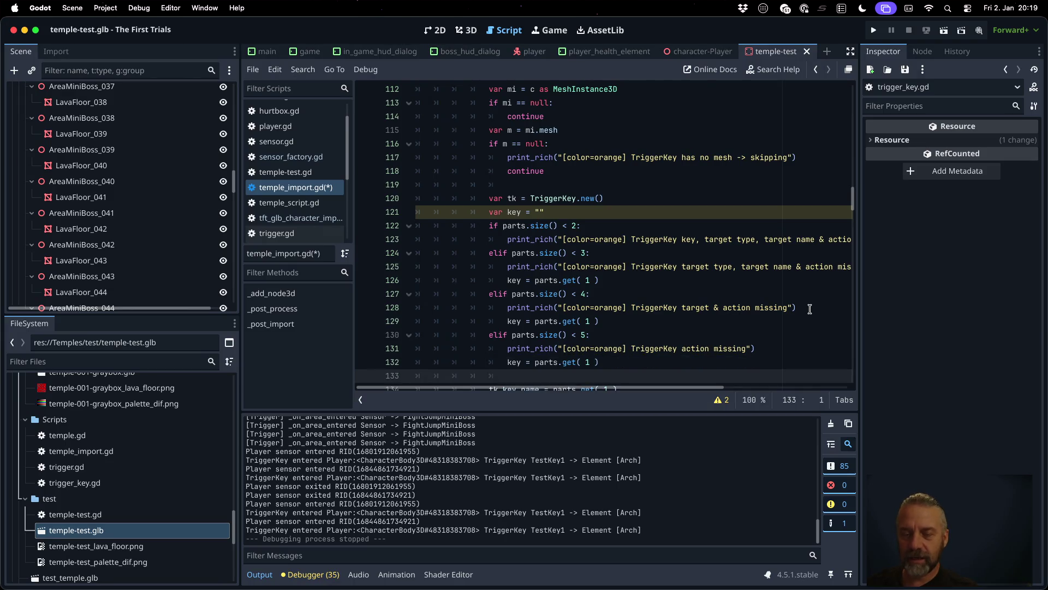
{"action": "key", "text": "Up"}
{"action": "key", "text": "Up"}
{"action": "key", "text": "Up"}
{"action": "key", "text": "Down"}
{"action": "key", "text": "Down"}
{"action": "key", "text": "Down"}
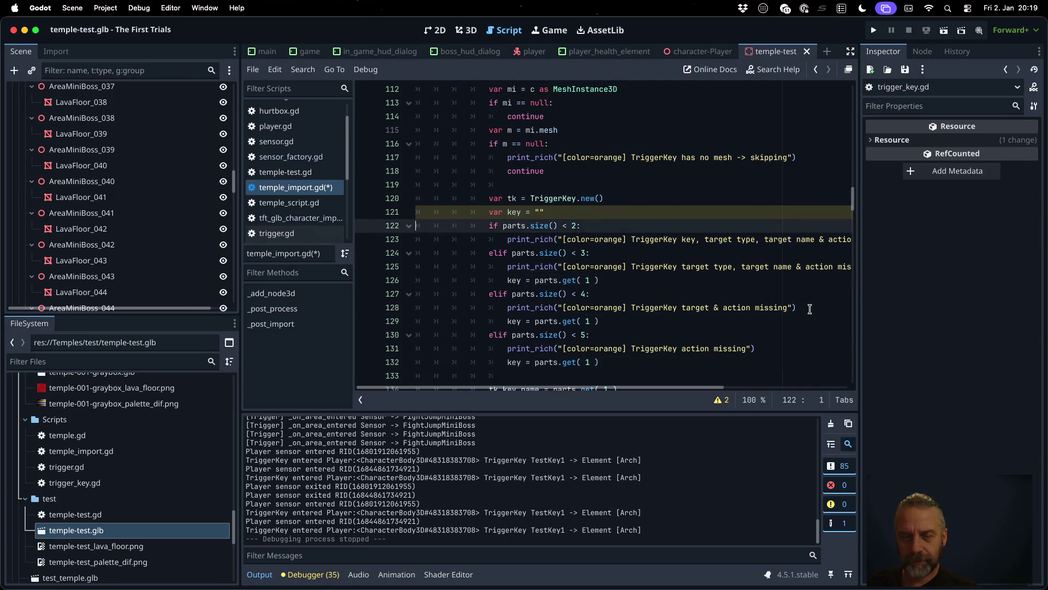
Step: Add 'target_type = parts.get( 2 )' in the second branch after checking get()'s docs and dropping the default argument
{"action": "key", "text": "Down"}
{"action": "key", "text": "End"}
{"action": "key", "text": "Return"}
{"action": "type", "text": "pa"}
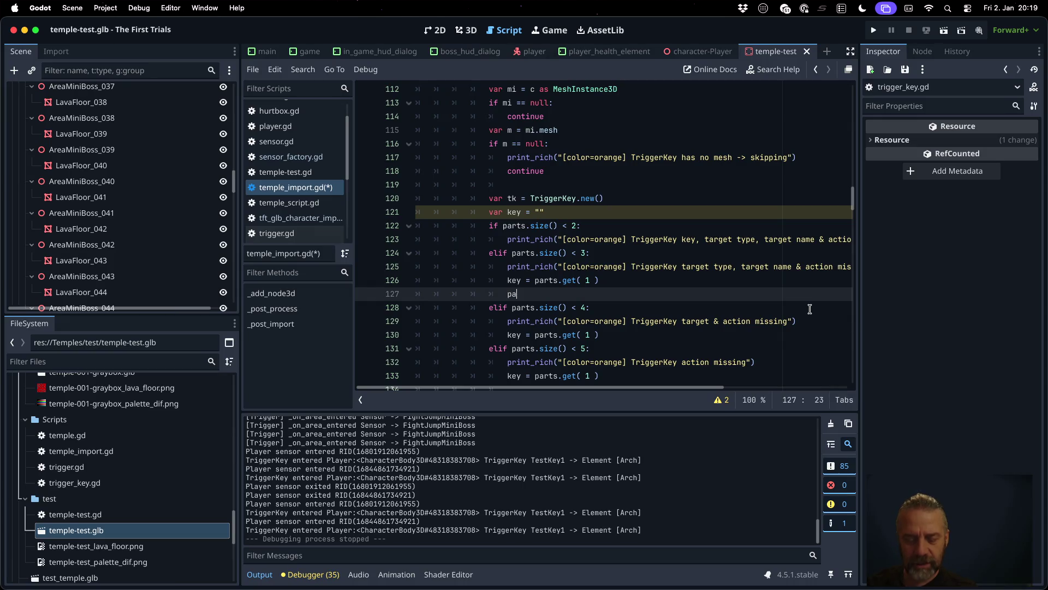
{"action": "type", "text": "rts.get"}
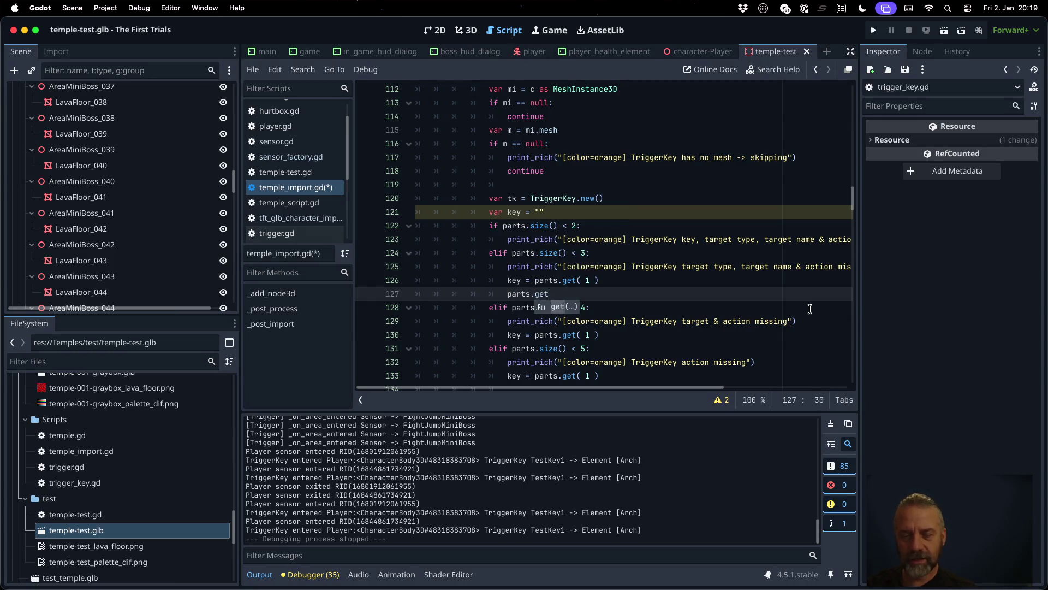
{"action": "type", "text": "( 2, \""}
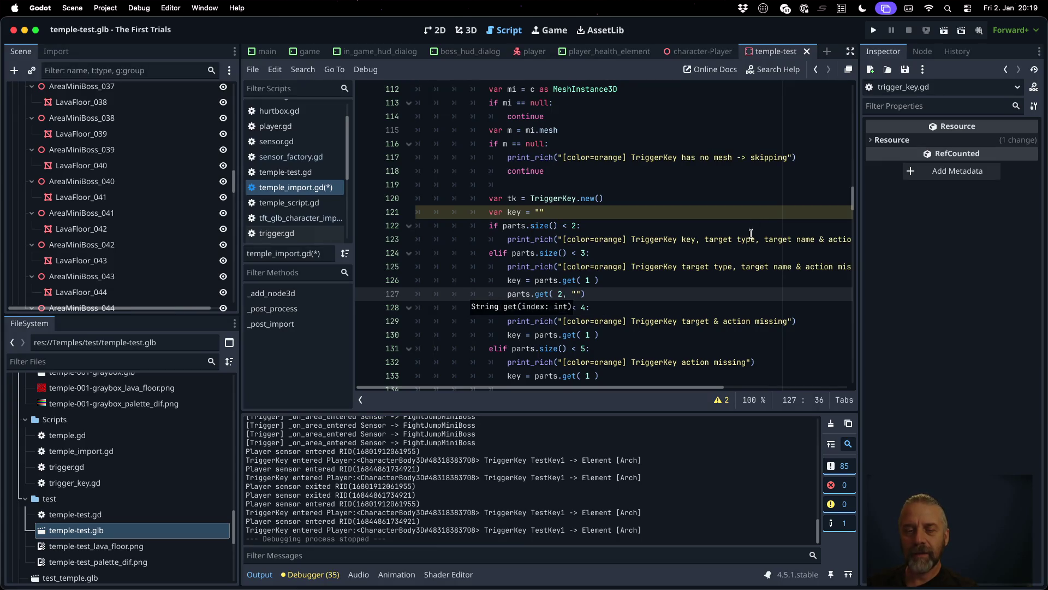
{"action": "left_click", "coordinate": [542, 296], "text": "super"}
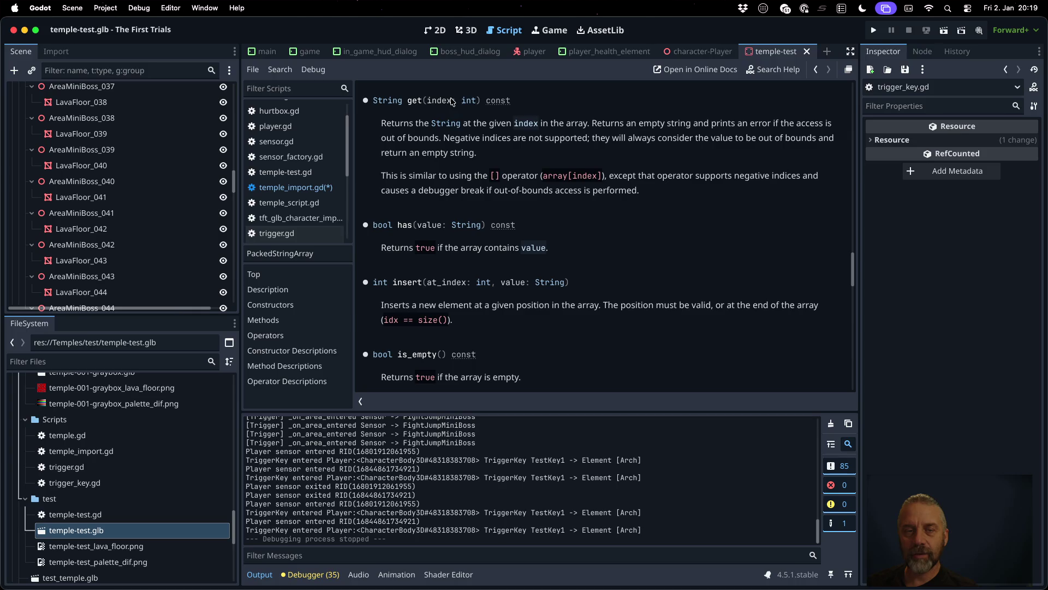
{"action": "key", "text": "alt+Left"}
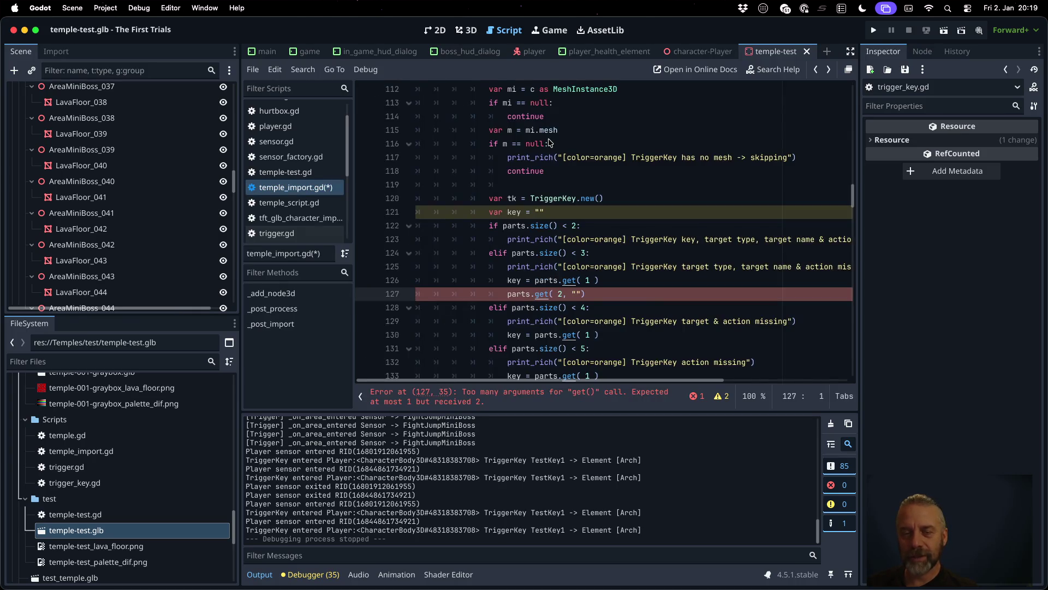
{"action": "left_click", "coordinate": [610, 293]}
{"action": "key", "text": "BackSpace"}
{"action": "key", "text": "BackSpace"}
{"action": "key", "text": "BackSpace"}
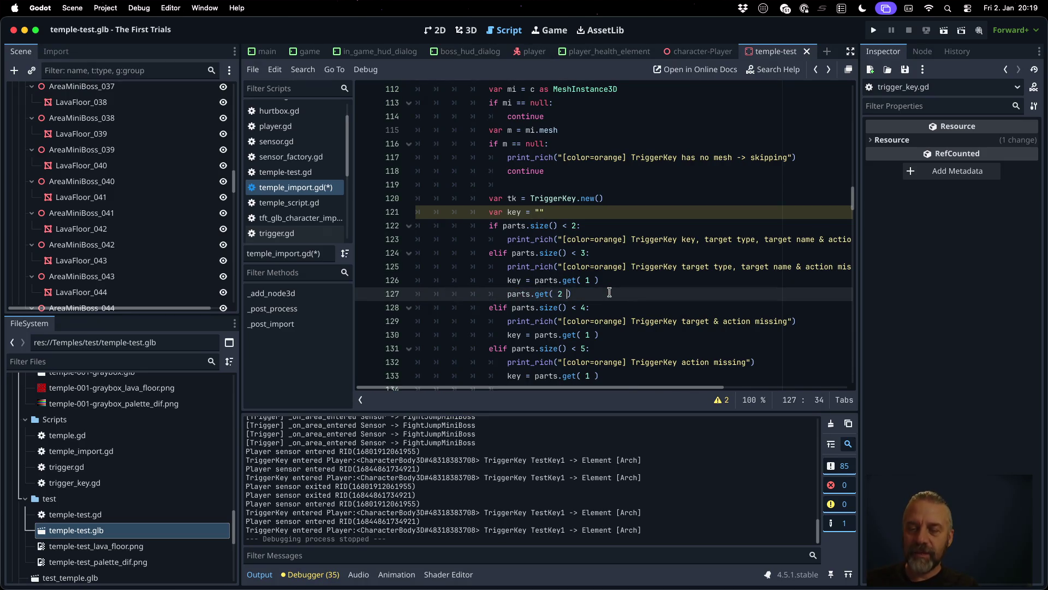
{"action": "type", "text": "target_type ="}
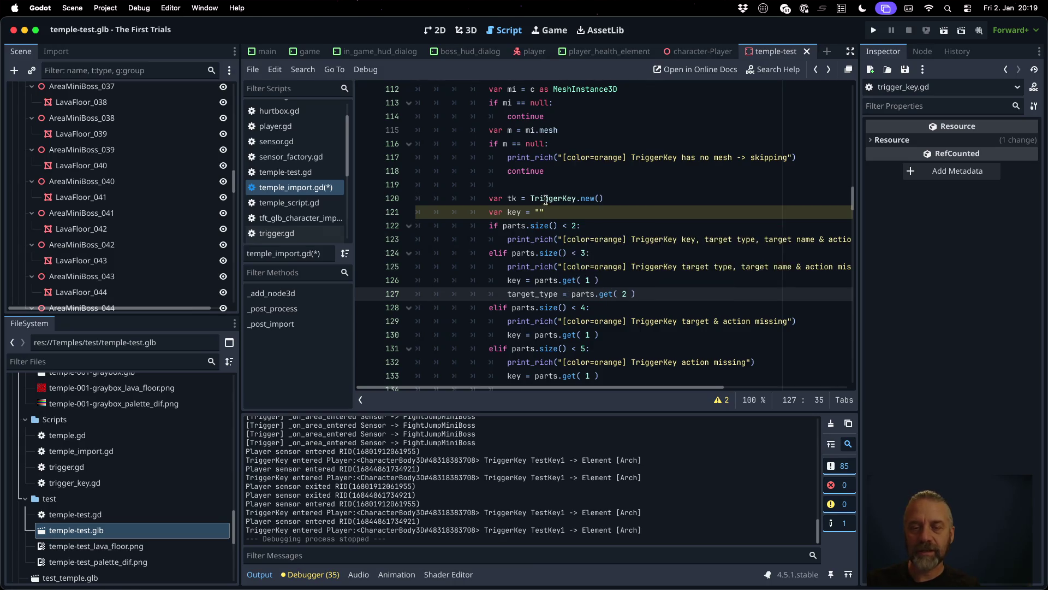
Step: Declare var target_type = "" and copy the target_type assignment into the later branches
{"action": "left_click", "coordinate": [553, 208]}
{"action": "key", "text": "Return"}
{"action": "type", "text": "var "}
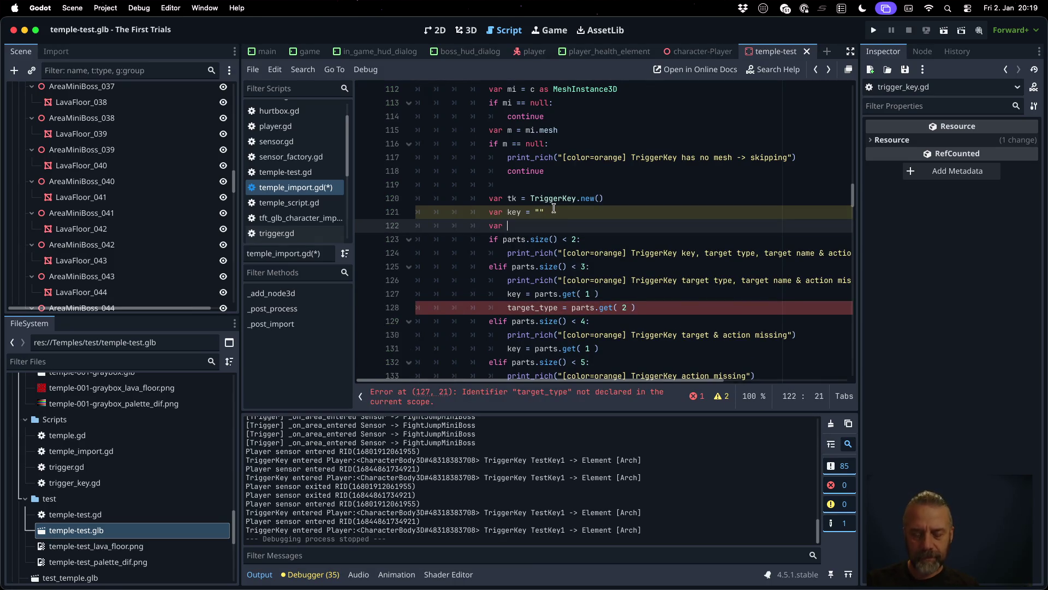
{"action": "type", "text": "target_type"}
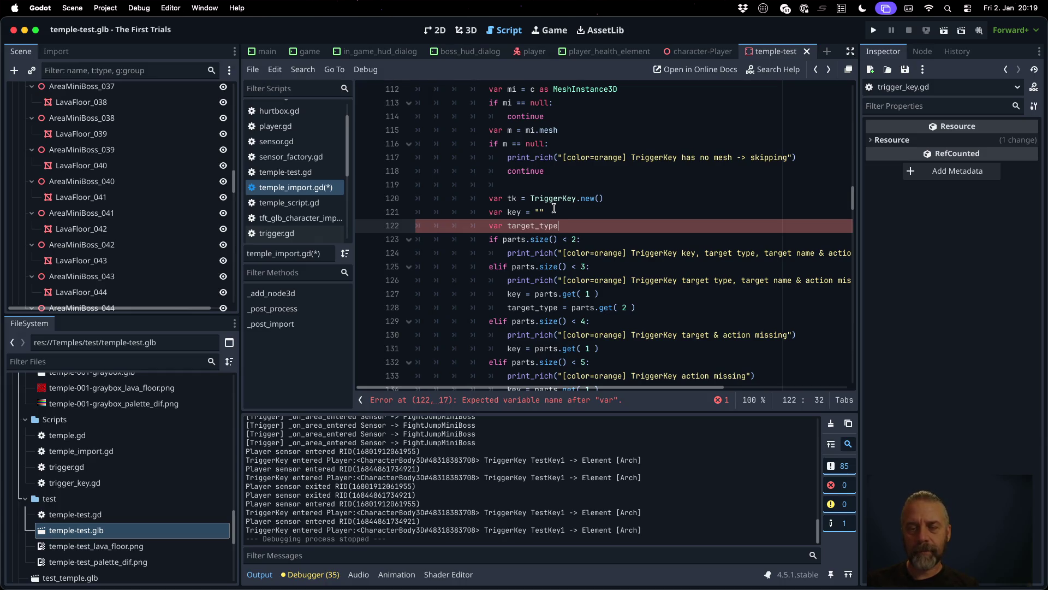
{"action": "type", "text": " = \"\""}
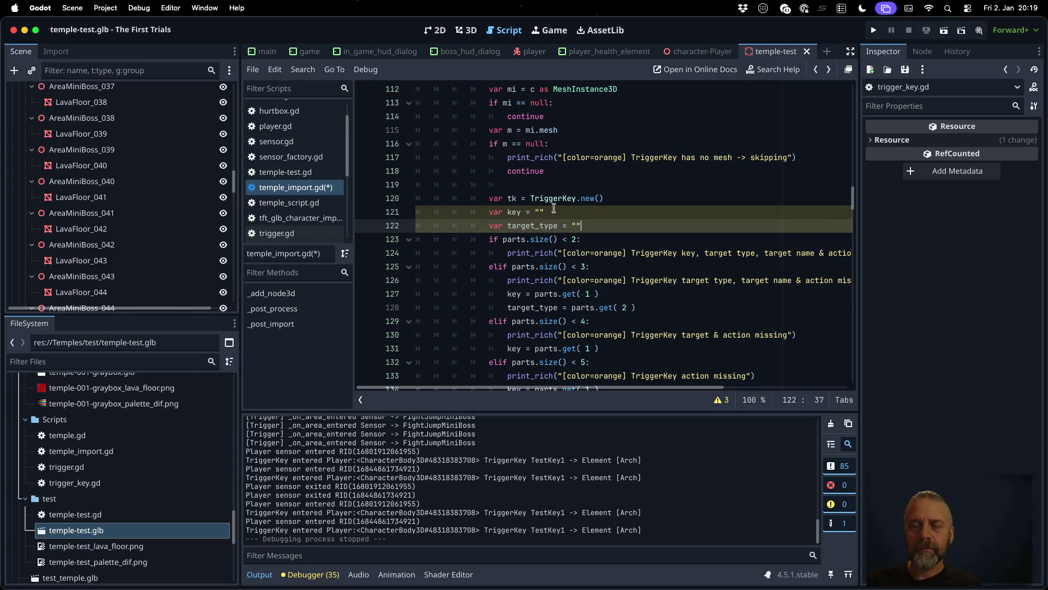
{"action": "key", "text": "Down"}
{"action": "key", "text": "Down"}
{"action": "key", "text": "Down"}
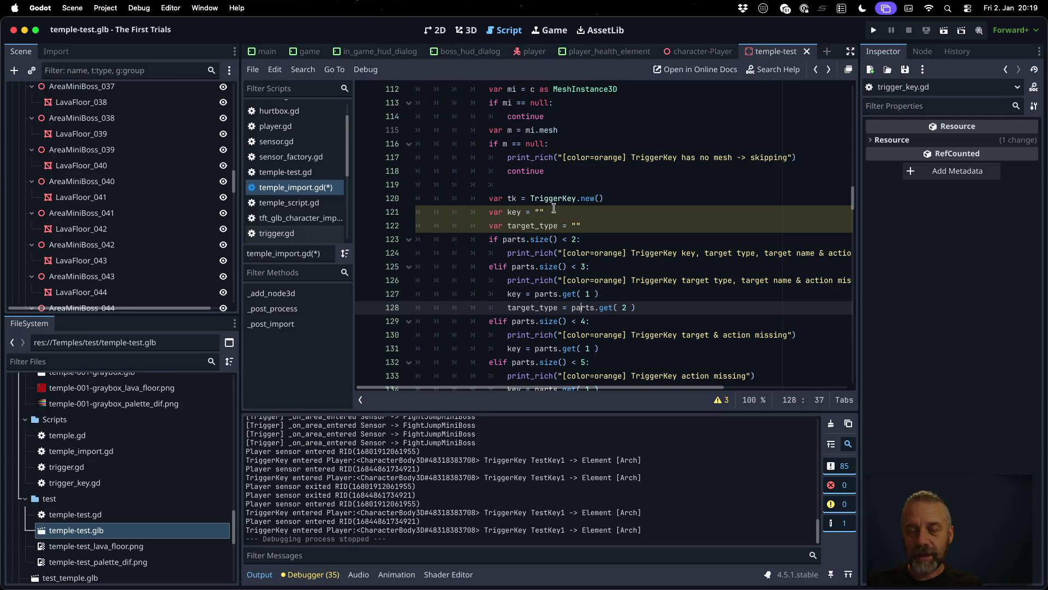
{"action": "key", "text": "Home"}
{"action": "key", "text": "shift+Down"}
{"action": "key", "text": "ctrl+c"}
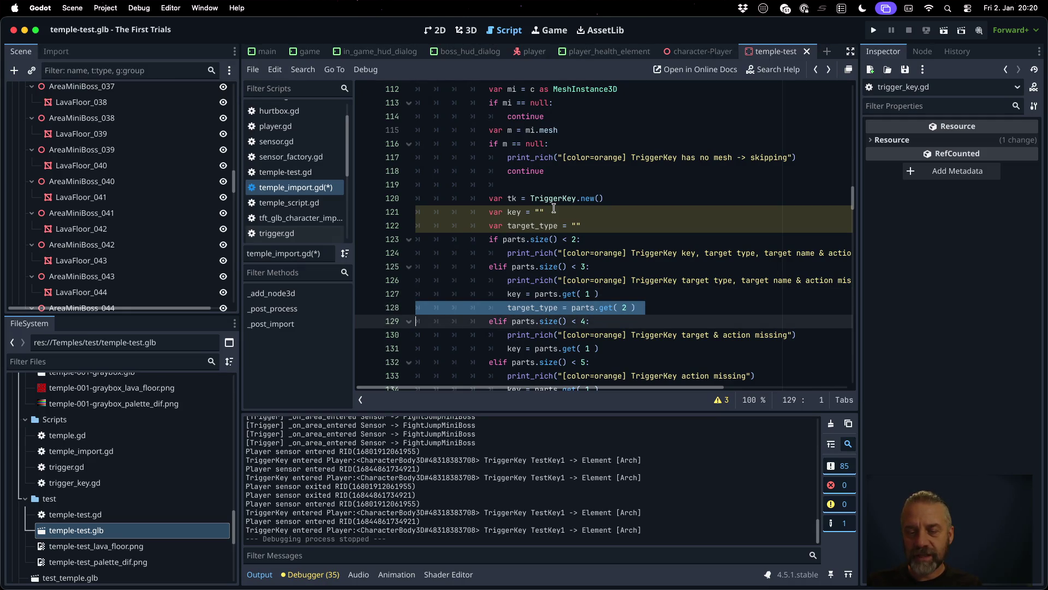
{"action": "key", "text": "Down"}
{"action": "key", "text": "Down"}
{"action": "key", "text": "Down"}
{"action": "key", "text": "Up"}
{"action": "key", "text": "ctrl+v"}
{"action": "key", "text": "Up"}
{"action": "key", "text": "Up"}
{"action": "key", "text": "Up"}
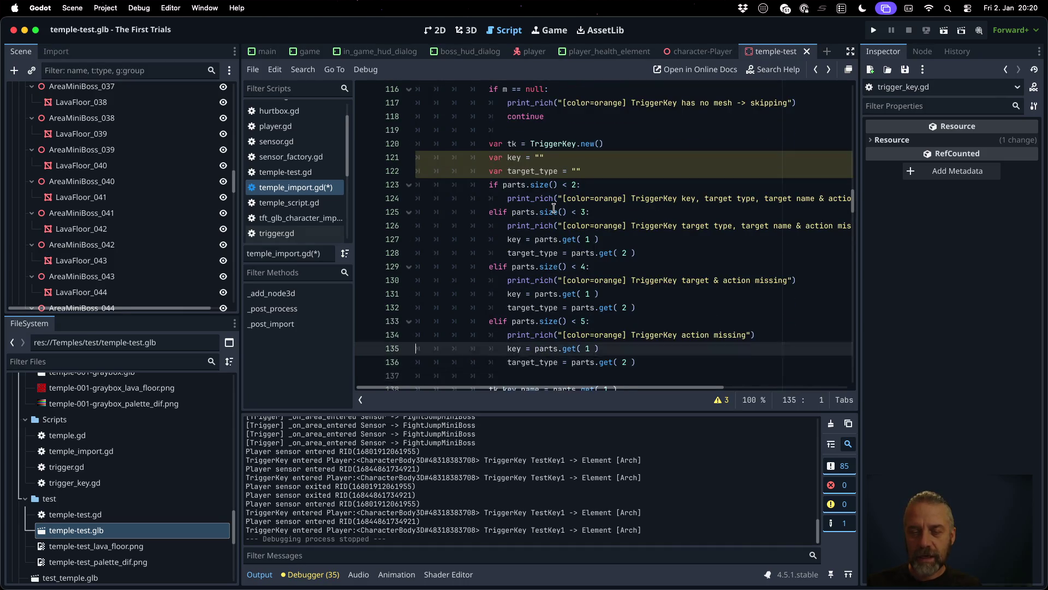
{"action": "key", "text": "End"}
Step: Add a var target_name = "" declaration below target_type, fixing the typo
{"action": "key", "text": "Return"}
{"action": "type", "text": "var target_nbame"}
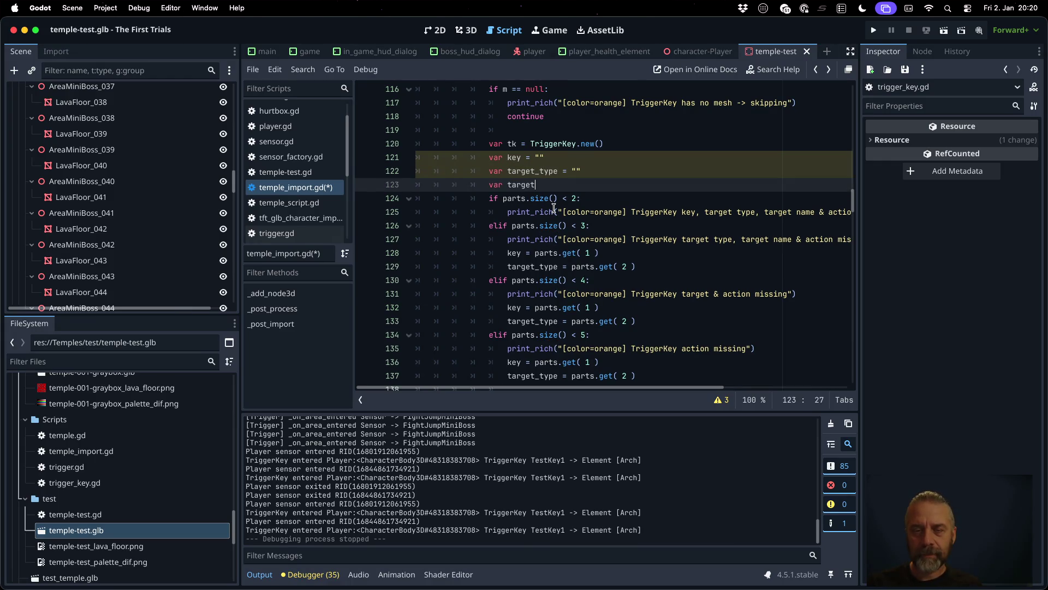
{"action": "key", "text": "BackSpace"}
{"action": "key", "text": "BackSpace"}
{"action": "key", "text": "BackSpace"}
{"action": "type", "text": "ame = \""}
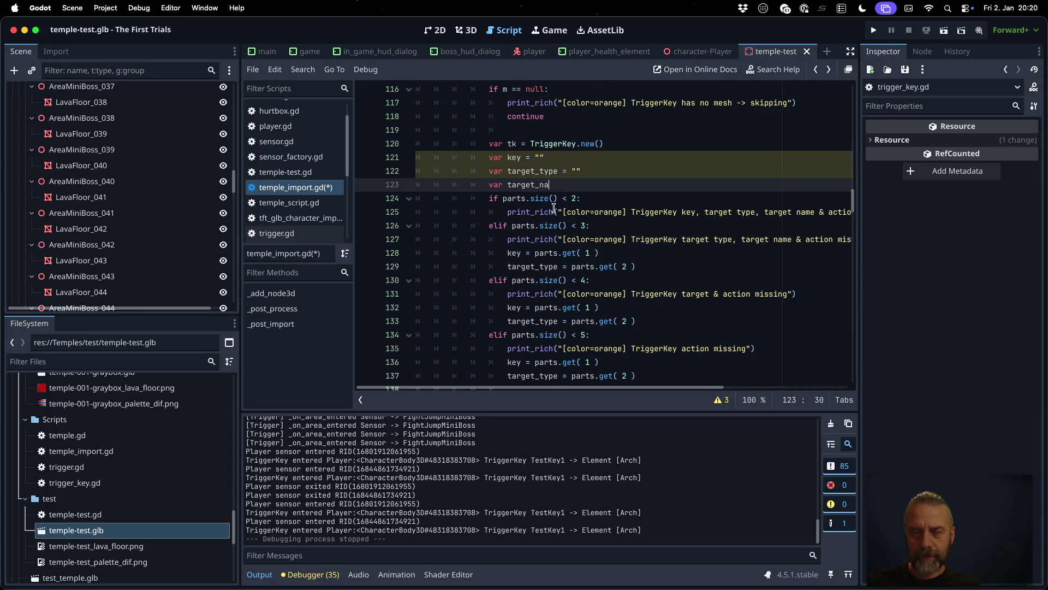
Step: Add target_name = parts.get(3) assignments to the third and last branches
{"action": "key", "text": "Down"}
{"action": "key", "text": "Down"}
{"action": "key", "text": "Down"}
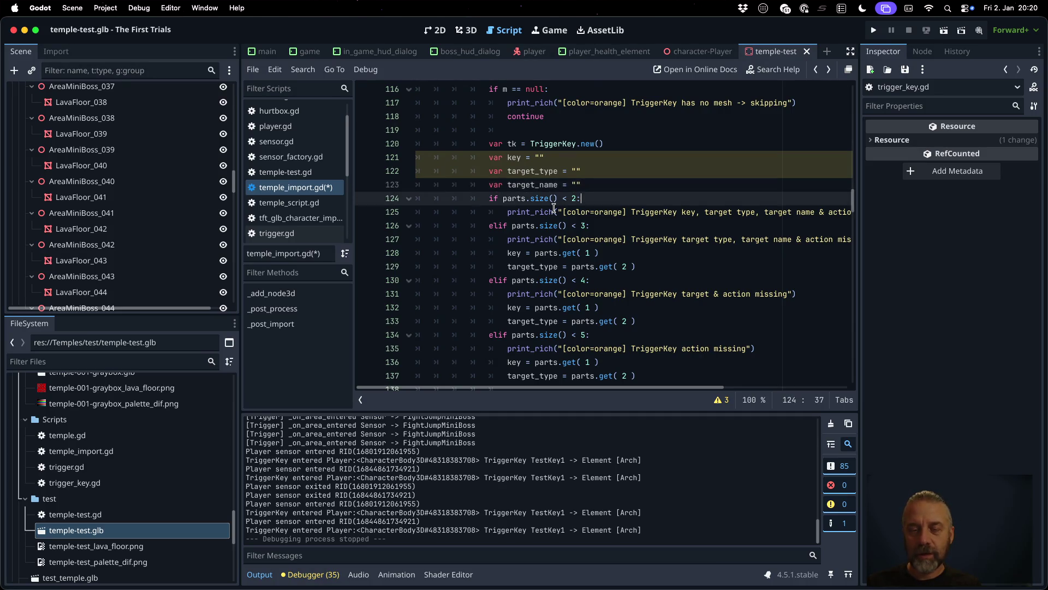
{"action": "key", "text": "super+shift+d"}
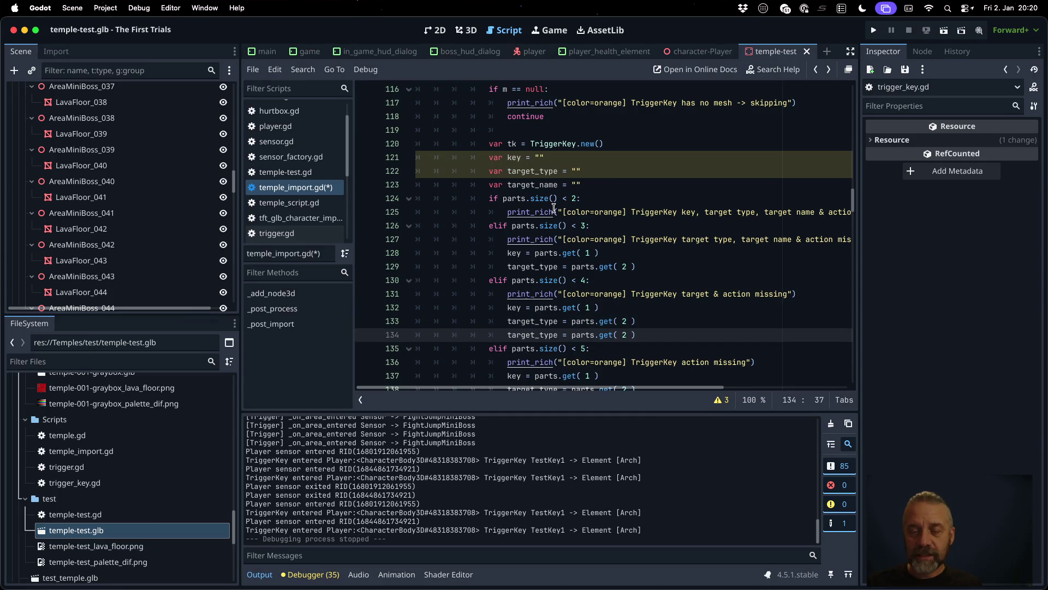
{"action": "key", "text": "Left"}
{"action": "key", "text": "Left"}
{"action": "key", "text": "Left"}
{"action": "key", "text": "Right"}
{"action": "key", "text": "shift+Left"}
{"action": "key", "text": "shift+Left"}
{"action": "key", "text": "shift+Left"}
{"action": "type", "text": "name"}
{"action": "key", "text": "Right"}
{"action": "key", "text": "Right"}
{"action": "key", "text": "Right"}
{"action": "key", "text": "BackSpace"}
{"action": "type", "text": "3"}
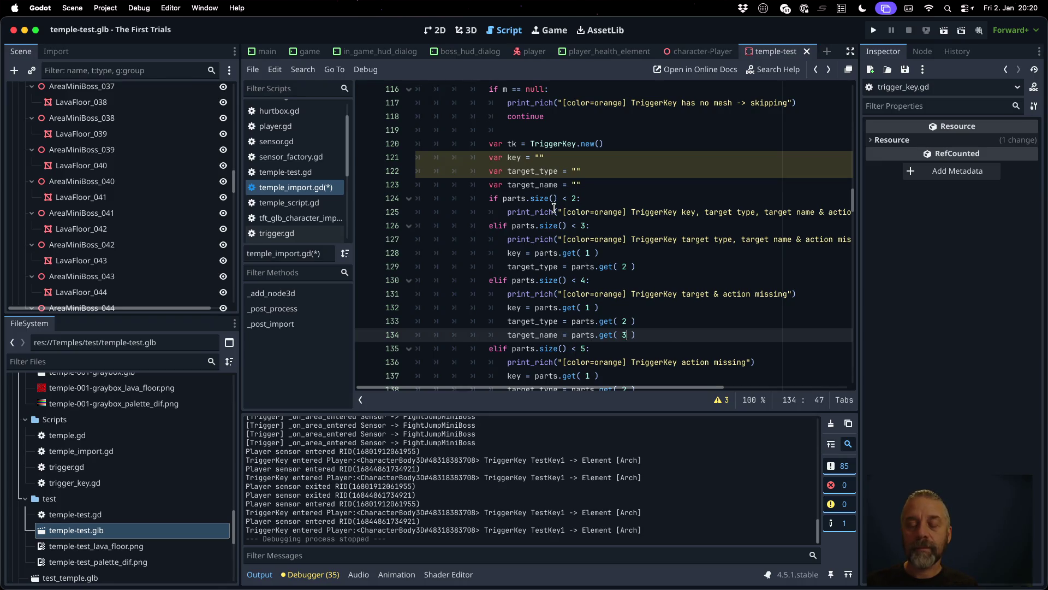
{"action": "key", "text": "Home"}
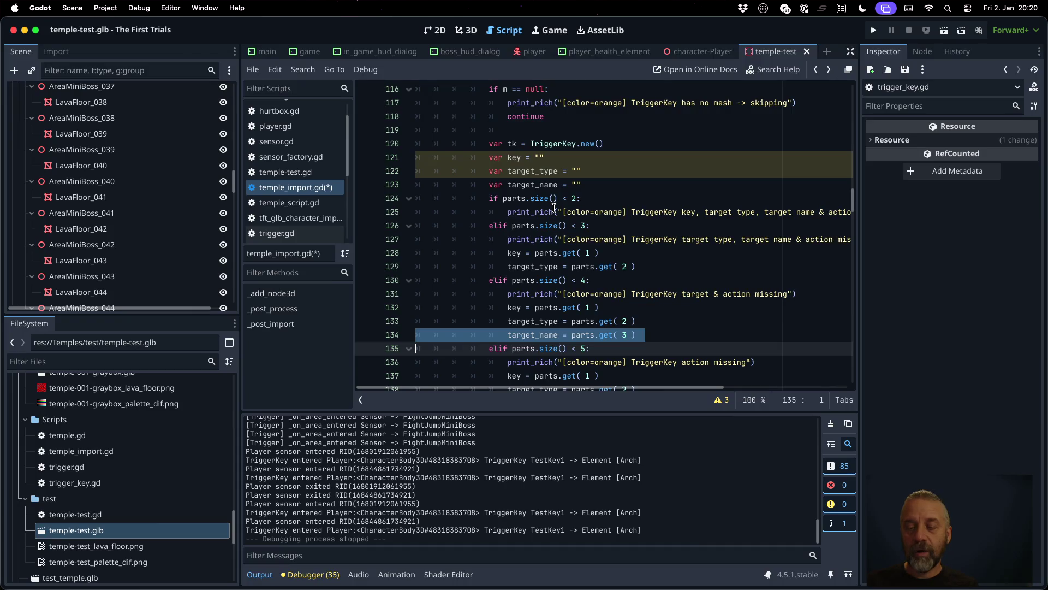
{"action": "key", "text": "Down"}
{"action": "key", "text": "Down"}
{"action": "key", "text": "Down"}
{"action": "key", "text": "Down"}
{"action": "type", "text": "target_name = parts.get( 3 )"}
{"action": "key", "text": "Up"}
{"action": "key", "text": "Up"}
{"action": "key", "text": "Up"}
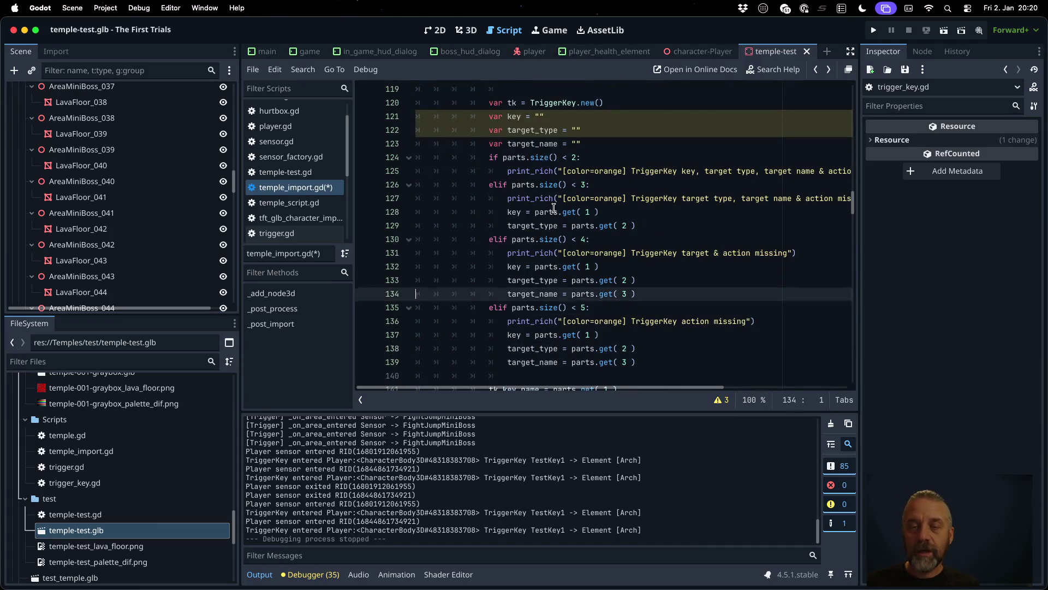
{"action": "key", "text": "Down"}
Step: Declare an action variable and assign action = parts.get(4) in the last branch
{"action": "key", "text": "End"}
{"action": "key", "text": "Return"}
{"action": "type", "text": "var "}
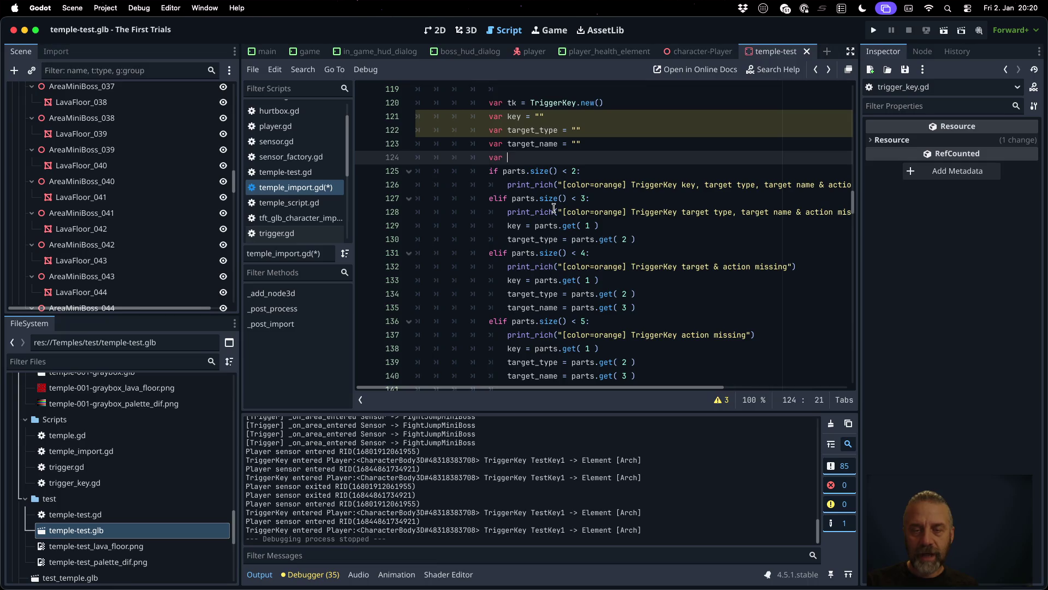
{"action": "type", "text": "action = \""}
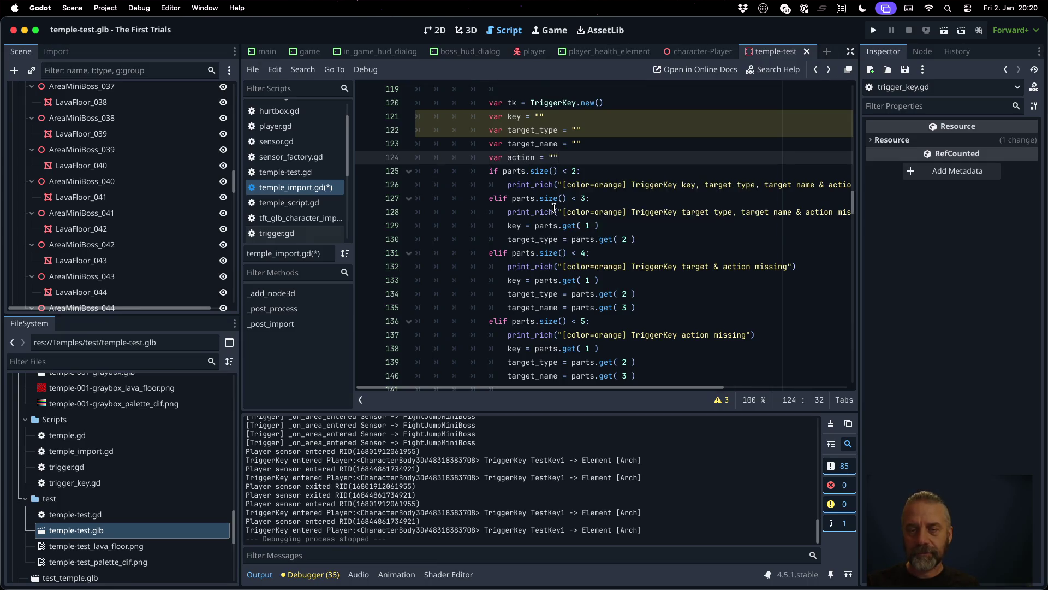
{"action": "key", "text": "Down"}
{"action": "key", "text": "Down"}
{"action": "key", "text": "Down"}
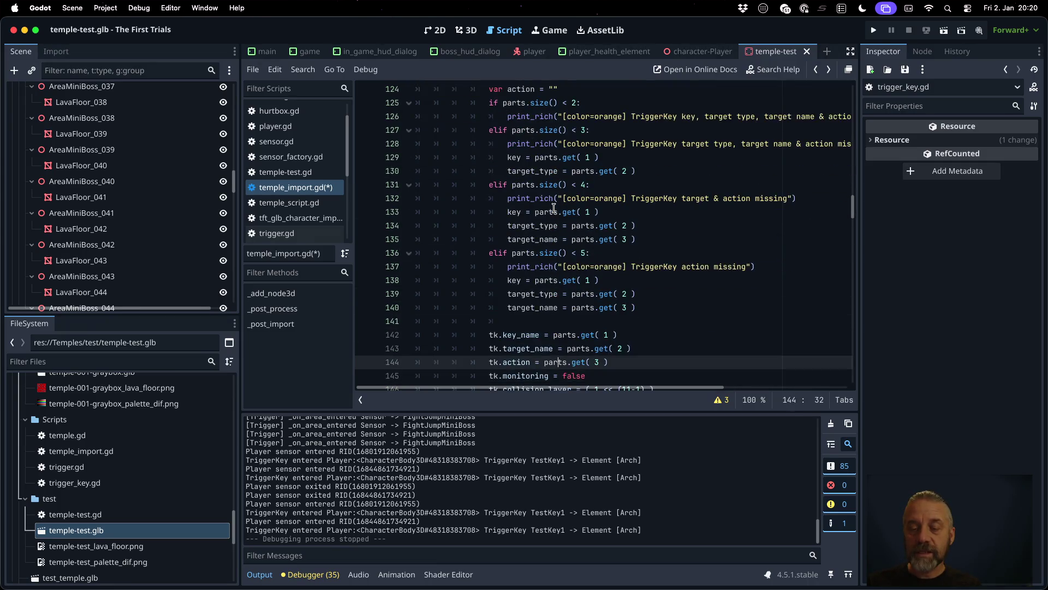
{"action": "key", "text": "super+shift+c"}
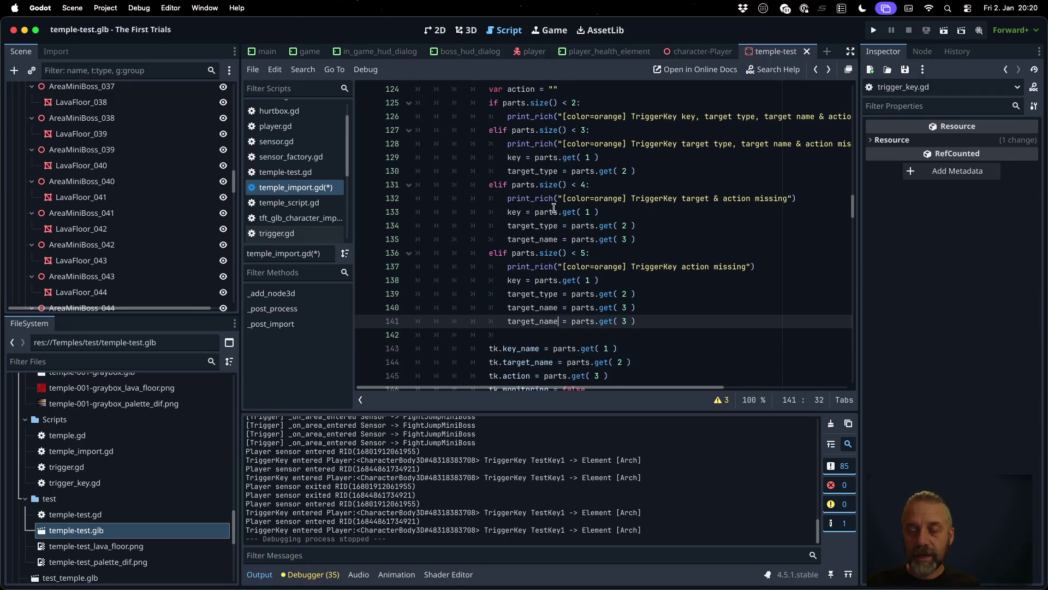
{"action": "key", "text": "alt+shift+Left"}
{"action": "type", "text": "action"}
{"action": "key", "text": "End"}
{"action": "key", "text": "Left"}
{"action": "key", "text": "Left"}
{"action": "key", "text": "BackSpace"}
{"action": "type", "text": "54"}
{"action": "key", "text": "Left"}
{"action": "key", "text": "BackSpace"}
Step: Replace the parts.get(1) value of tk.key_name with key_name
{"action": "key", "text": "Down"}
{"action": "key", "text": "Down"}
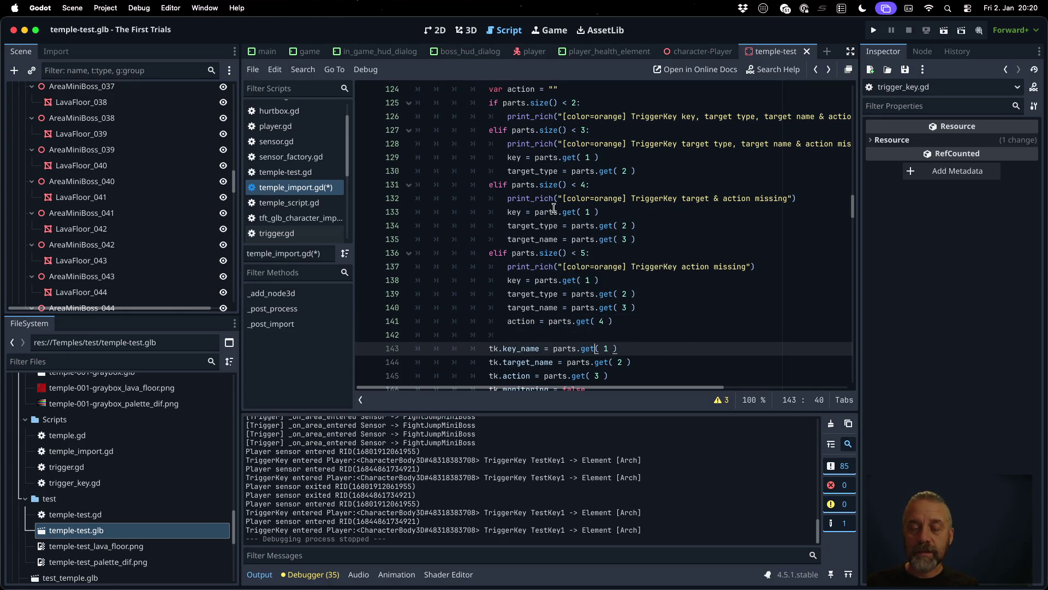
{"action": "key", "text": "shift+End"}
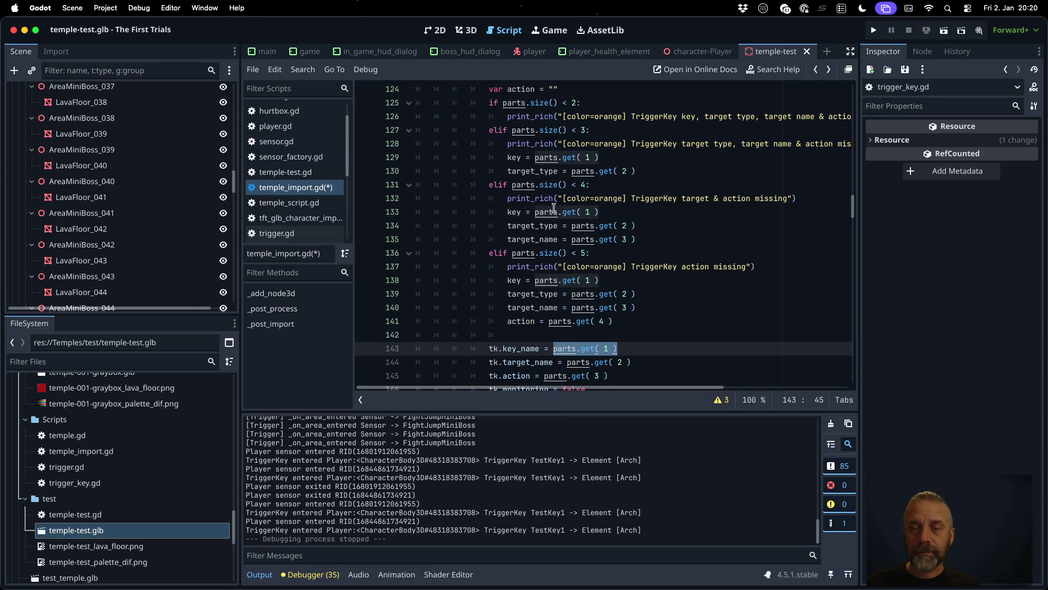
{"action": "type", "text": "key_name"}
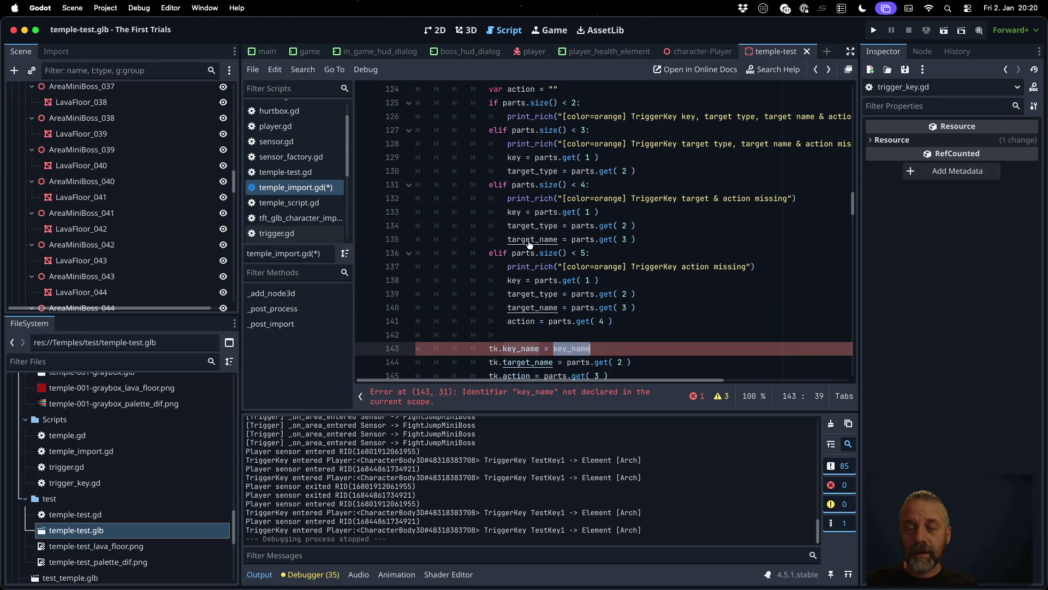
Step: Rename the key variable to key_name in its declaration and every branch
{"action": "double_click", "coordinate": [514, 280]}
{"action": "key", "text": "ctrl+v"}
{"action": "left_click", "coordinate": [514, 211]}
{"action": "double_click", "coordinate": [514, 211]}
{"action": "key", "text": "ctrl+v"}
{"action": "double_click", "coordinate": [514, 157]}
{"action": "key", "text": "ctrl+v"}
{"action": "scroll", "coordinate": [532, 170], "scroll_direction": "up", "scroll_amount": 2}
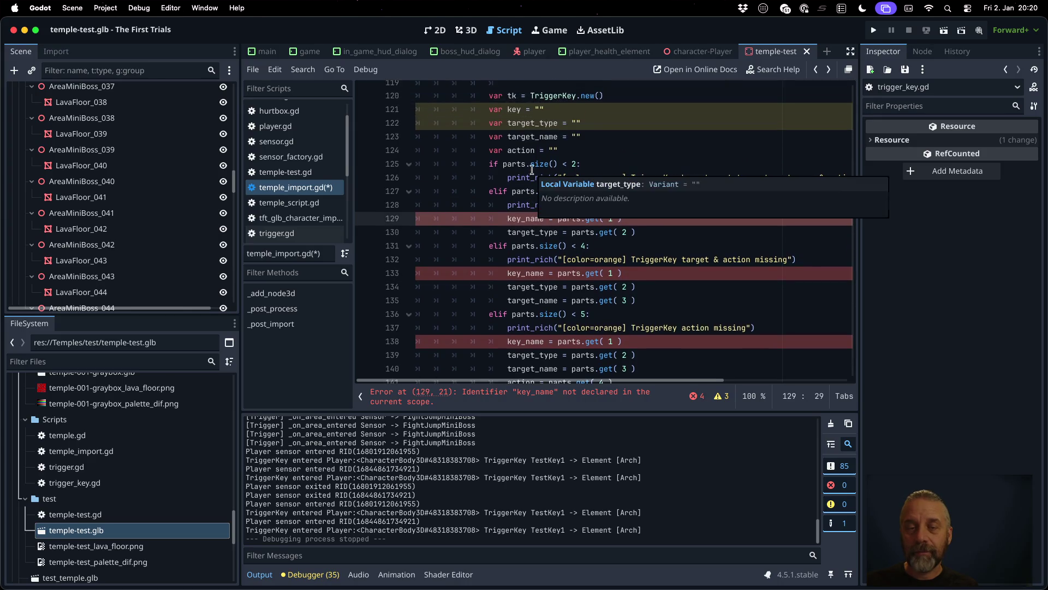
{"action": "double_click", "coordinate": [519, 111]}
{"action": "key", "text": "ctrl+v"}
{"action": "scroll", "coordinate": [658, 255], "scroll_direction": "up", "scroll_amount": 1}
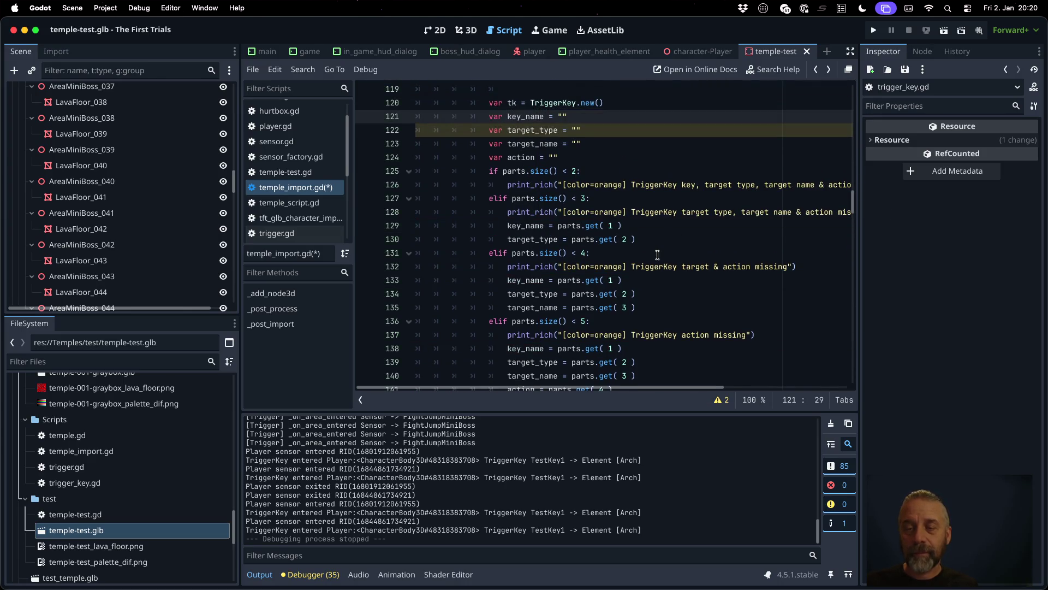
{"action": "scroll", "coordinate": [657, 255], "scroll_direction": "down", "scroll_amount": 3}
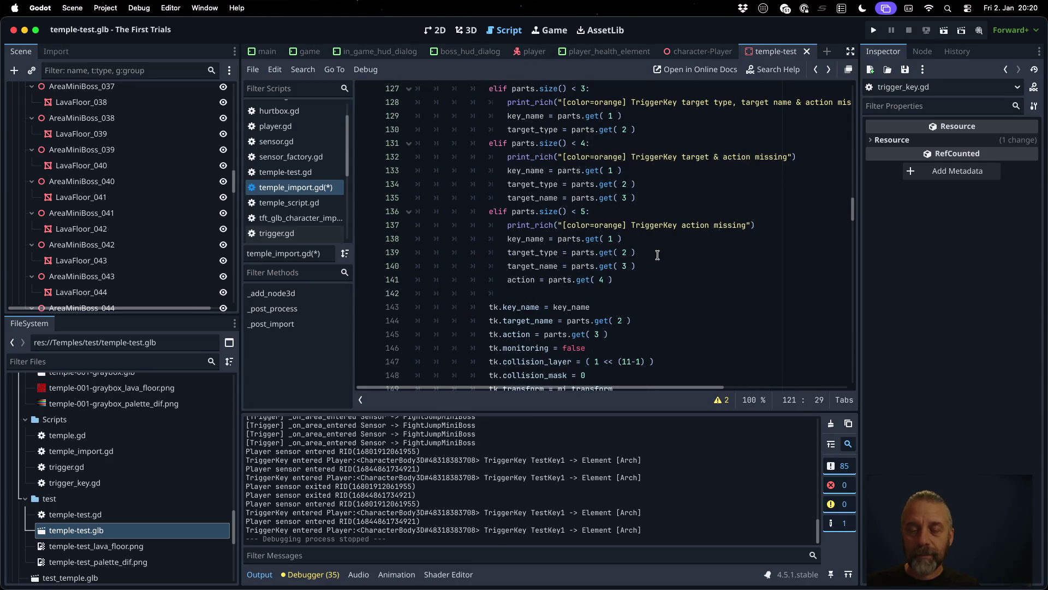
Step: Set tk.target_name to target_name and add tk.target_type = target_type
{"action": "double_click", "coordinate": [533, 321]}
{"action": "left_click", "coordinate": [567, 321]}
{"action": "key", "text": "shift+End"}
{"action": "key", "text": "super+v"}
{"action": "key", "text": "super+shift+d"}
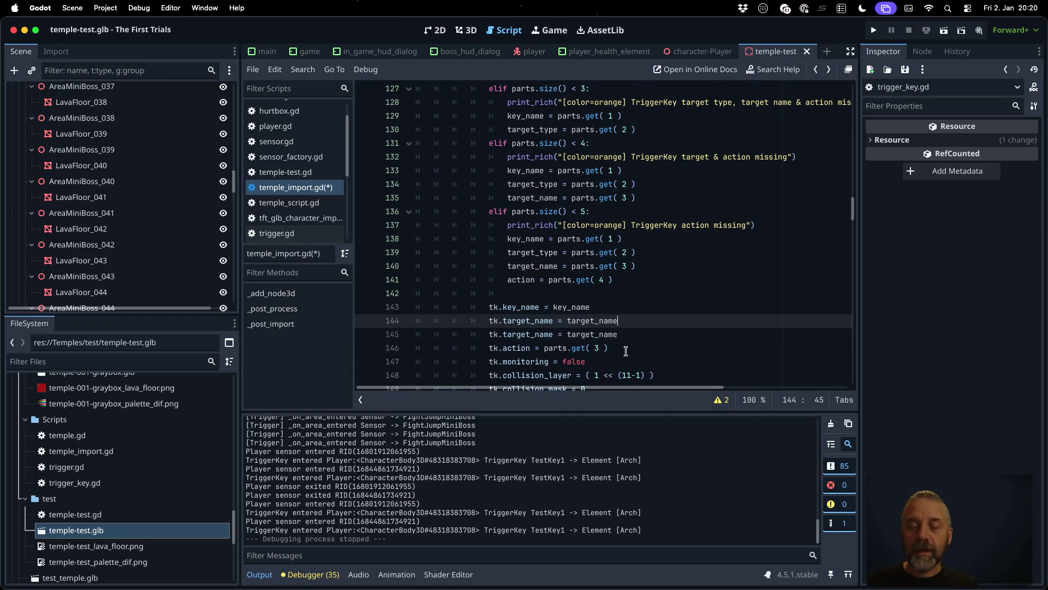
{"action": "left_click_drag", "start_coordinate": [534, 323], "coordinate": [553, 323]}
{"action": "type", "text": "type"}
{"action": "double_click", "coordinate": [550, 323]}
{"action": "key", "text": "super+c"}
{"action": "double_click", "coordinate": [617, 322]}
{"action": "key", "text": "super+v"}
Step: Set tk.action to the action variable and save temple_import.gd
{"action": "left_click", "coordinate": [547, 346]}
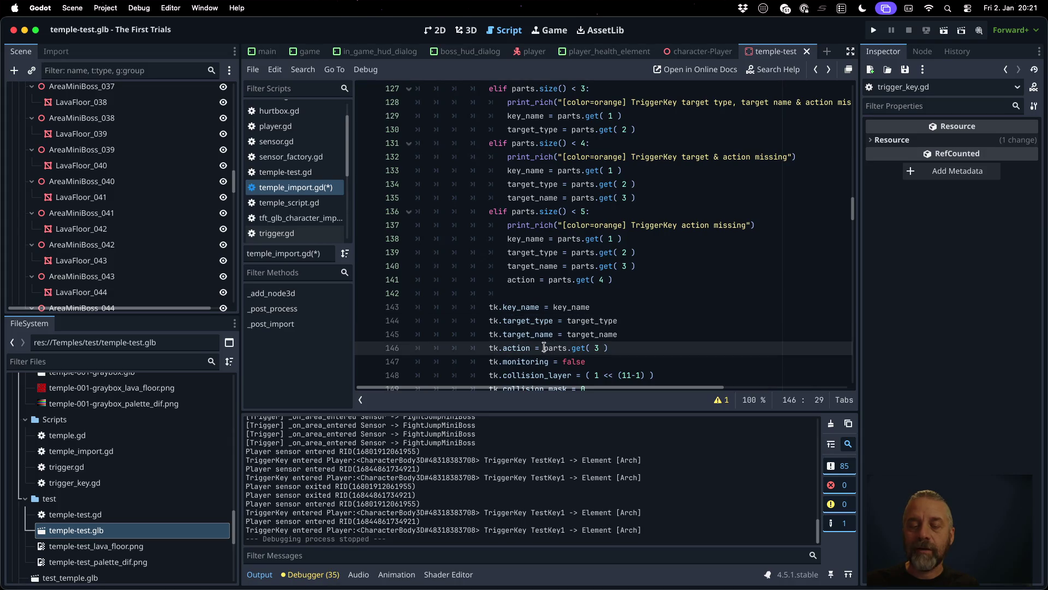
{"action": "key", "text": "shift+End"}
{"action": "type", "text": "a"}
{"action": "type", "text": "n"}
{"action": "key", "text": "super+s"}
{"action": "key", "text": "Return"}
{"action": "left_click", "coordinate": [502, 308]}
{"action": "scroll", "coordinate": [502, 308], "scroll_direction": "down", "scroll_amount": 3}
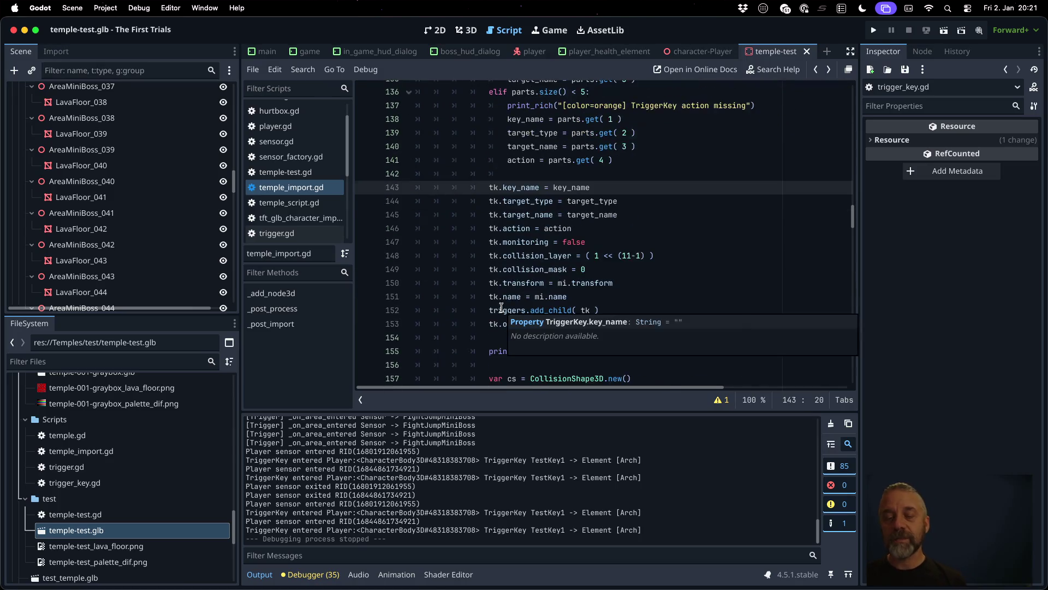
{"action": "left_click", "coordinate": [628, 270]}
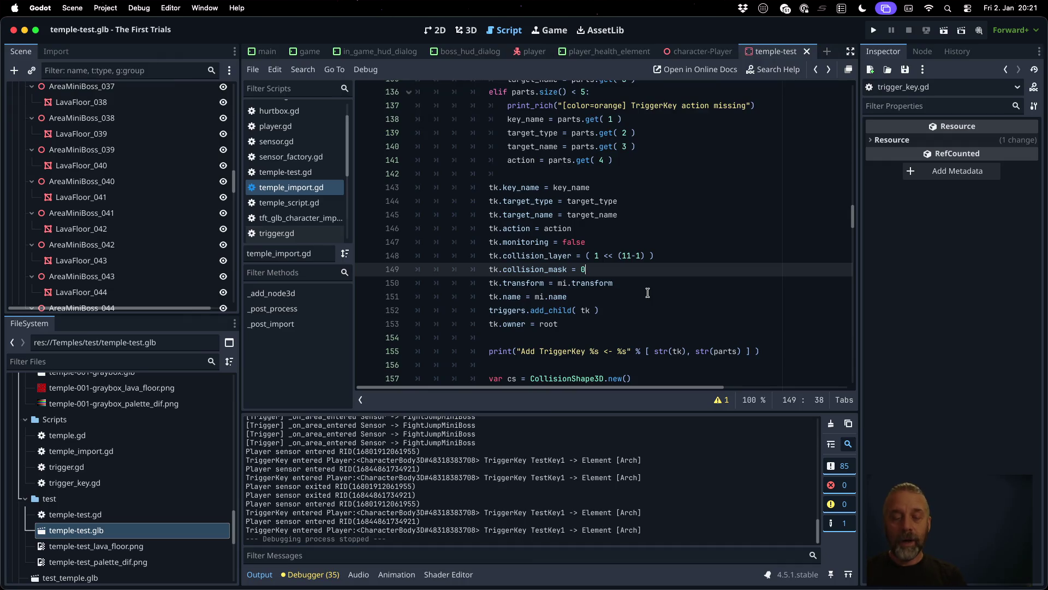
Step: Reimport temple-test.glb, scroll through the logged trigger messages, then clear the Output log
{"action": "right_click", "coordinate": [95, 537]}
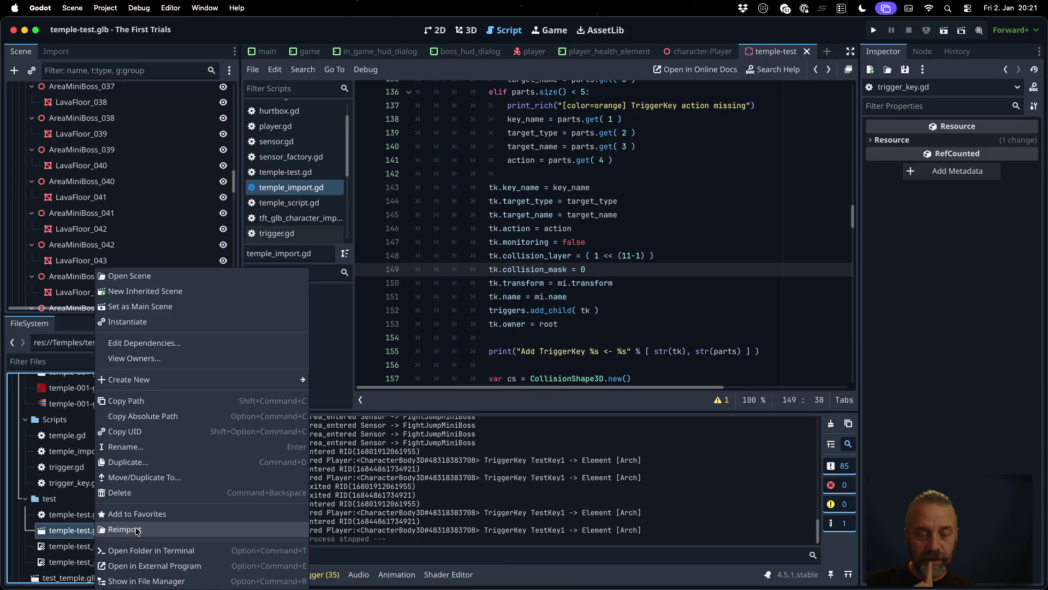
{"action": "left_click", "coordinate": [136, 533]}
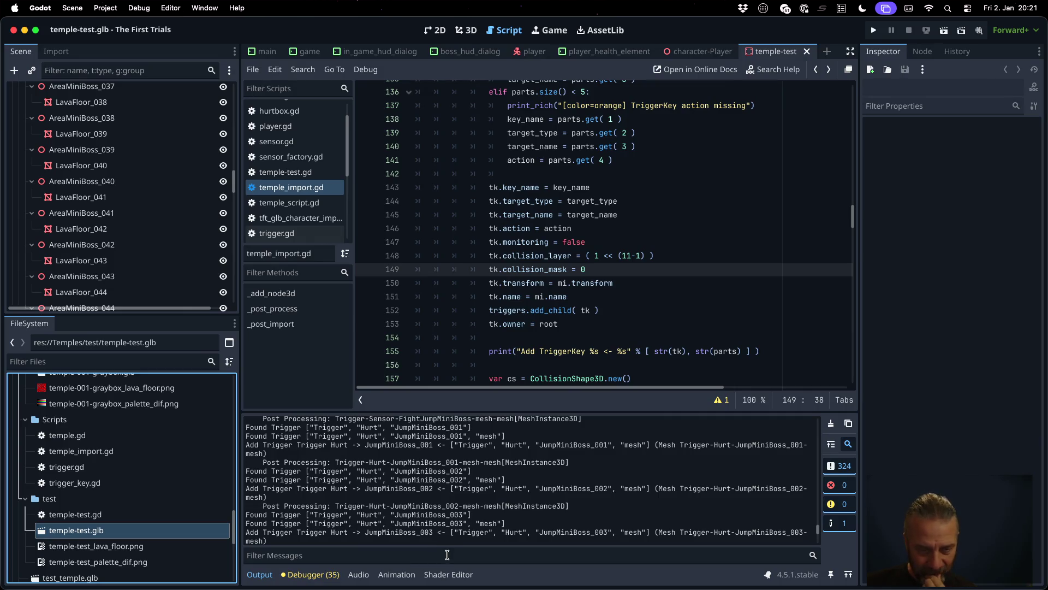
{"action": "scroll", "coordinate": [455, 511], "scroll_direction": "up", "scroll_amount": 3}
{"action": "scroll", "coordinate": [349, 442], "scroll_direction": "down", "scroll_amount": 2}
{"action": "scroll", "coordinate": [351, 464], "scroll_direction": "down", "scroll_amount": 5}
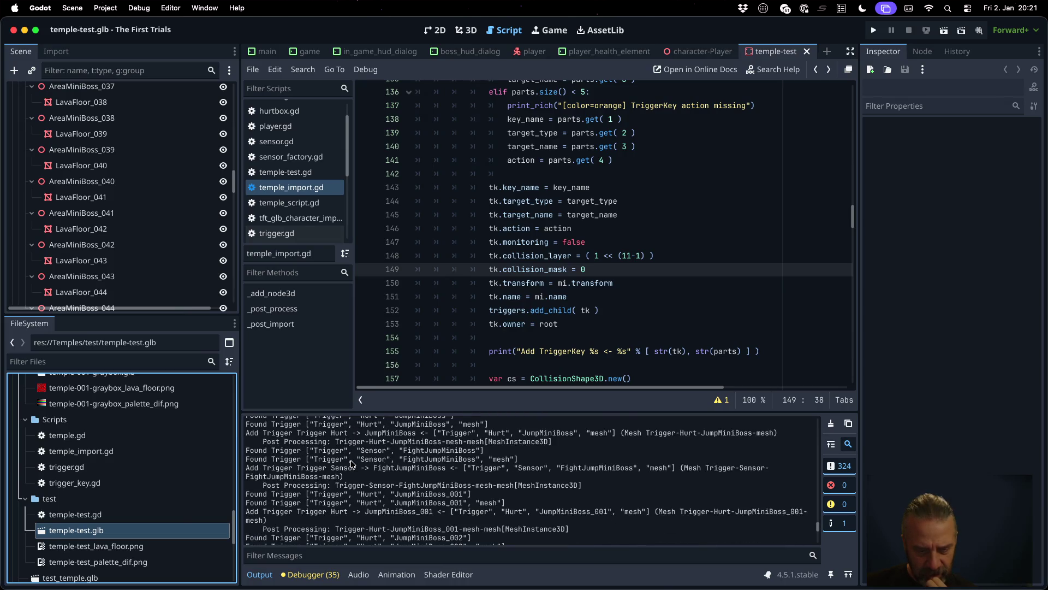
{"action": "scroll", "coordinate": [354, 467], "scroll_direction": "down", "scroll_amount": 5}
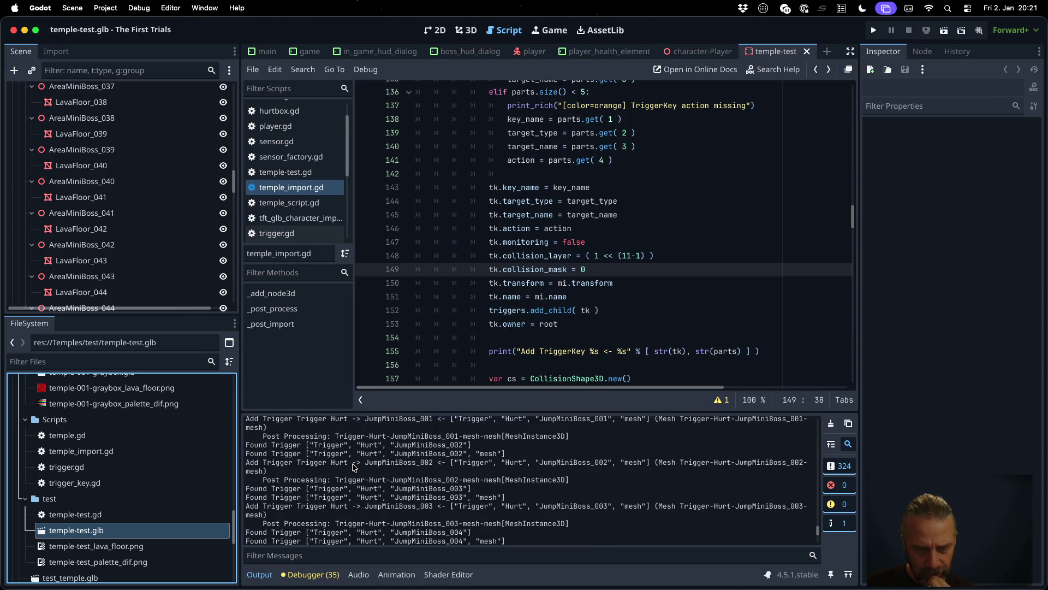
{"action": "scroll", "coordinate": [354, 468], "scroll_direction": "down", "scroll_amount": 5}
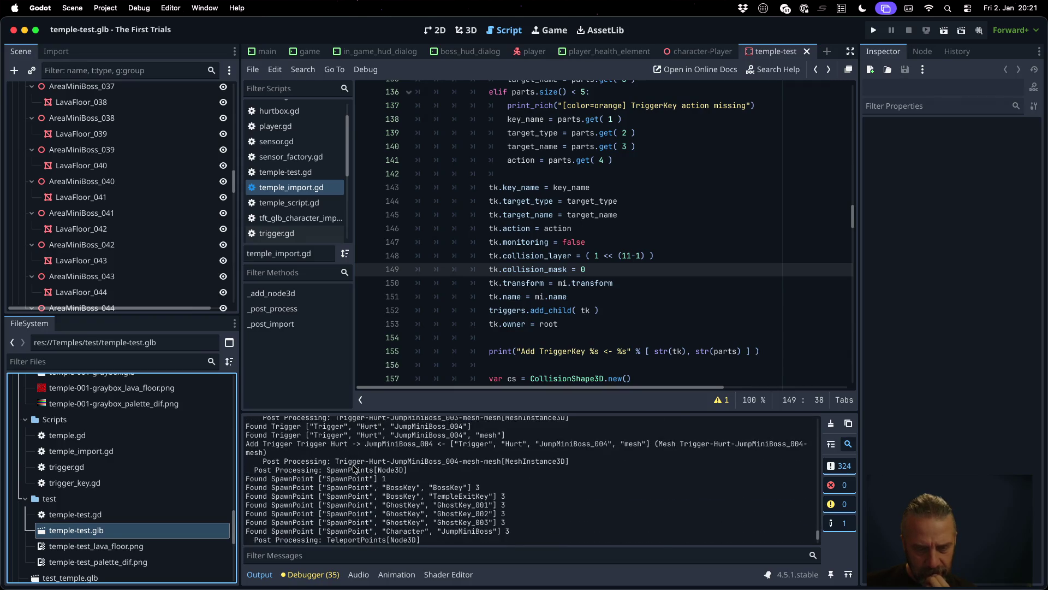
{"action": "scroll", "coordinate": [354, 469], "scroll_direction": "up", "scroll_amount": 15}
{"action": "scroll", "coordinate": [353, 464], "scroll_direction": "down", "scroll_amount": 5}
{"action": "scroll", "coordinate": [354, 462], "scroll_direction": "down", "scroll_amount": 10}
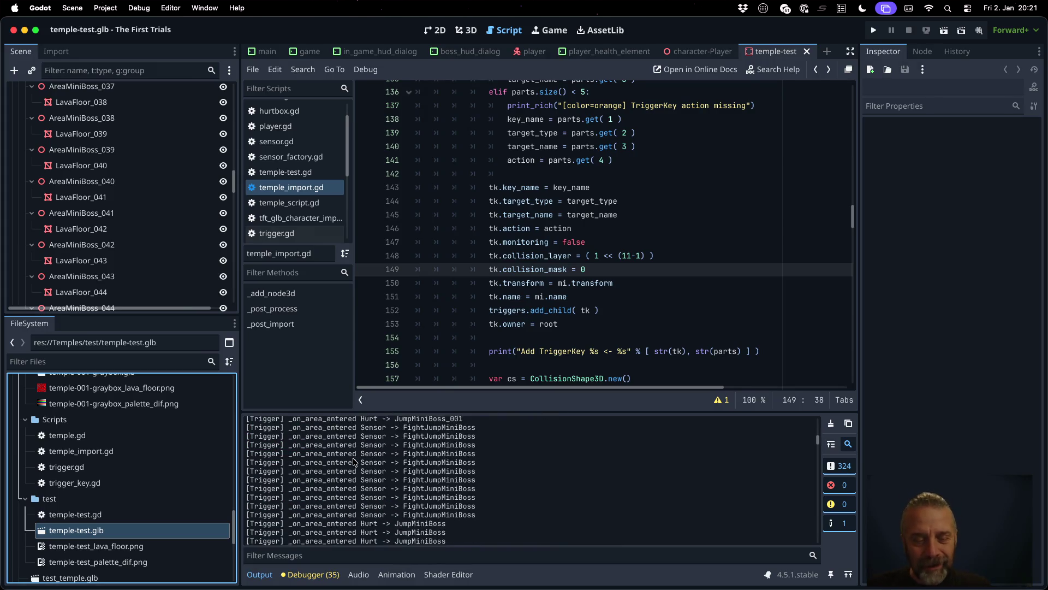
{"action": "left_click", "coordinate": [830, 424]}
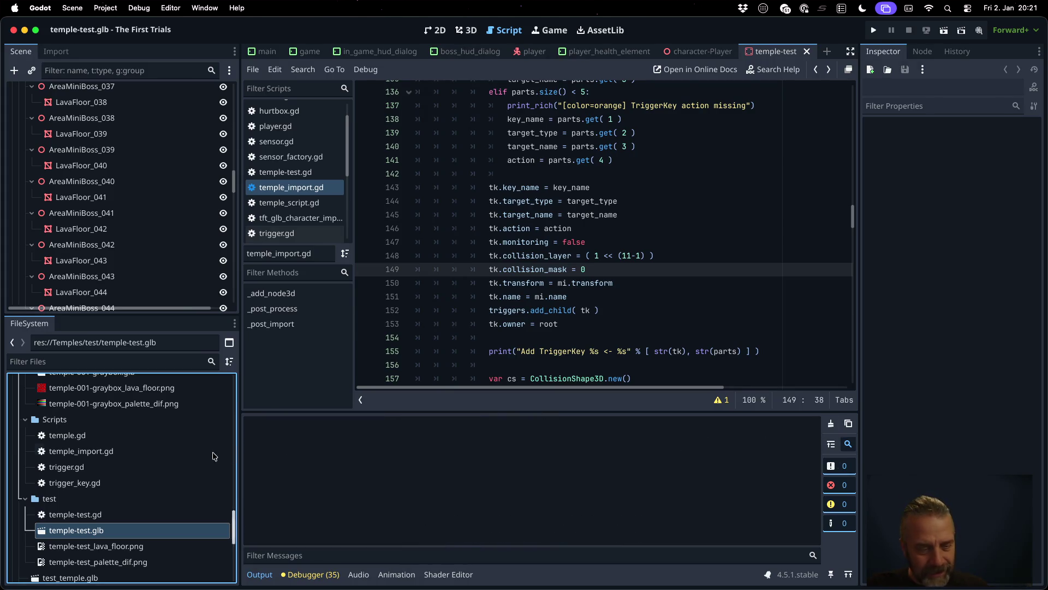
Step: Reimport temple-test.glb again and scroll the Output panel to the new messages
{"action": "right_click", "coordinate": [153, 531]}
{"action": "left_click", "coordinate": [188, 532]}
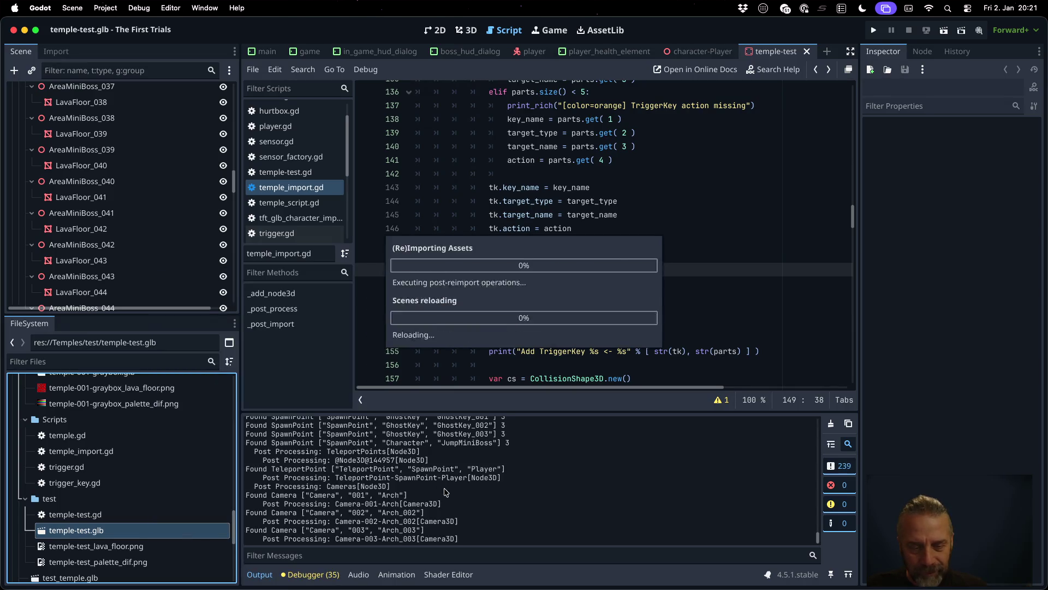
{"action": "scroll", "coordinate": [425, 484], "scroll_direction": "up", "scroll_amount": 15}
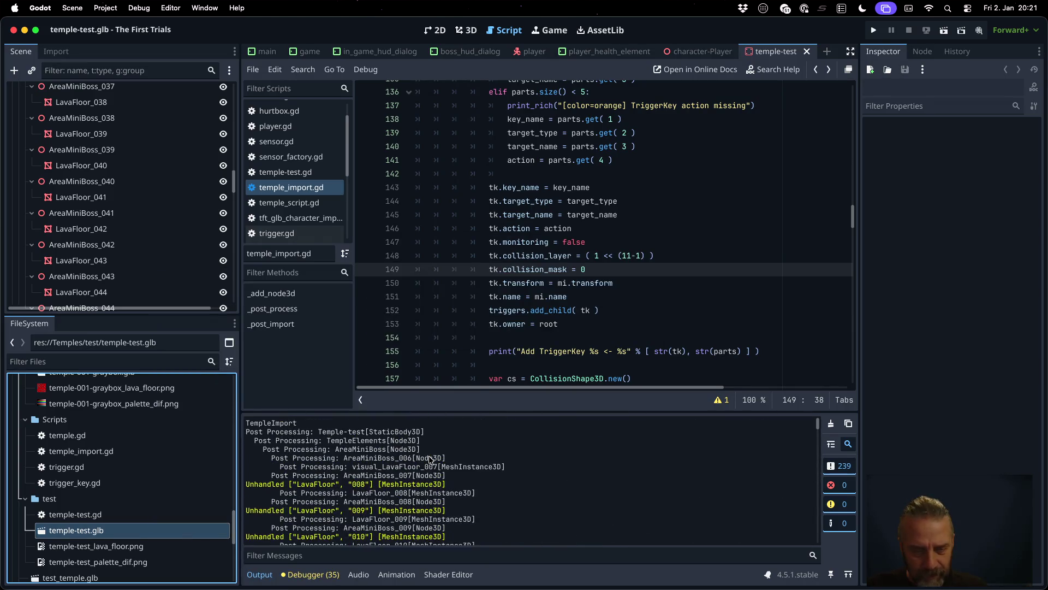
{"action": "scroll", "coordinate": [430, 458], "scroll_direction": "down", "scroll_amount": 20}
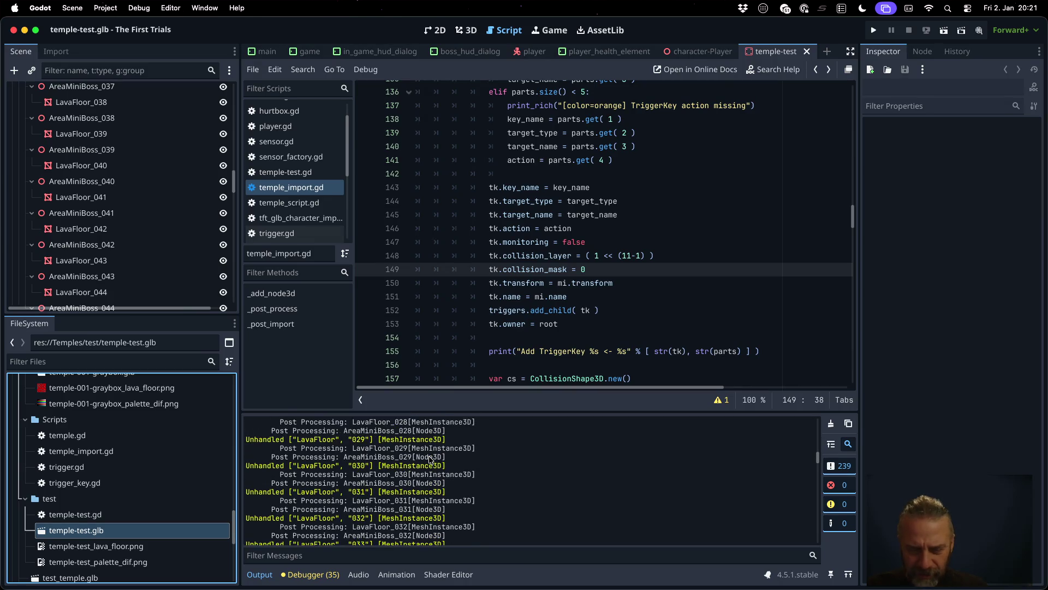
{"action": "scroll", "coordinate": [430, 458], "scroll_direction": "down", "scroll_amount": 20}
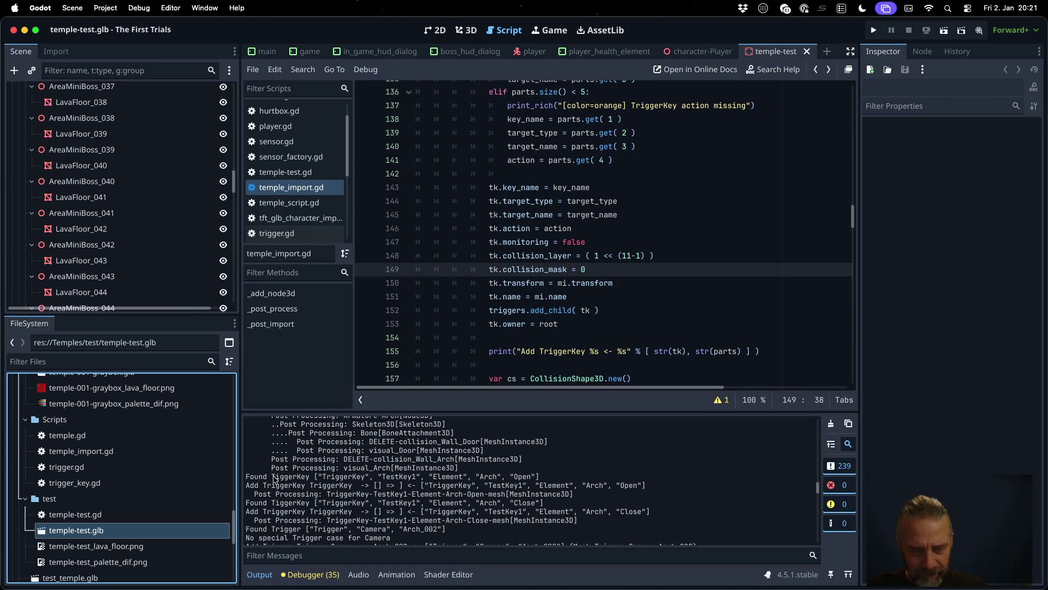
Step: Inspect the Found TriggerKey log line's key, Element and Open action fields
{"action": "double_click", "coordinate": [341, 476]}
{"action": "double_click", "coordinate": [398, 476]}
{"action": "double_click", "coordinate": [444, 477]}
{"action": "double_click", "coordinate": [483, 477]}
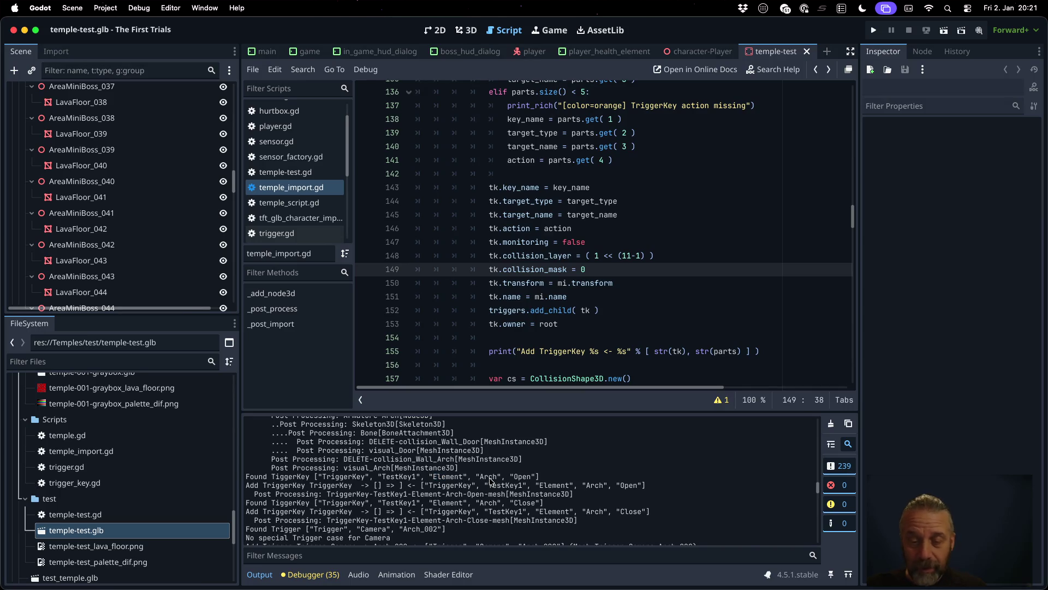
{"action": "double_click", "coordinate": [521, 477]}
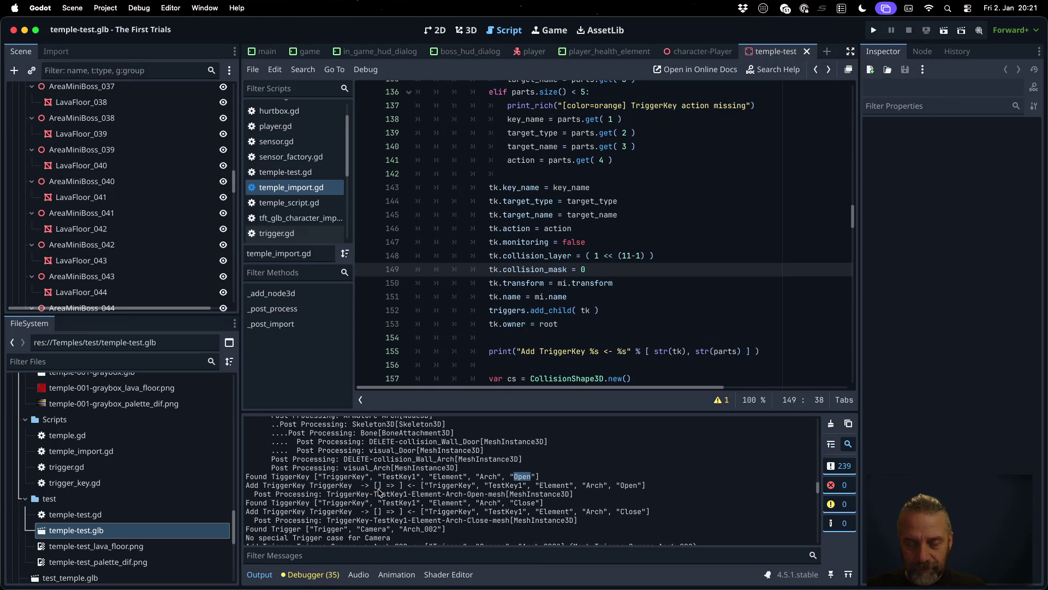
{"action": "scroll", "coordinate": [527, 298], "scroll_direction": "down", "scroll_amount": 1}
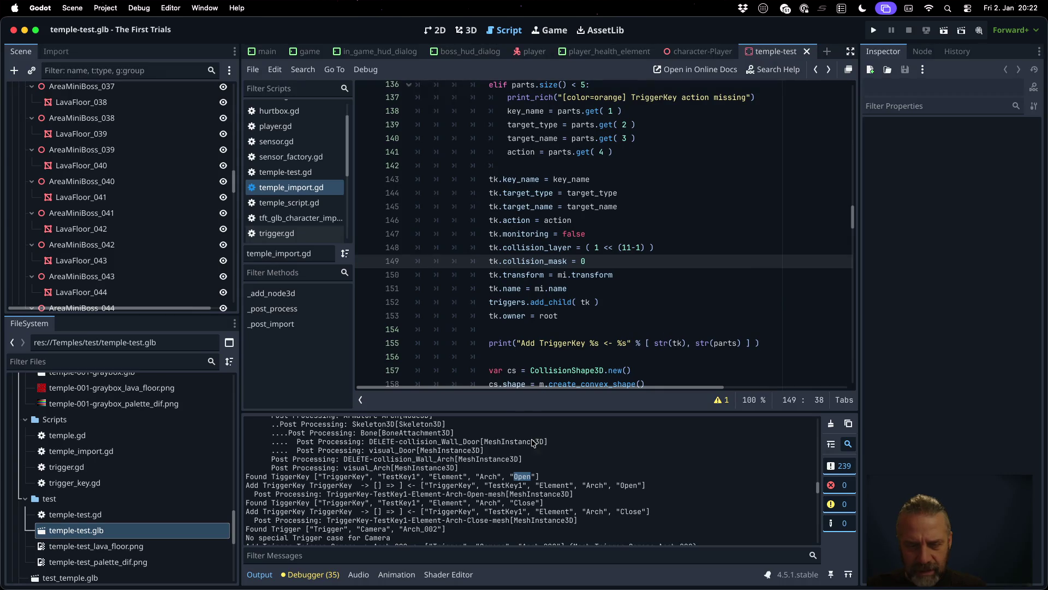
{"action": "left_click", "coordinate": [376, 488]}
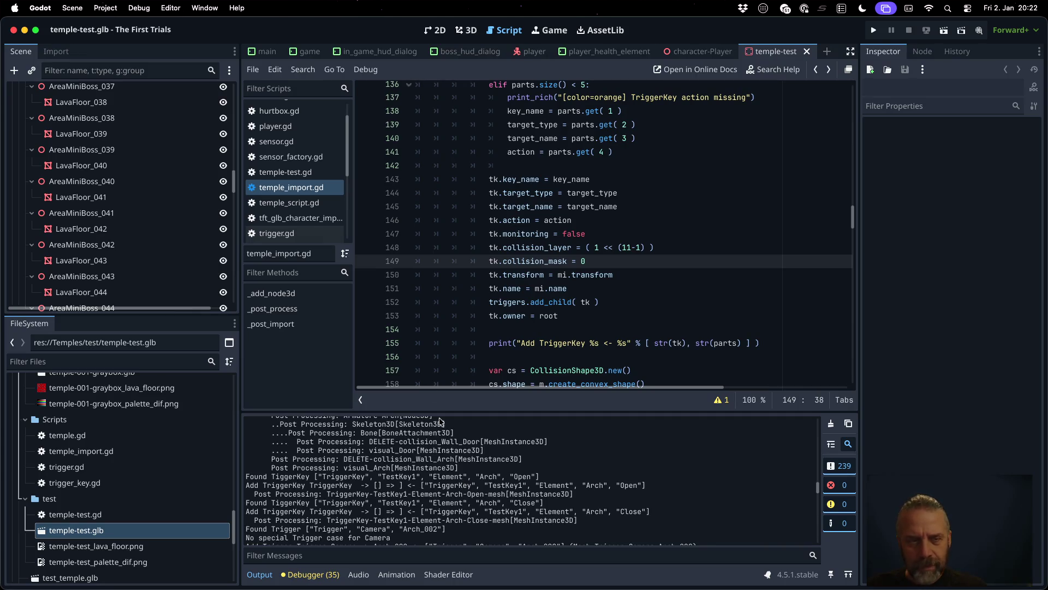
{"action": "left_click", "coordinate": [649, 287]}
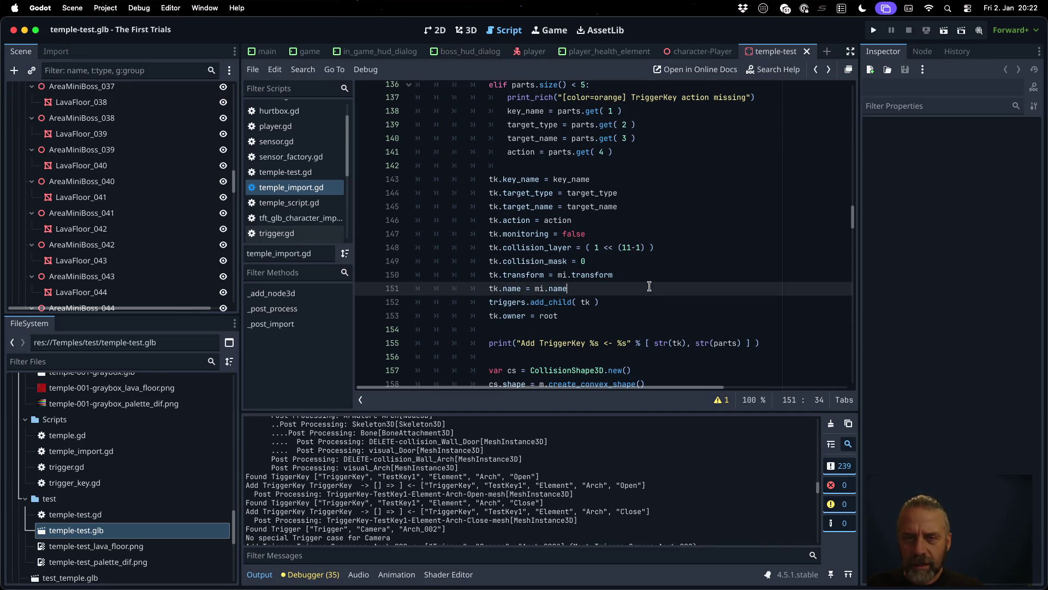
{"action": "left_click_drag", "start_coordinate": [425, 486], "coordinate": [646, 485]}
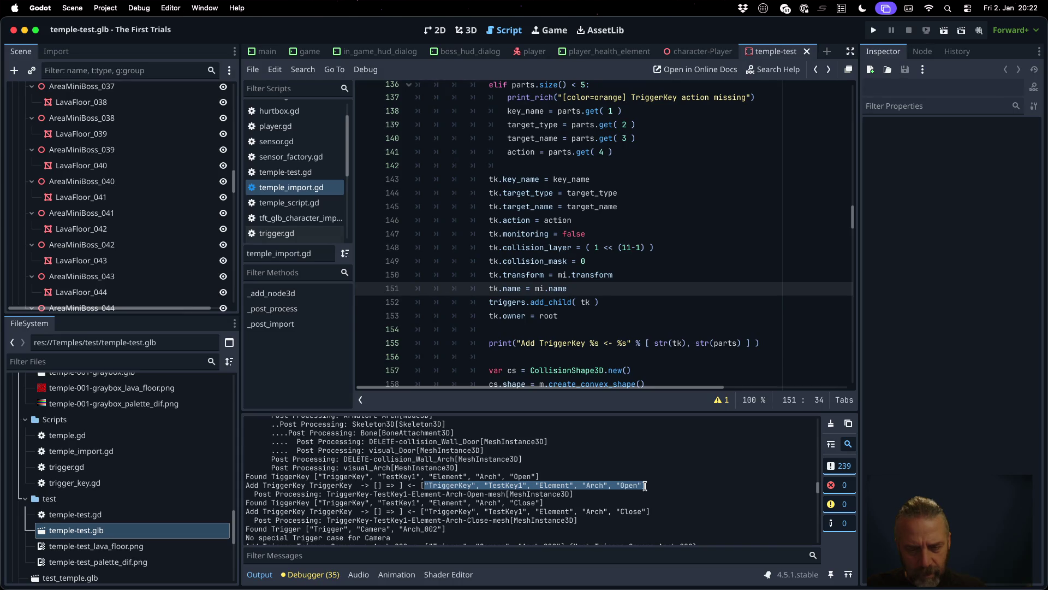
{"action": "left_click", "coordinate": [621, 315]}
{"action": "scroll", "coordinate": [621, 313], "scroll_direction": "down", "scroll_amount": 3}
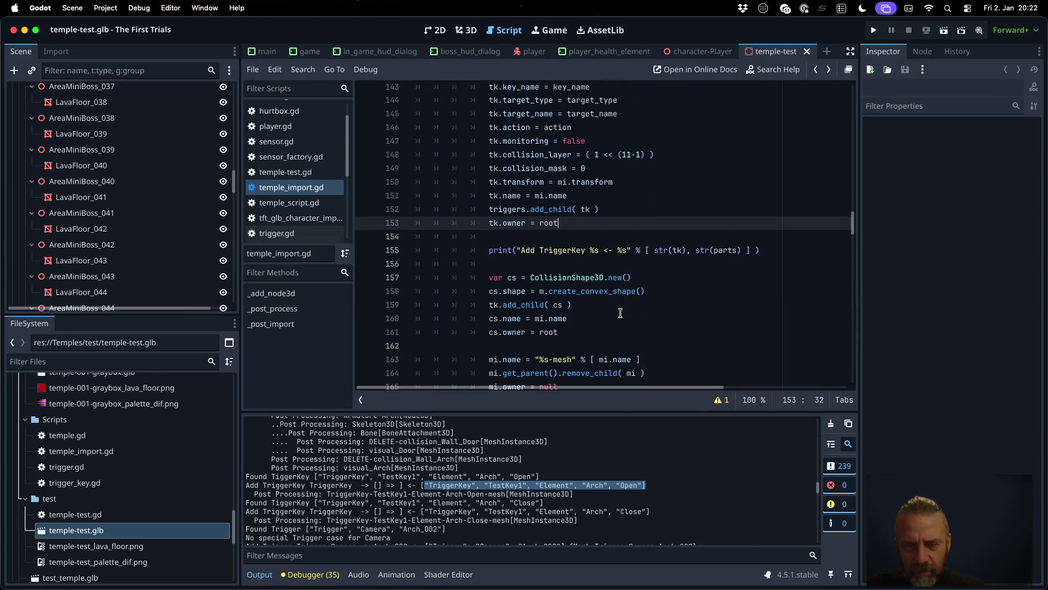
{"action": "scroll", "coordinate": [626, 309], "scroll_direction": "down", "scroll_amount": 3}
{"action": "left_click", "coordinate": [508, 244]}
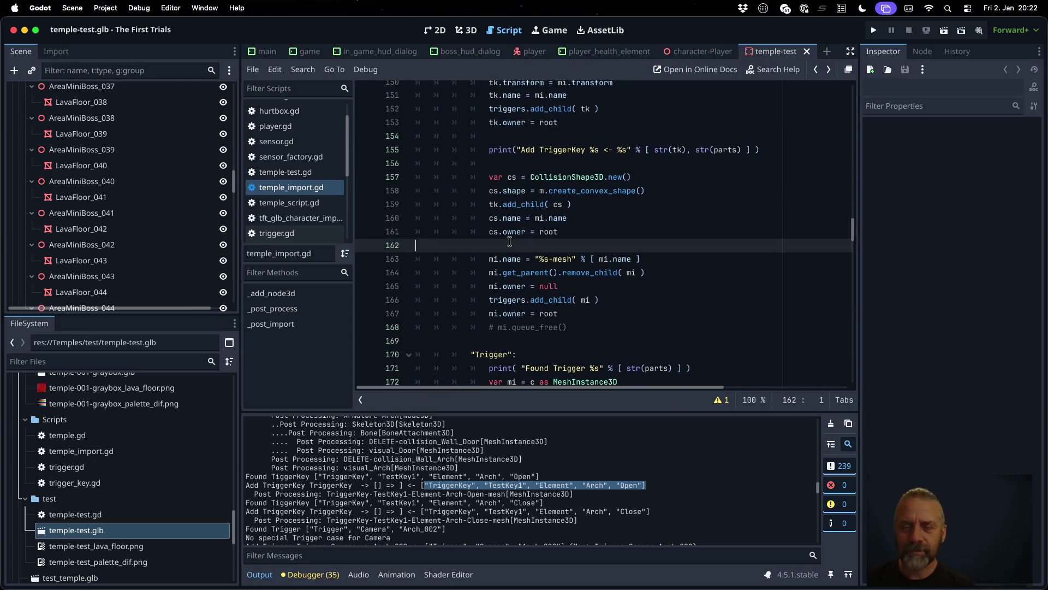
{"action": "scroll", "coordinate": [541, 286], "scroll_direction": "up", "scroll_amount": 15}
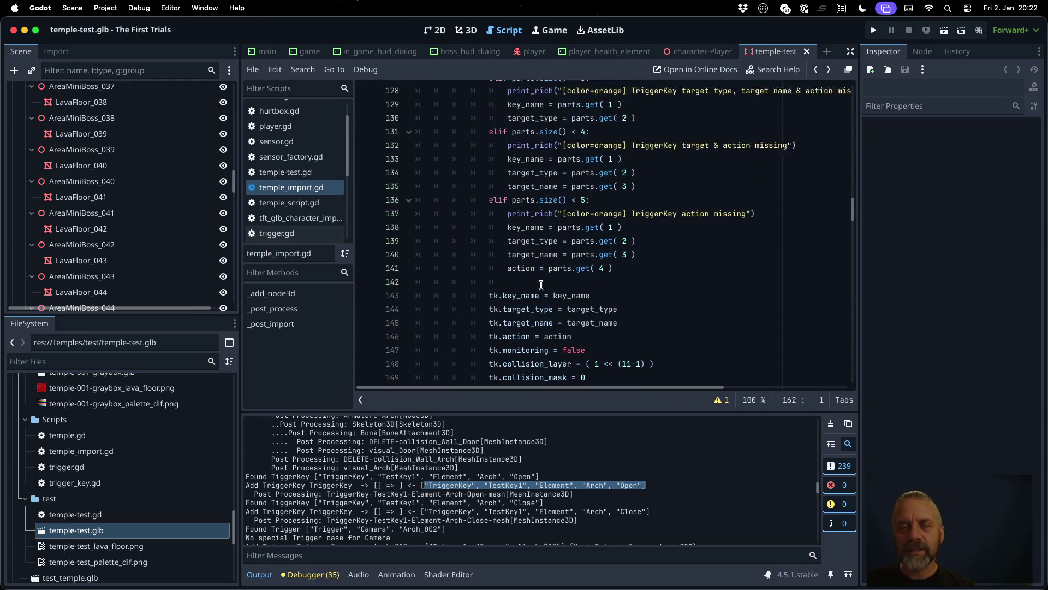
{"action": "scroll", "coordinate": [541, 285], "scroll_direction": "down", "scroll_amount": 2}
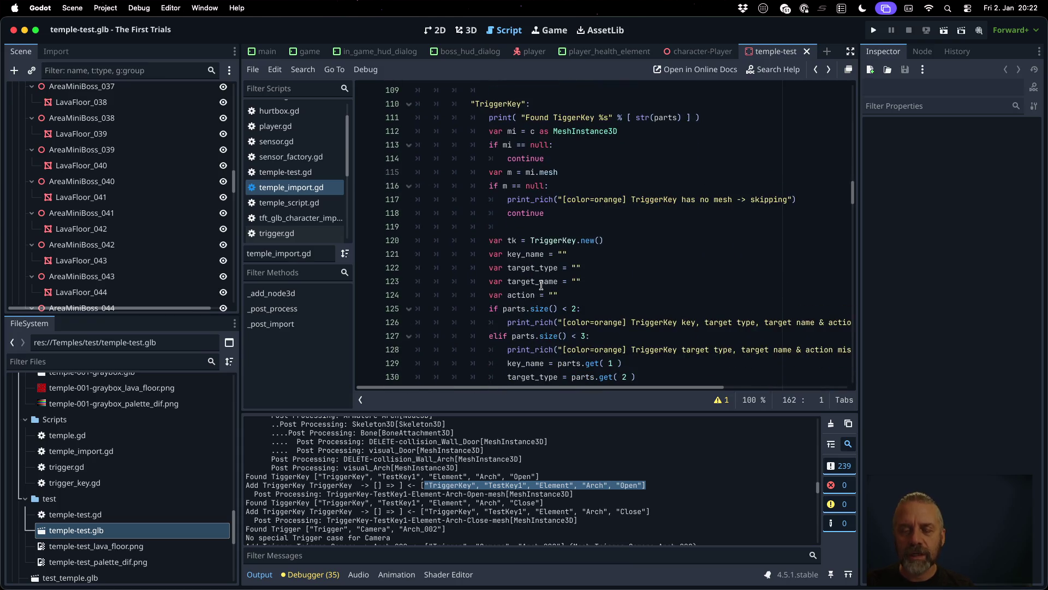
{"action": "left_click", "coordinate": [551, 247], "text": "ctrl"}
Step: Add a '[' before the last %s placeholder in TriggerKey's _to_string return line
{"action": "left_click", "coordinate": [562, 199]}
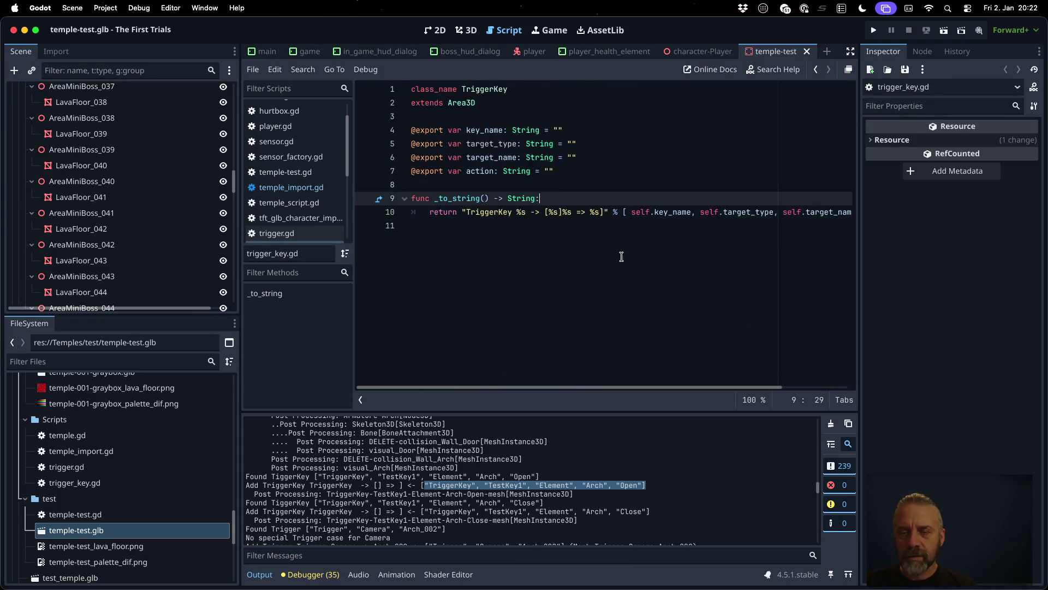
{"action": "key", "text": "Down"}
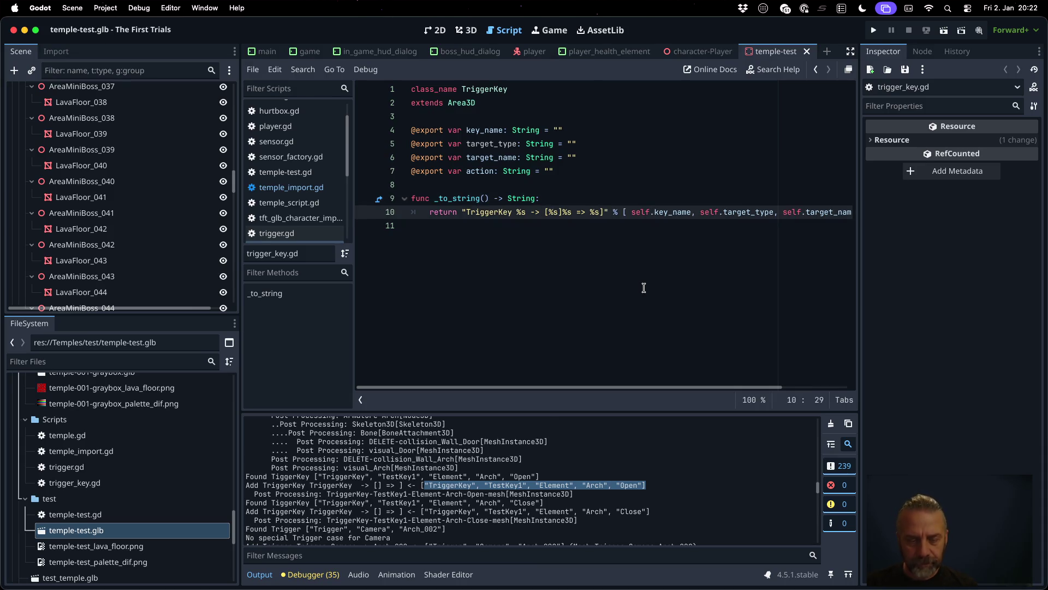
{"action": "left_click", "coordinate": [590, 218]}
{"action": "type", "text": "["}
{"action": "key", "text": "Delete"}
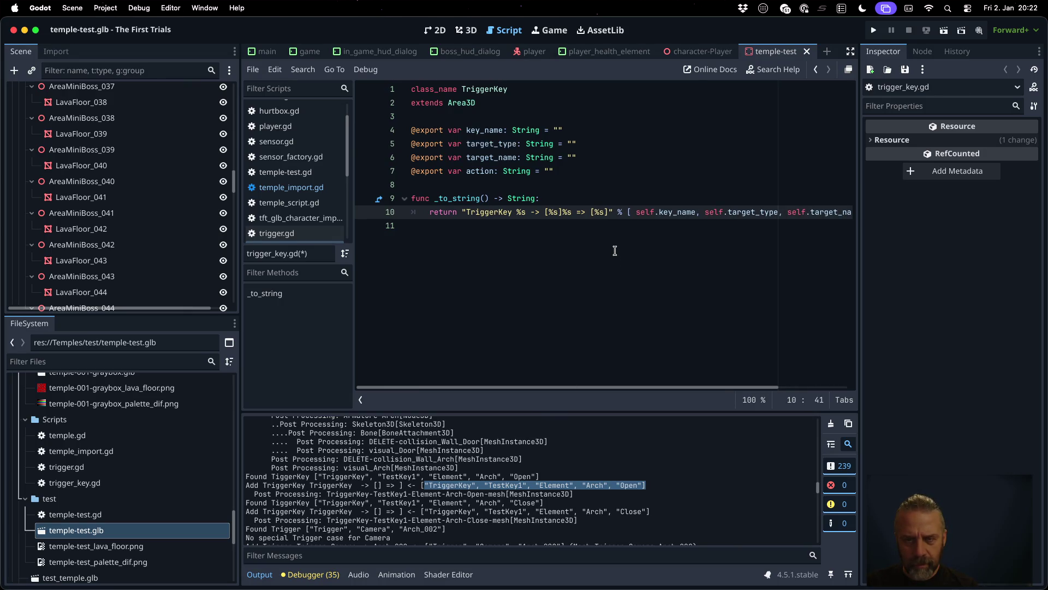
{"action": "mouse_move", "coordinate": [666, 215]}
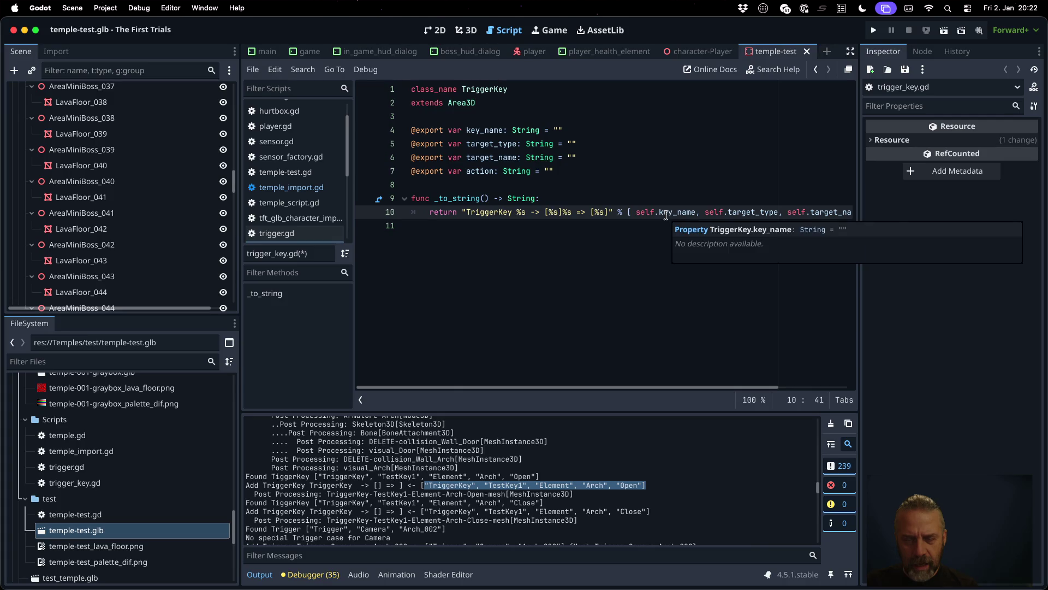
Step: Save trigger_key.gd, dismiss the glb format alert, and return to temple_import.gd
{"action": "key", "text": "super+s"}
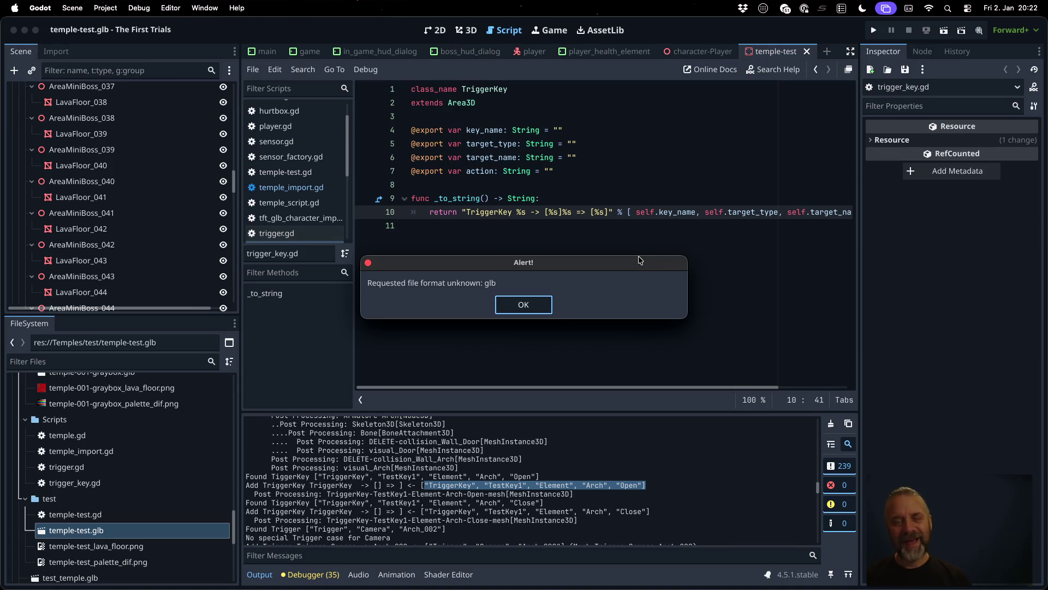
{"action": "key", "text": "Return"}
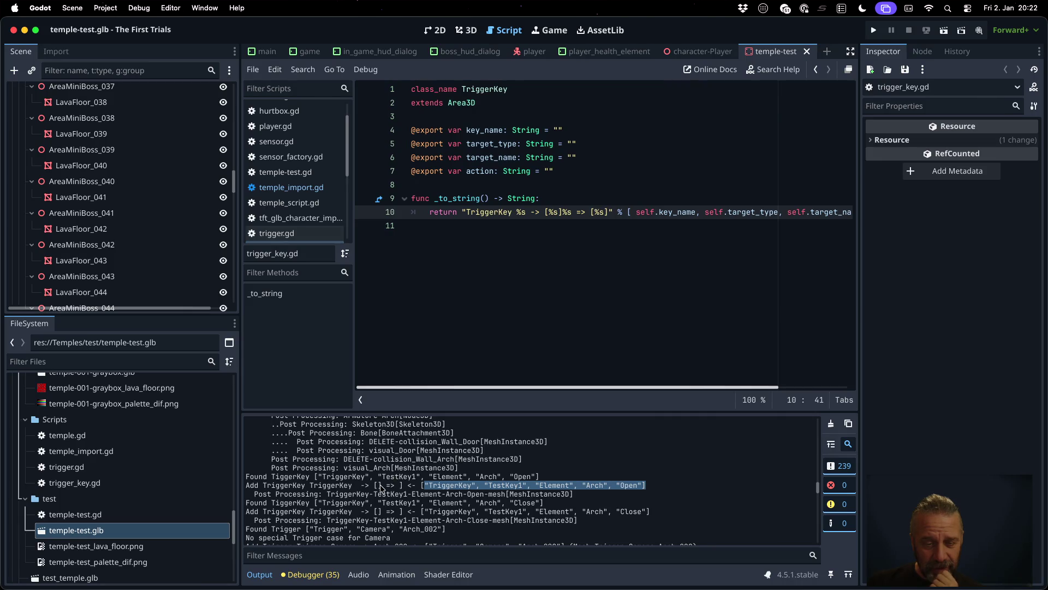
{"action": "left_click", "coordinate": [380, 488]}
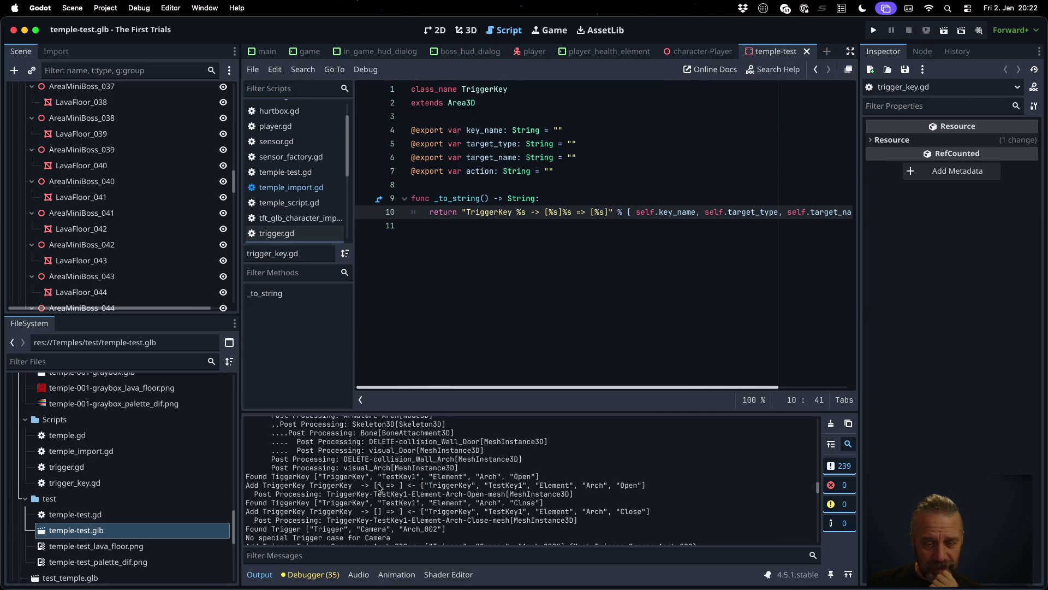
{"action": "left_click", "coordinate": [523, 211]}
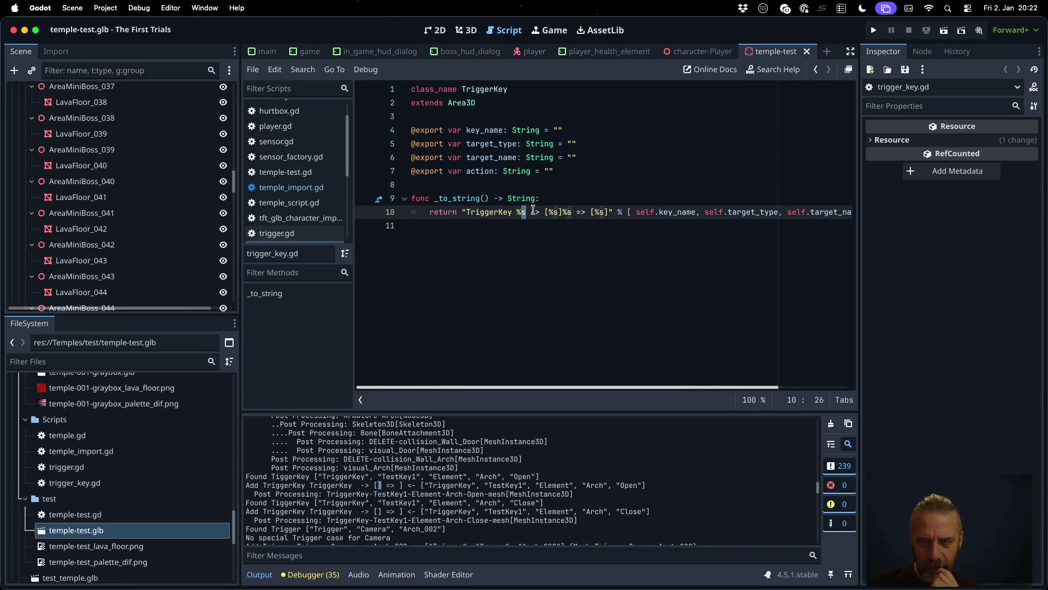
{"action": "left_click", "coordinate": [291, 187]}
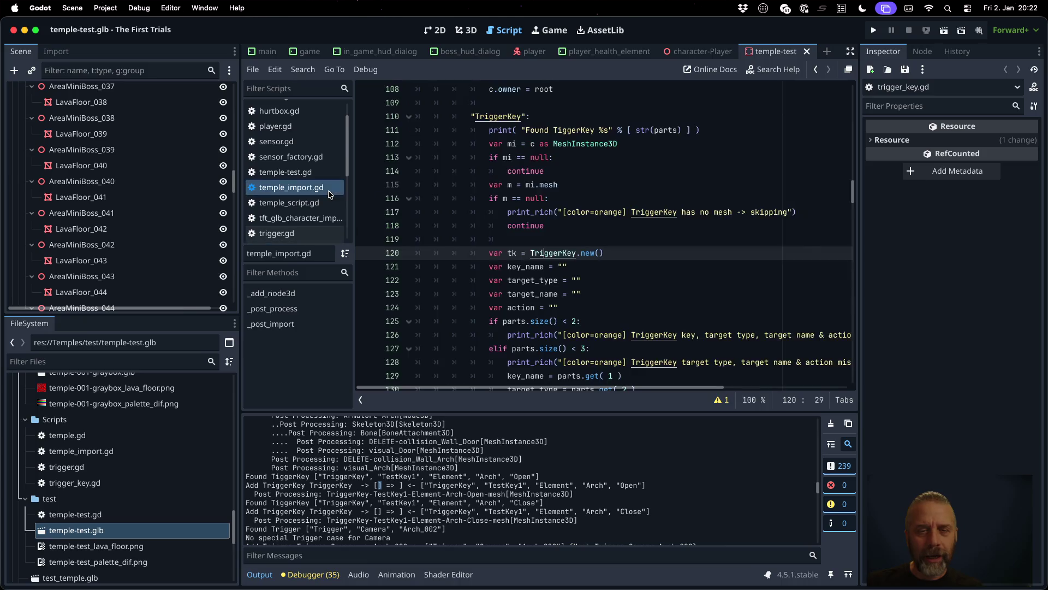
{"action": "scroll", "coordinate": [616, 267], "scroll_direction": "down", "scroll_amount": 3}
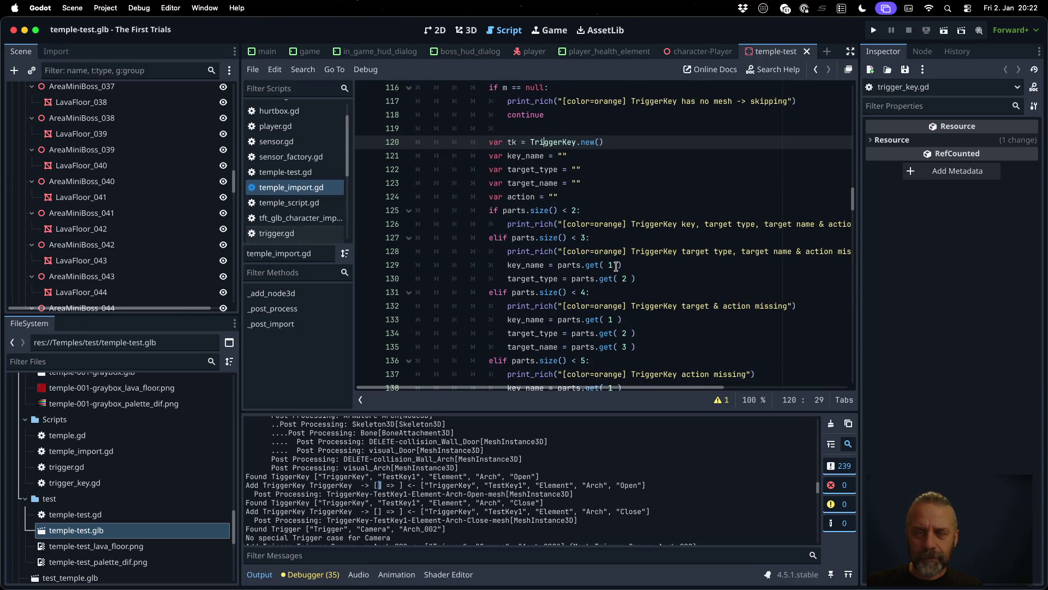
{"action": "scroll", "coordinate": [615, 266], "scroll_direction": "down", "scroll_amount": 1}
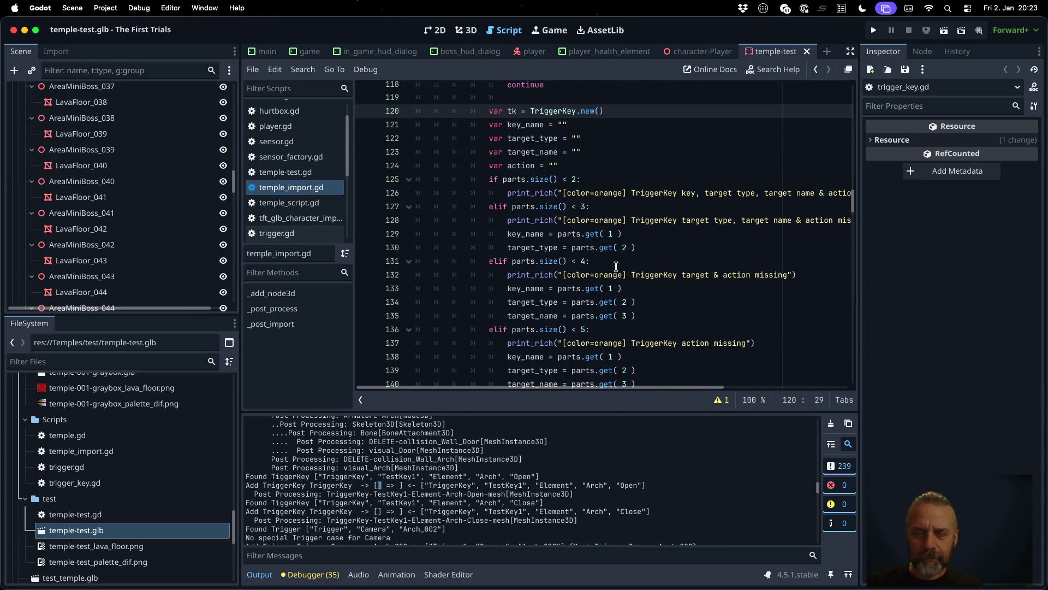
{"action": "left_click", "coordinate": [607, 206]}
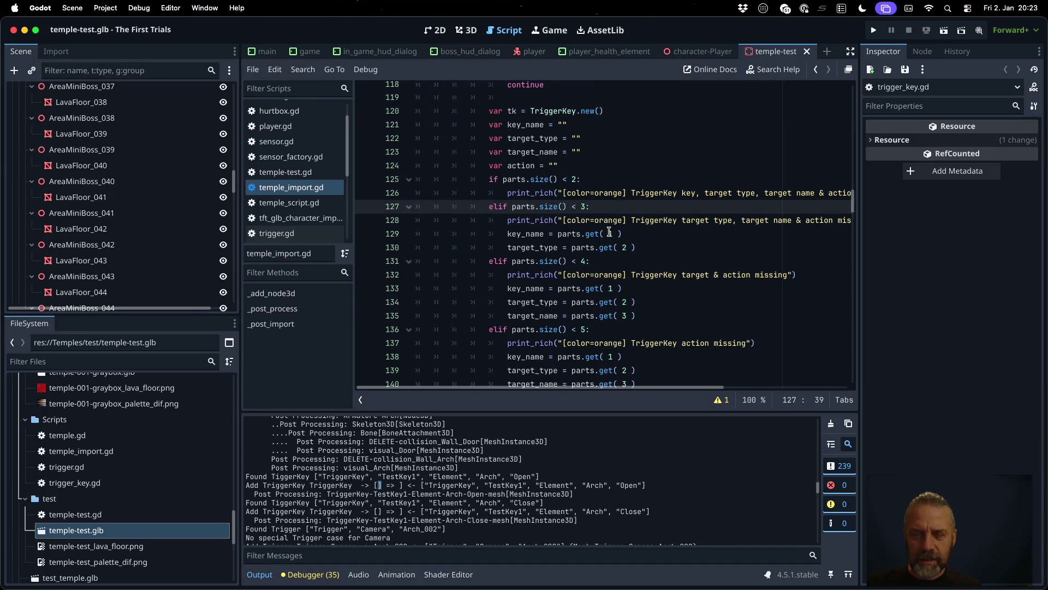
{"action": "scroll", "coordinate": [597, 194], "scroll_direction": "down", "scroll_amount": 2}
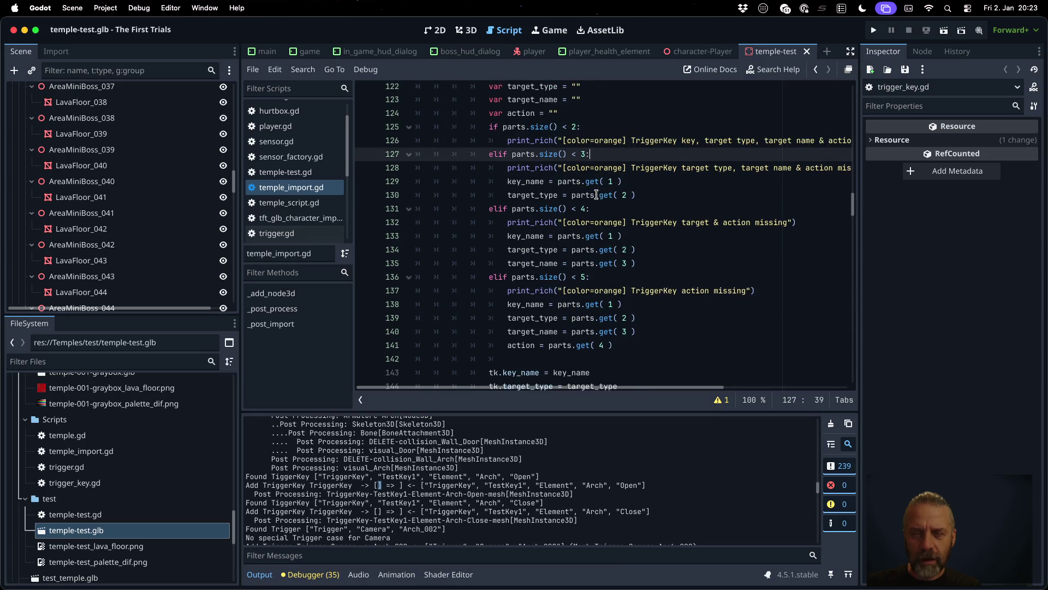
{"action": "left_click", "coordinate": [624, 348]}
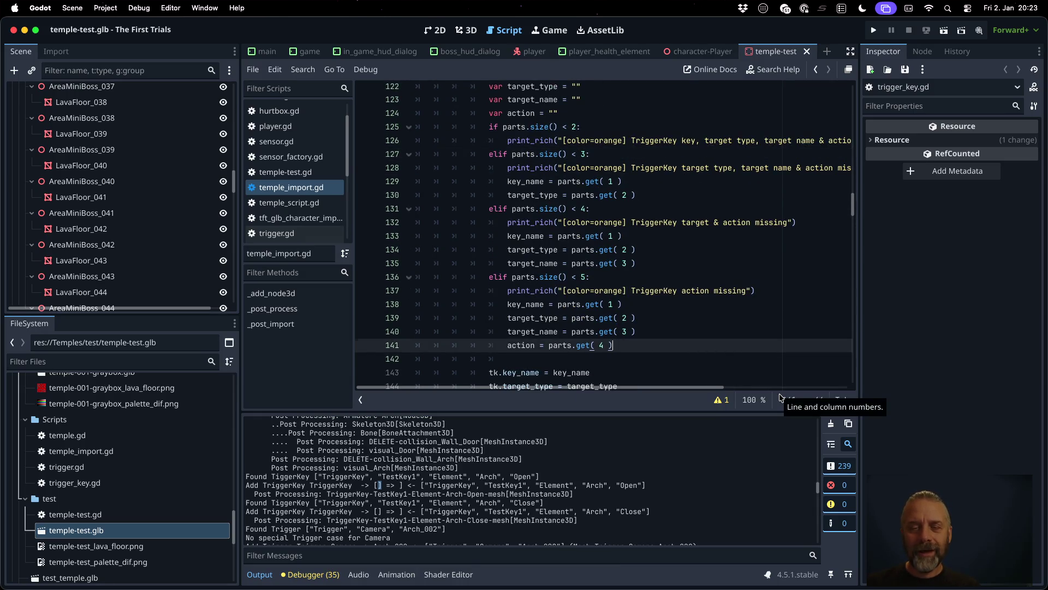
Step: Add an else branch assigning key_name, target_type, target_name and action from parts
{"action": "key", "text": "Return"}
{"action": "key", "text": "BackSpace"}
{"action": "type", "text": "else"}
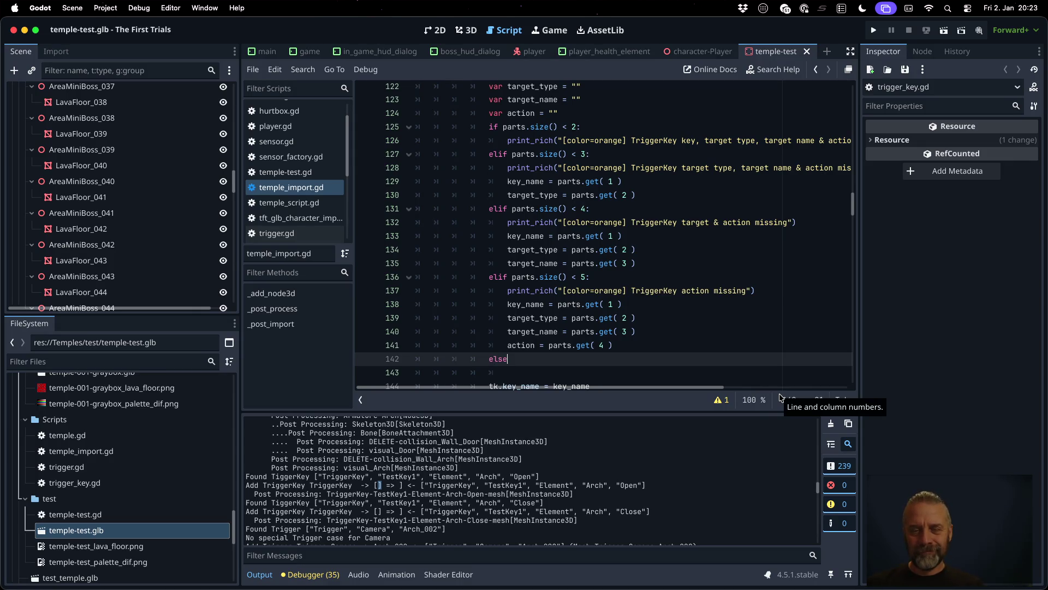
{"action": "key", "text": "Down"}
{"action": "key", "text": "Up"}
{"action": "key", "text": "Up"}
{"action": "key", "text": "Up"}
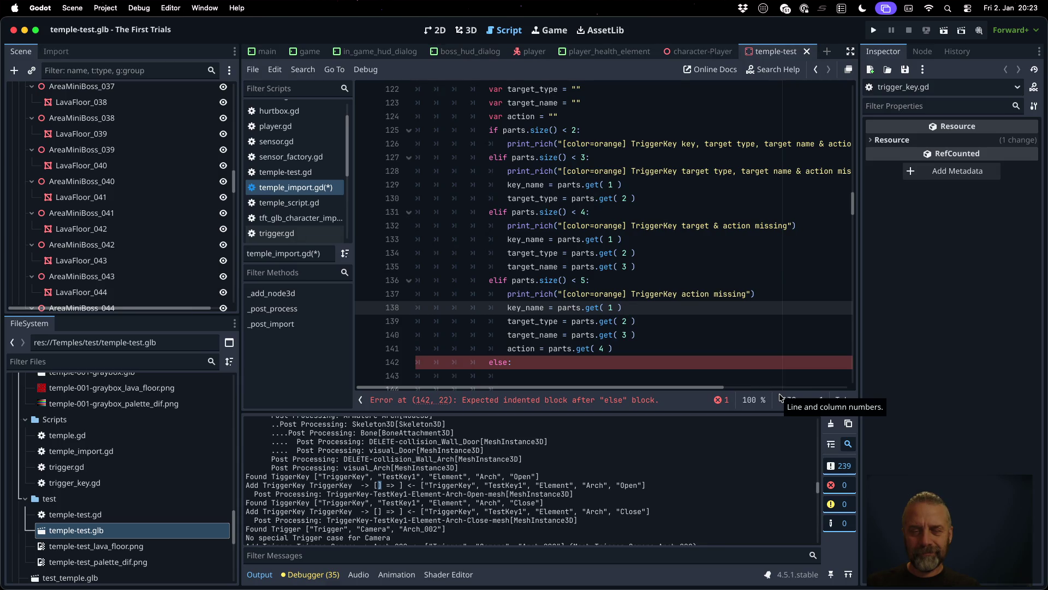
{"action": "key", "text": "shift+Down"}
{"action": "key", "text": "shift+Down"}
{"action": "key", "text": "shift+Down"}
{"action": "key", "text": "Escape"}
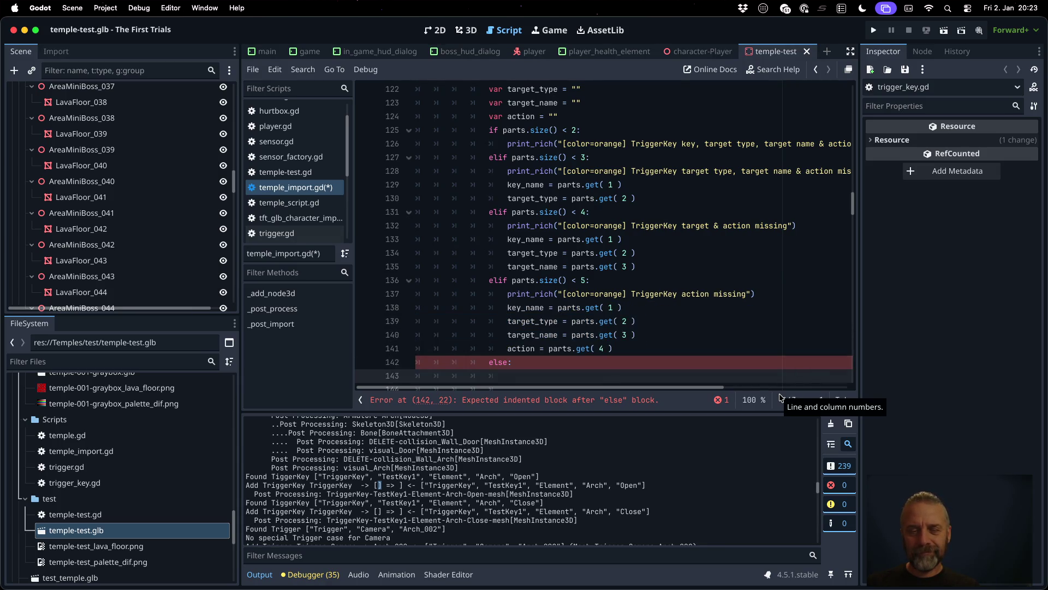
{"action": "type", "text": "key_name = parts.get( 1 ) \t\t\t\t\ttarget_type = parts.get( 2 ) \t\t\t\t\ttarget_name = parts.get( 3 ) \t\t\t\t\taction = parts.get( 4 )"}
{"action": "key", "text": "Up"}
{"action": "key", "text": "Up"}
{"action": "key", "text": "Up"}
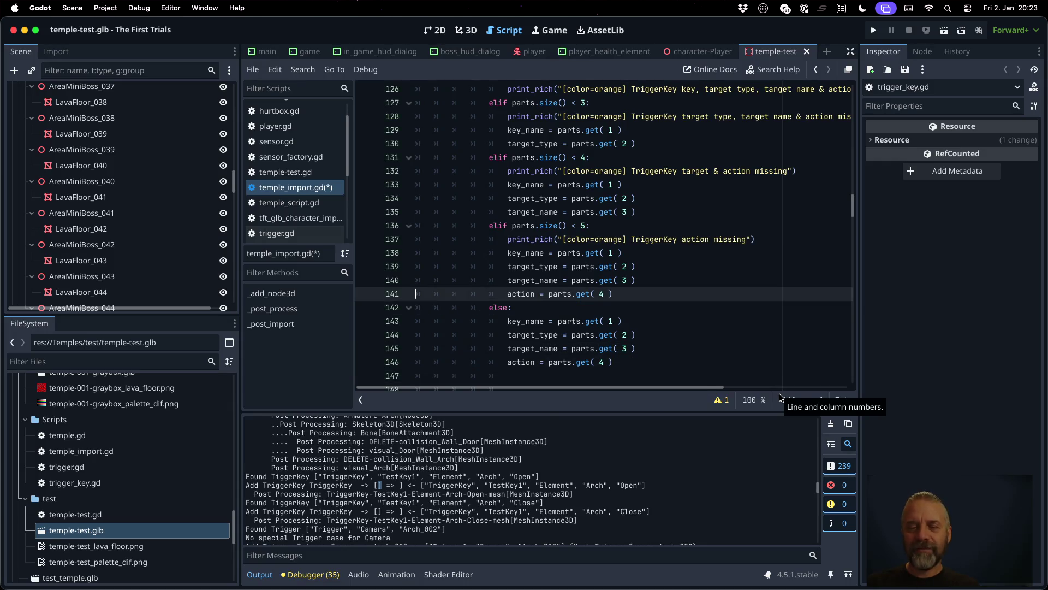
Step: Delete the action assignment from the size < 5 branch
{"action": "key", "text": "shift+Down"}
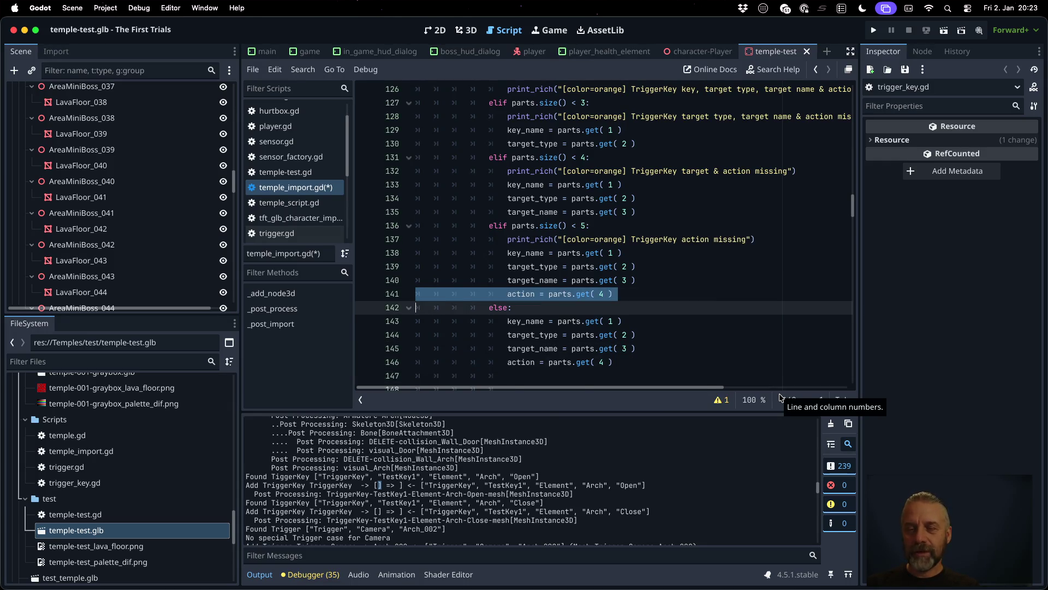
{"action": "key", "text": "BackSpace"}
{"action": "key", "text": "Up"}
{"action": "key", "text": "Up"}
{"action": "key", "text": "Up"}
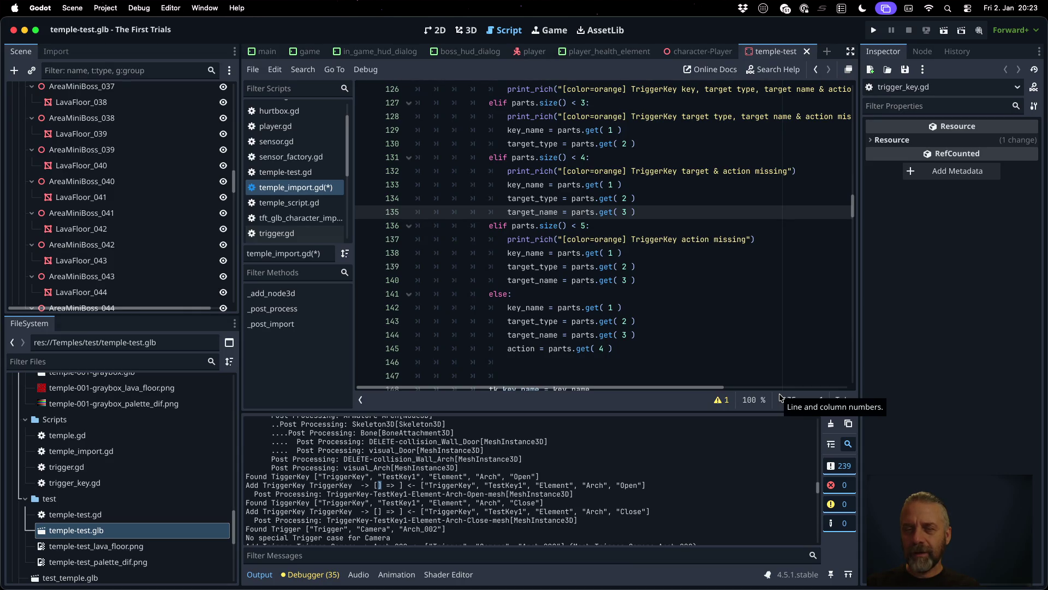
Step: Add 'name' to the size < 4 warning and delete the target_name line from that branch
{"action": "left_click", "coordinate": [709, 171]}
{"action": "type", "text": "name"}
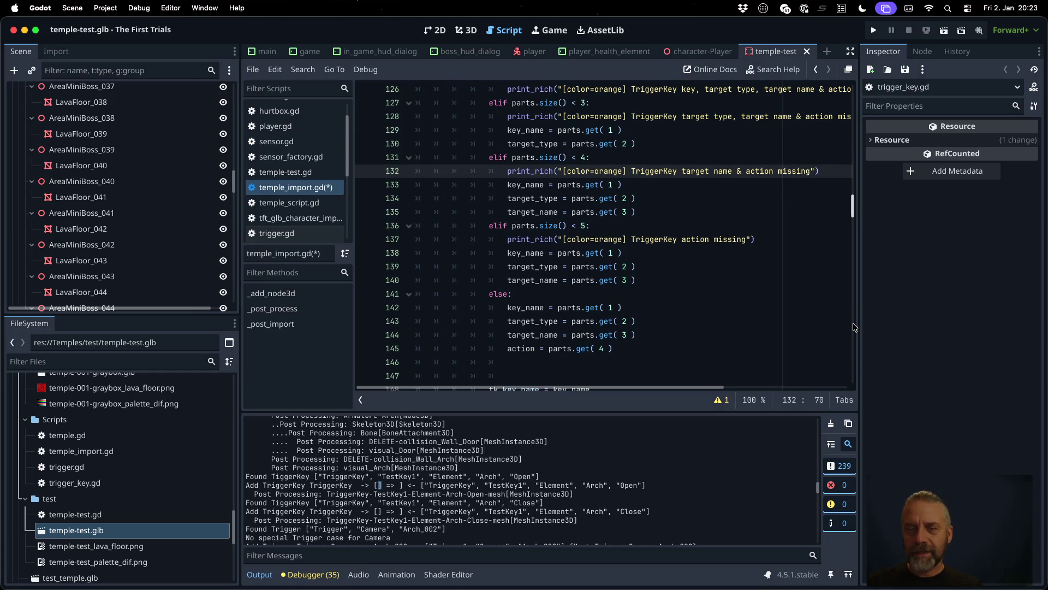
{"action": "key", "text": "Down"}
{"action": "key", "text": "Down"}
{"action": "key", "text": "Down"}
{"action": "key", "text": "ctrl+shift+k"}
{"action": "key", "text": "Up"}
{"action": "key", "text": "Up"}
{"action": "key", "text": "Up"}
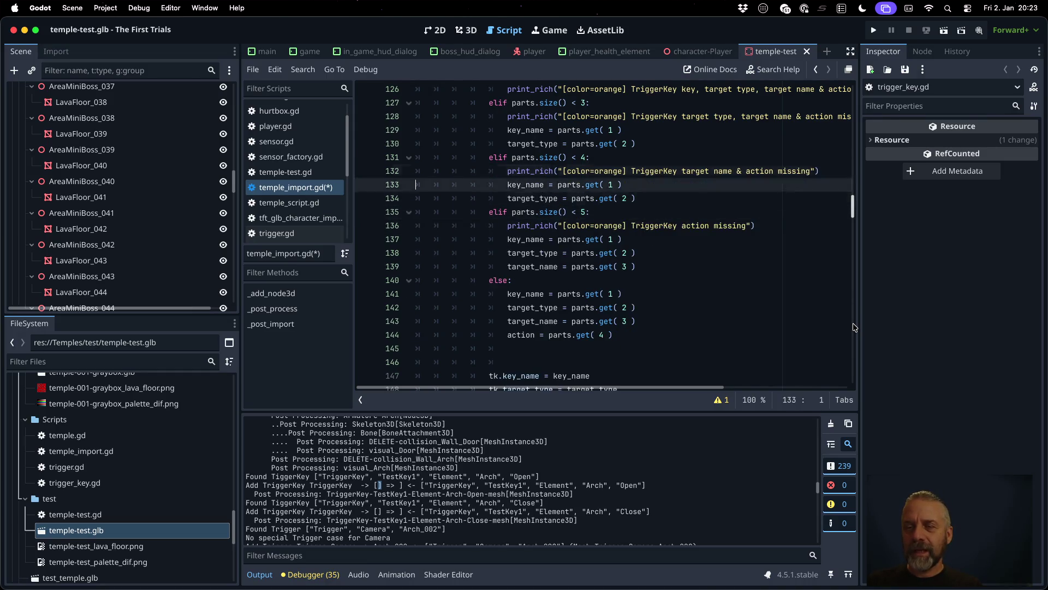
{"action": "key", "text": "Up"}
{"action": "key", "text": "Up"}
{"action": "key", "text": "Up"}
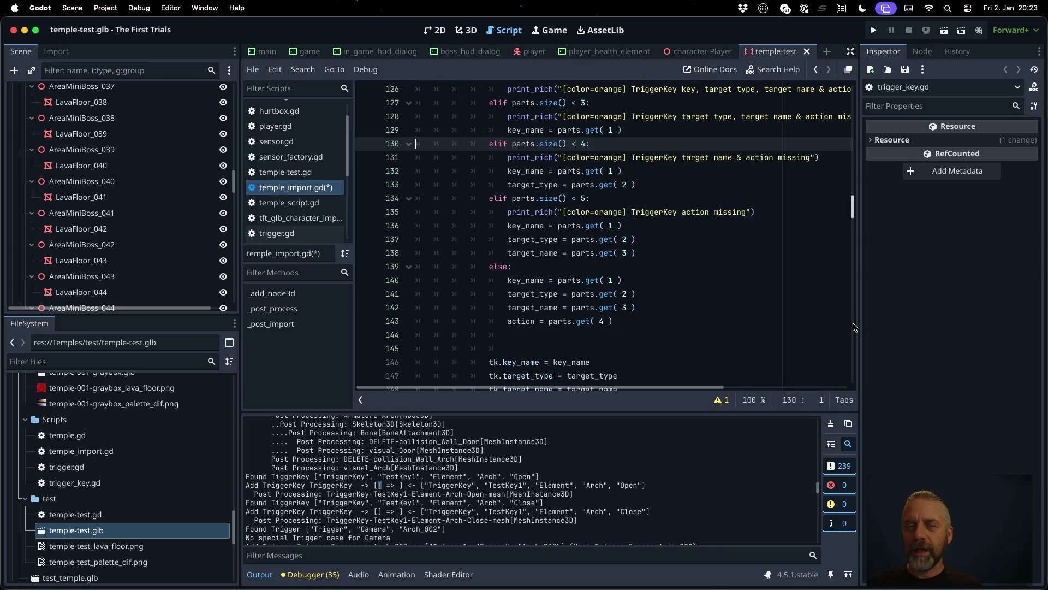
{"action": "key", "text": "Down"}
{"action": "key", "text": "Down"}
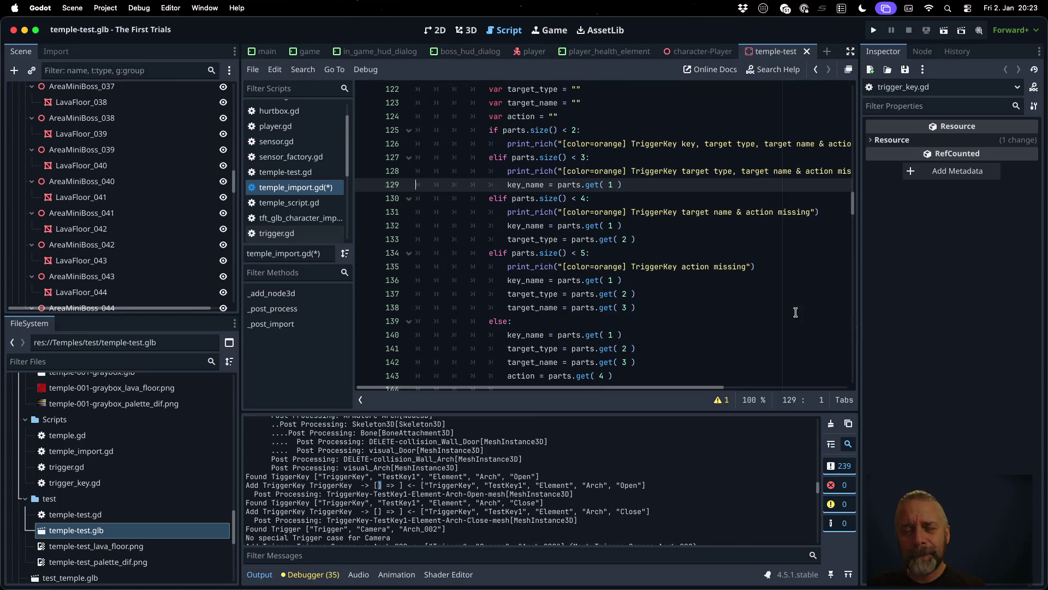
{"action": "scroll", "coordinate": [688, 284], "scroll_direction": "up", "scroll_amount": 2}
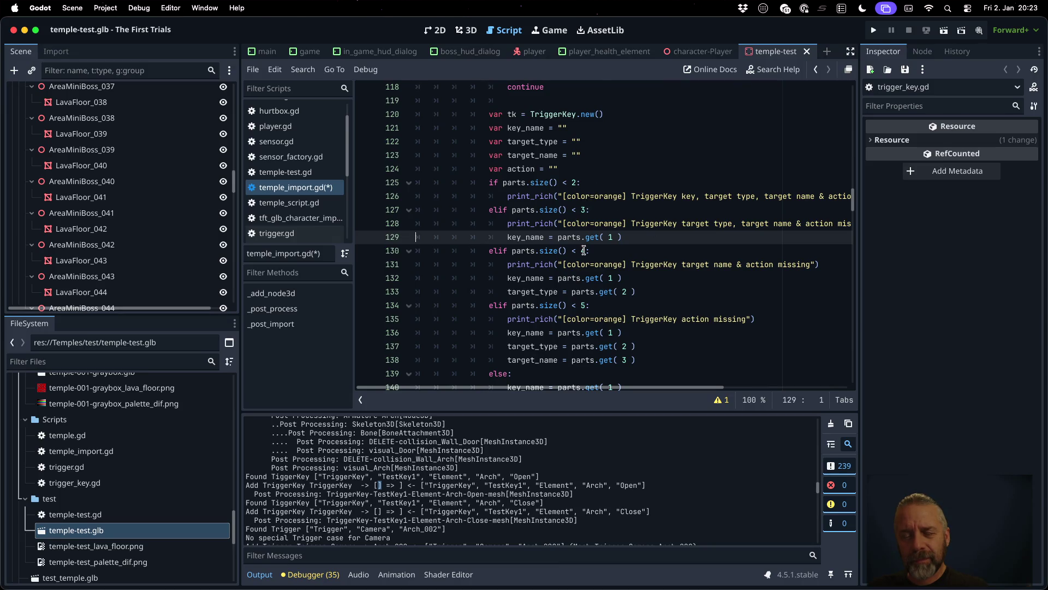
{"action": "left_click", "coordinate": [568, 183]}
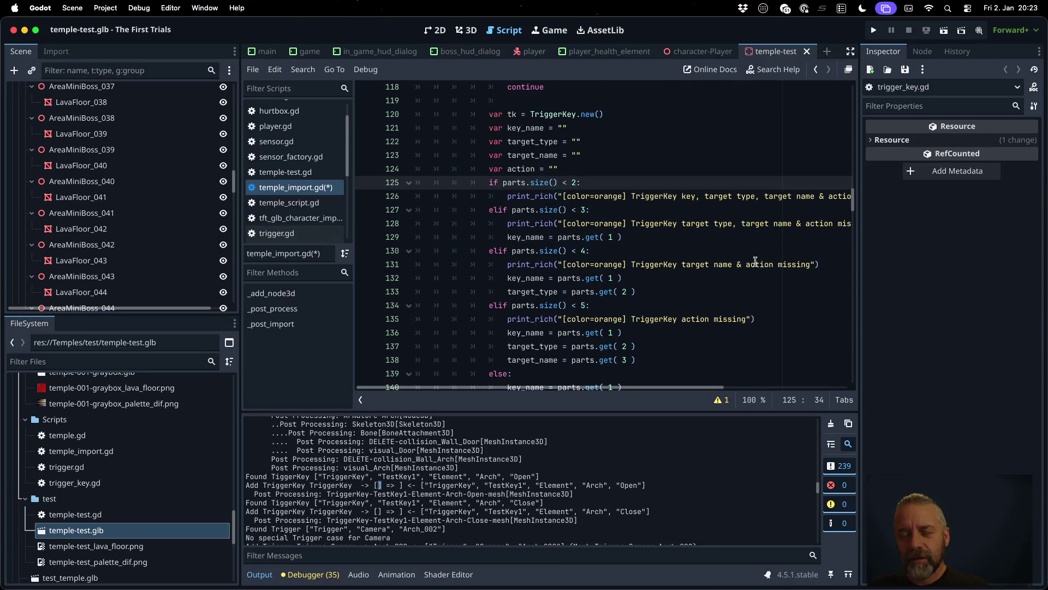
{"action": "left_click", "coordinate": [649, 196]}
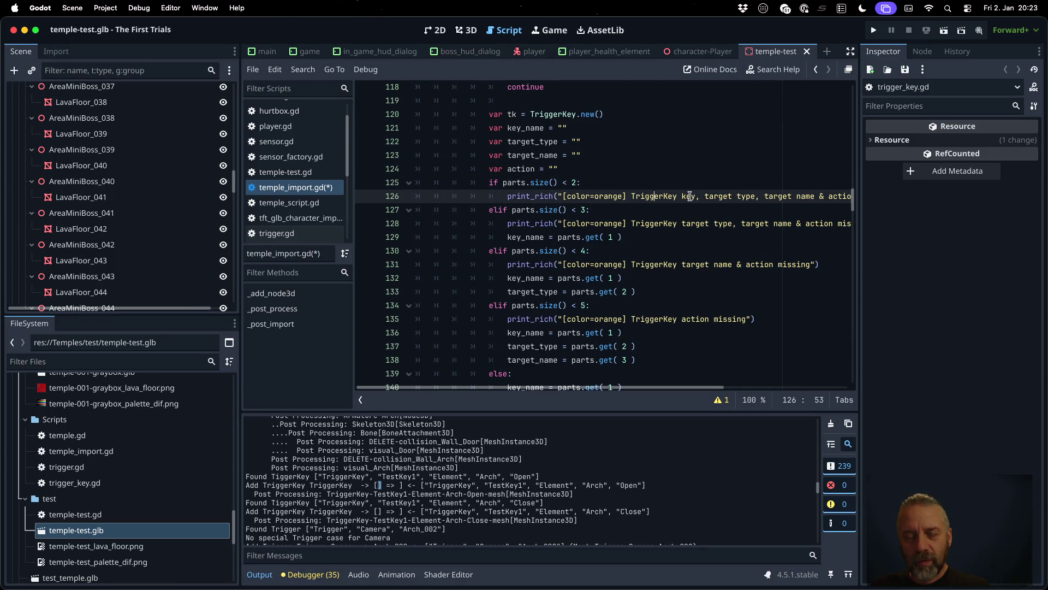
Step: Compare the output log's TriggerKey Open line with the target_name and target_type branches
{"action": "double_click", "coordinate": [347, 477]}
{"action": "left_click", "coordinate": [407, 478]}
{"action": "scroll", "coordinate": [595, 304], "scroll_direction": "down", "scroll_amount": 2}
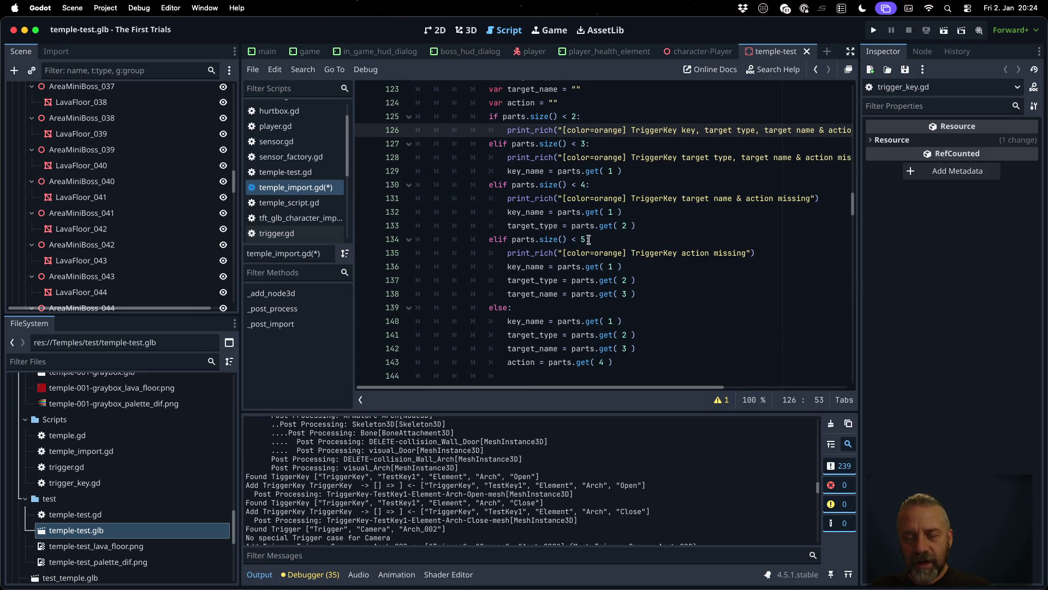
{"action": "double_click", "coordinate": [522, 477]}
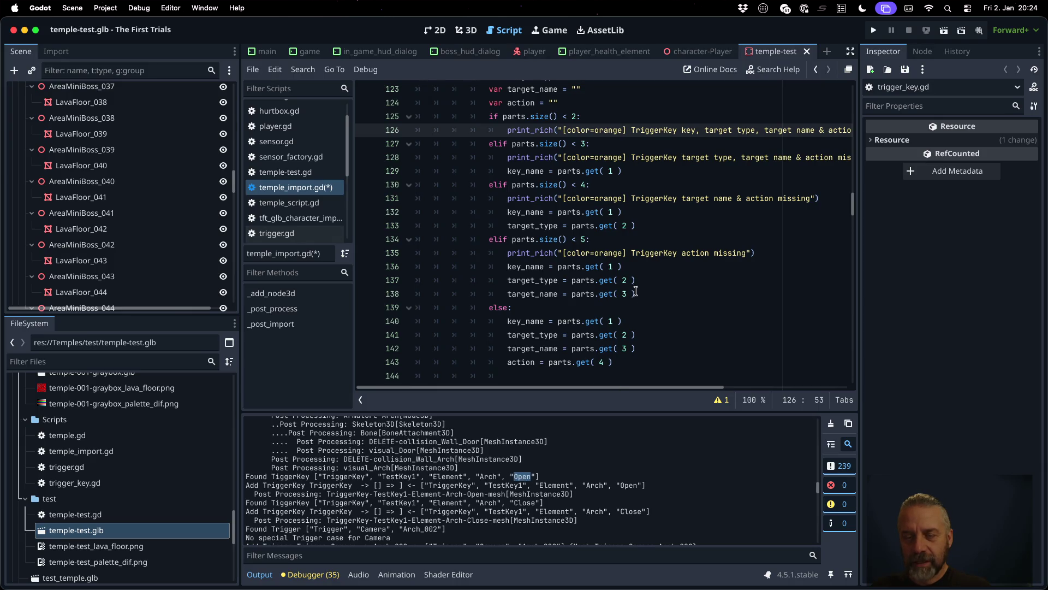
{"action": "left_click", "coordinate": [563, 294]}
{"action": "key", "text": "Left"}
{"action": "key", "text": "Left"}
{"action": "key", "text": "Left"}
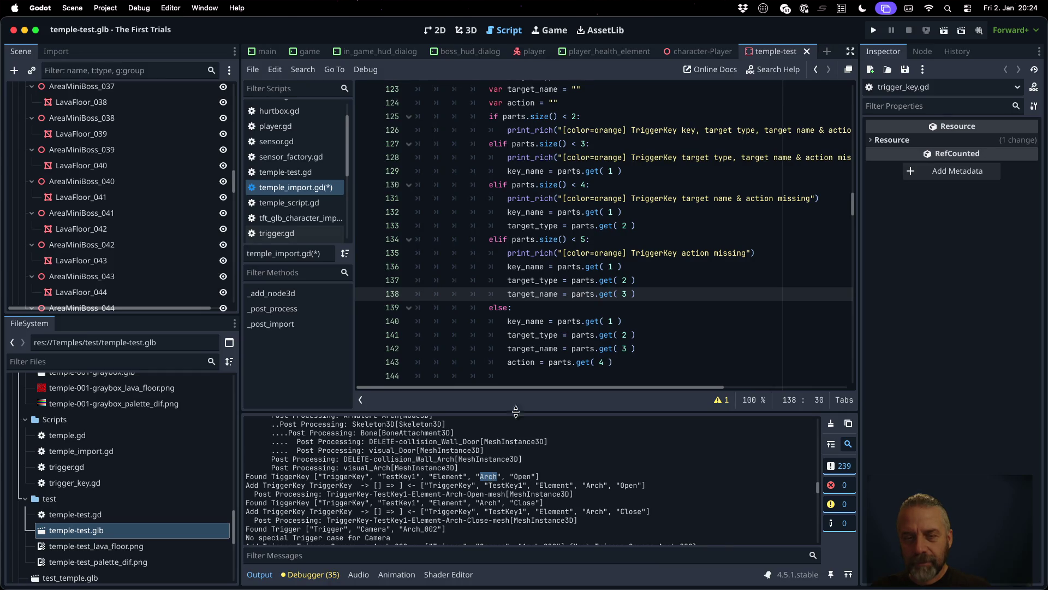
{"action": "left_click", "coordinate": [527, 212]}
{"action": "double_click", "coordinate": [533, 229]}
{"action": "mouse_move", "coordinate": [532, 228]}
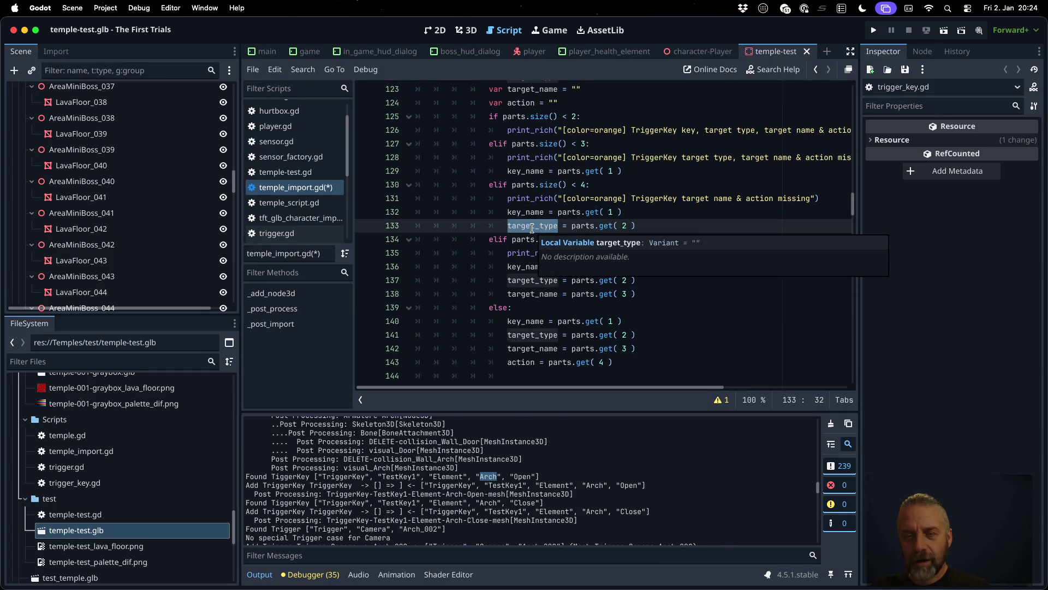
{"action": "scroll", "coordinate": [665, 201], "scroll_direction": "up", "scroll_amount": 2}
{"action": "left_click", "coordinate": [585, 192]}
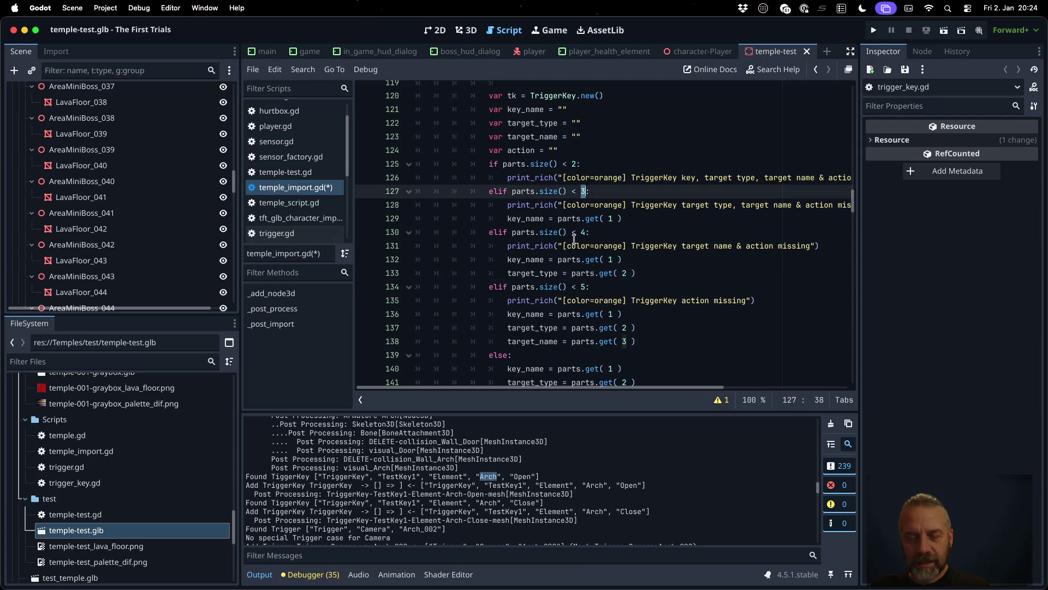
Step: Check the log's TestKey1 and Element against key_name, target_type, target_name and action on lines 126–143
{"action": "double_click", "coordinate": [448, 478]}
{"action": "double_click", "coordinate": [398, 478]}
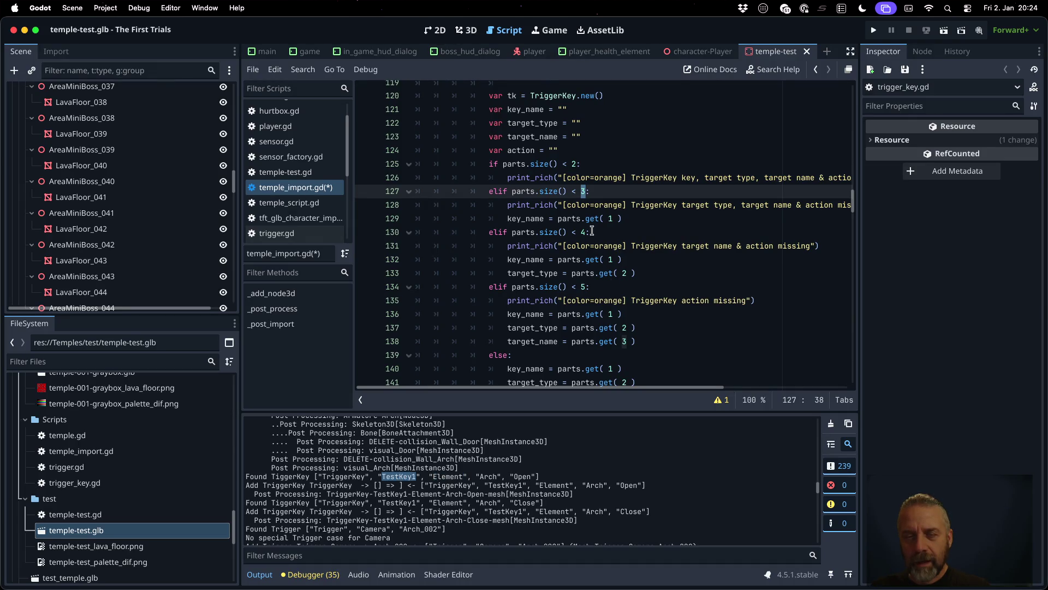
{"action": "left_click", "coordinate": [596, 176]}
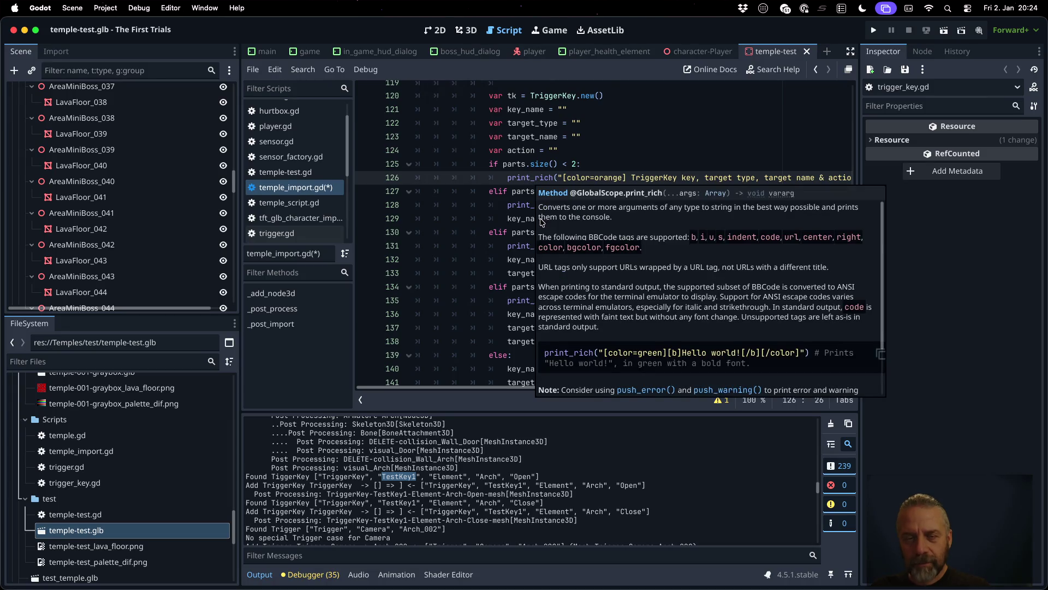
{"action": "double_click", "coordinate": [525, 219]}
{"action": "double_click", "coordinate": [534, 272]}
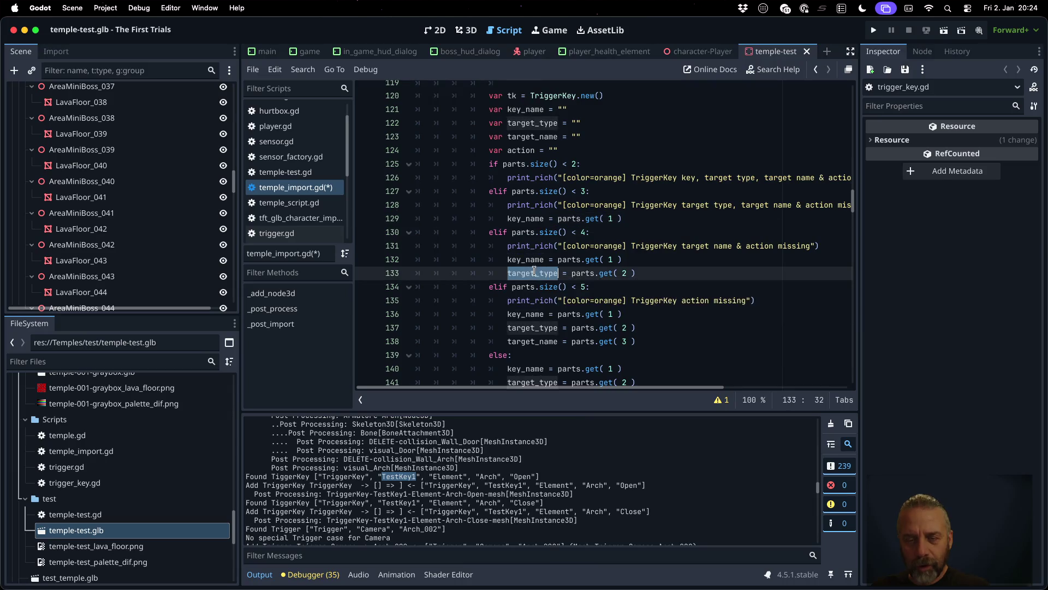
{"action": "double_click", "coordinate": [553, 341]}
{"action": "scroll", "coordinate": [547, 342], "scroll_direction": "down", "scroll_amount": 2}
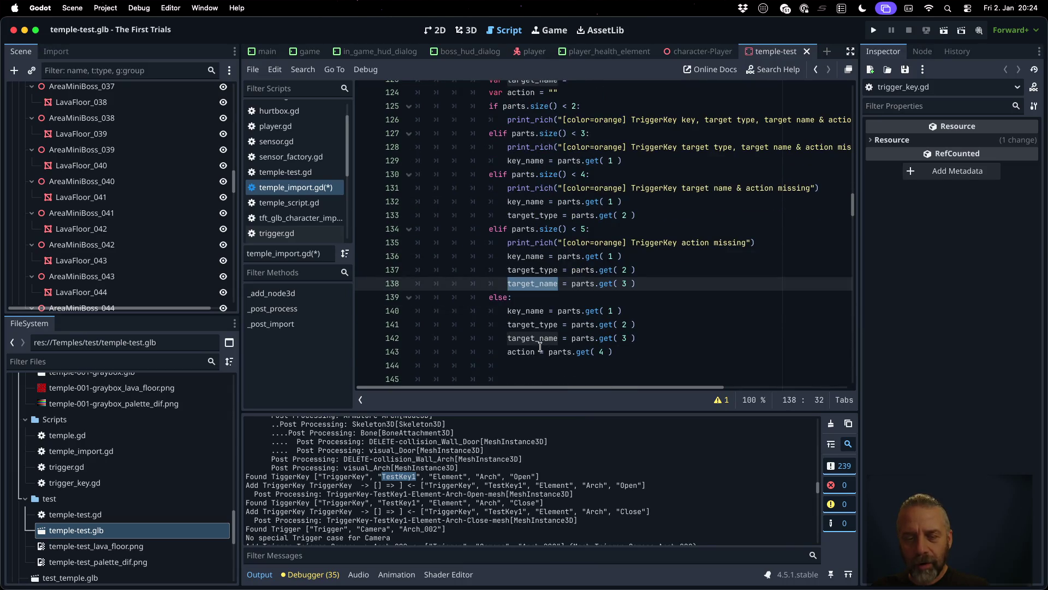
{"action": "left_click", "coordinate": [540, 348]}
Step: Save temple_import.gd, dismiss the glb format alert, and reimport temple-test.glb
{"action": "key", "text": "ctrl+s"}
{"action": "key", "text": "Return"}
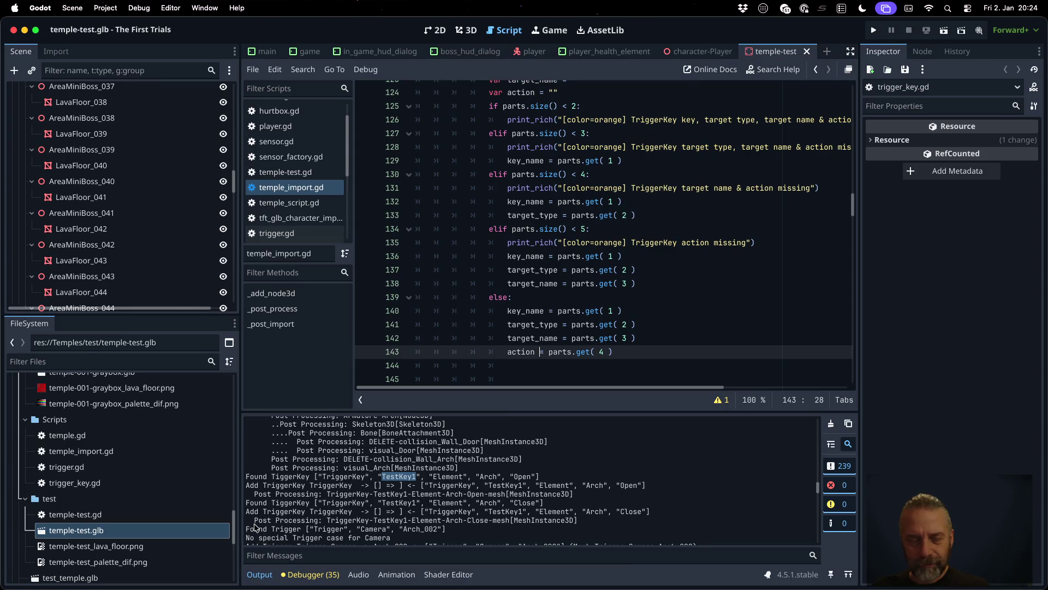
{"action": "right_click", "coordinate": [202, 530]}
{"action": "left_click", "coordinate": [257, 529]}
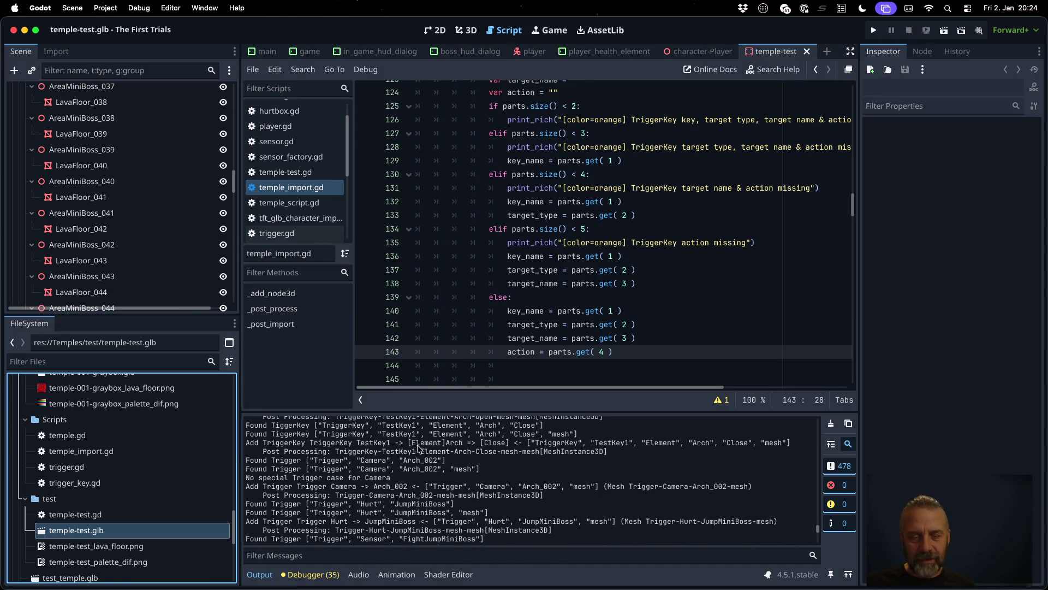
Step: Highlight TestKey1, Element and Close in the reimport log, then launch the game
{"action": "left_click_drag", "start_coordinate": [412, 443], "coordinate": [442, 444]}
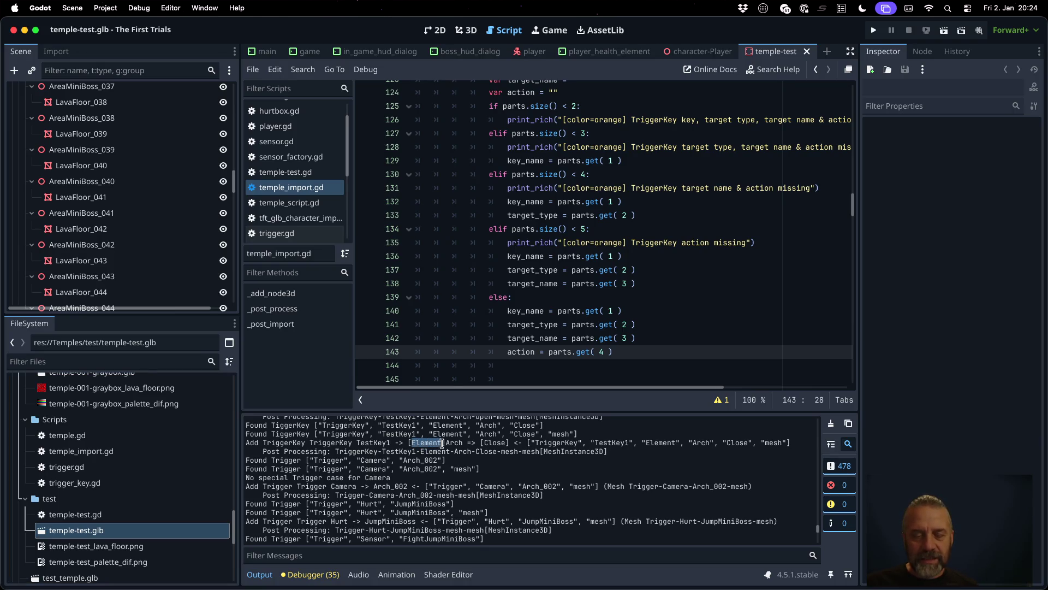
{"action": "double_click", "coordinate": [494, 443]}
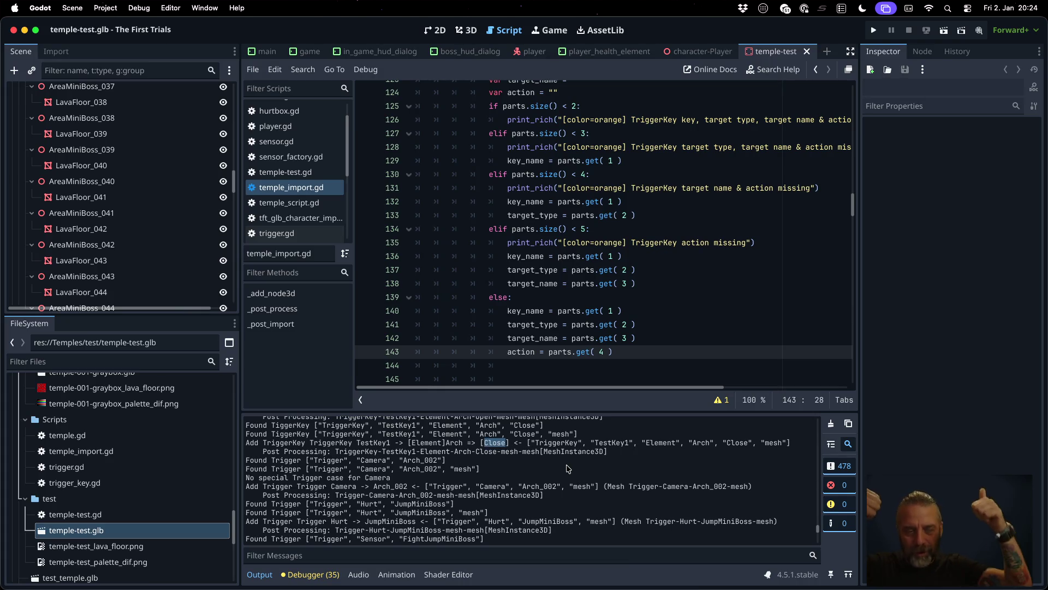
{"action": "double_click", "coordinate": [374, 443]}
{"action": "double_click", "coordinate": [440, 443]}
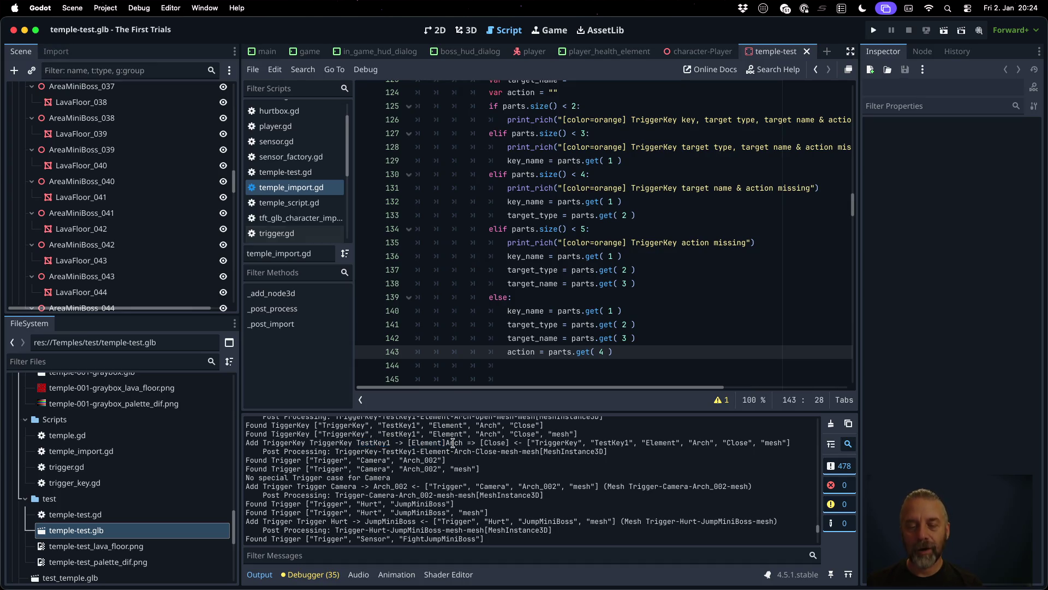
{"action": "double_click", "coordinate": [494, 443]}
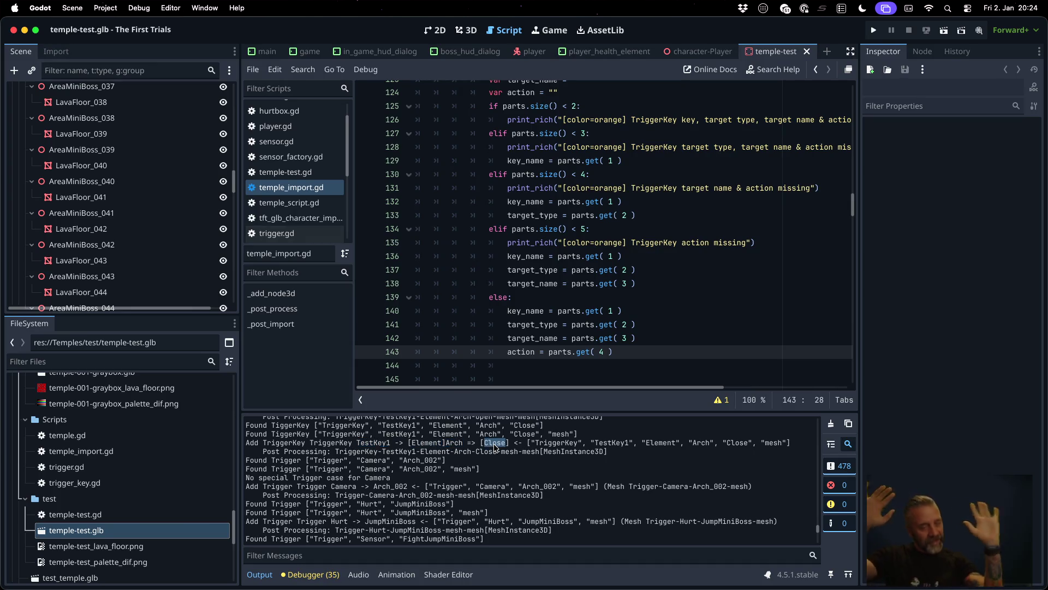
{"action": "left_click", "coordinate": [874, 27]}
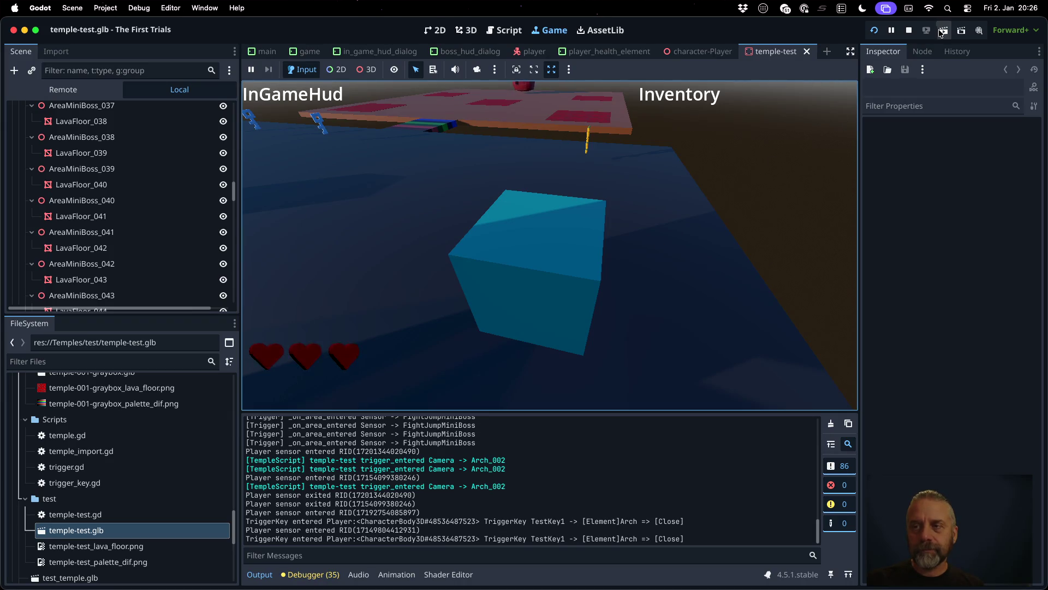
Step: Stop the game after the TestKey1 Arch Close trigger has logged the player twice
{"action": "key", "text": "super+period"}
{"action": "left_click", "coordinate": [158, 529]}
{"action": "scroll", "coordinate": [598, 314], "scroll_direction": "up", "scroll_amount": 5}
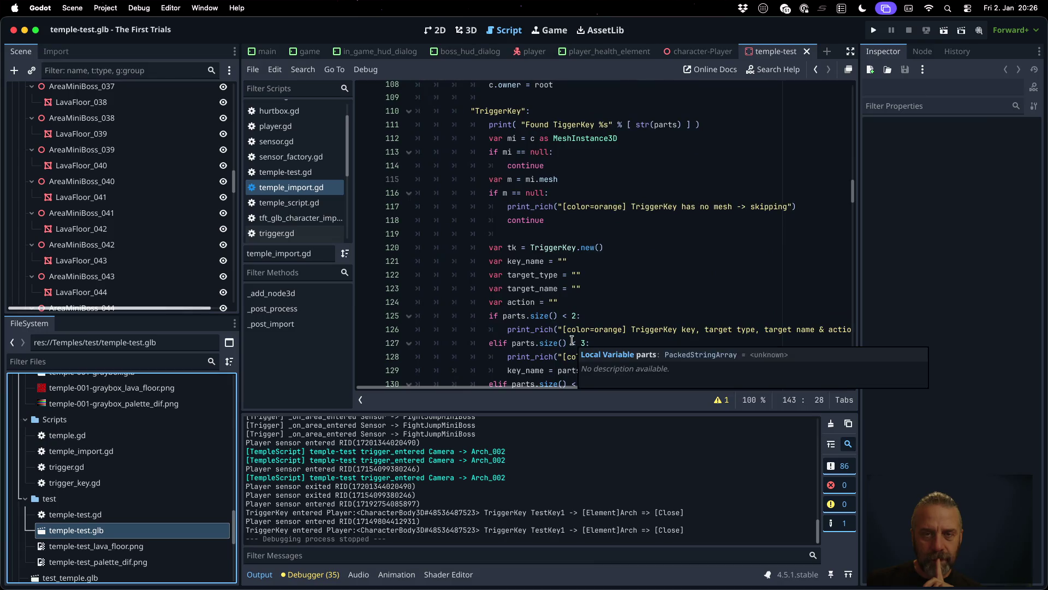
{"action": "scroll", "coordinate": [572, 340], "scroll_direction": "down", "scroll_amount": 12}
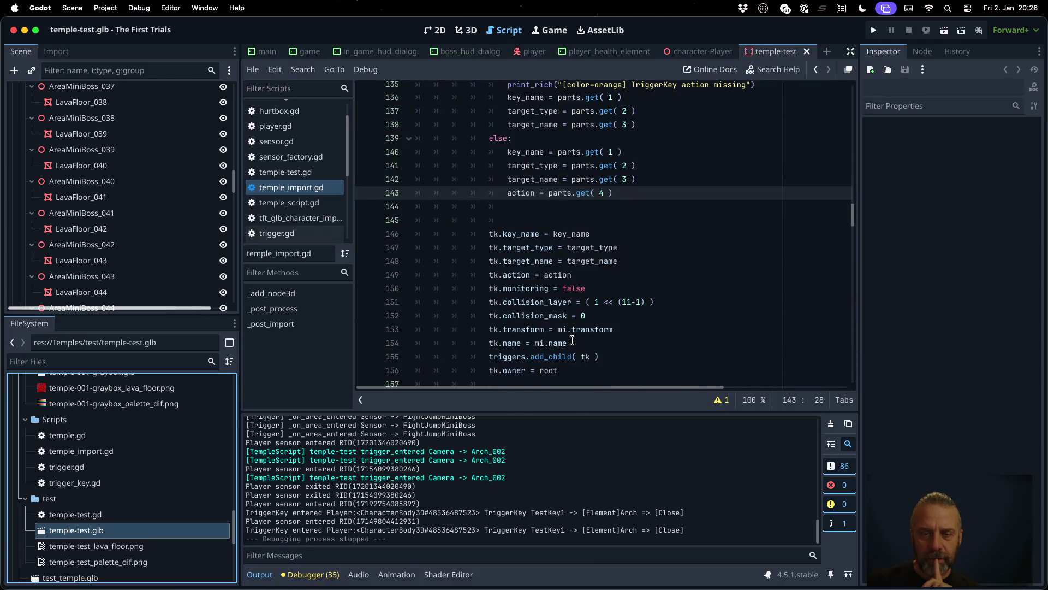
{"action": "scroll", "coordinate": [571, 315], "scroll_direction": "down", "scroll_amount": 2}
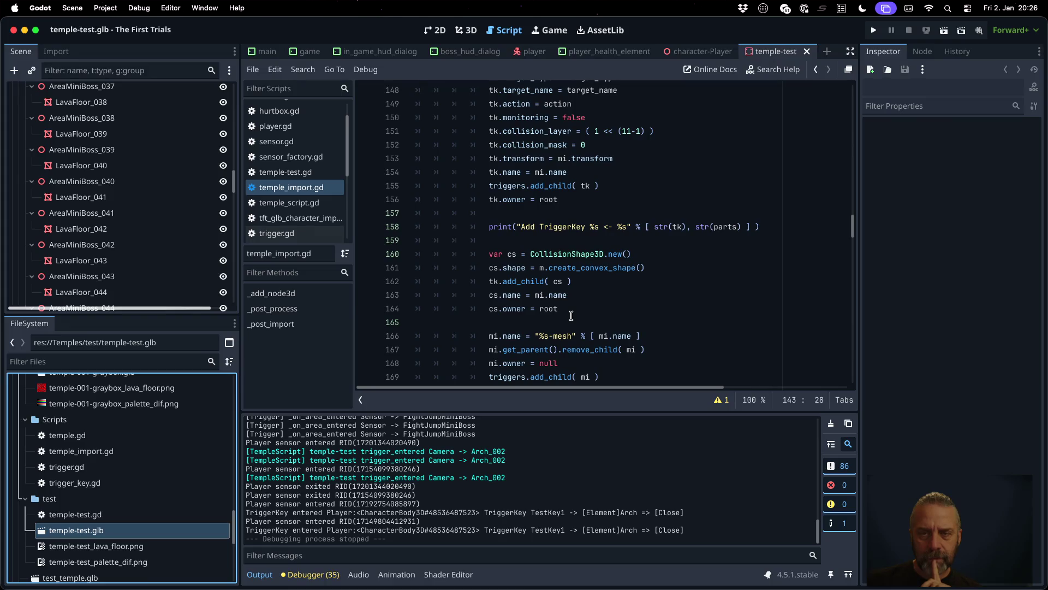
{"action": "double_click", "coordinate": [604, 267]}
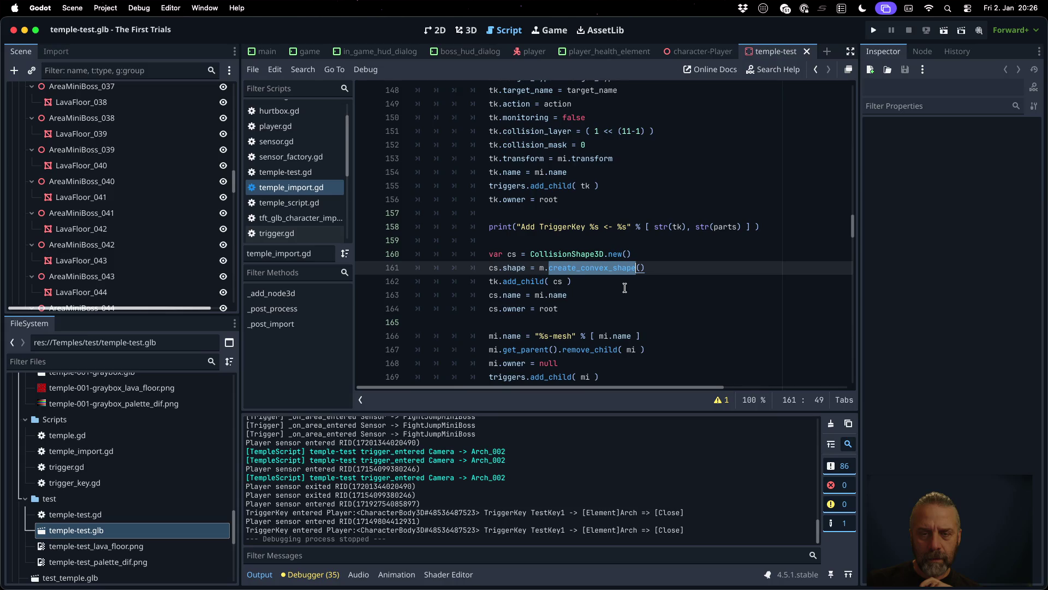
{"action": "scroll", "coordinate": [625, 288], "scroll_direction": "down", "scroll_amount": 1}
{"action": "scroll", "coordinate": [625, 287], "scroll_direction": "up", "scroll_amount": 3}
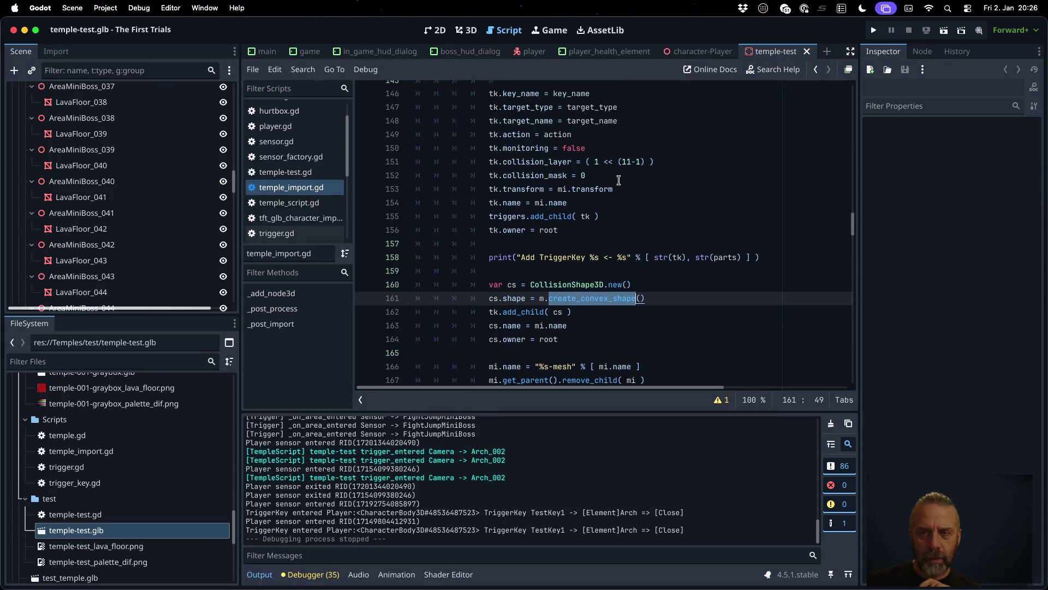
{"action": "left_click", "coordinate": [627, 162]}
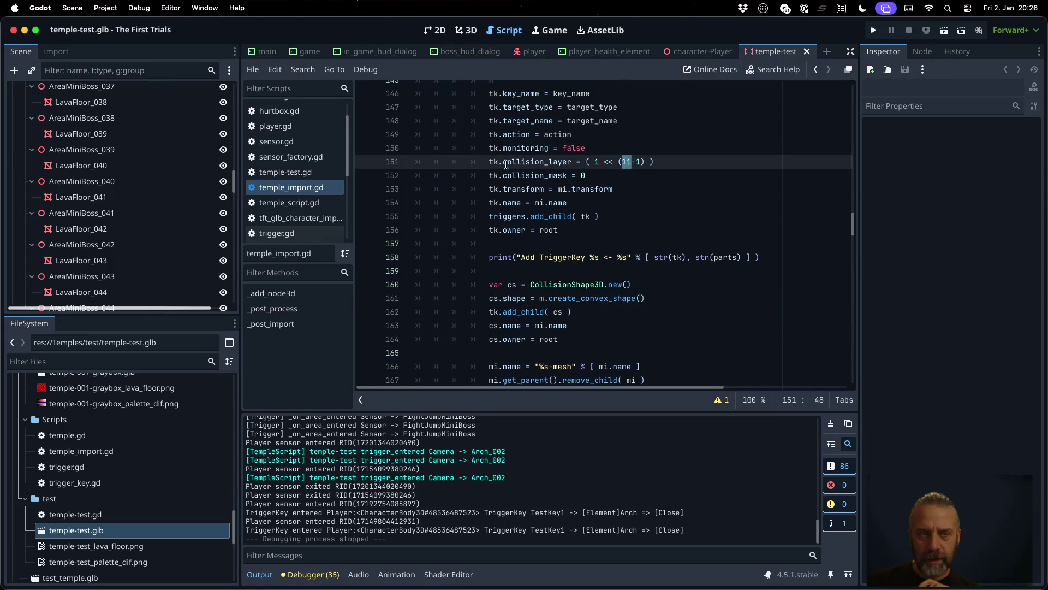
{"action": "scroll", "coordinate": [140, 206], "scroll_direction": "up", "scroll_amount": 15}
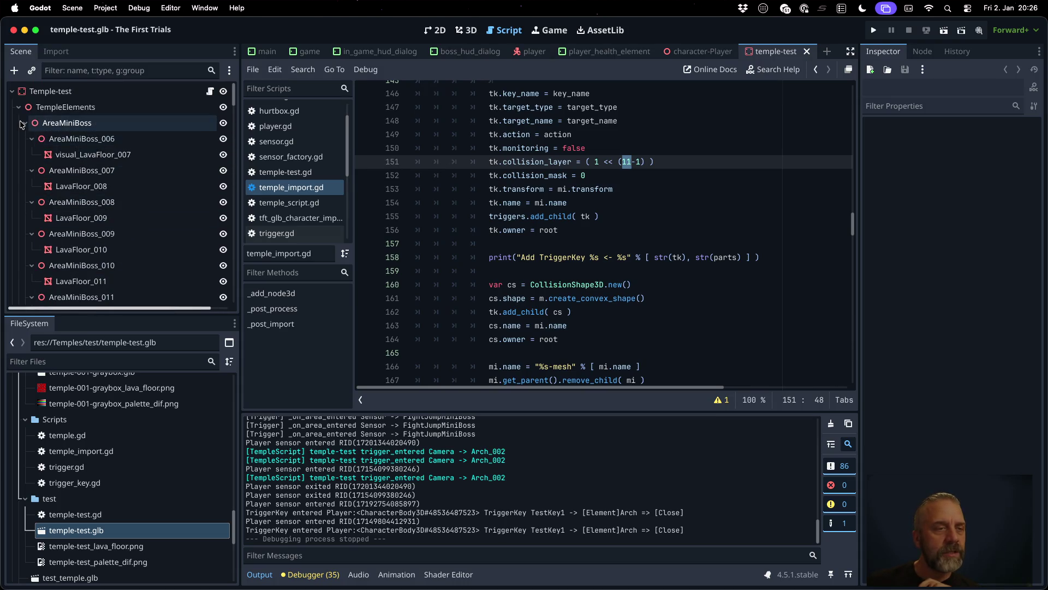
Step: Select the TriggerKey-TestKey1-Element-Arch-Open node, confirm it is on collision layer 11 (Trigger), and rerun the game
{"action": "left_click", "coordinate": [22, 123]}
{"action": "left_click", "coordinate": [25, 138]}
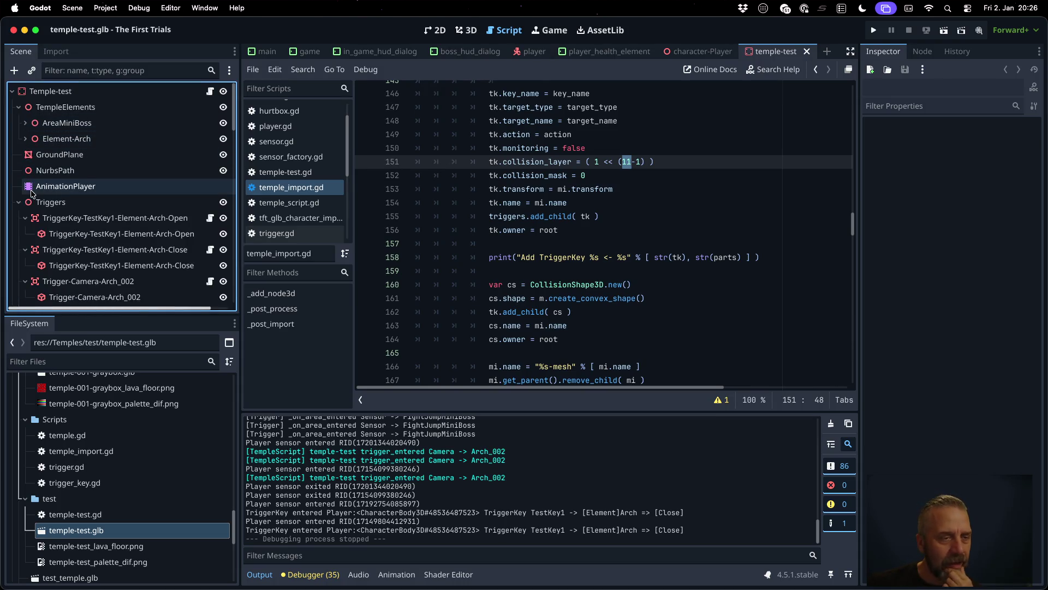
{"action": "scroll", "coordinate": [31, 192], "scroll_direction": "down", "scroll_amount": 1}
{"action": "left_click", "coordinate": [109, 210]}
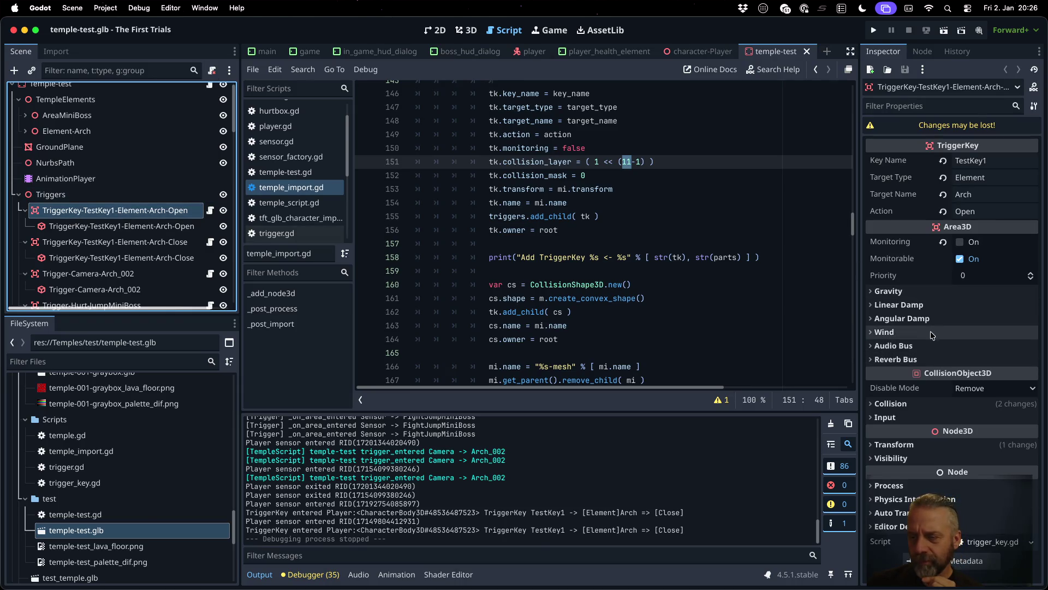
{"action": "left_click", "coordinate": [916, 403]}
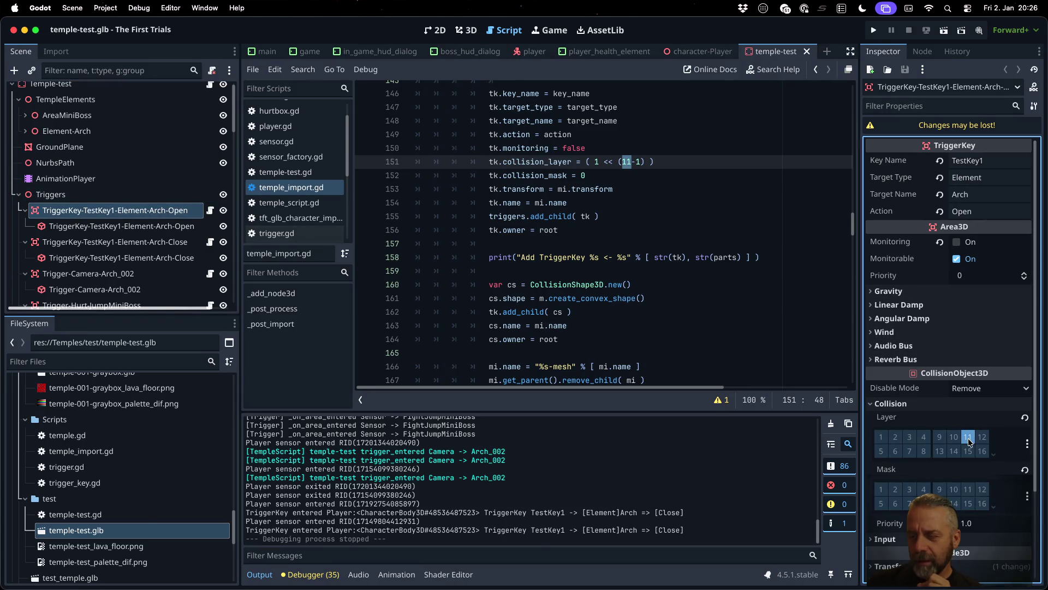
{"action": "left_click", "coordinate": [1027, 443]}
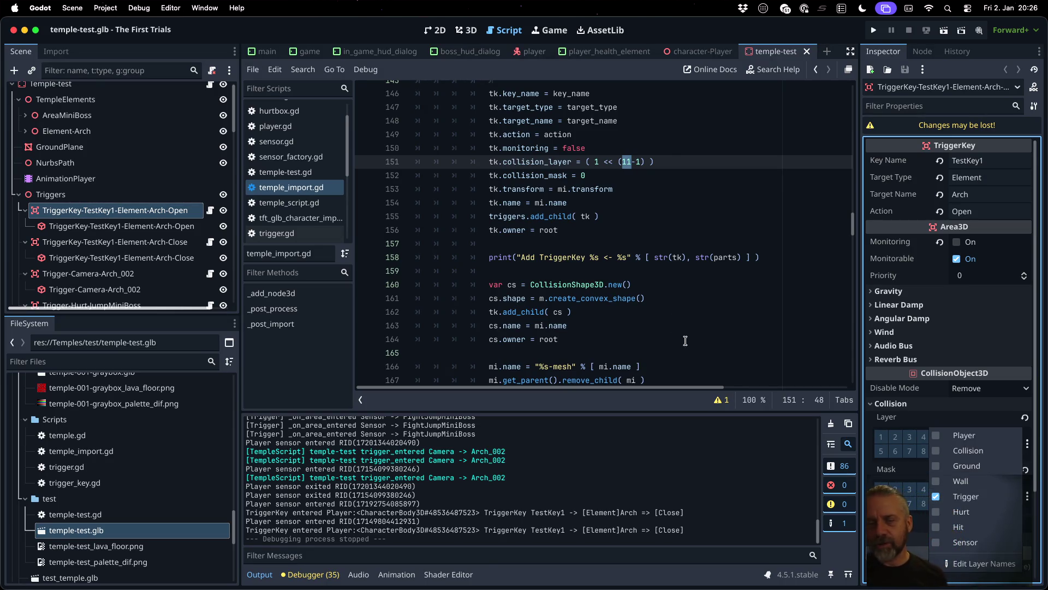
{"action": "left_click", "coordinate": [671, 286]}
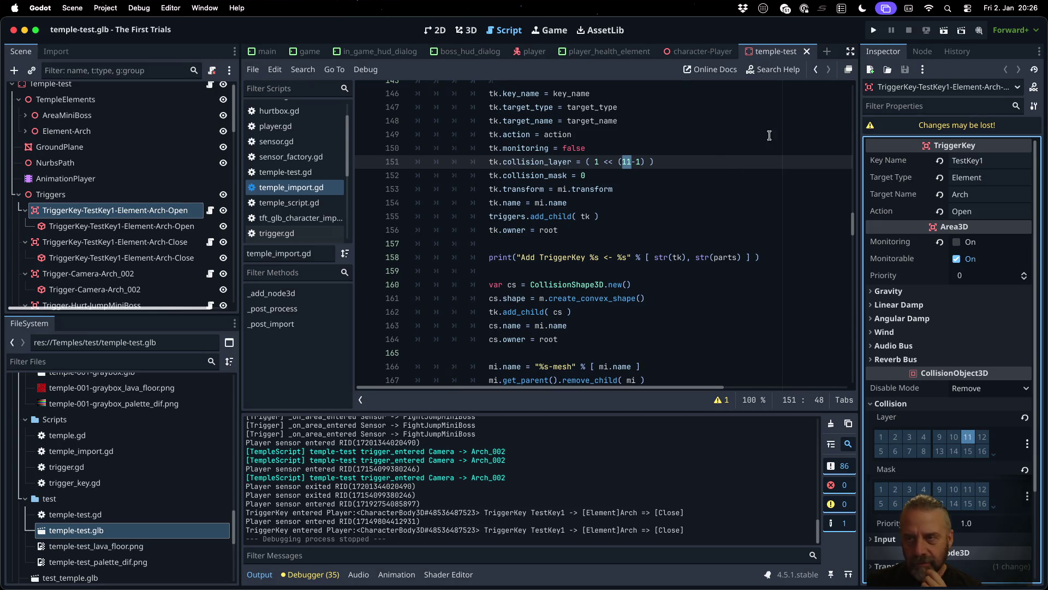
{"action": "left_click", "coordinate": [874, 30]}
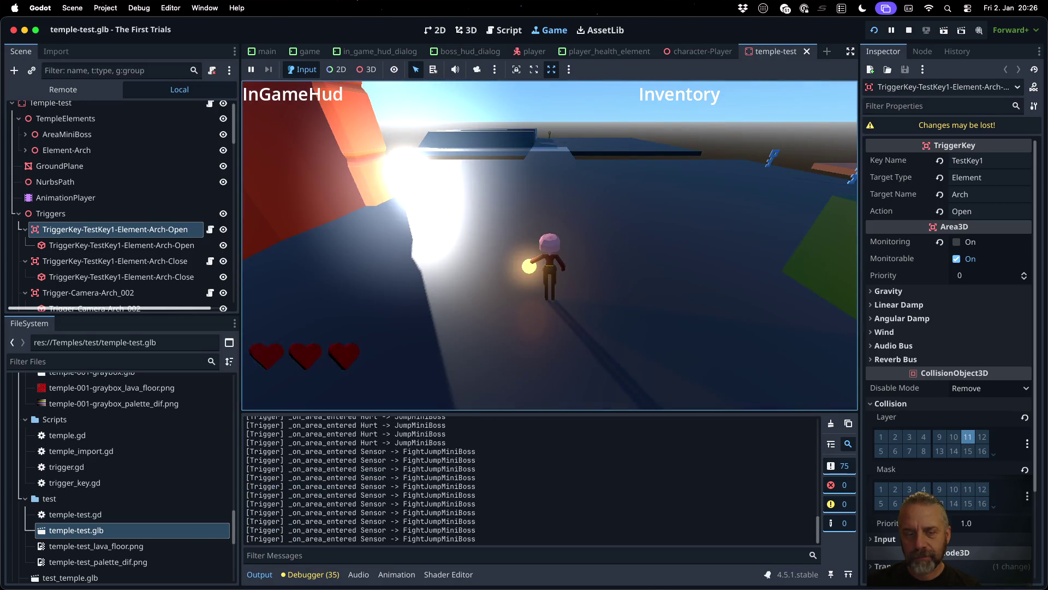
Step: Clear Output, walk the player into and out of the cyan box, then pick its collision capsule in the game
{"action": "left_click", "coordinate": [831, 424]}
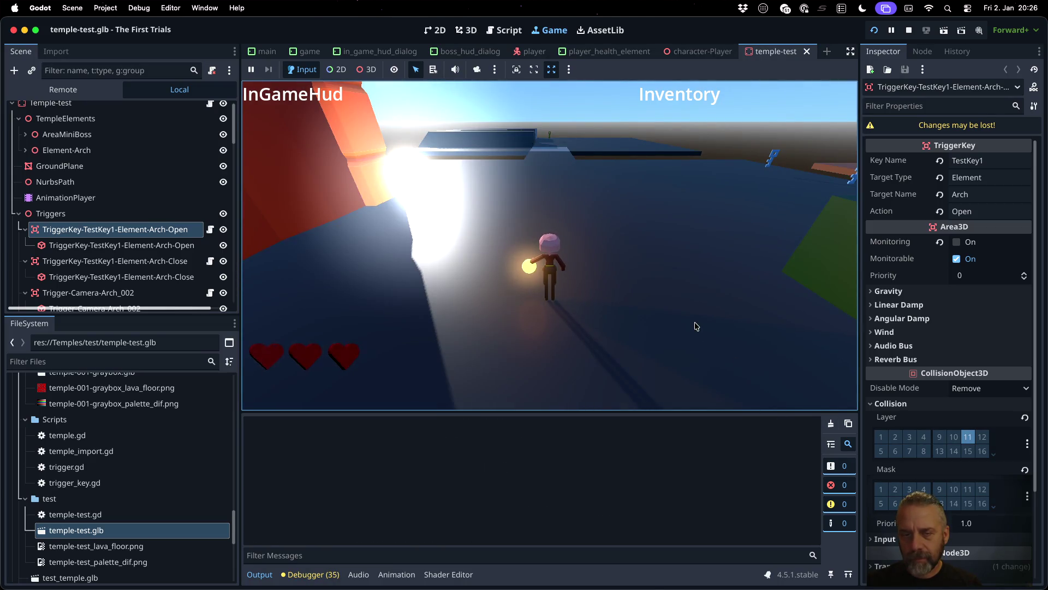
{"action": "left_click", "coordinate": [695, 326]}
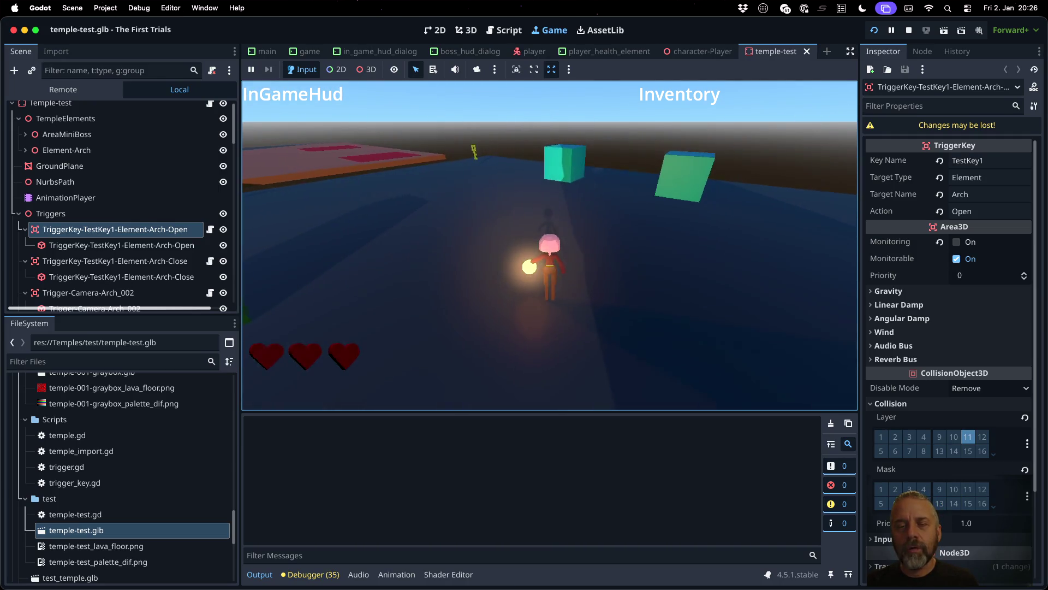
{"action": "key", "text": "w"}
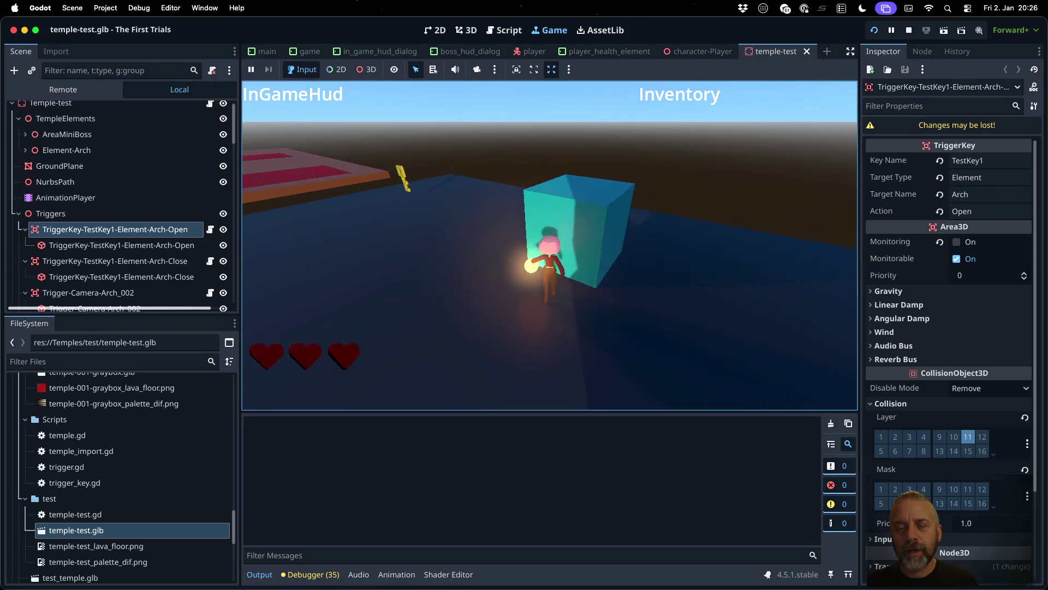
{"action": "key", "text": "w"}
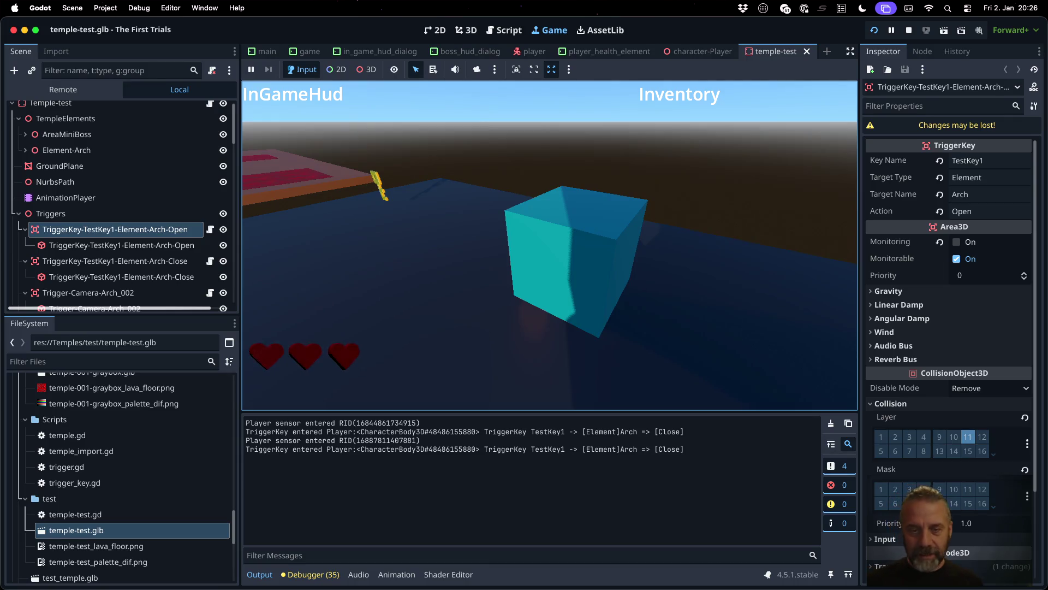
{"action": "key", "text": "s"}
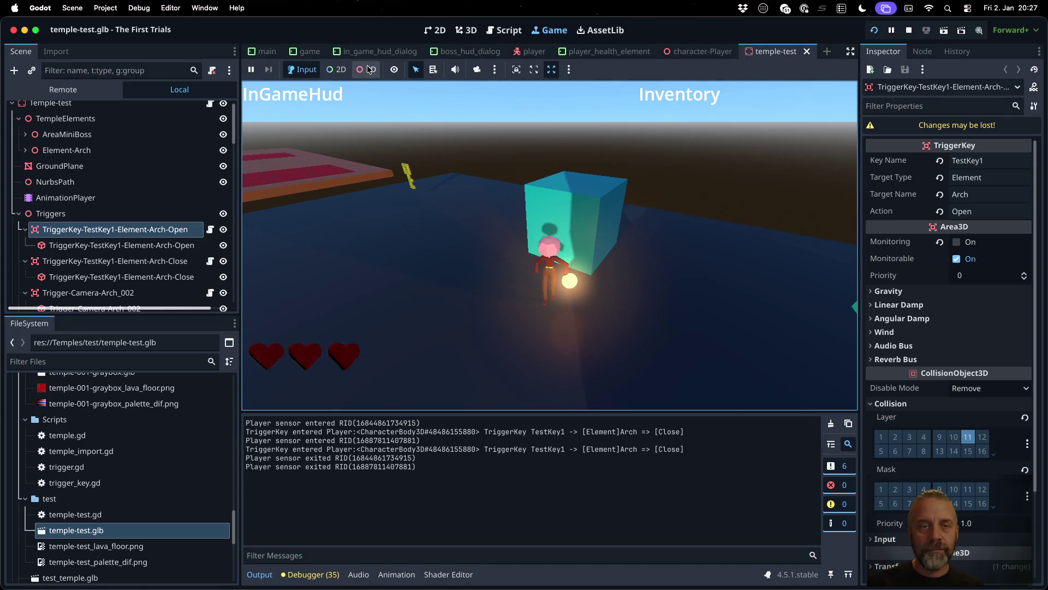
{"action": "left_click", "coordinate": [366, 69]}
{"action": "left_click", "coordinate": [554, 264]}
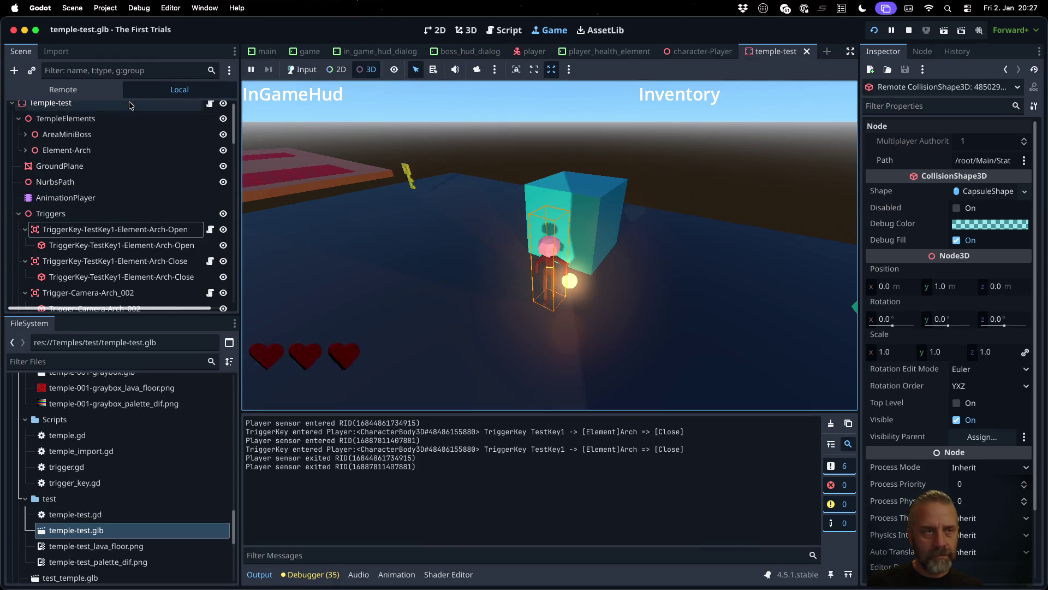
Step: In the running game's remote tree, inspect the player body, its Sensor area and the Sensor's collision shape
{"action": "left_click", "coordinate": [63, 89]}
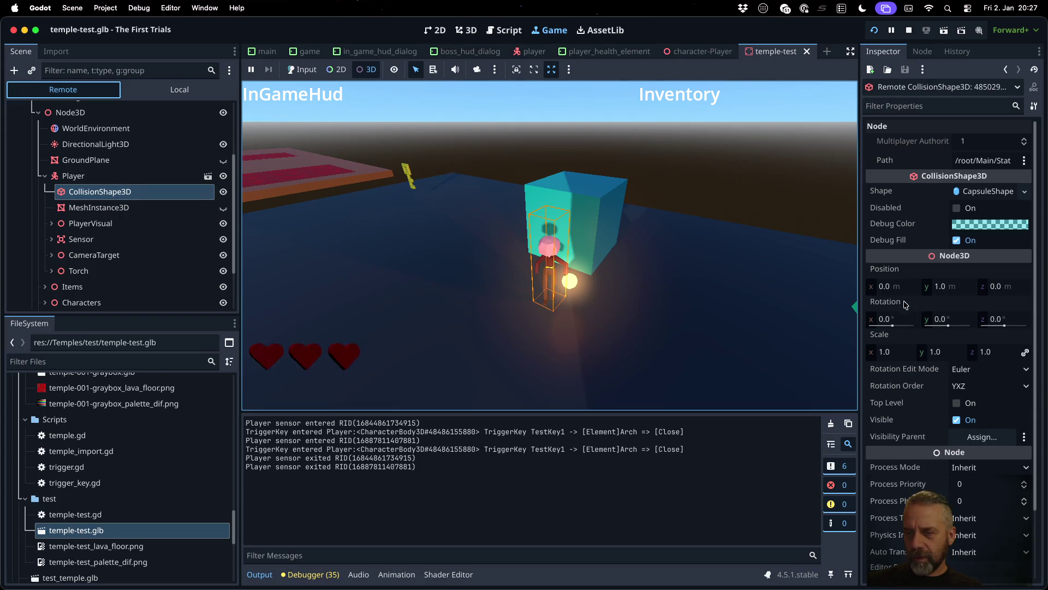
{"action": "left_click", "coordinate": [131, 178]}
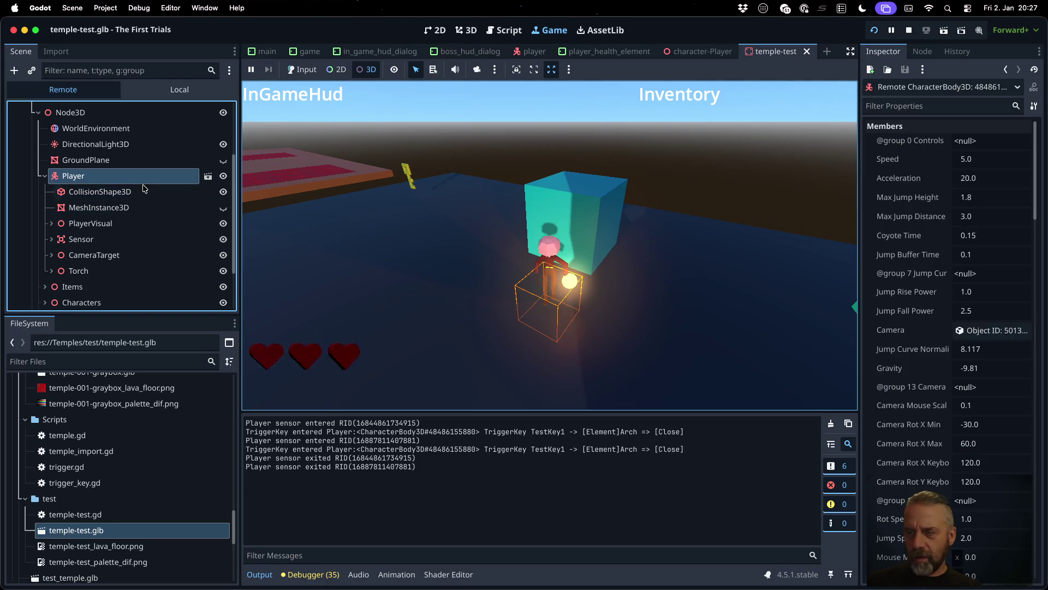
{"action": "scroll", "coordinate": [921, 315], "scroll_direction": "down", "scroll_amount": 10}
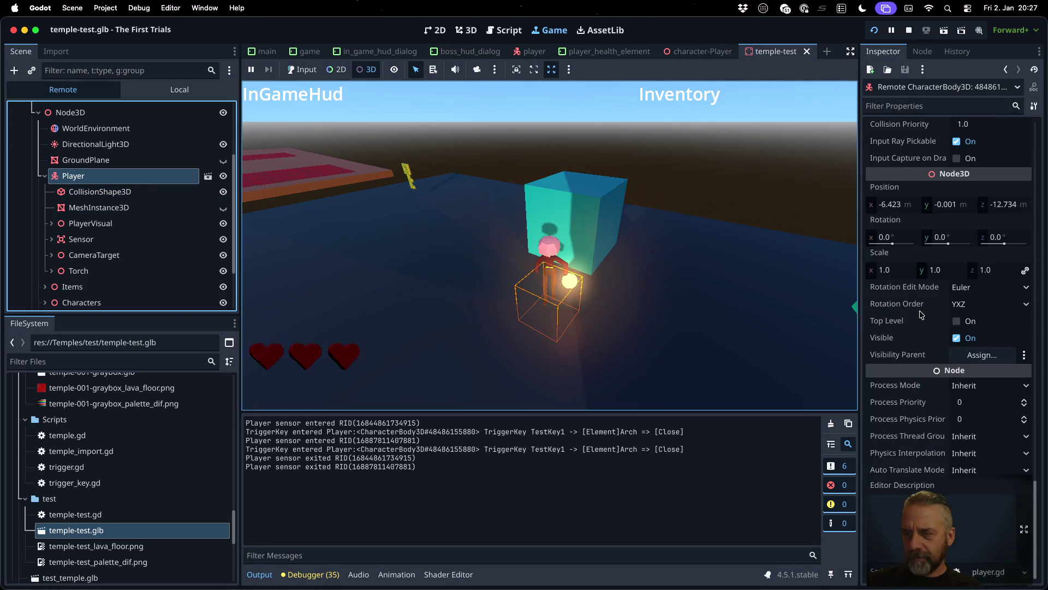
{"action": "scroll", "coordinate": [921, 315], "scroll_direction": "up", "scroll_amount": 1}
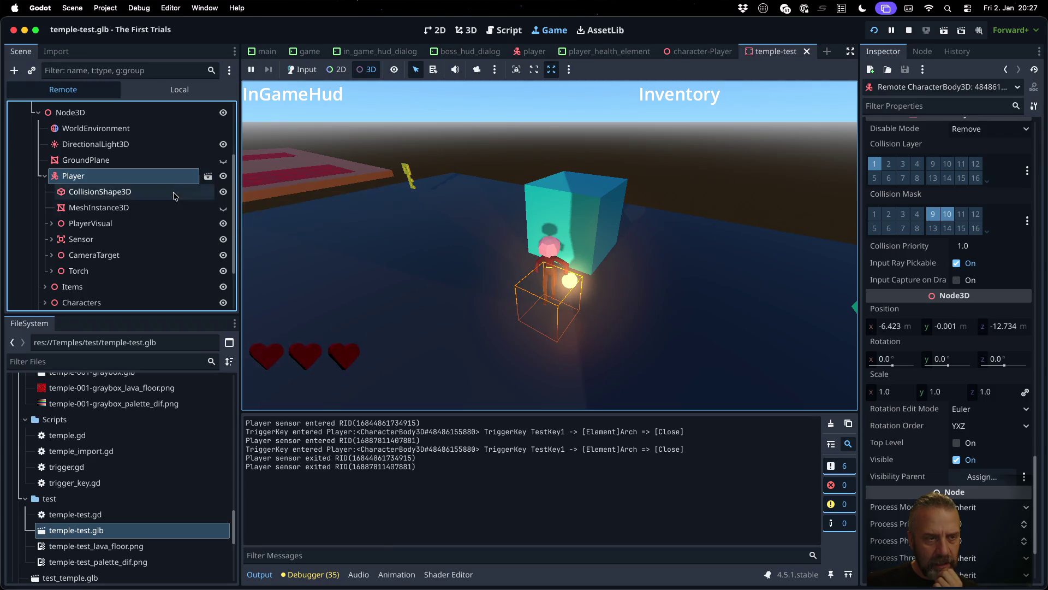
{"action": "left_click", "coordinate": [50, 240]}
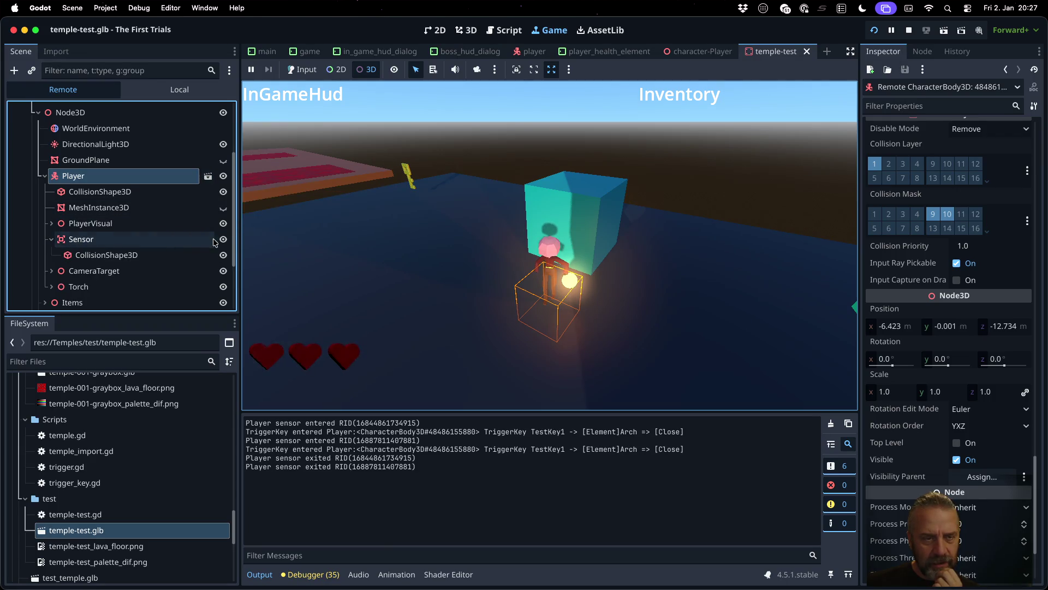
{"action": "left_click", "coordinate": [153, 239]}
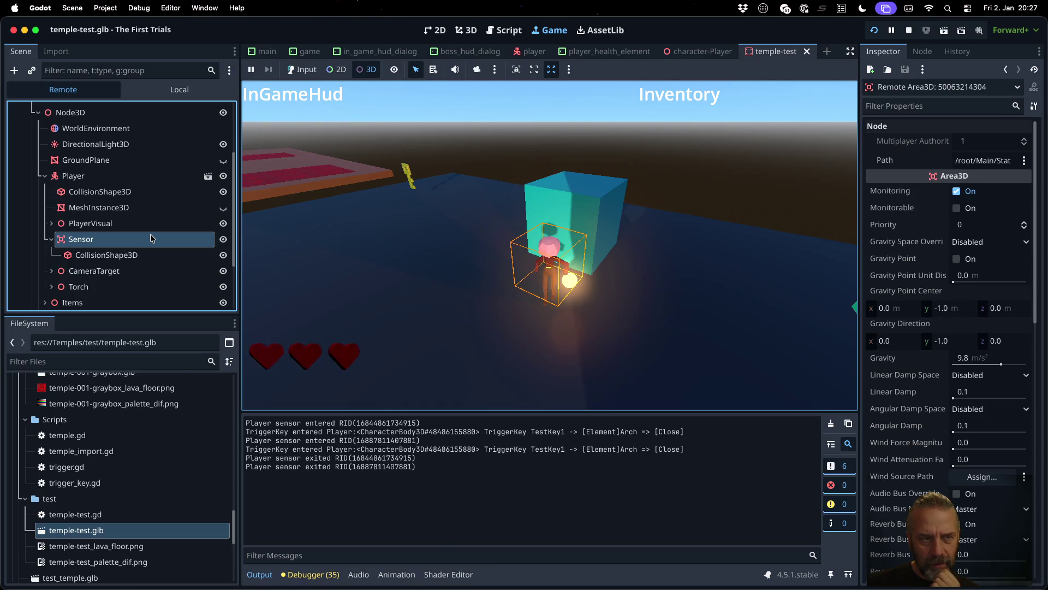
{"action": "left_click", "coordinate": [158, 249]}
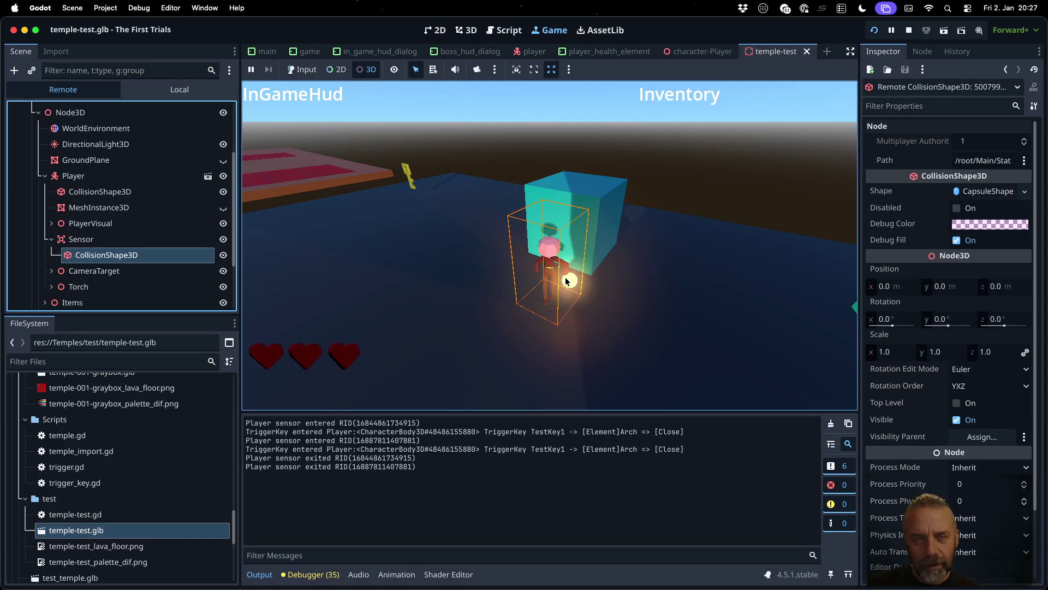
Step: Take over the game camera, orbit around the player, and recheck the Sensor's collision settings
{"action": "left_click", "coordinate": [477, 70]}
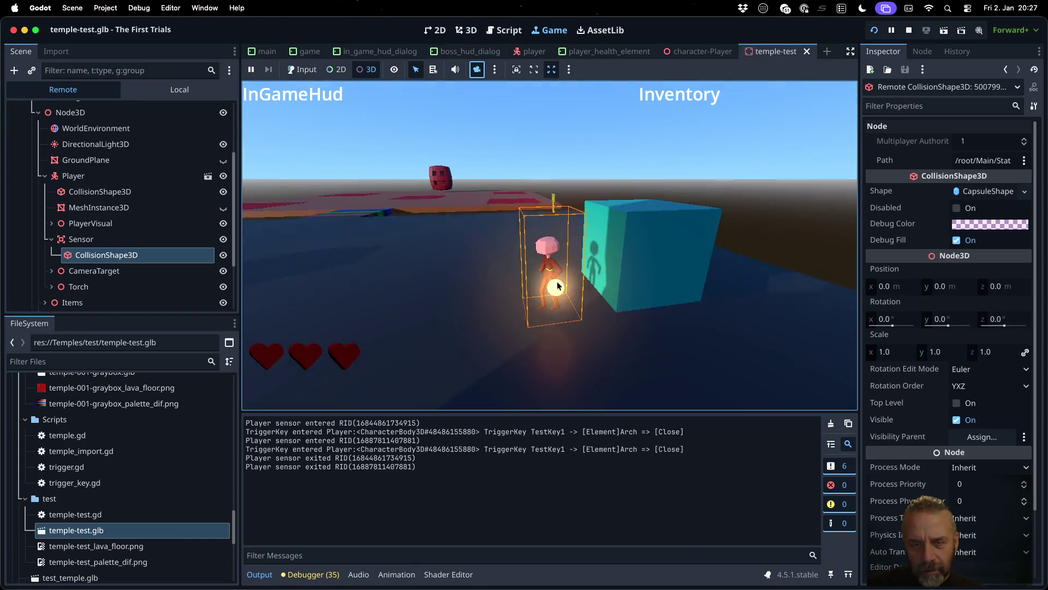
{"action": "scroll", "coordinate": [558, 284], "scroll_direction": "up", "scroll_amount": 5}
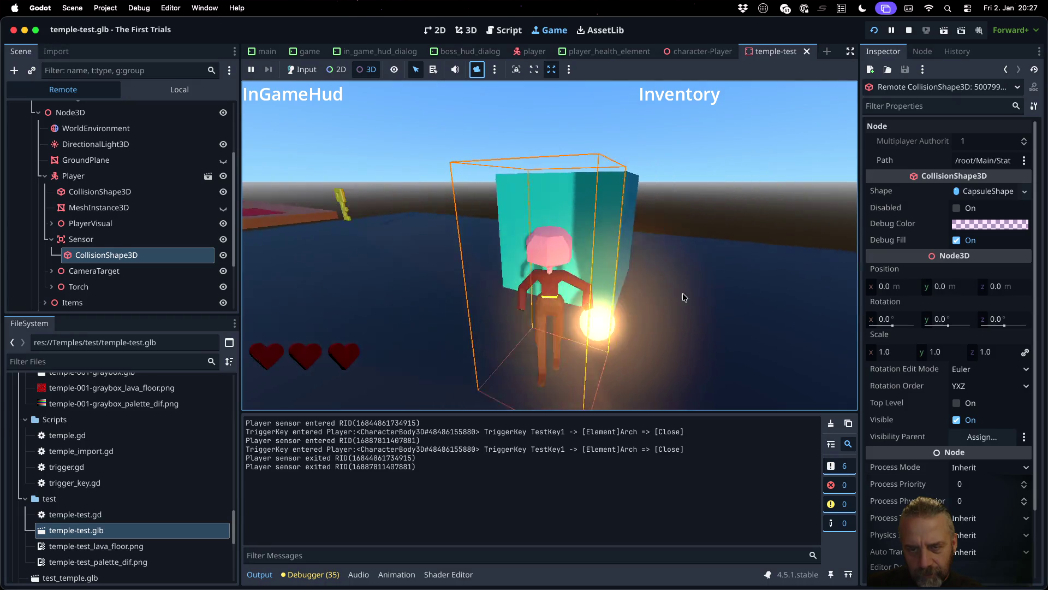
{"action": "left_click_drag", "start_coordinate": [683, 298], "coordinate": [535, 292]}
{"action": "left_click", "coordinate": [122, 241]}
{"action": "left_click", "coordinate": [109, 255]}
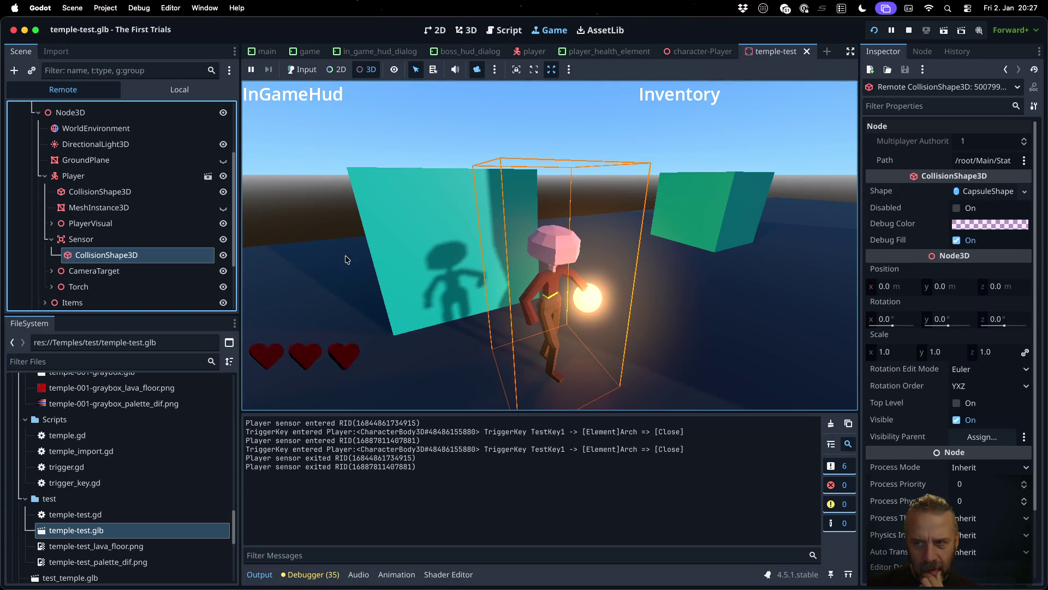
{"action": "left_click", "coordinate": [137, 240]}
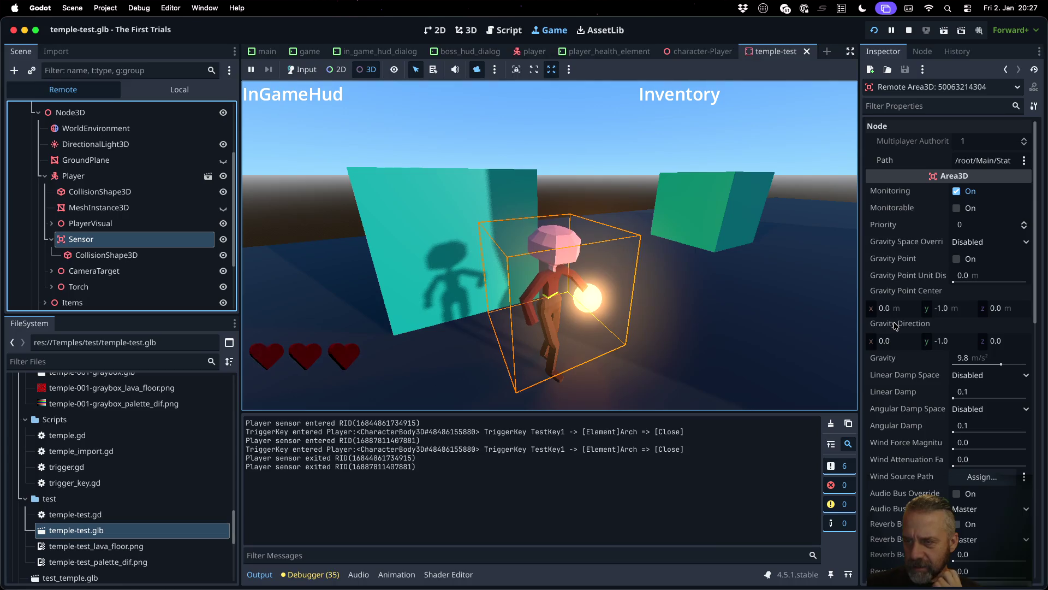
{"action": "mouse_move", "coordinate": [896, 326]}
{"action": "scroll", "coordinate": [928, 322], "scroll_direction": "down", "scroll_amount": 10}
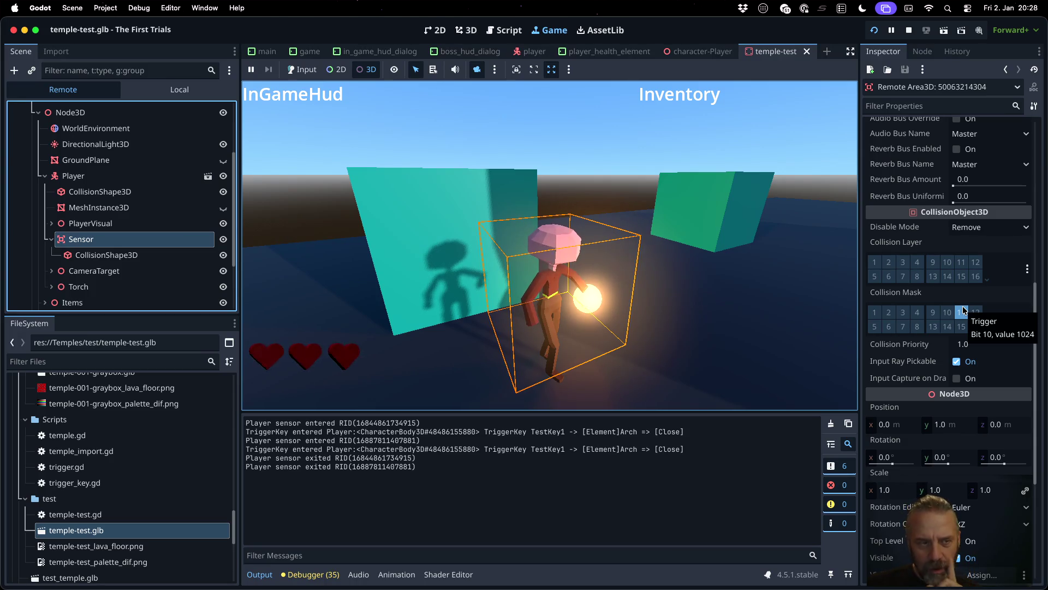
Step: In the player scene, compare the body's collision shape with the Sensor's collision shape
{"action": "left_click", "coordinate": [208, 176]}
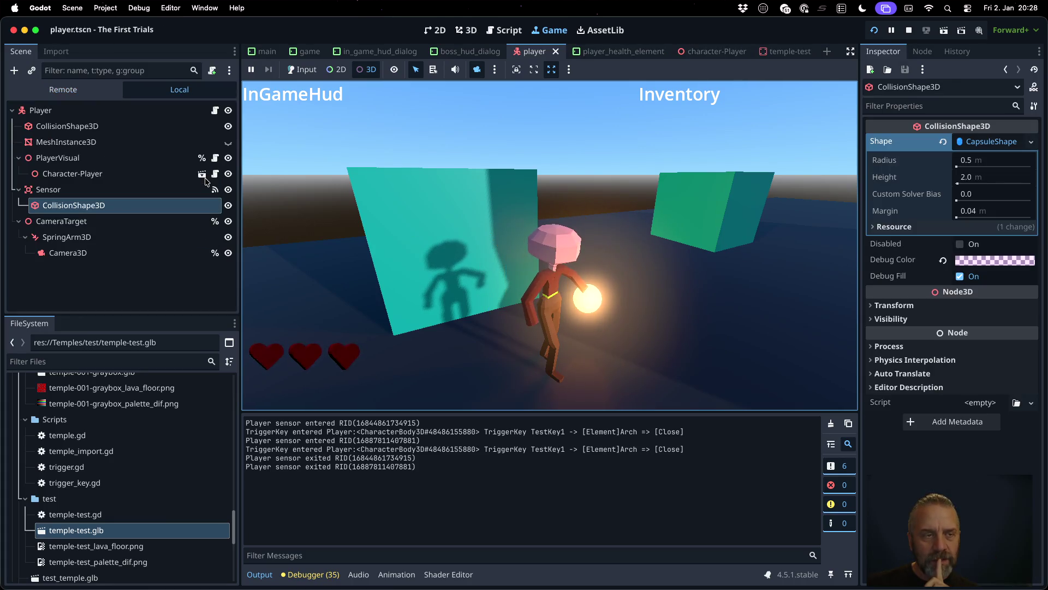
{"action": "left_click", "coordinate": [121, 129]}
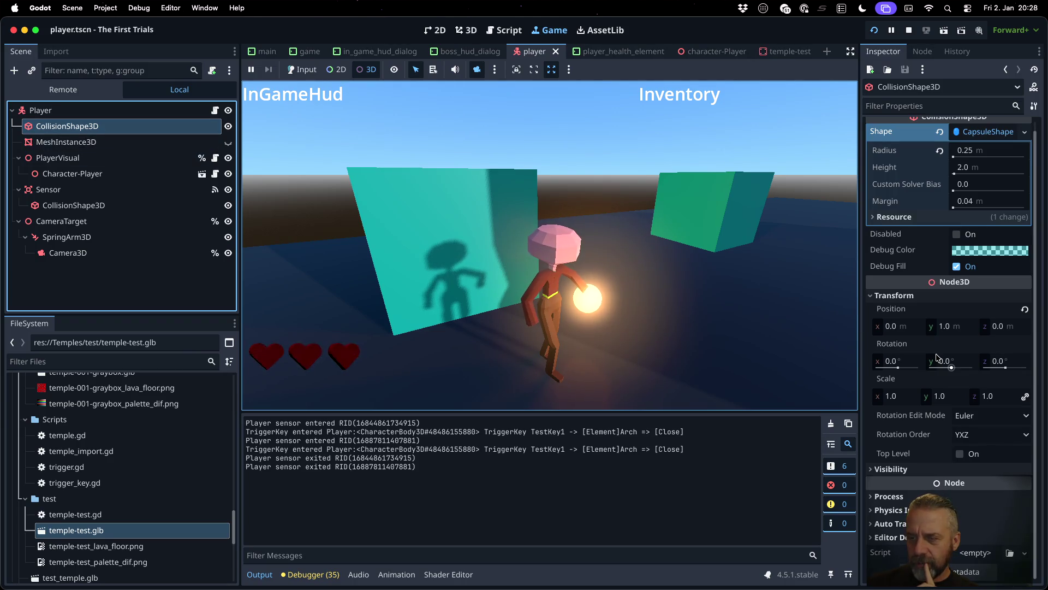
{"action": "scroll", "coordinate": [917, 328], "scroll_direction": "up", "scroll_amount": 1}
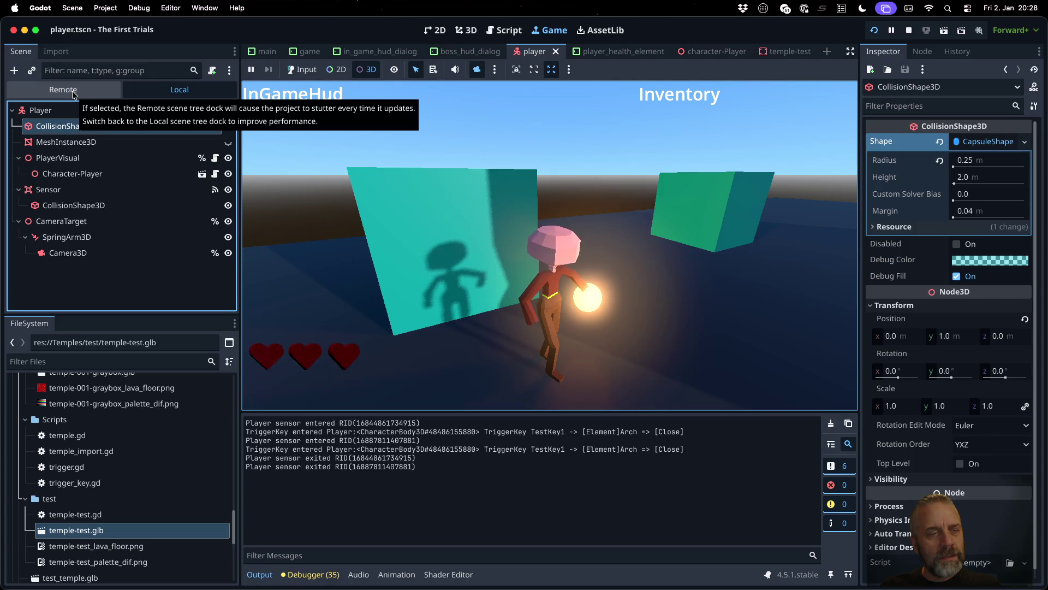
{"action": "left_click", "coordinate": [99, 210]}
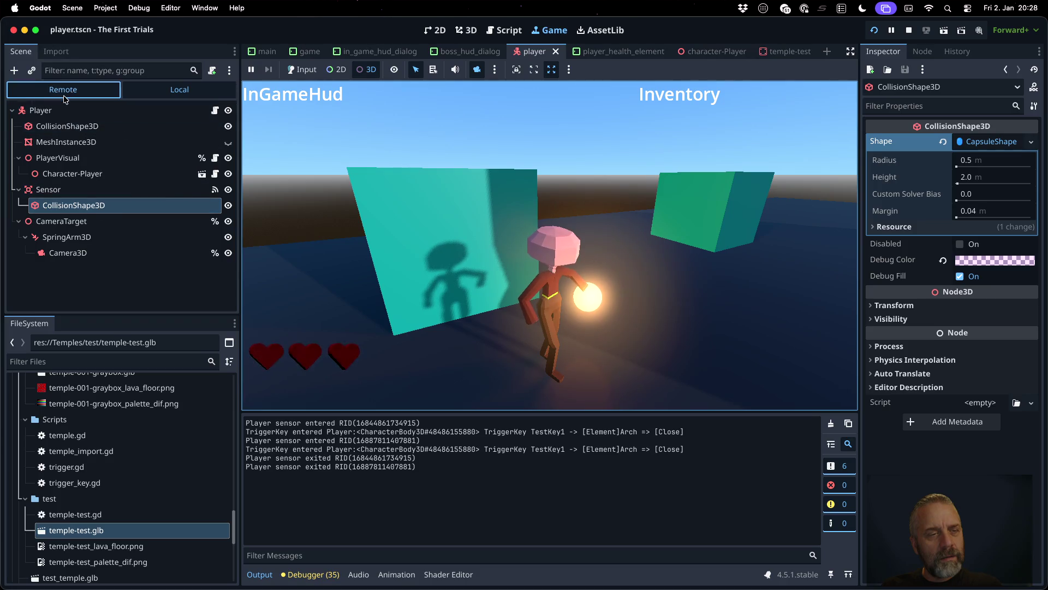
Step: Open the Character-Player scene and inspect the hurtbox_Player-Head area and its collision shape
{"action": "left_click", "coordinate": [63, 90]}
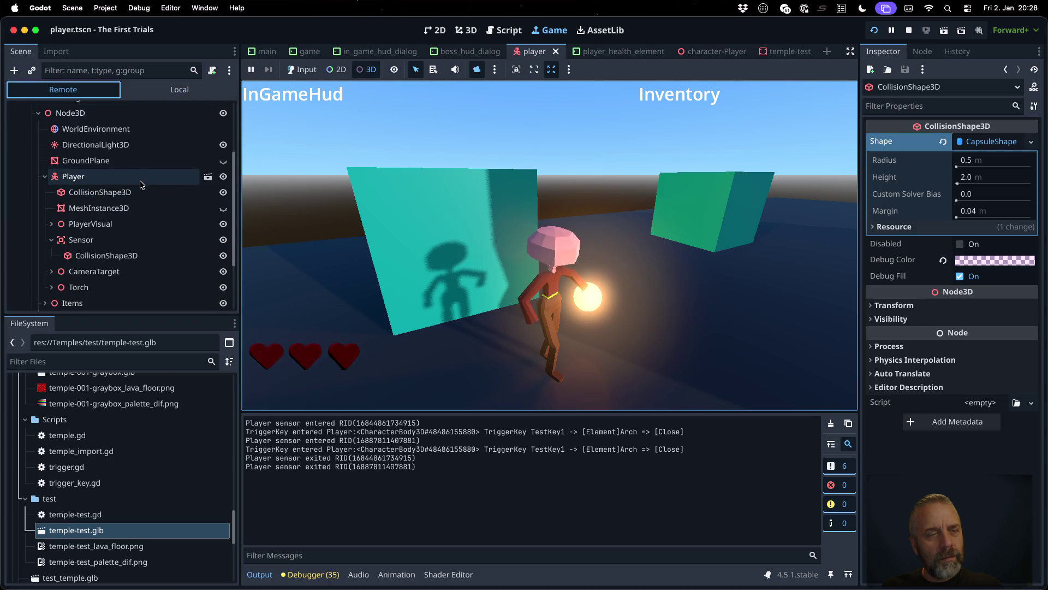
{"action": "left_click", "coordinate": [51, 224]}
{"action": "left_click", "coordinate": [174, 244]}
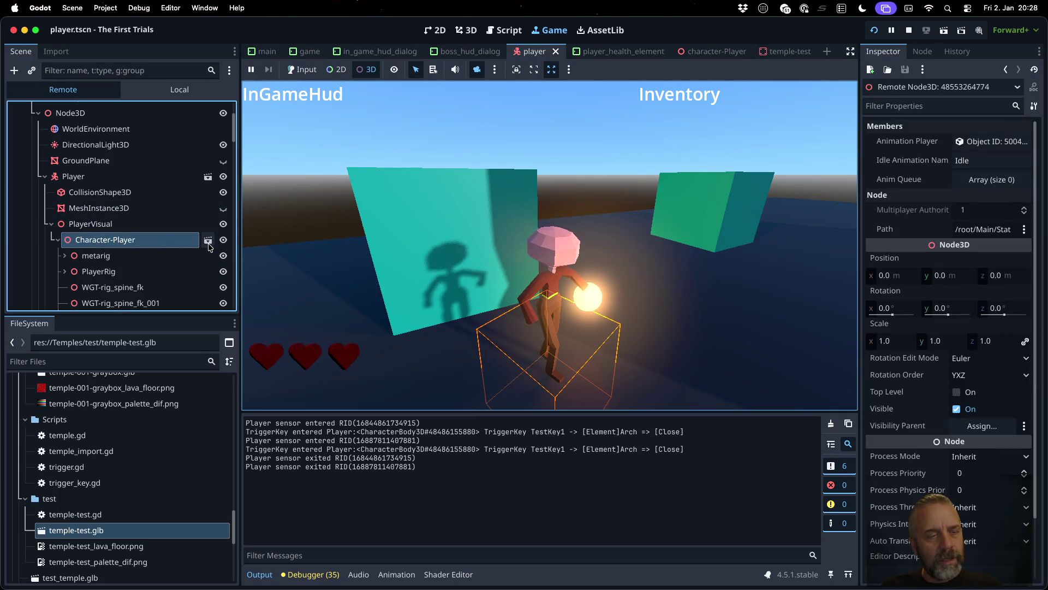
{"action": "scroll", "coordinate": [178, 246], "scroll_direction": "down", "scroll_amount": 3}
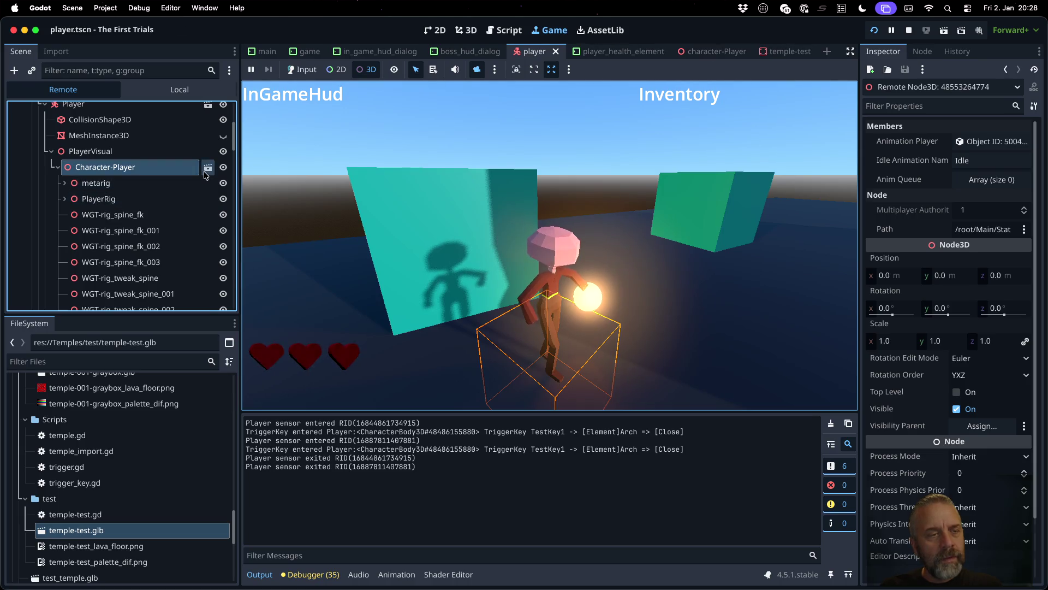
{"action": "left_click", "coordinate": [208, 167]}
{"action": "scroll", "coordinate": [133, 204], "scroll_direction": "up", "scroll_amount": 10}
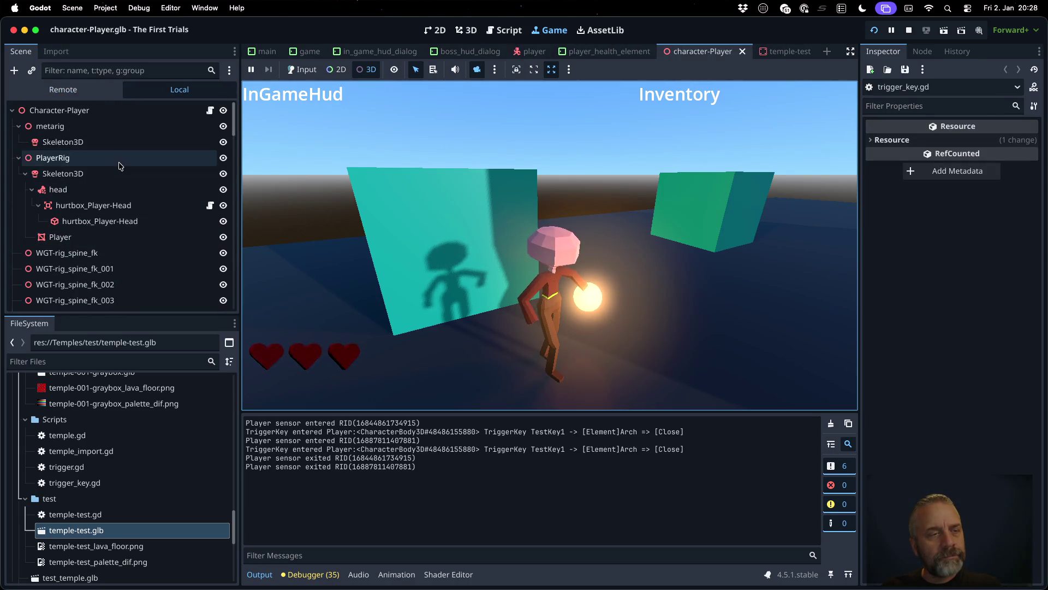
{"action": "left_click", "coordinate": [133, 205]}
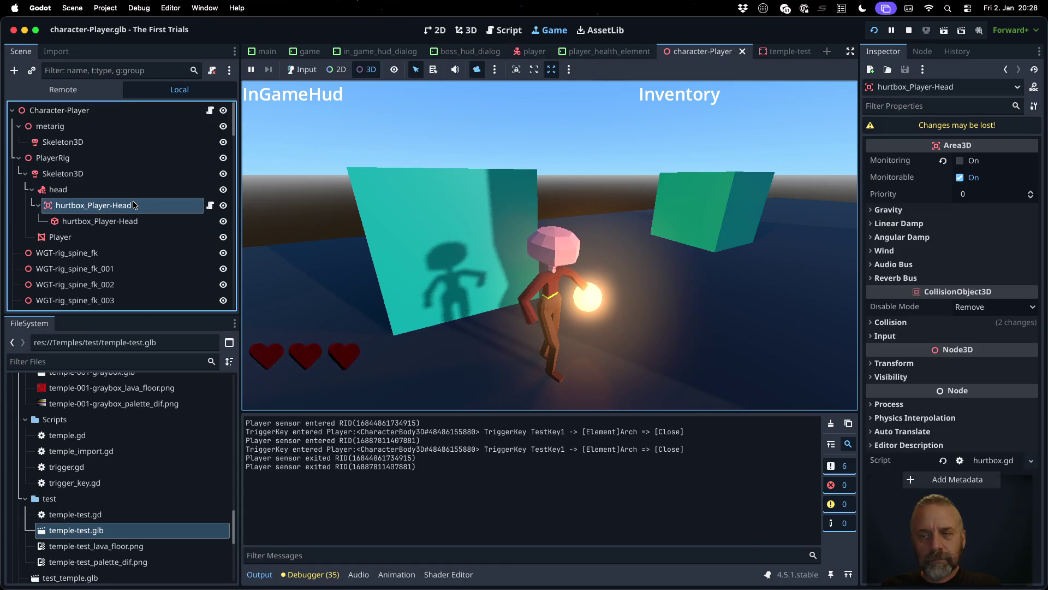
{"action": "left_click", "coordinate": [130, 220]}
{"action": "left_click", "coordinate": [127, 212]}
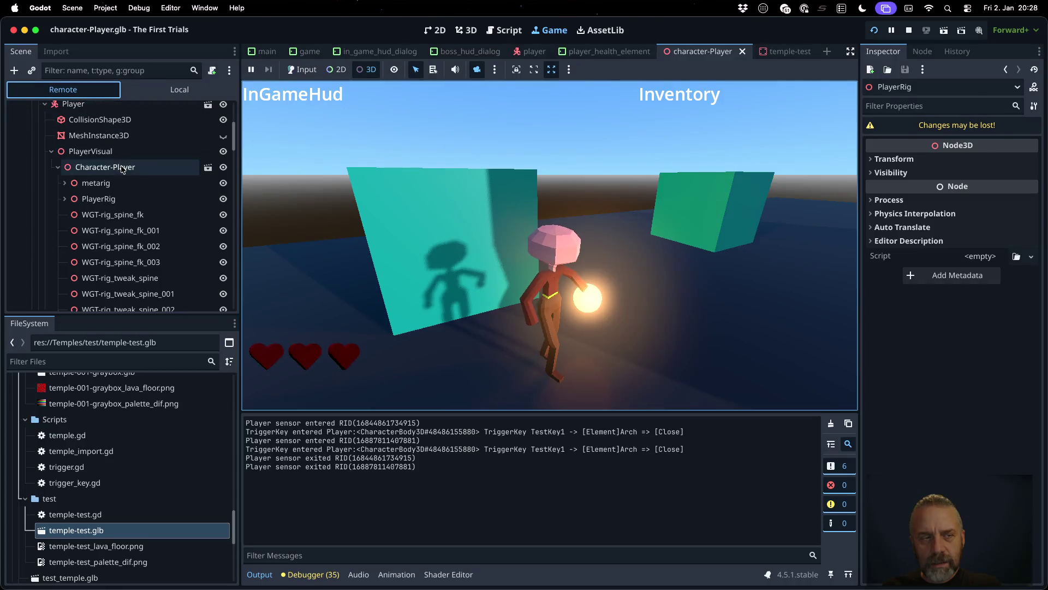
Step: Inspect the running metarig skeleton's children and the Sensor's collision shape in the game
{"action": "left_click", "coordinate": [125, 185]}
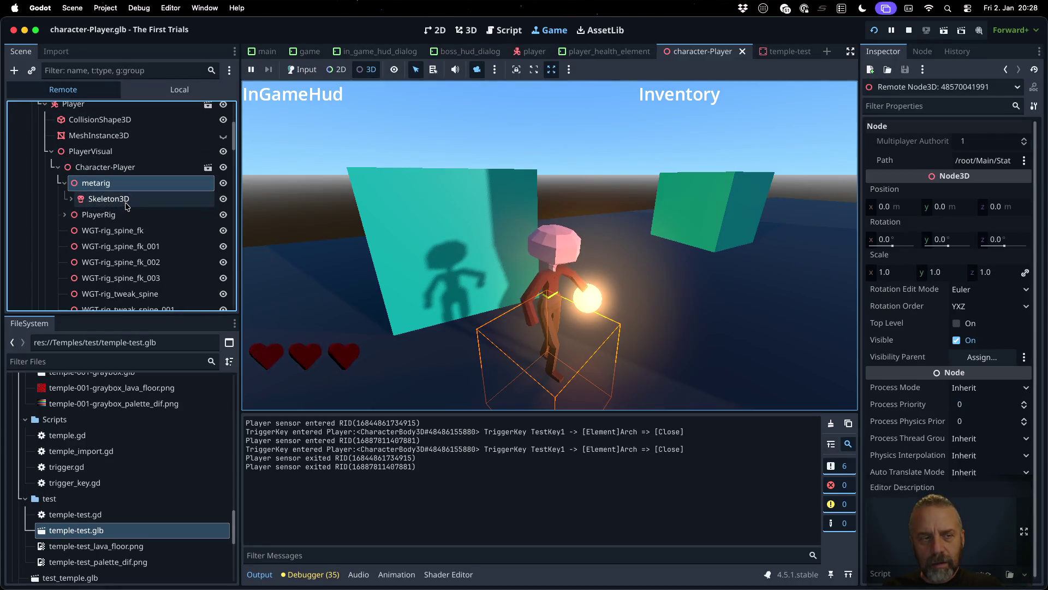
{"action": "left_click", "coordinate": [136, 215]}
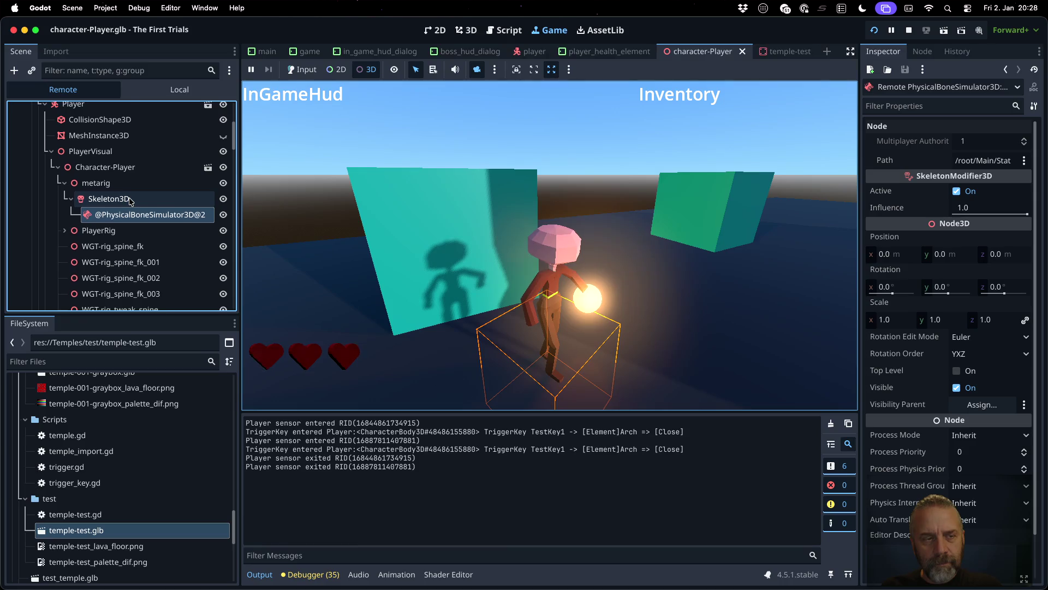
{"action": "scroll", "coordinate": [133, 210], "scroll_direction": "down", "scroll_amount": 10}
{"action": "scroll", "coordinate": [129, 205], "scroll_direction": "down", "scroll_amount": 10}
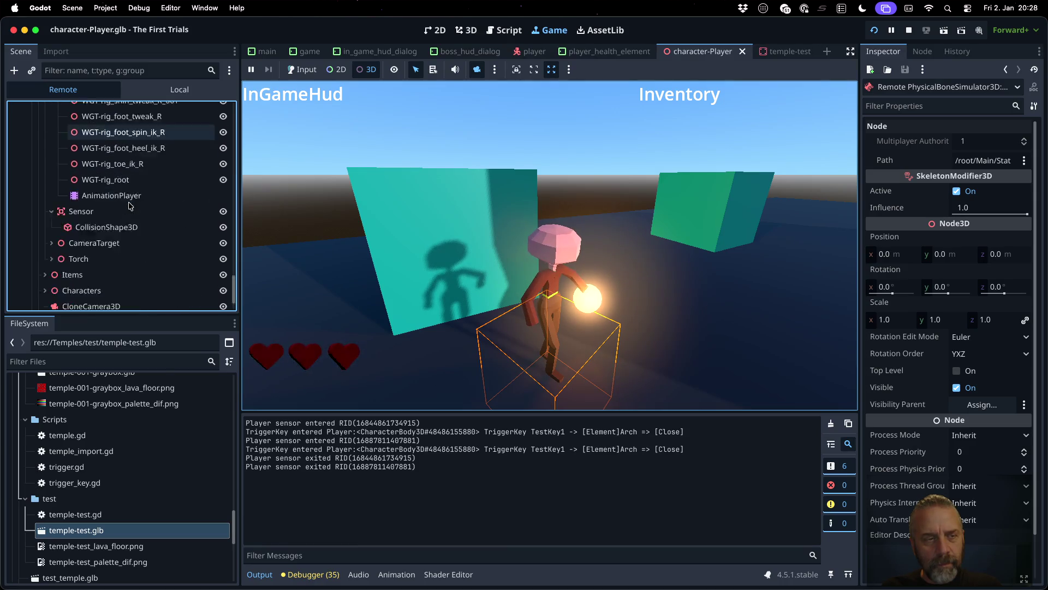
{"action": "left_click", "coordinate": [133, 208]}
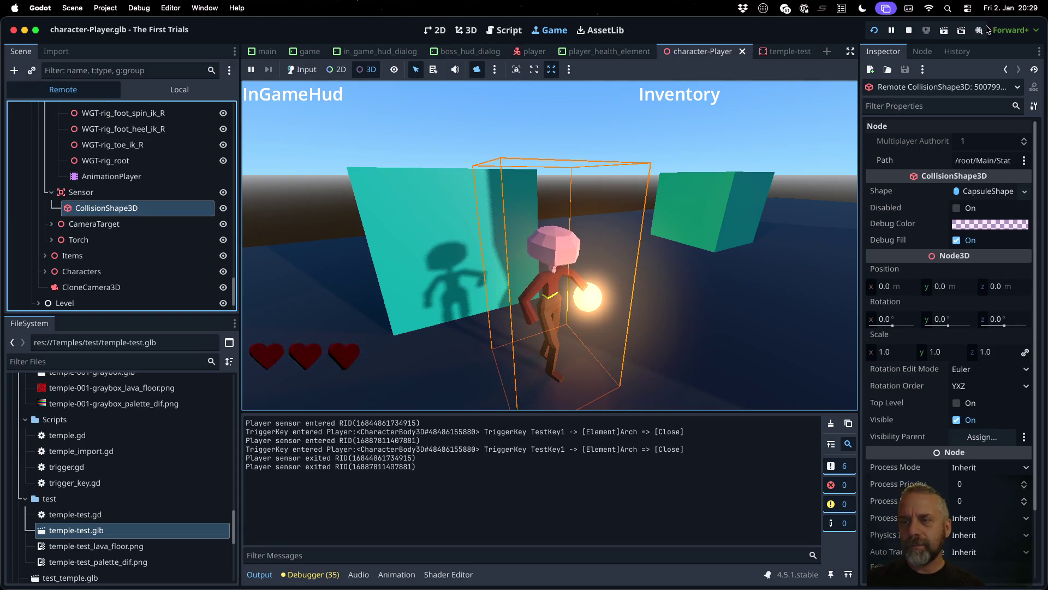
Step: Check the Player's signals and groups, show its collision capsule and mesh bounds, then stop the game
{"action": "left_click", "coordinate": [63, 89]}
{"action": "scroll", "coordinate": [120, 161], "scroll_direction": "up", "scroll_amount": 10}
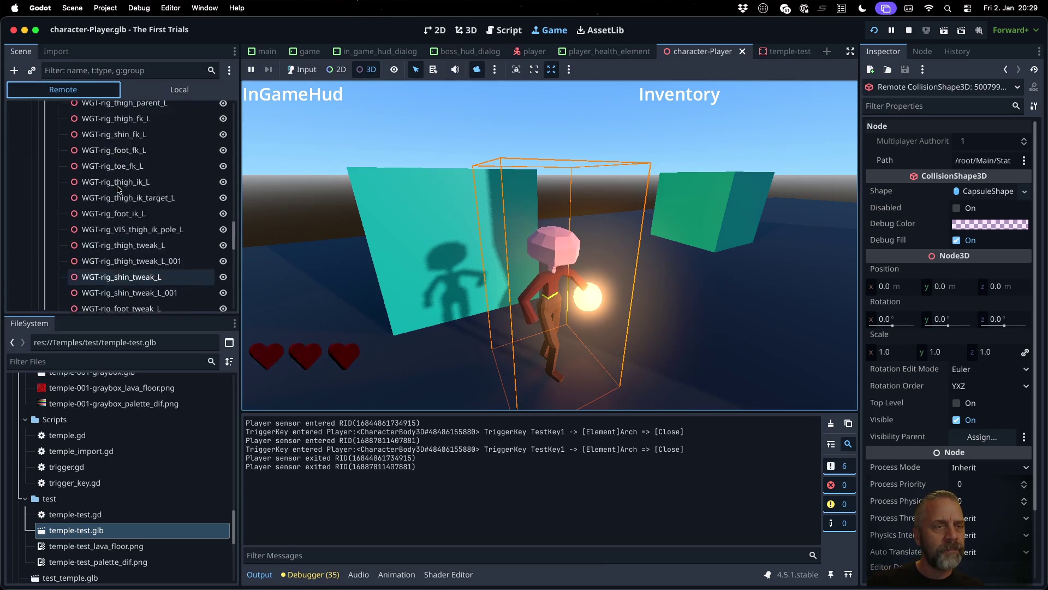
{"action": "scroll", "coordinate": [120, 161], "scroll_direction": "up", "scroll_amount": 5}
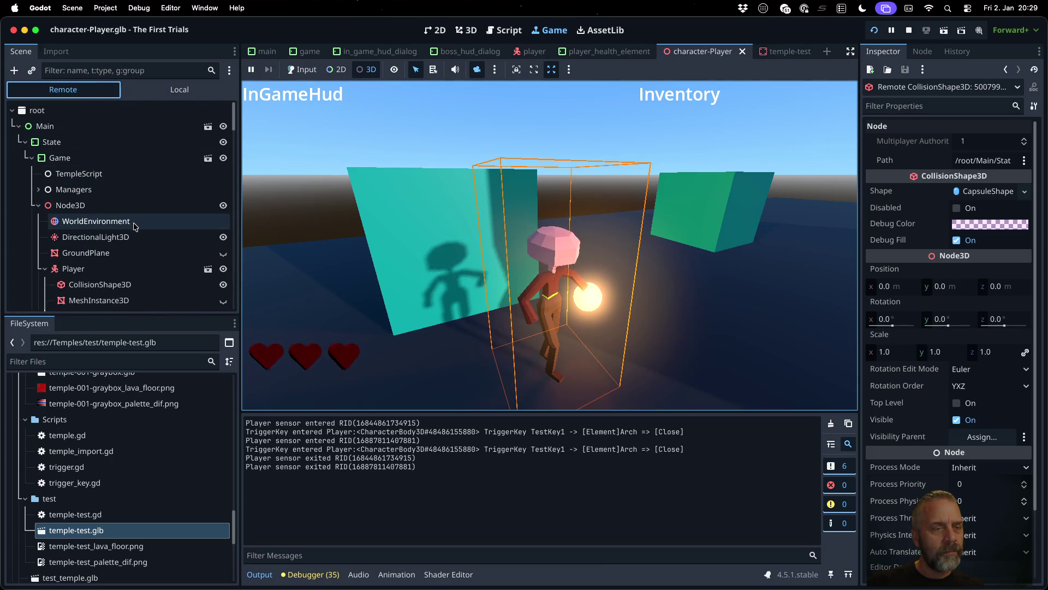
{"action": "left_click", "coordinate": [124, 274]}
{"action": "left_click", "coordinate": [922, 51]}
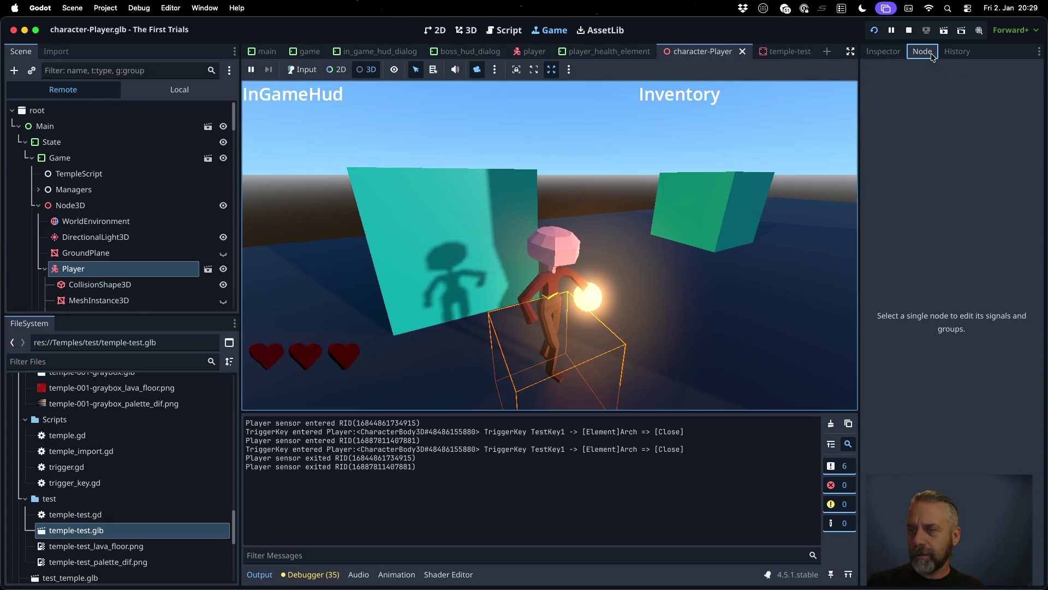
{"action": "left_click", "coordinate": [131, 284]}
{"action": "left_click", "coordinate": [121, 269]}
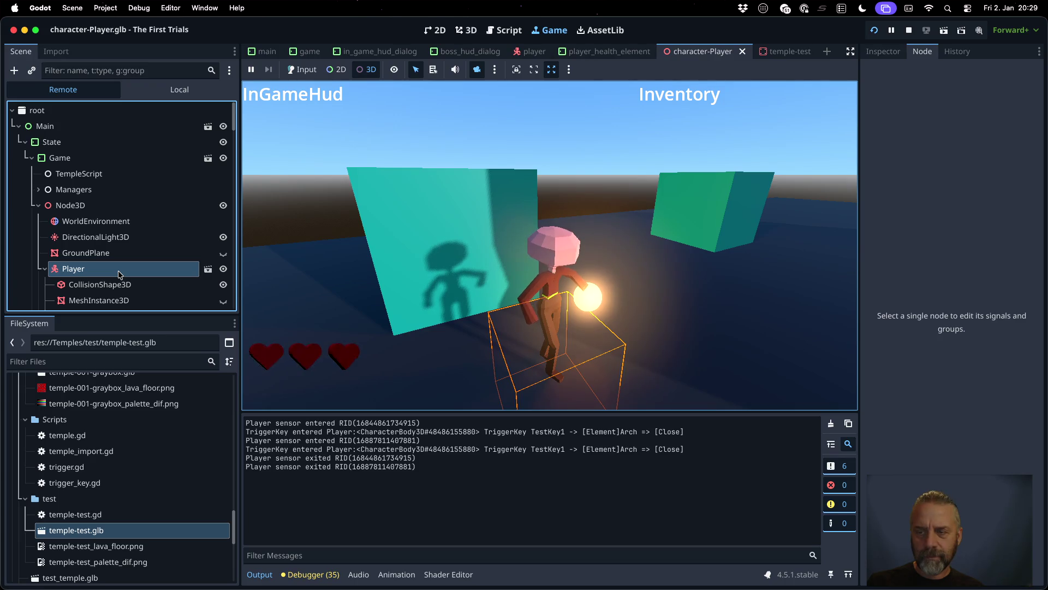
{"action": "scroll", "coordinate": [118, 256], "scroll_direction": "down", "scroll_amount": 3}
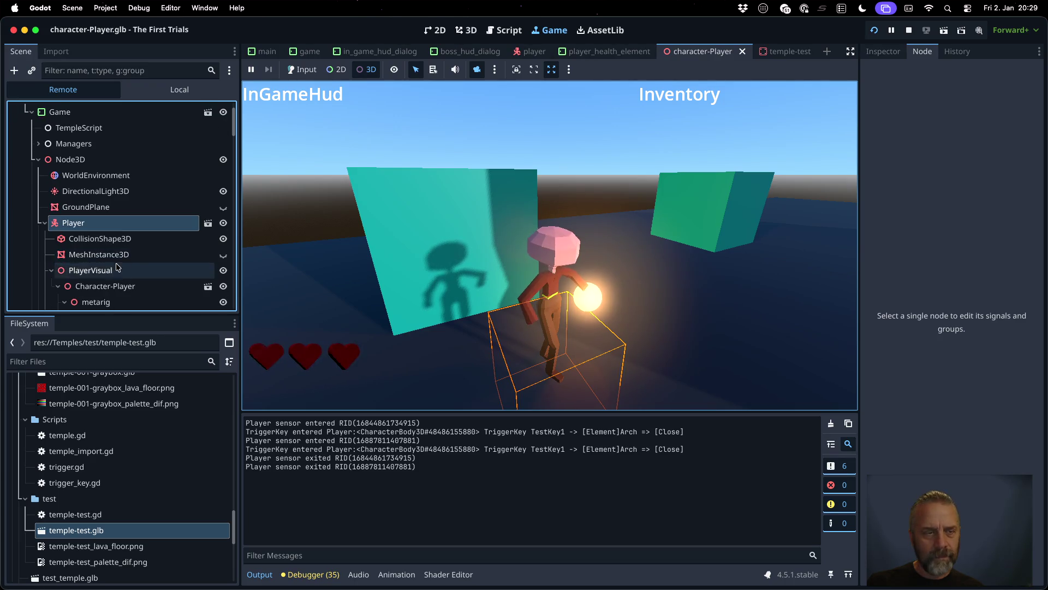
{"action": "left_click", "coordinate": [113, 242]}
{"action": "left_click", "coordinate": [112, 255]}
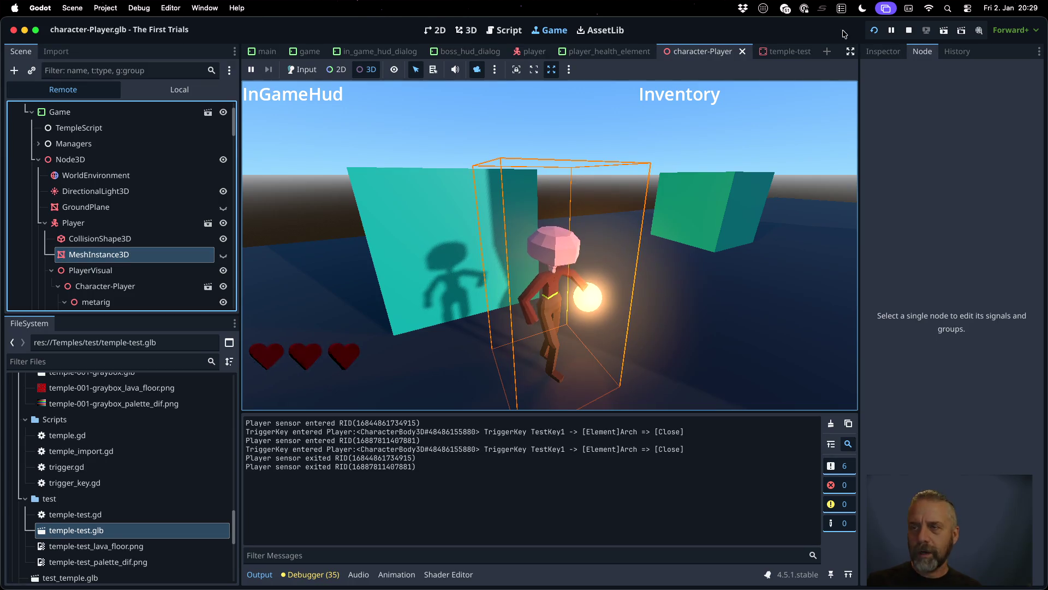
{"action": "left_click", "coordinate": [909, 31]}
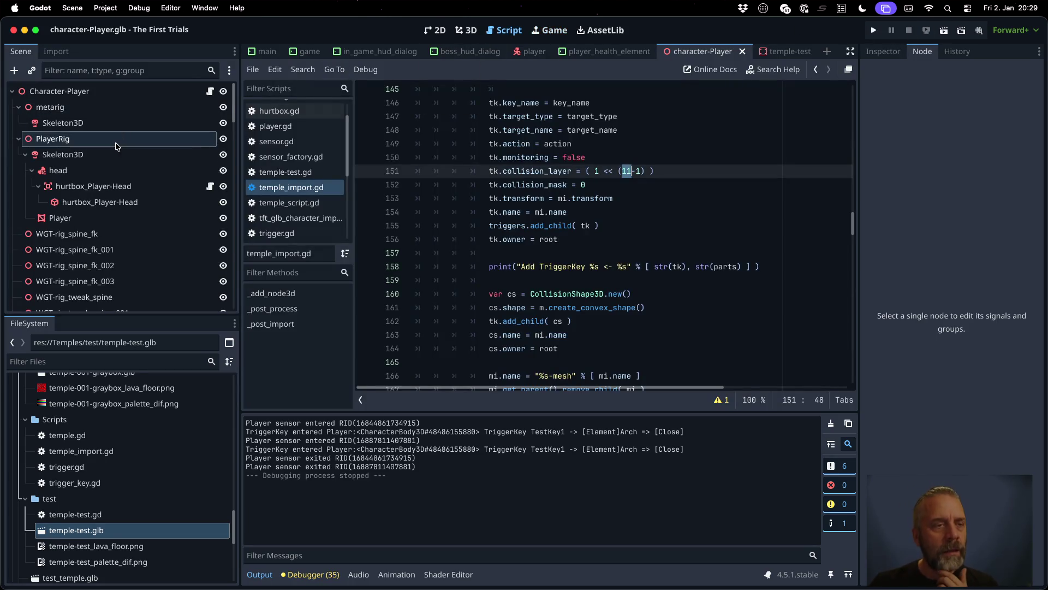
Step: In the player scene, inspect the Player node's trigger_entered signal in the Node dock
{"action": "left_click", "coordinate": [120, 90]}
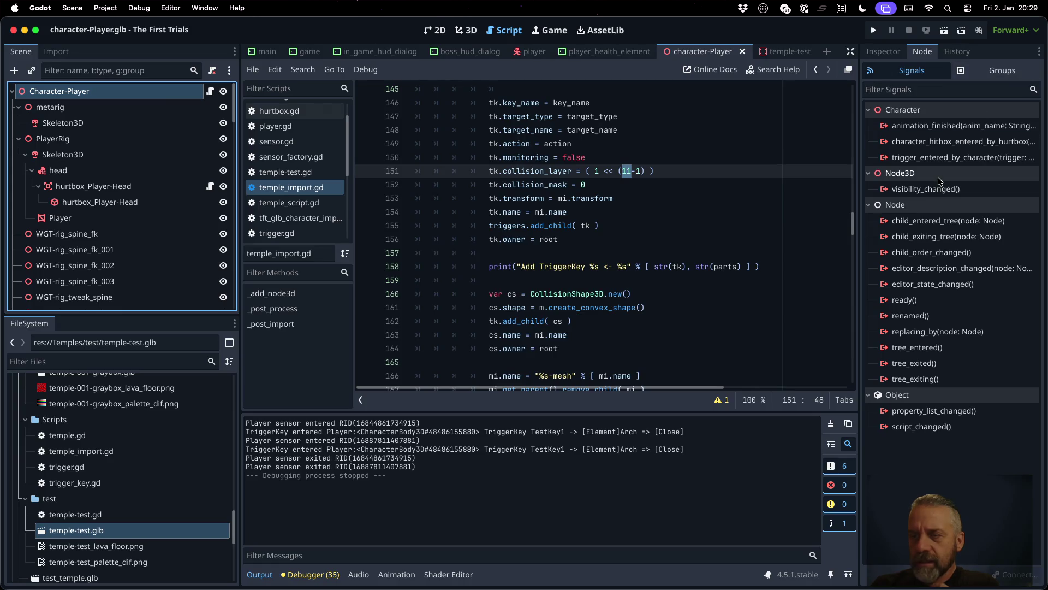
{"action": "left_click", "coordinate": [529, 52]}
{"action": "left_click", "coordinate": [126, 107]}
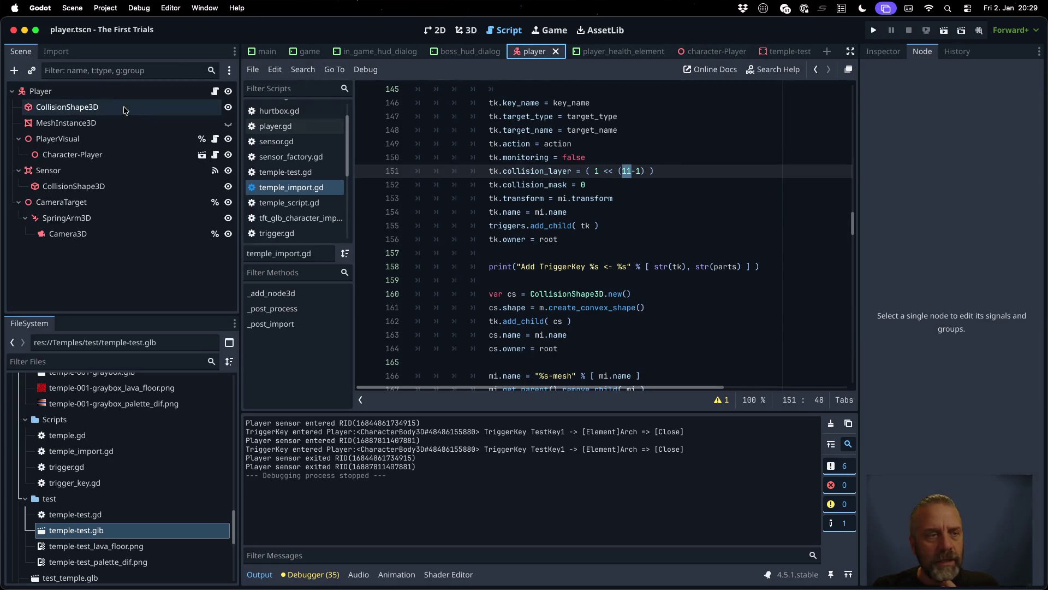
{"action": "left_click", "coordinate": [101, 91]}
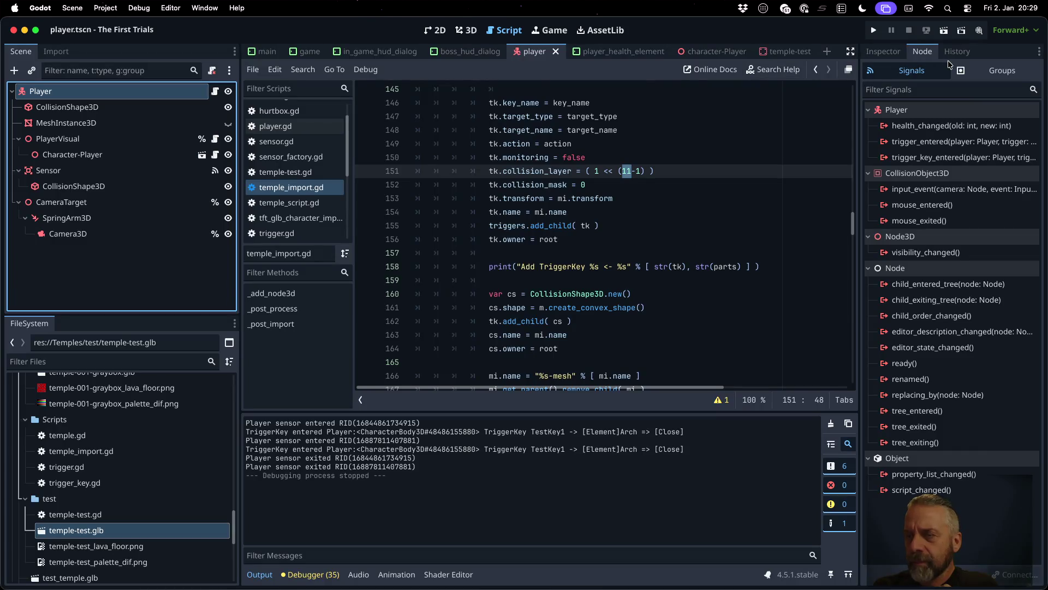
{"action": "left_click", "coordinate": [939, 141]}
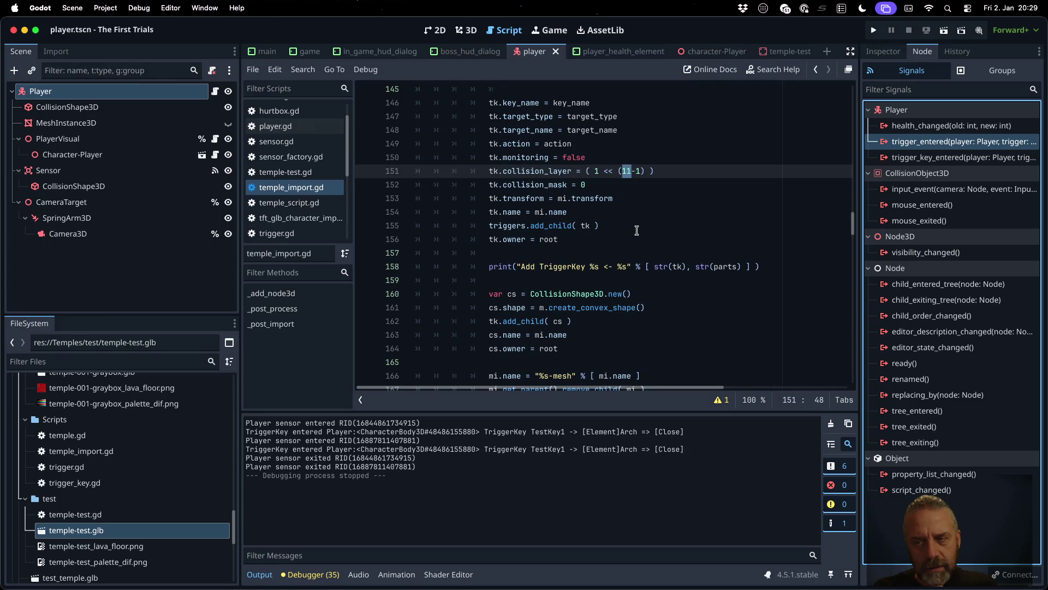
{"action": "scroll", "coordinate": [636, 230], "scroll_direction": "up", "scroll_amount": 1}
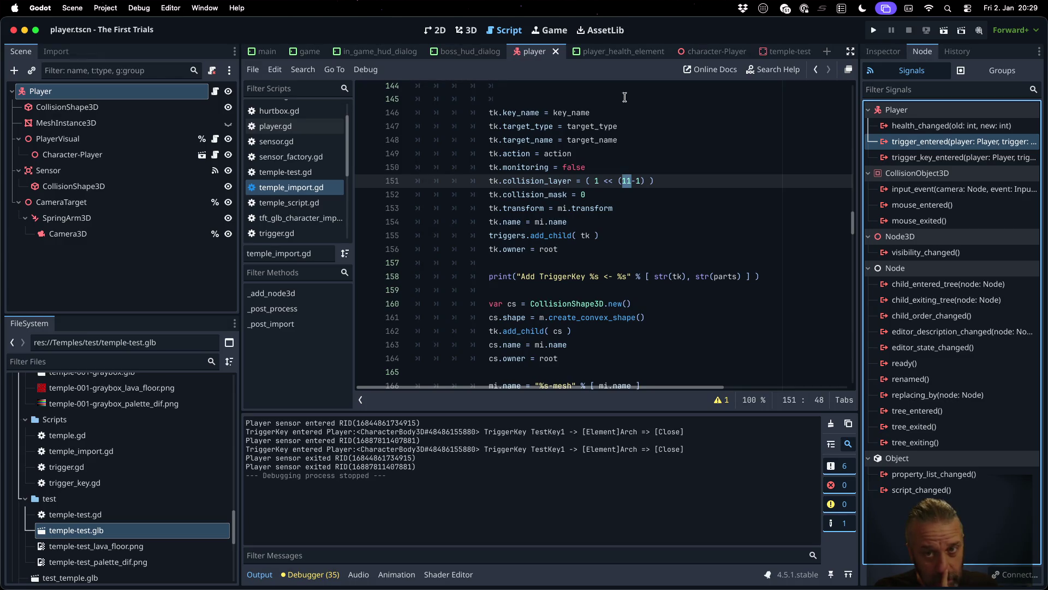
Step: Switch to temple-test and select the TriggerKey-TestKey1-Element-Arch-Open trigger node
{"action": "left_click", "coordinate": [763, 51]}
{"action": "scroll", "coordinate": [148, 255], "scroll_direction": "down", "scroll_amount": 5}
{"action": "scroll", "coordinate": [147, 254], "scroll_direction": "up", "scroll_amount": 5}
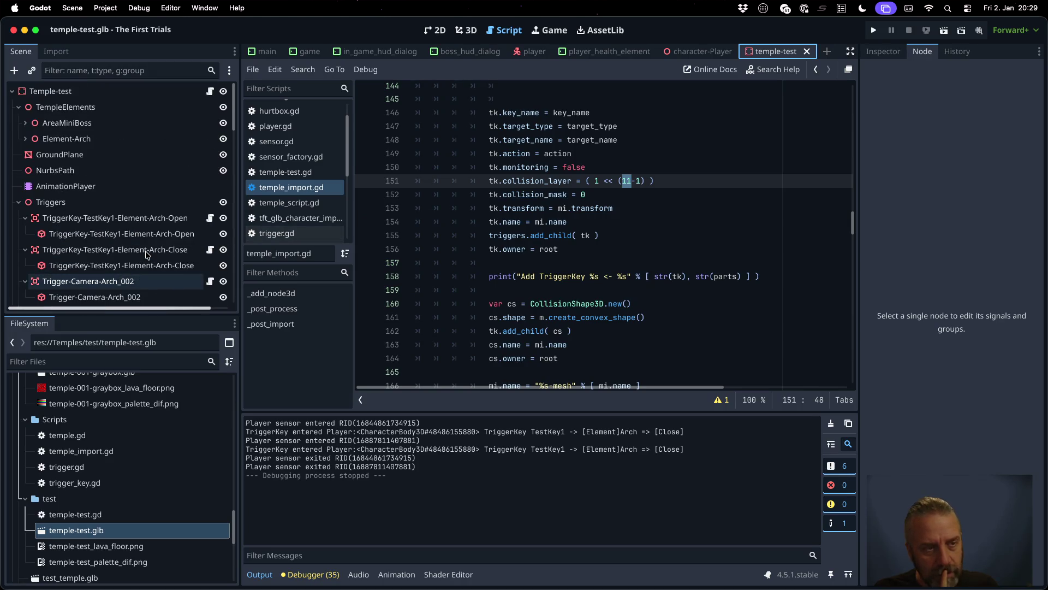
{"action": "scroll", "coordinate": [147, 255], "scroll_direction": "down", "scroll_amount": 5}
{"action": "scroll", "coordinate": [147, 254], "scroll_direction": "up", "scroll_amount": 5}
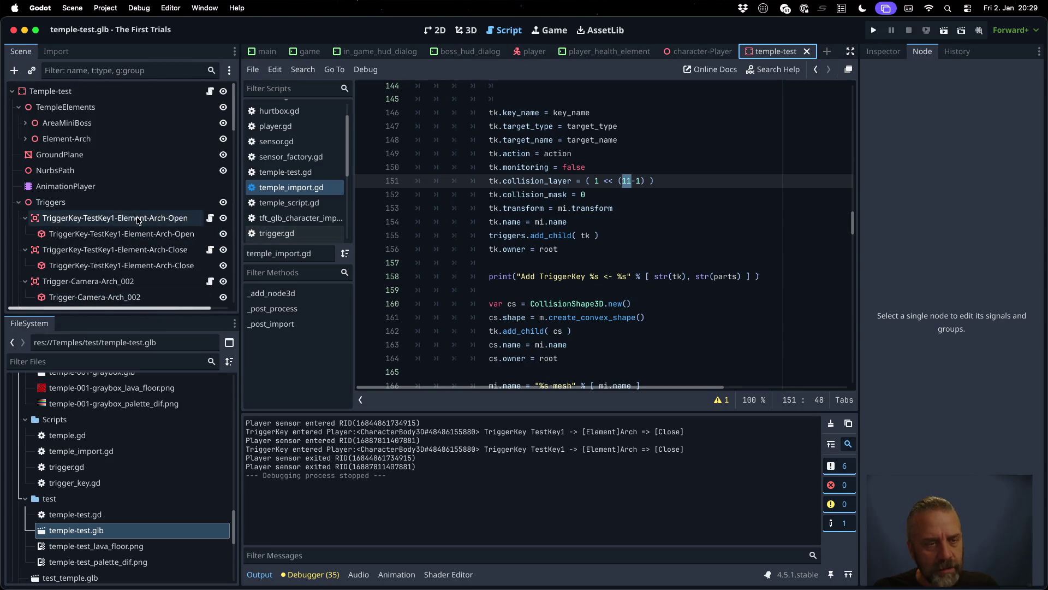
{"action": "left_click", "coordinate": [139, 219]}
Step: Orbit the 3D view to the cyan trigger cube beside the arch and show its collision layer 11 in the Inspector
{"action": "left_click", "coordinate": [467, 30]}
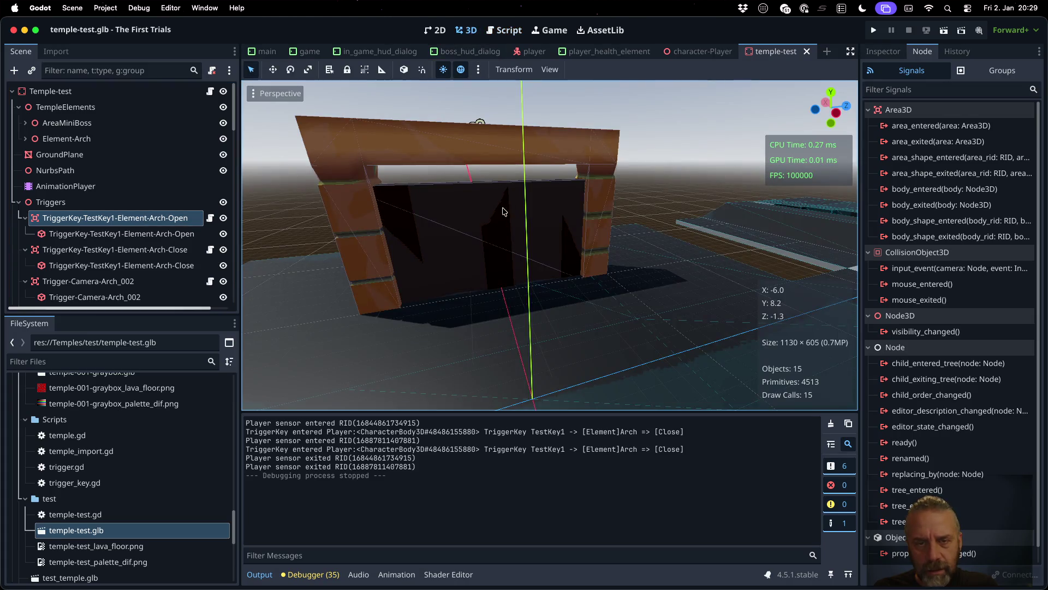
{"action": "scroll", "coordinate": [369, 217], "scroll_direction": "down", "scroll_amount": 5}
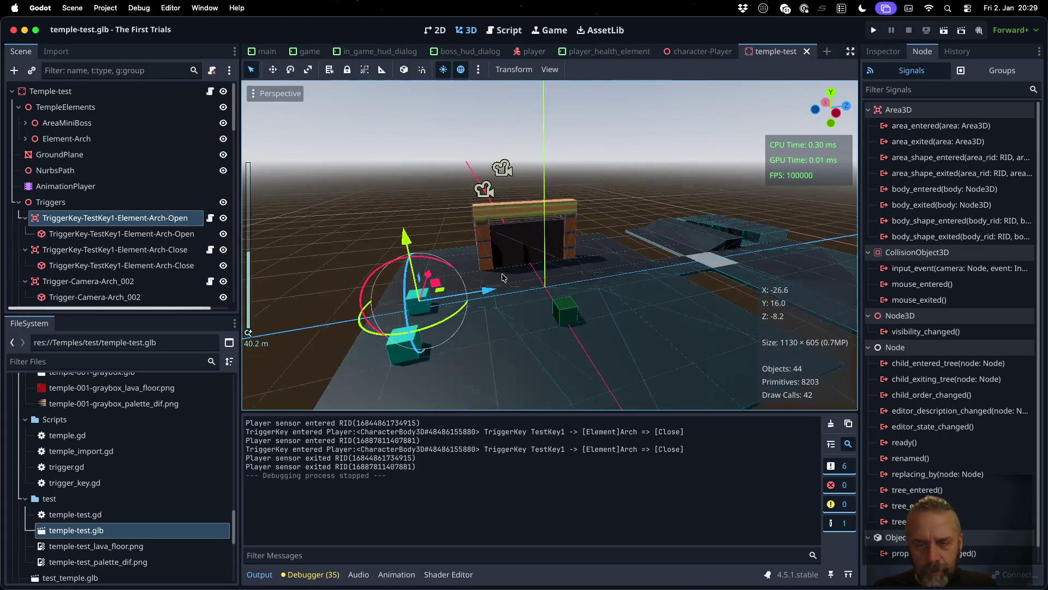
{"action": "left_click_drag", "start_coordinate": [429, 339], "coordinate": [510, 326]}
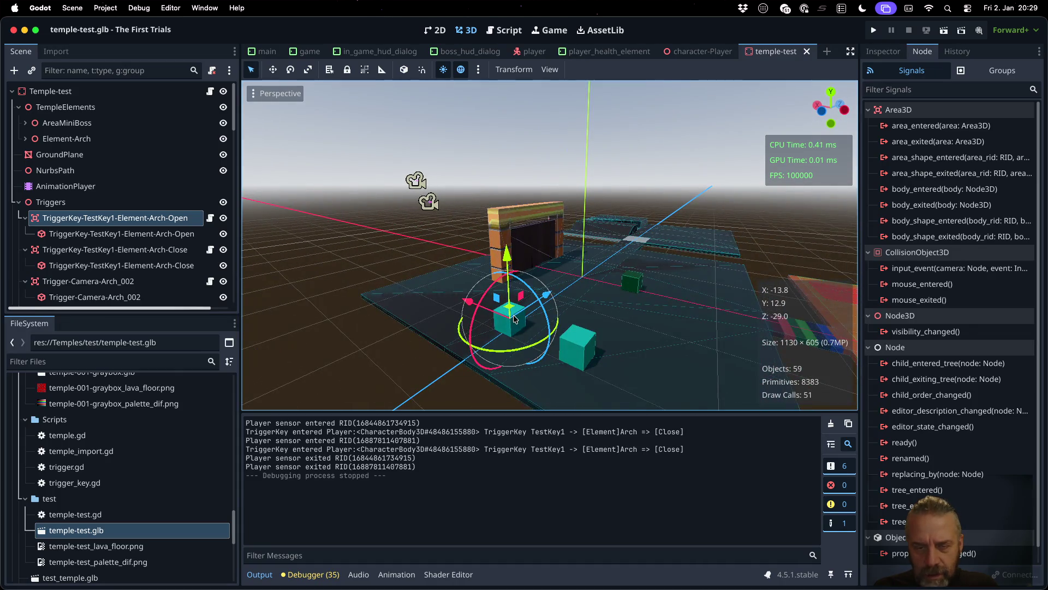
{"action": "scroll", "coordinate": [513, 319], "scroll_direction": "up", "scroll_amount": 5}
{"action": "mouse_move", "coordinate": [485, 341]}
{"action": "left_mouse_down"}
{"action": "mouse_move", "coordinate": [502, 212]}
{"action": "mouse_move", "coordinate": [472, 147]}
{"action": "left_mouse_up"}
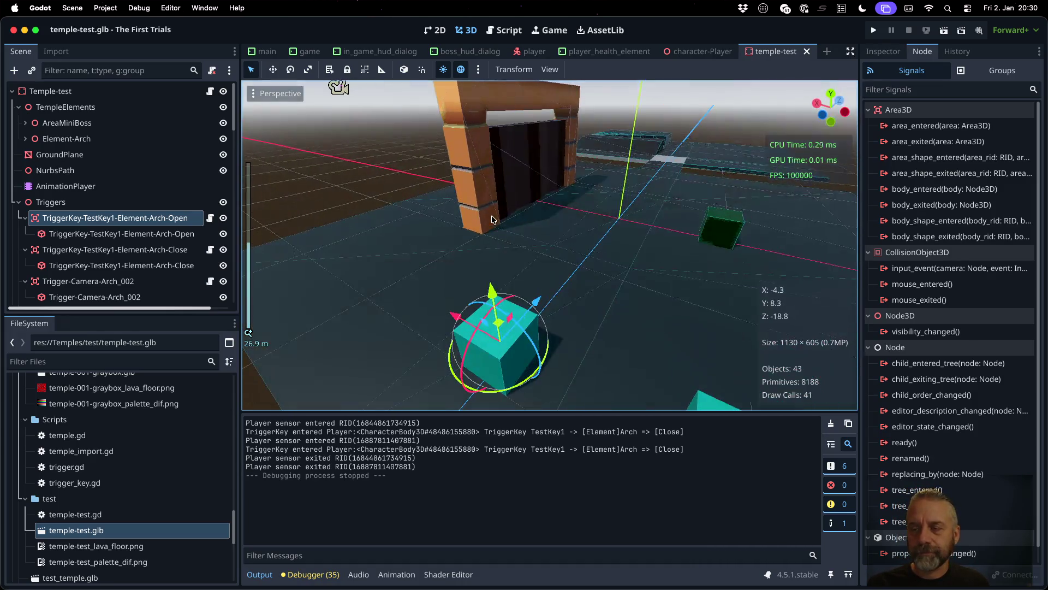
{"action": "left_click", "coordinate": [881, 52]}
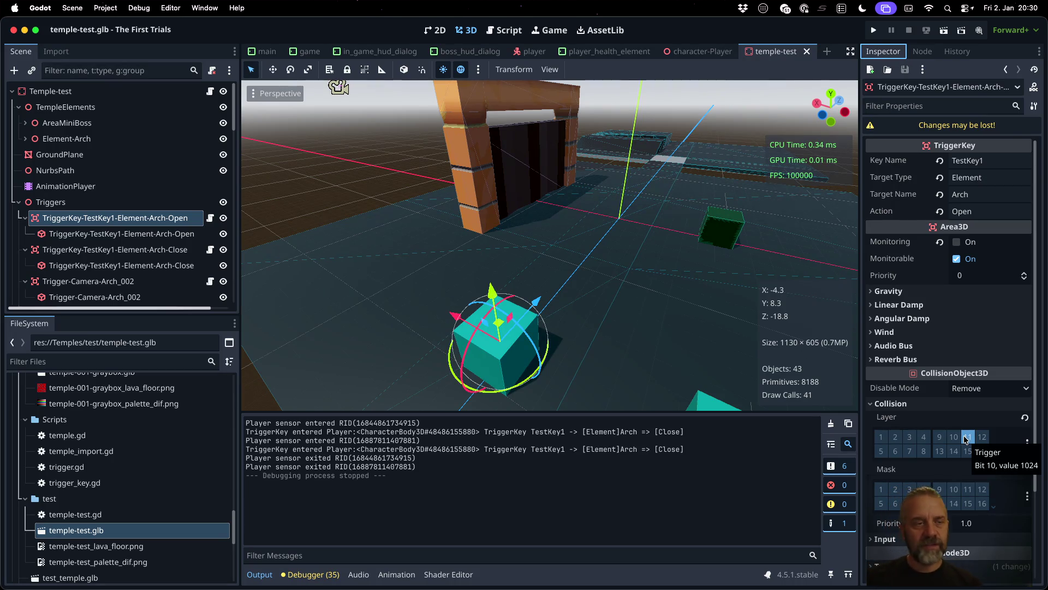
{"action": "left_click_drag", "start_coordinate": [247, 425], "coordinate": [335, 425]}
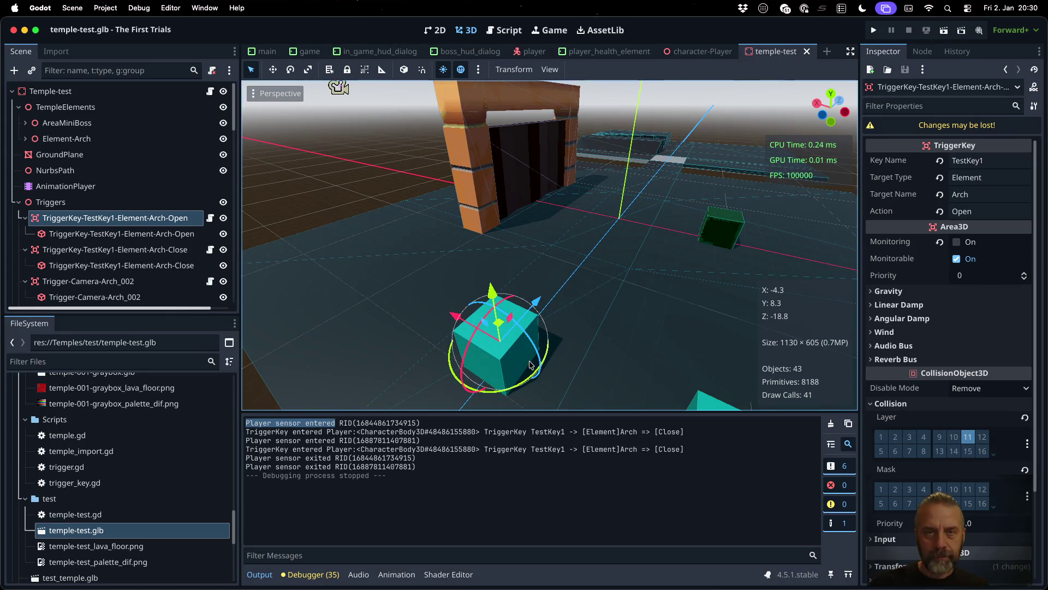
Step: Back in temple_import.gd, rerun a project-wide Find in Files search and restore the output log
{"action": "left_click", "coordinate": [504, 30]}
{"action": "key", "text": "super+shift+f"}
{"action": "key", "text": "Return"}
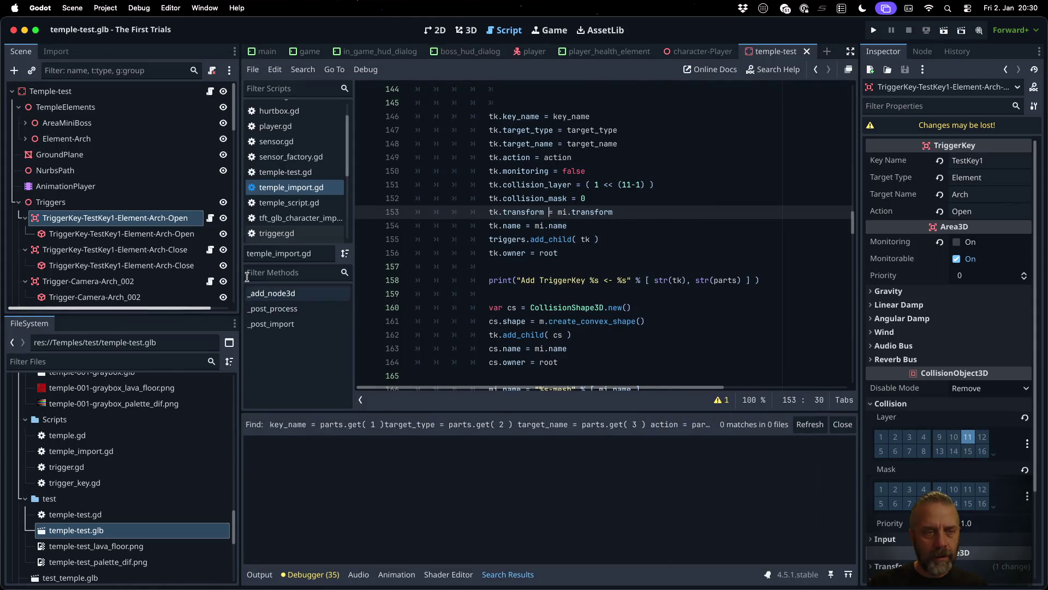
{"action": "left_click", "coordinate": [254, 576]}
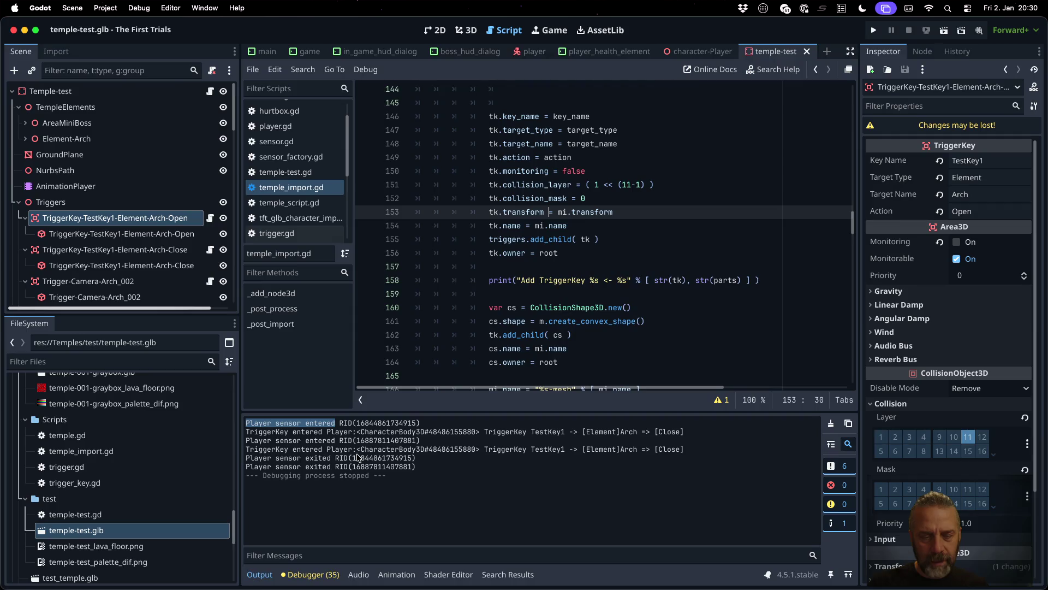
Step: Search all project files for the pasted tk.transform line, then bring the output log back
{"action": "left_click", "coordinate": [591, 213]}
{"action": "key", "text": "super+shift+f"}
{"action": "type", "text": "tk.transform = mi.transform"}
{"action": "key", "text": "Return"}
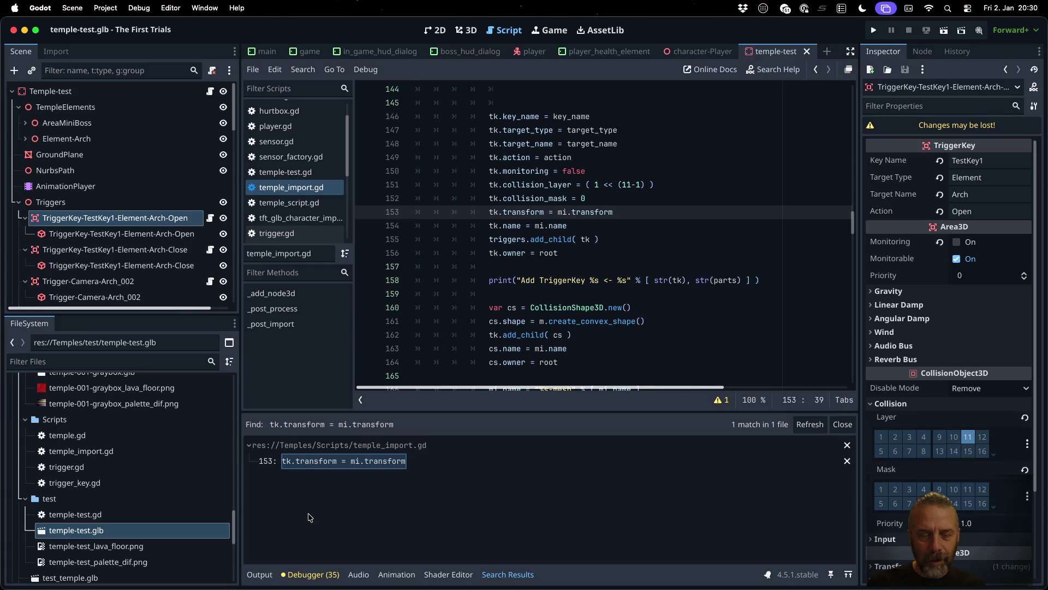
{"action": "left_click", "coordinate": [260, 574]}
{"action": "type", "text": "ç"}
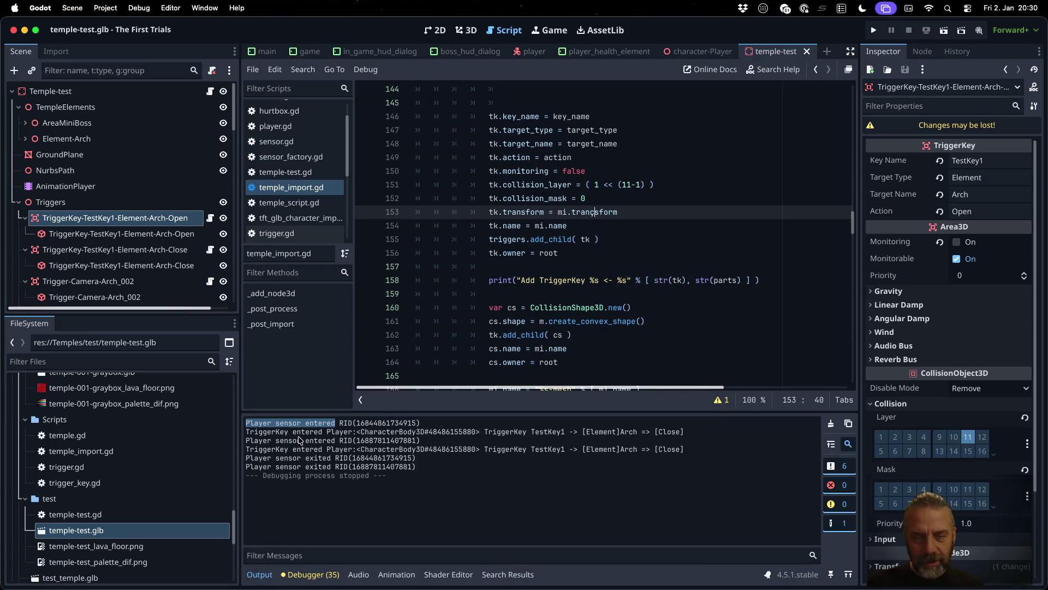
Step: Search within temple_import.gd near line 158 for the 'Player sensor' text
{"action": "left_click", "coordinate": [612, 279]}
{"action": "key", "text": "ctrl+super+d"}
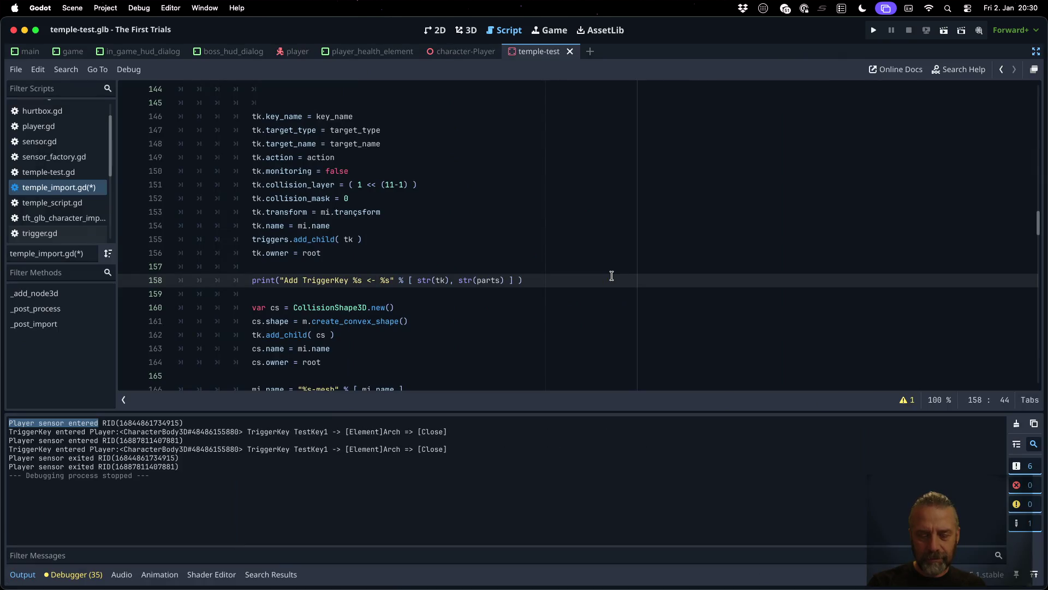
{"action": "key", "text": "ctrl+super+d"}
{"action": "key", "text": "ctrl+f"}
{"action": "type", "text": "√"}
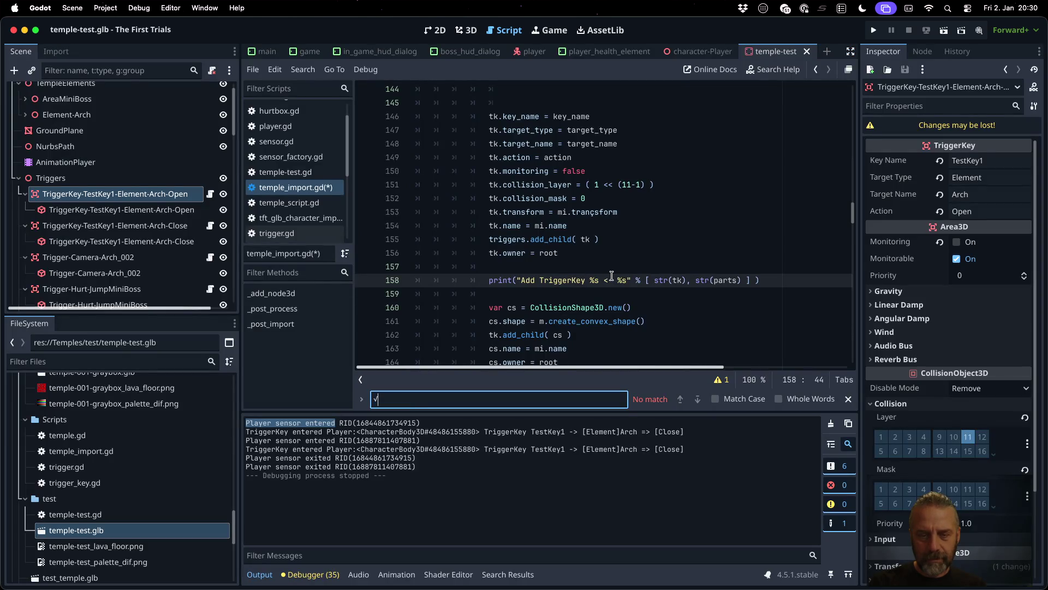
{"action": "key", "text": "BackSpace"}
{"action": "type", "text": "Platy"}
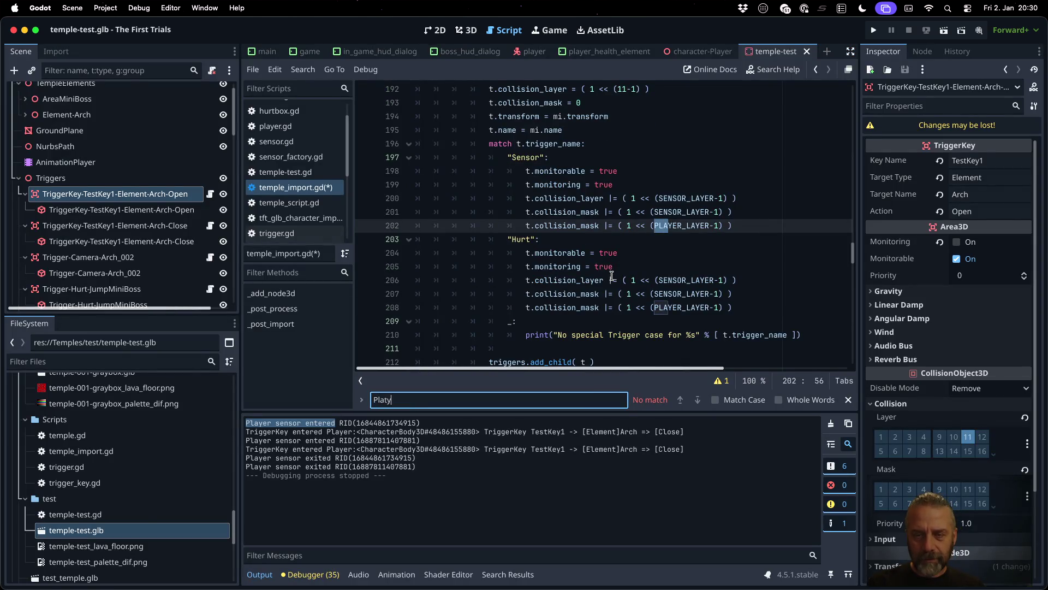
{"action": "key", "text": "BackSpace"}
{"action": "key", "text": "BackSpace"}
{"action": "type", "text": "yer"}
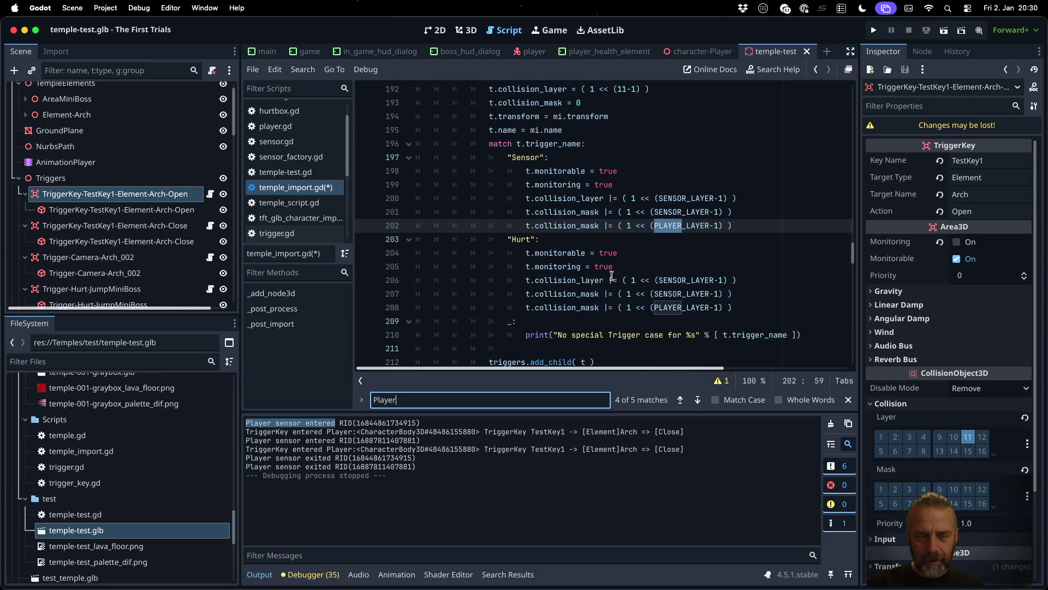
{"action": "type", "text": " sebn"}
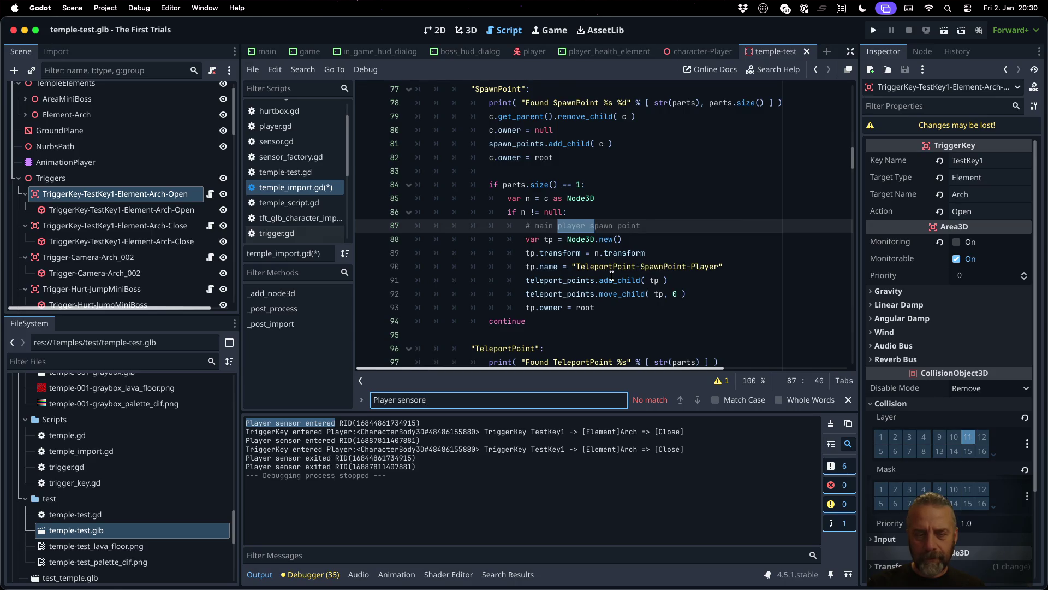
{"action": "type", "text": "entered"}
Step: Find 'Player sensor' across the project and open player.gd at the line 267 match
{"action": "key", "text": "super+shift+f"}
{"action": "type", "text": "Player sensor"}
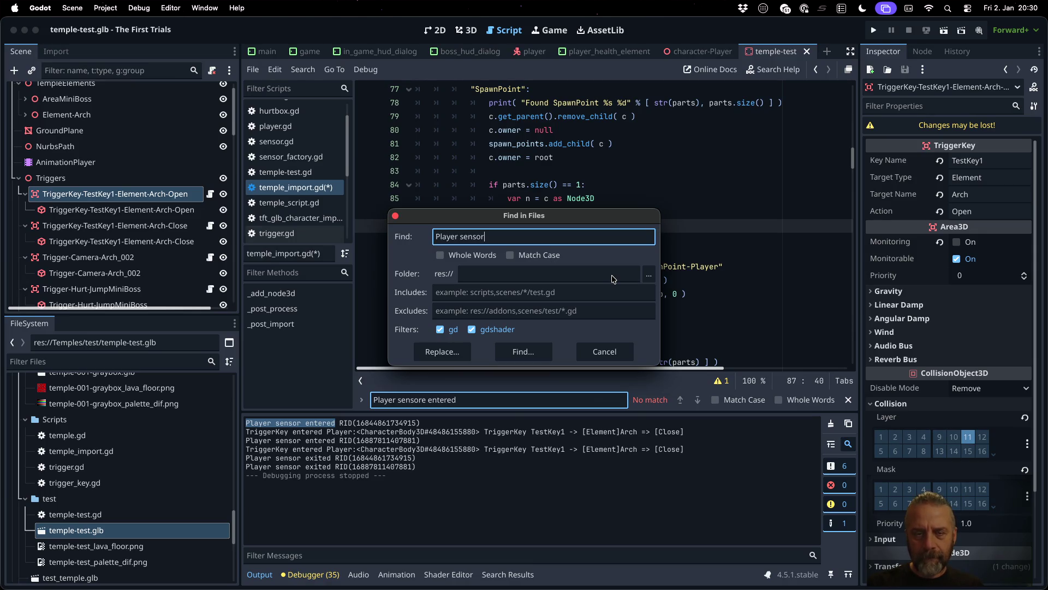
{"action": "key", "text": "Return"}
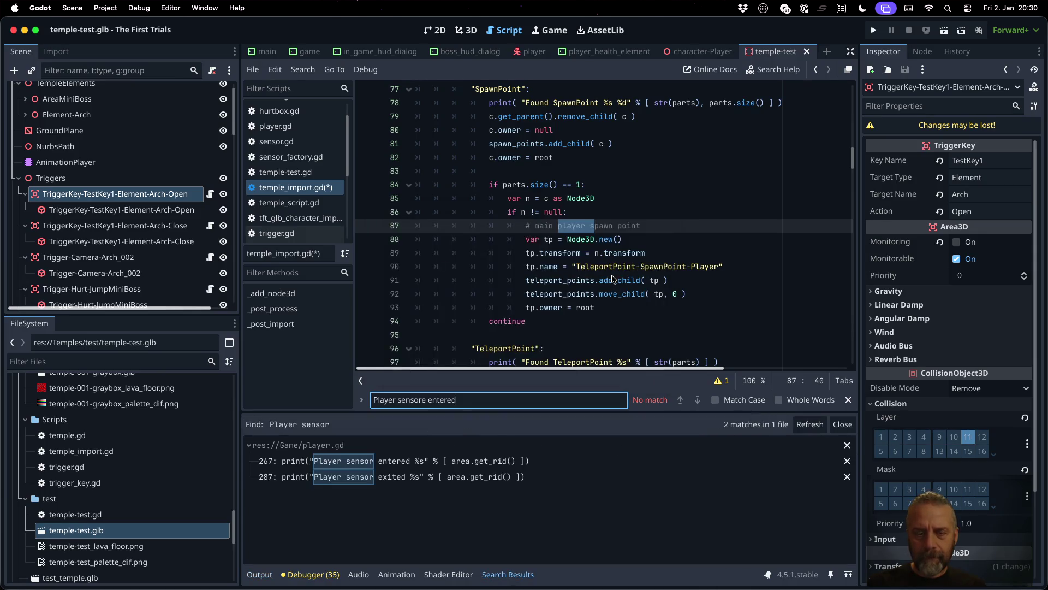
{"action": "left_click", "coordinate": [398, 457]}
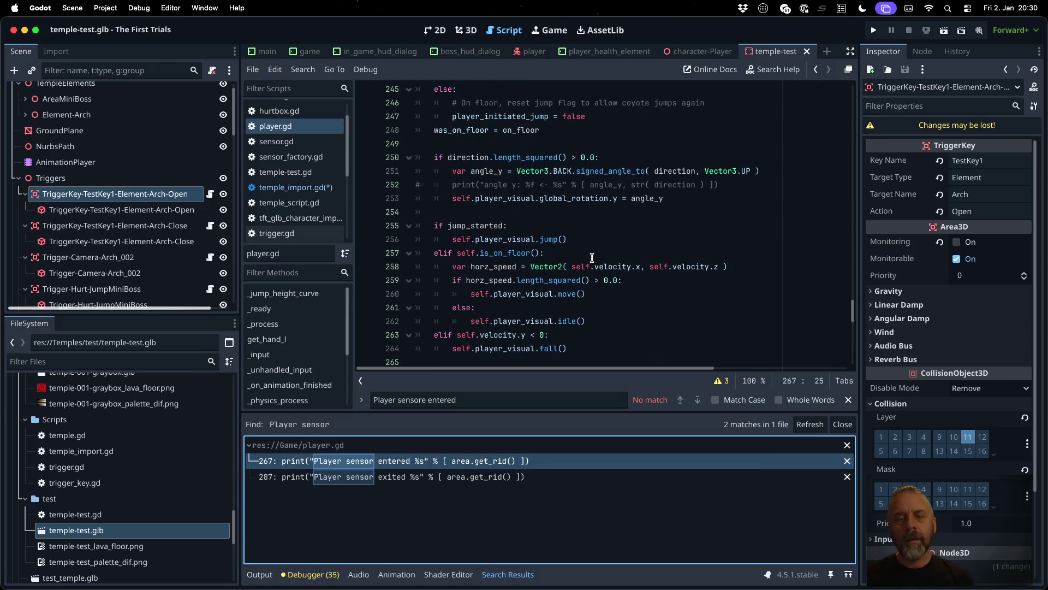
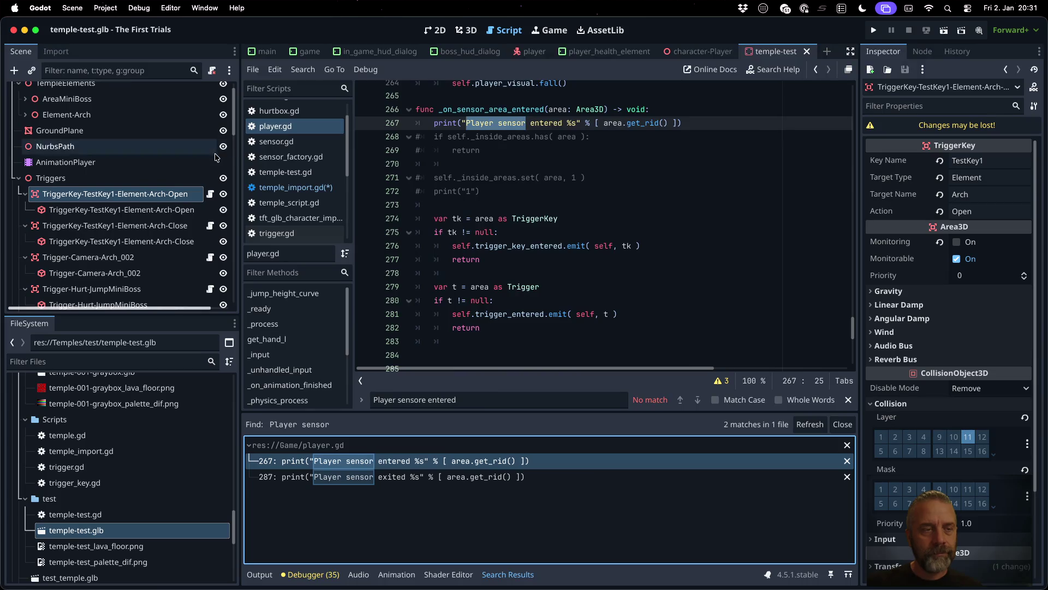
Step: Switch to the player scene, show the Player's signals, and search player.gd for _on_sensor_area_entered
{"action": "scroll", "coordinate": [109, 152], "scroll_direction": "up", "scroll_amount": 2}
{"action": "left_click", "coordinate": [530, 51]}
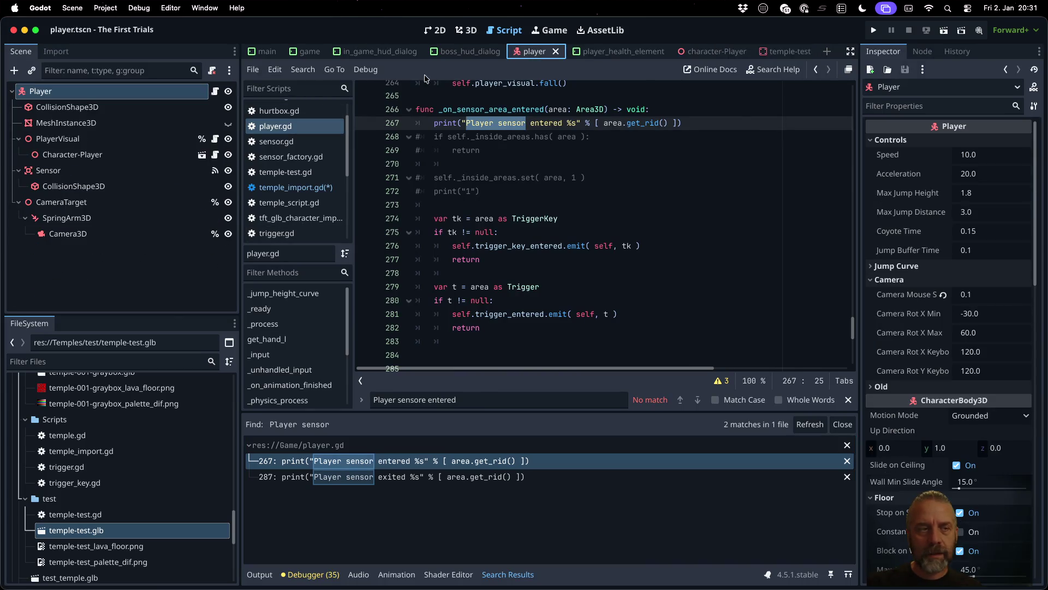
{"action": "left_click", "coordinate": [922, 51]}
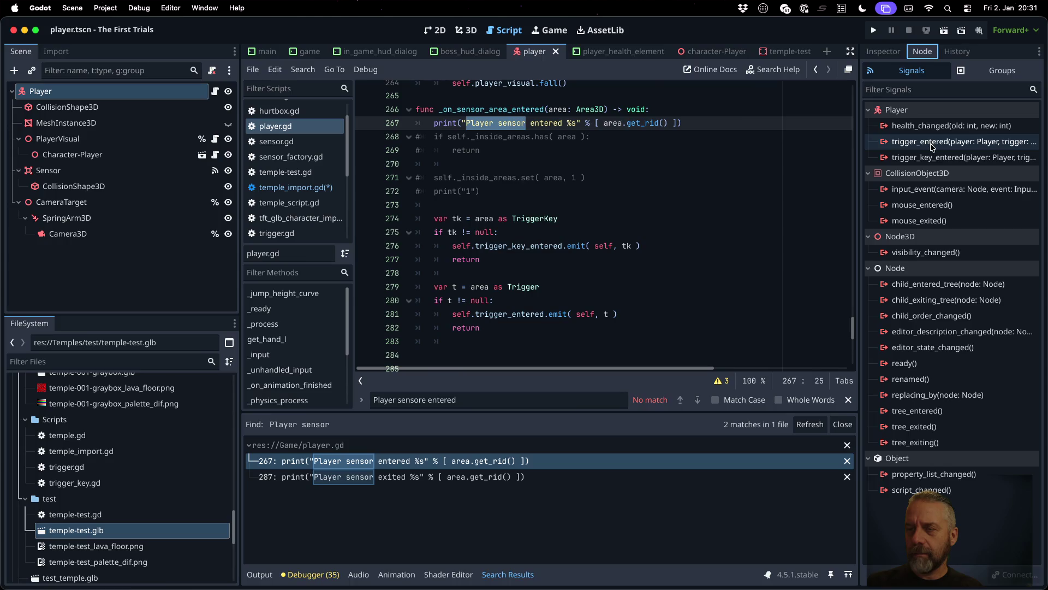
{"action": "left_click", "coordinate": [584, 191]}
{"action": "double_click", "coordinate": [527, 110]}
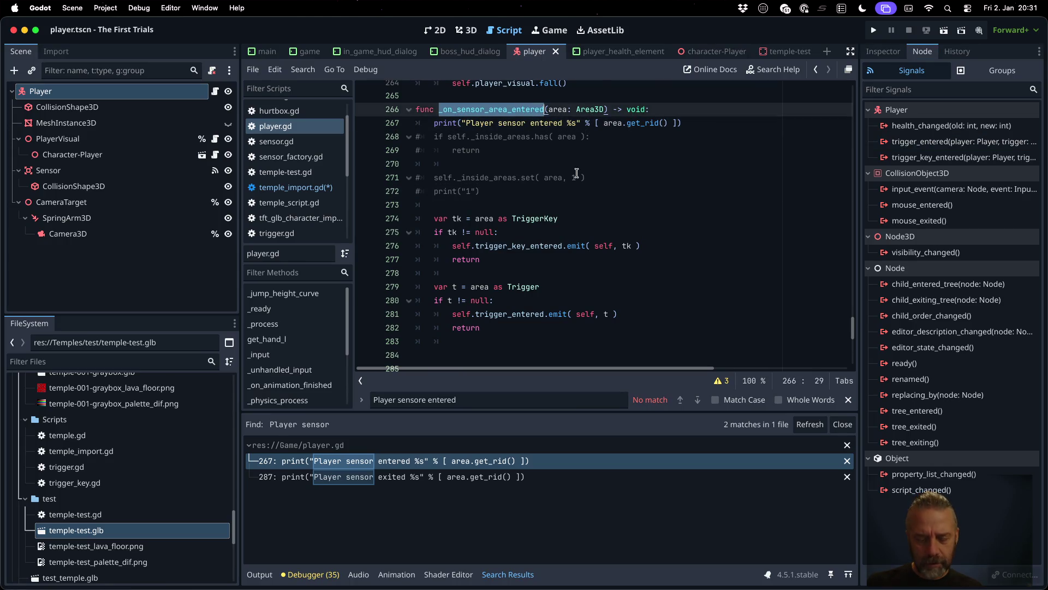
{"action": "key", "text": "ctrl+f"}
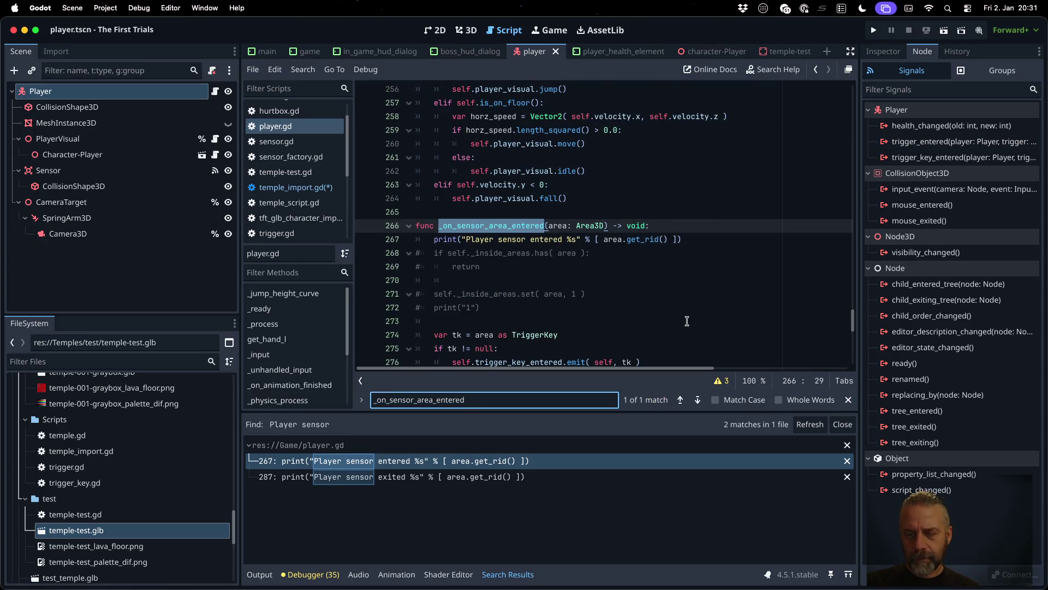
Step: Look up the Area3D parameter type, then Find in Files for _on_sensor_area_entered project-wide
{"action": "left_click", "coordinate": [591, 226]}
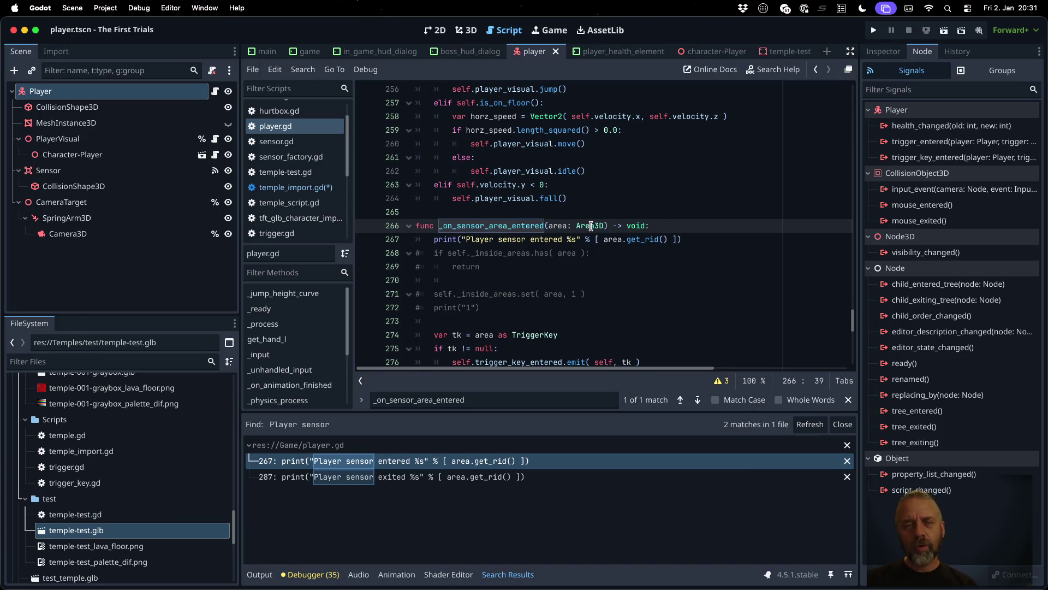
{"action": "mouse_move", "coordinate": [591, 226]}
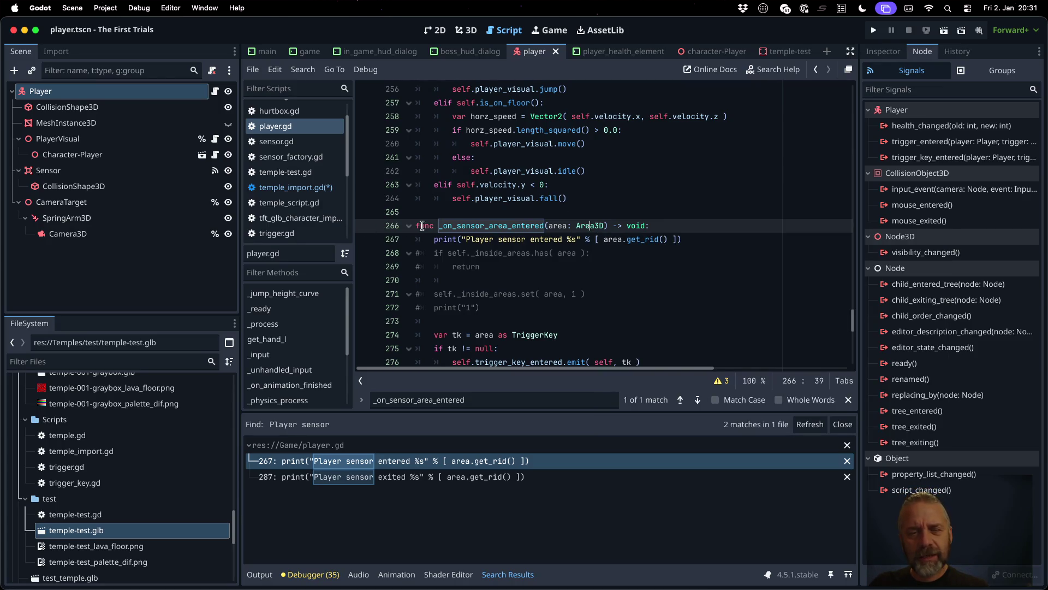
{"action": "double_click", "coordinate": [469, 226]}
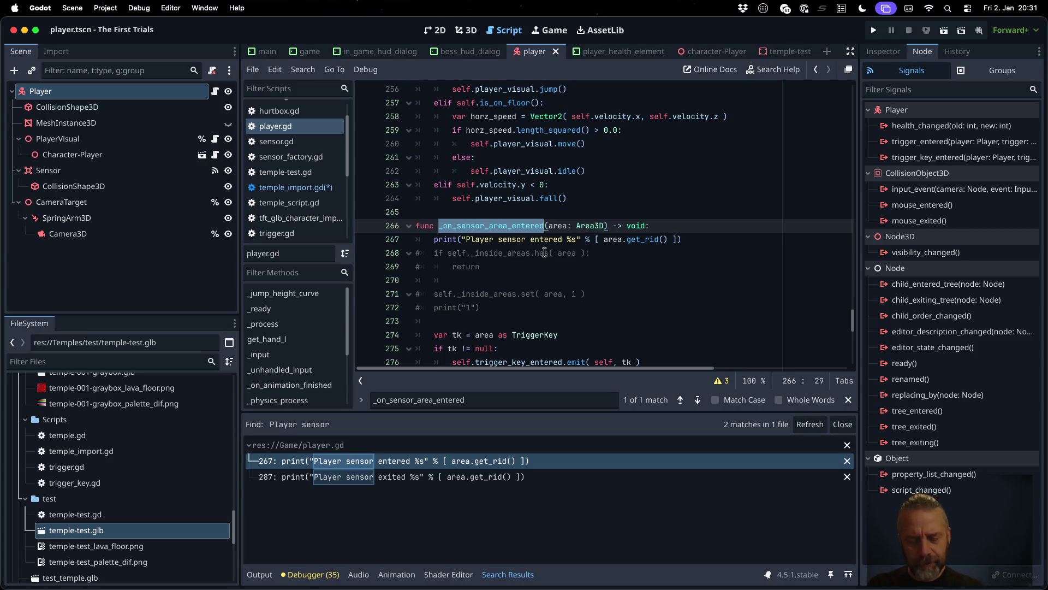
{"action": "key", "text": "super+shift+f"}
{"action": "key", "text": "Return"}
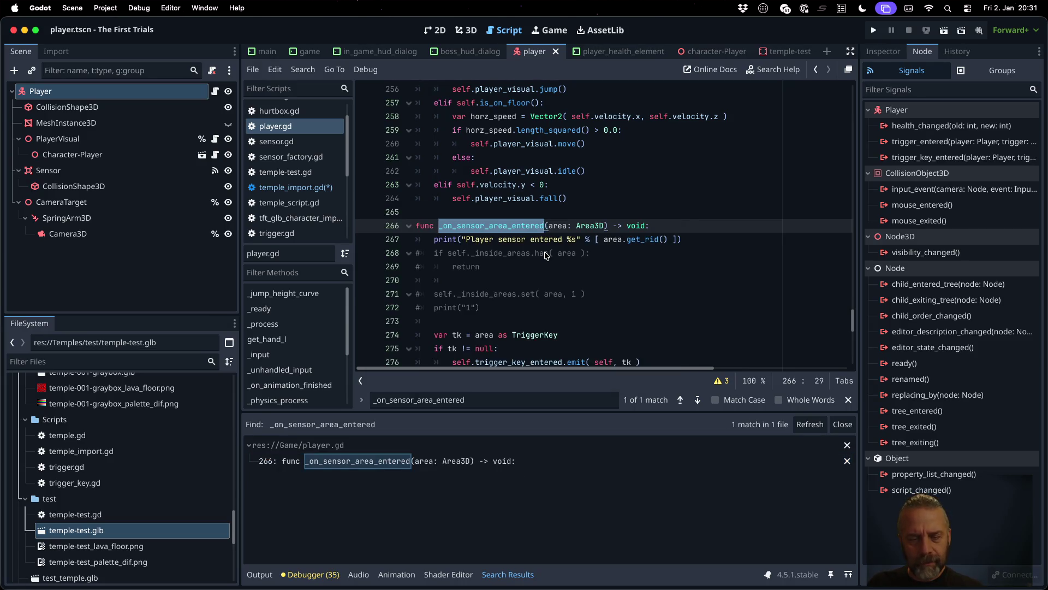
{"action": "left_click", "coordinate": [544, 266]}
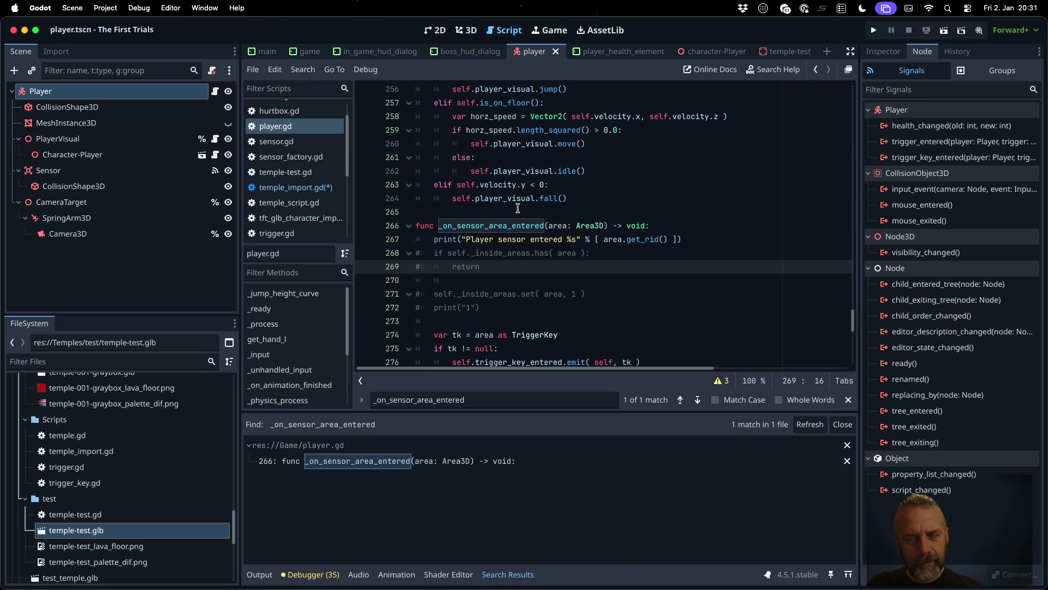
Step: View signals of CollisionShape3D, MeshInstance3D, PlayerVisual, Character-Player, then the Sensor node
{"action": "left_click", "coordinate": [144, 103]}
{"action": "left_click", "coordinate": [140, 117]}
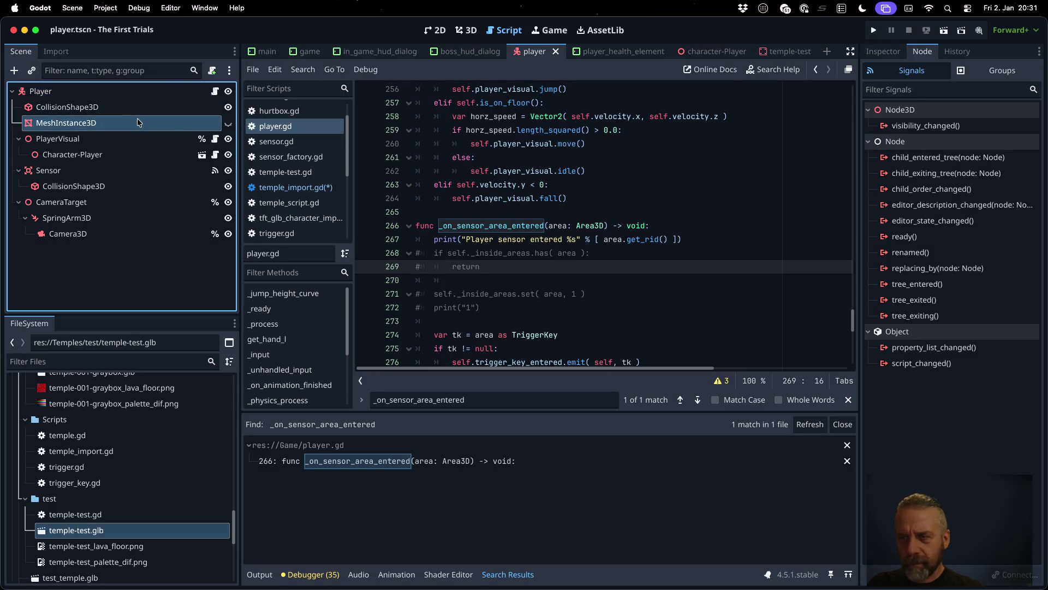
{"action": "left_click", "coordinate": [133, 133]}
{"action": "left_click", "coordinate": [132, 154]}
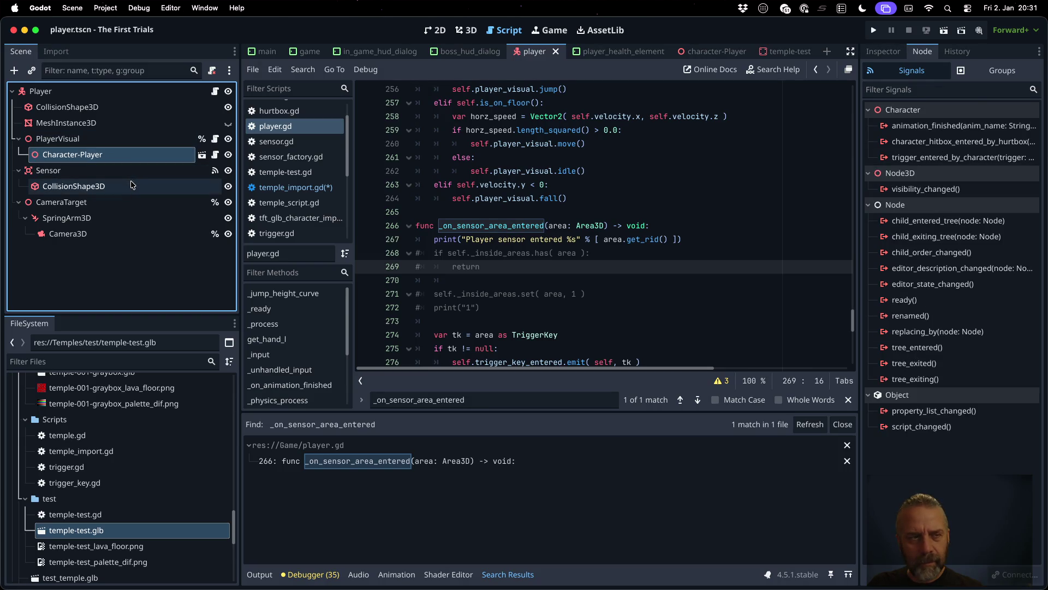
{"action": "left_click", "coordinate": [122, 173]}
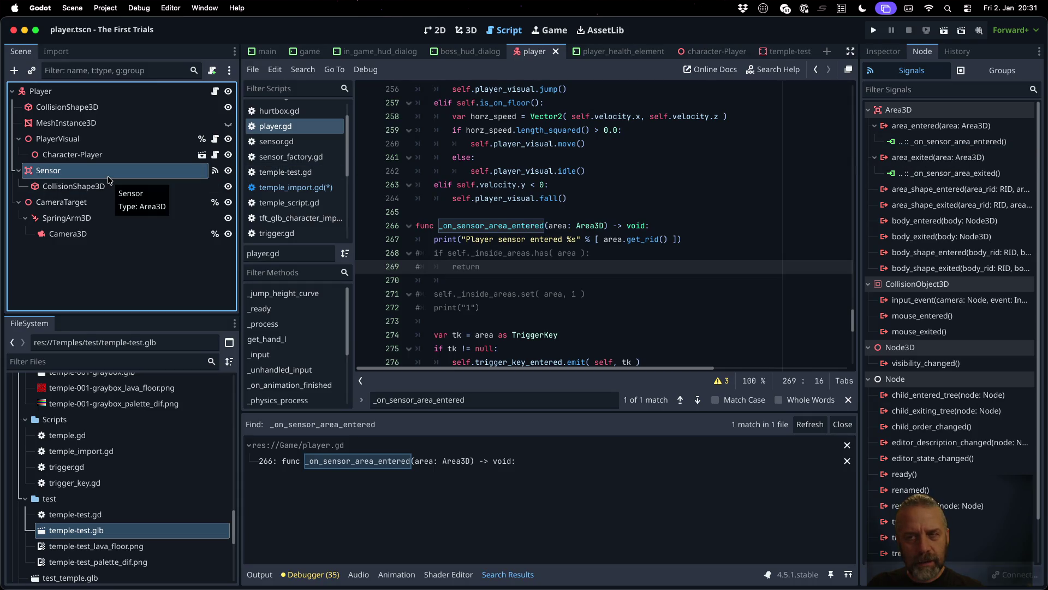
Step: Follow Sensor's area_entered connection to _on_sensor_area_entered, then bring up temple_import.gd
{"action": "left_click", "coordinate": [940, 142]}
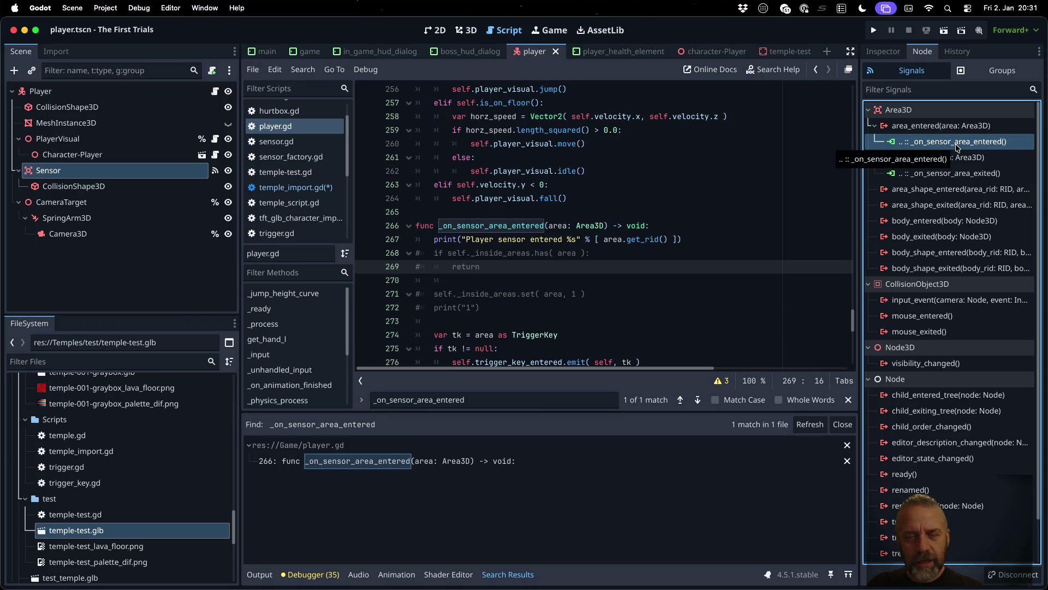
{"action": "double_click", "coordinate": [468, 226]}
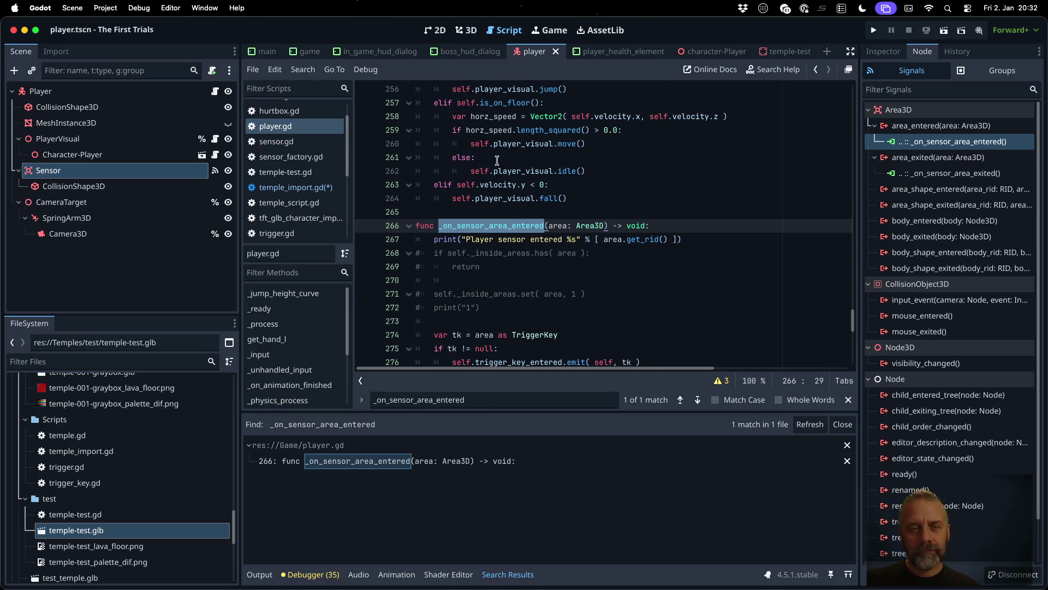
{"action": "left_click", "coordinate": [295, 187]}
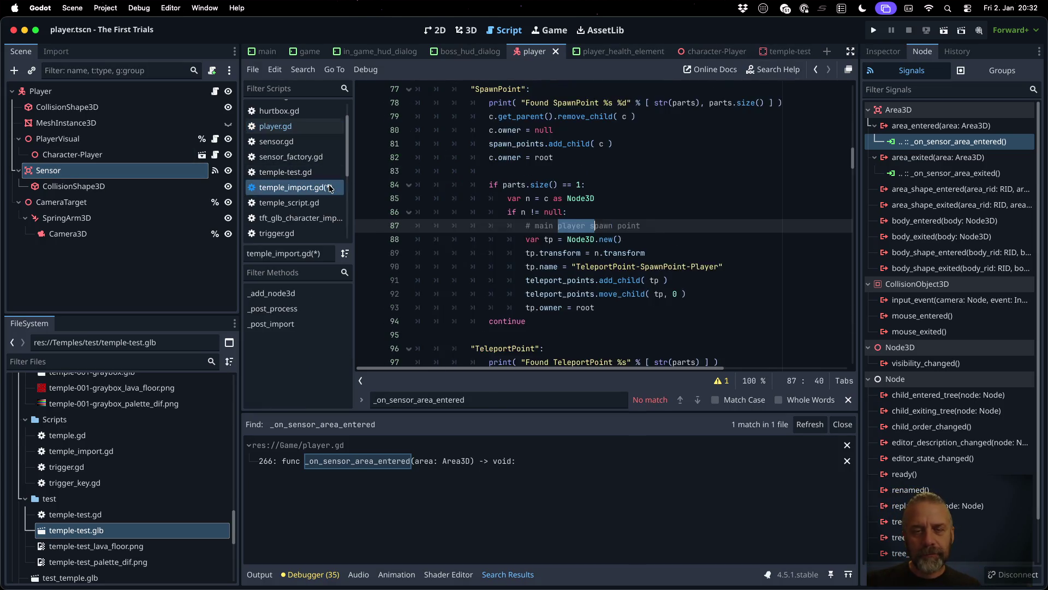
Step: Remove the stray letter from the mi.transform line in temple_import.gd and run the game
{"action": "type", "text": "c"}
{"action": "key", "text": "BackSpace"}
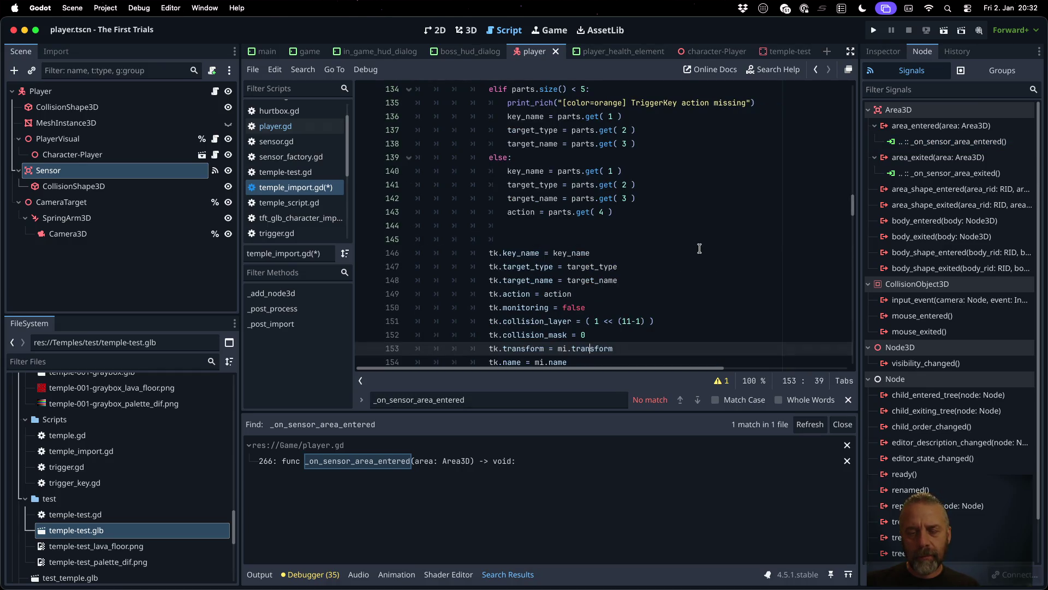
{"action": "key", "text": "Escape"}
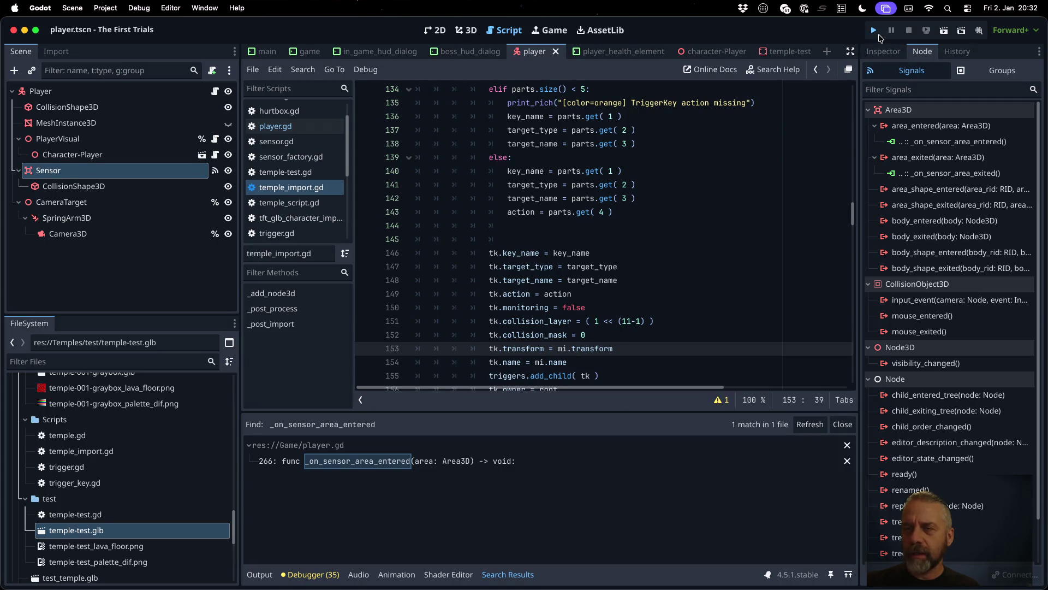
{"action": "left_click", "coordinate": [879, 34]}
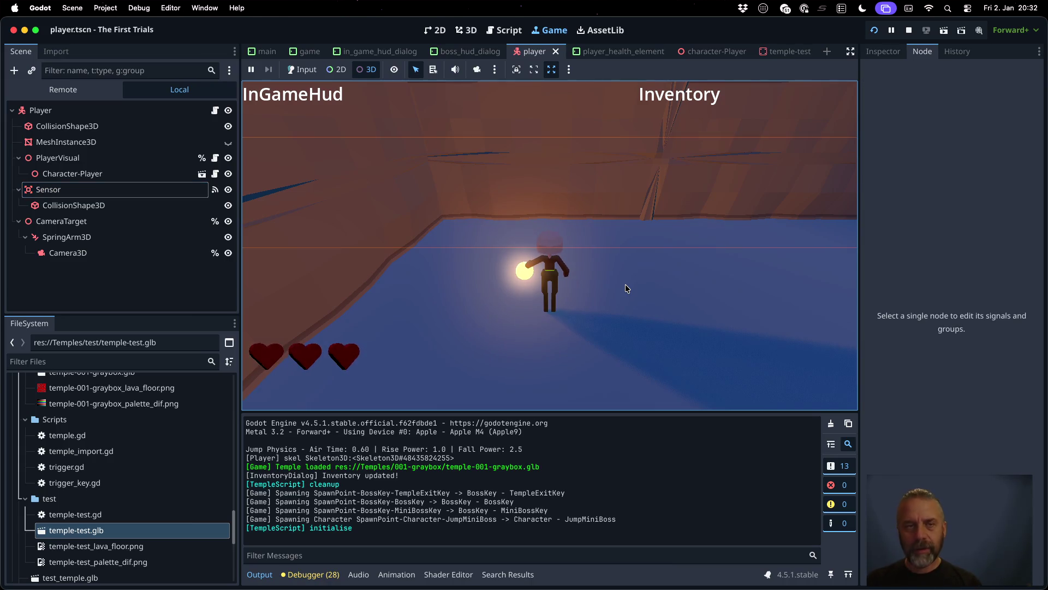
{"action": "left_click", "coordinate": [302, 69]}
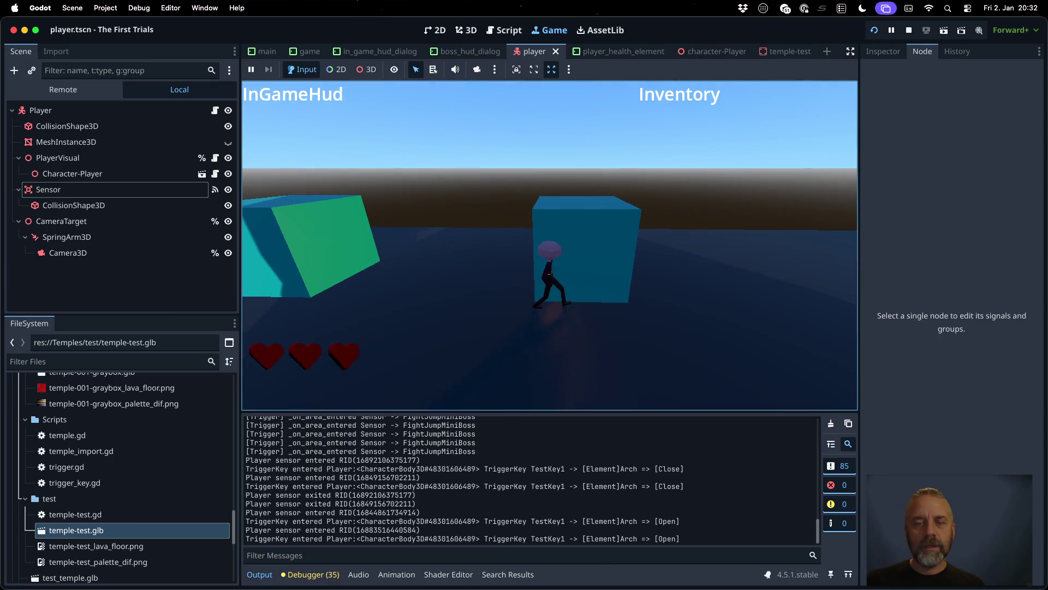
Step: Switch the Game view to object picking and select the trigger cube in the running game
{"action": "left_click", "coordinate": [365, 73]}
{"action": "left_click", "coordinate": [618, 233]}
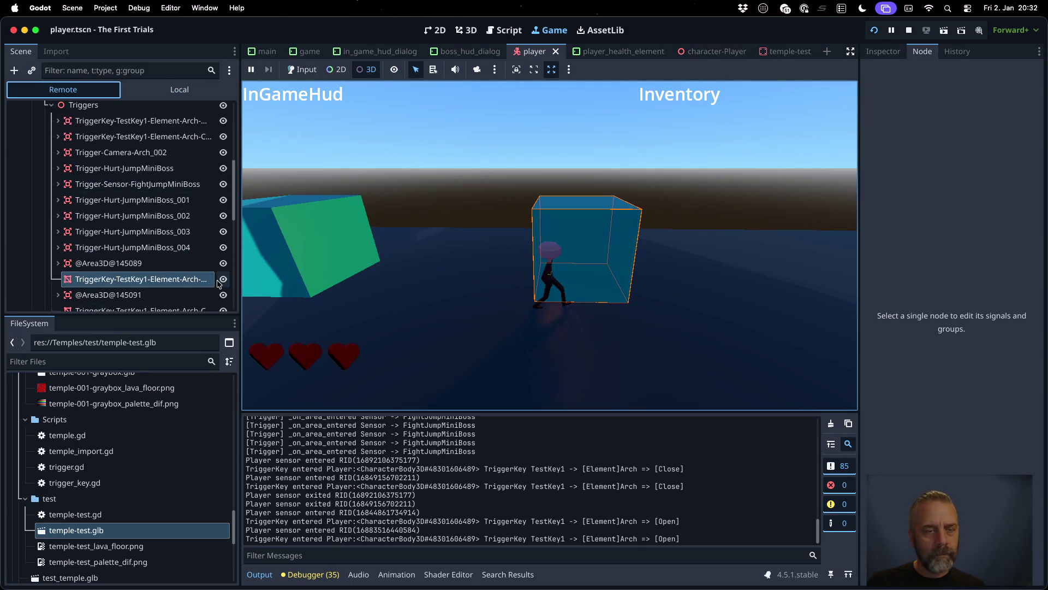
{"action": "left_click", "coordinate": [223, 279]}
{"action": "left_click", "coordinate": [221, 281]}
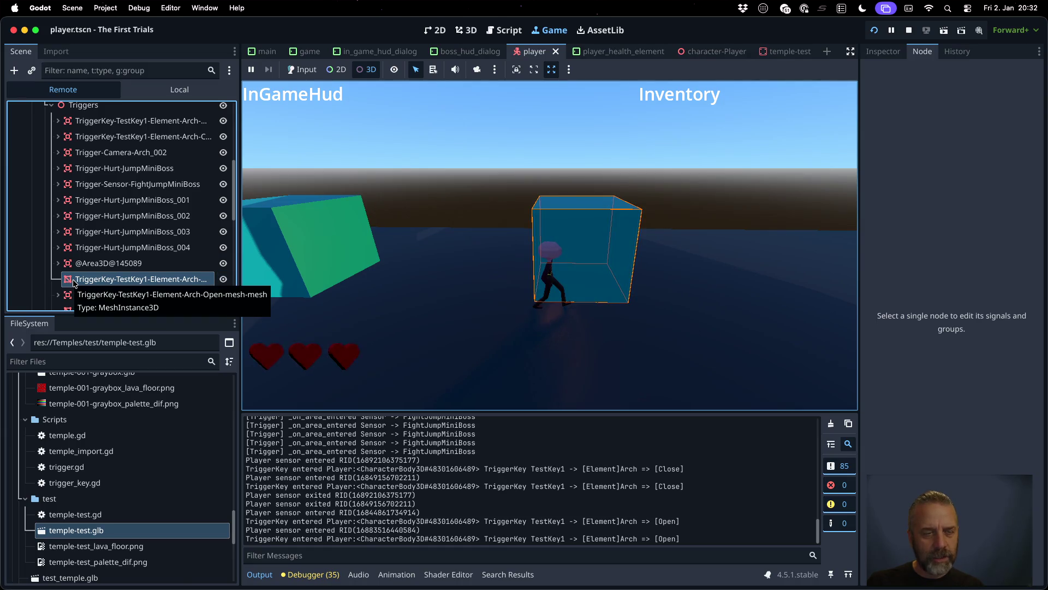
{"action": "left_click", "coordinate": [137, 265]}
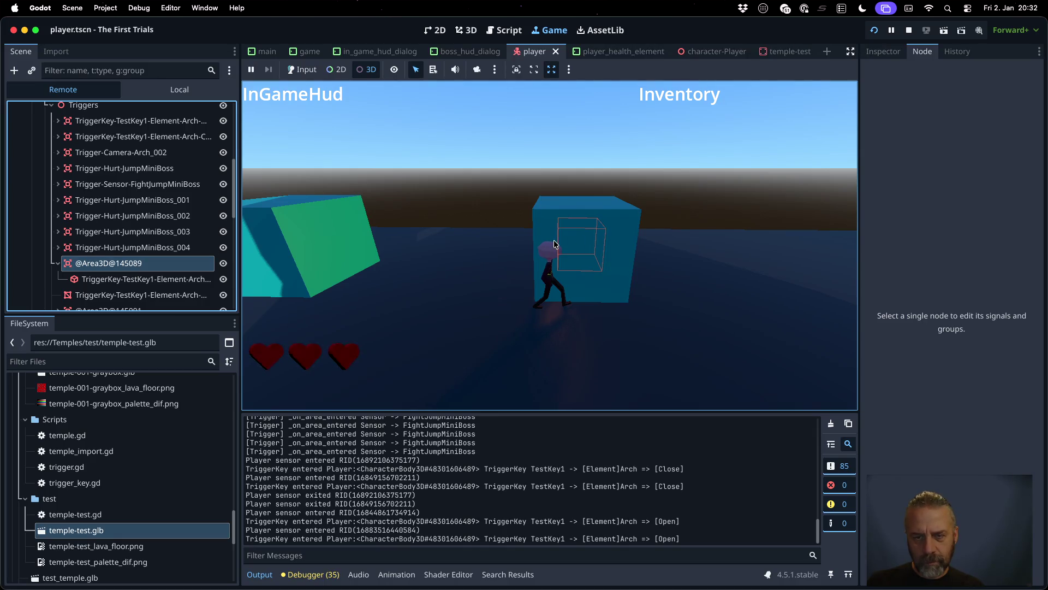
{"action": "left_click", "coordinate": [478, 69]}
{"action": "left_click_drag", "start_coordinate": [546, 246], "coordinate": [819, 238]}
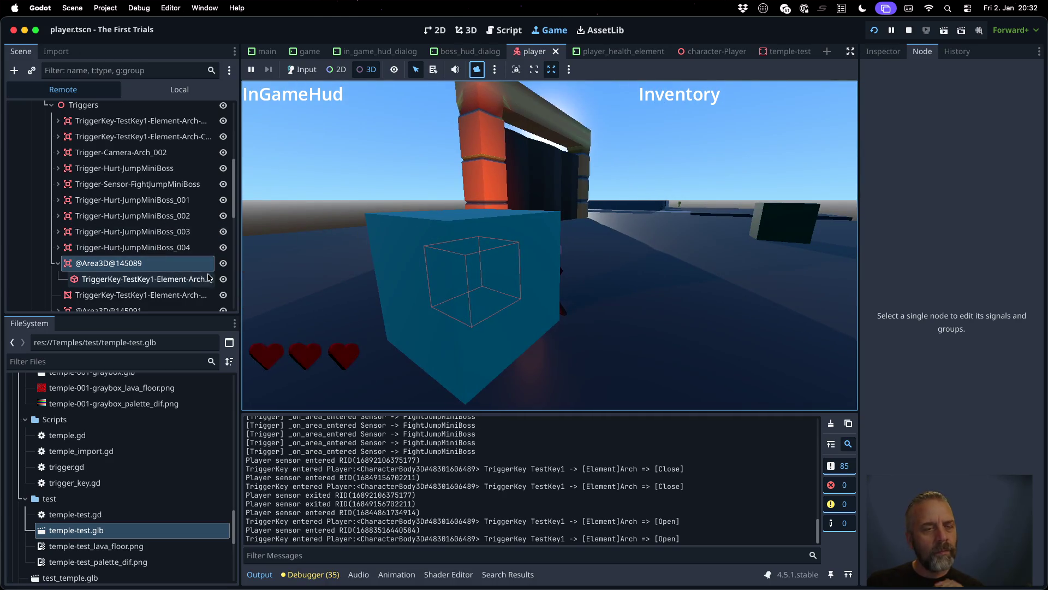
Step: Widen the Remote tree and hide the Arch-Open-mesh-mesh node so the blue cube disappears
{"action": "left_click_drag", "start_coordinate": [240, 267], "coordinate": [342, 268]}
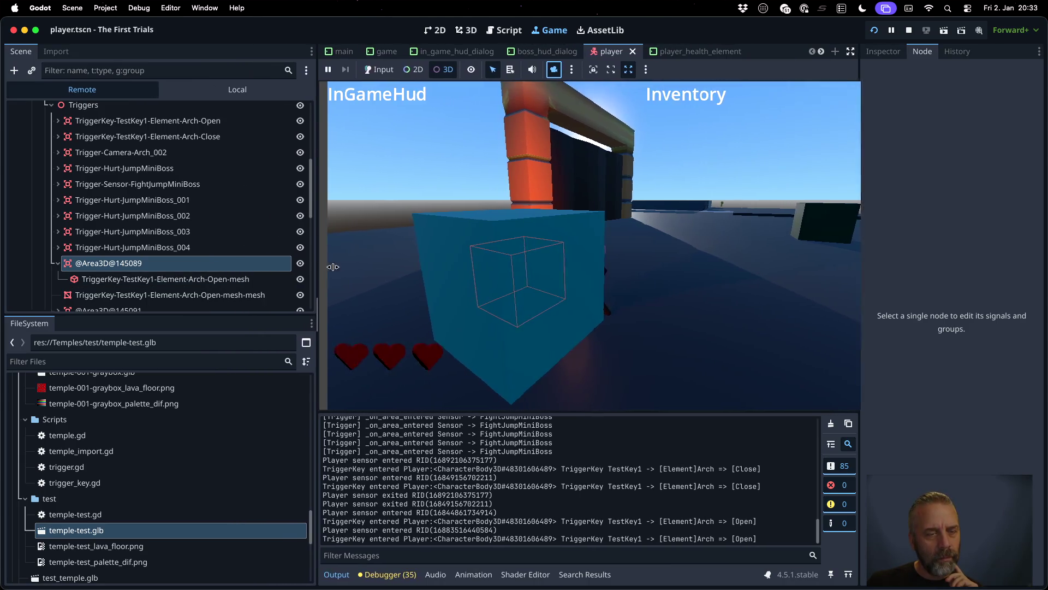
{"action": "left_click", "coordinate": [149, 279]}
{"action": "left_click", "coordinate": [137, 265]}
{"action": "left_click", "coordinate": [327, 264]}
{"action": "left_click", "coordinate": [327, 264]}
{"action": "left_click", "coordinate": [327, 295]}
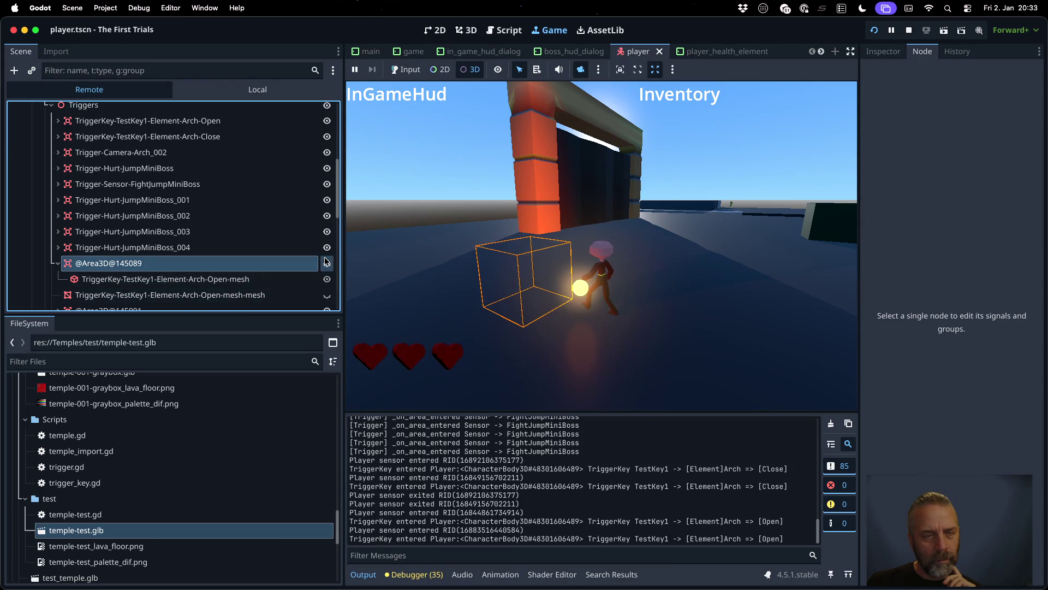
{"action": "scroll", "coordinate": [228, 248], "scroll_direction": "down", "scroll_amount": 1}
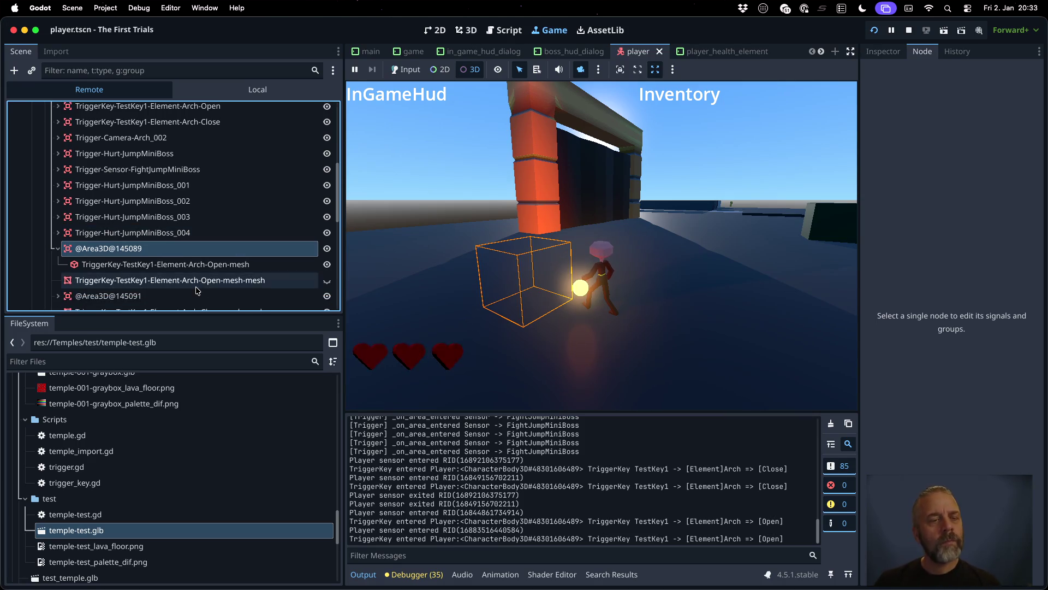
{"action": "left_click", "coordinate": [325, 297]}
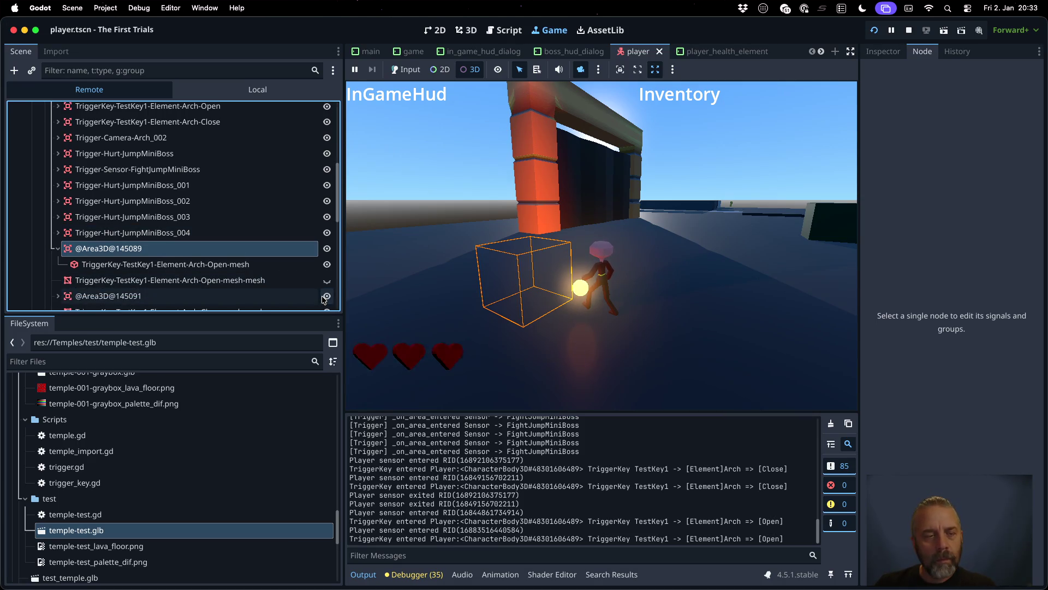
{"action": "scroll", "coordinate": [265, 282], "scroll_direction": "down", "scroll_amount": 1}
{"action": "scroll", "coordinate": [265, 282], "scroll_direction": "down", "scroll_amount": 1}
{"action": "left_click", "coordinate": [327, 298]}
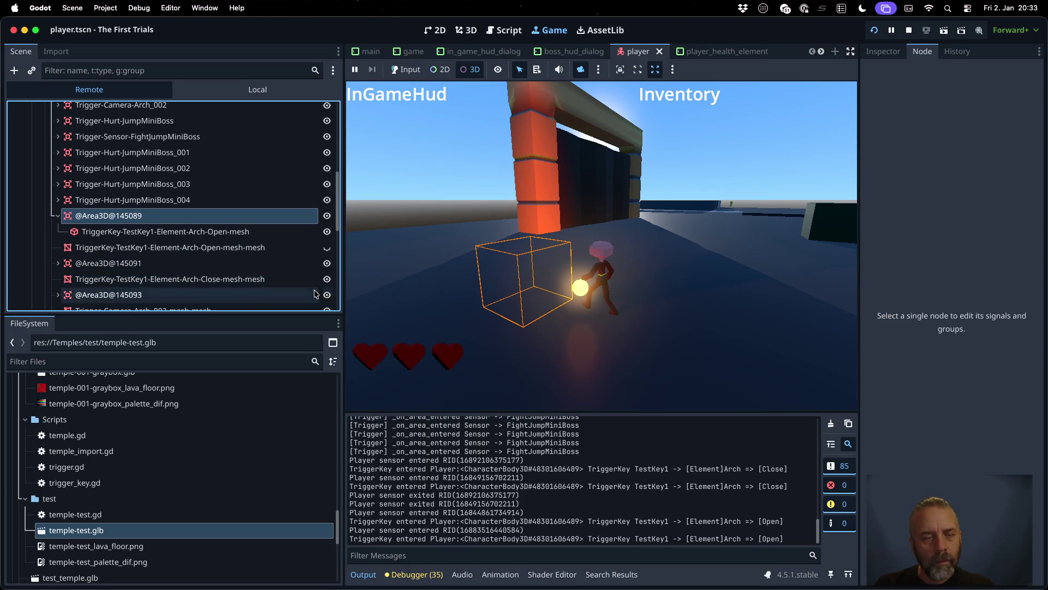
{"action": "scroll", "coordinate": [320, 295], "scroll_direction": "down", "scroll_amount": 2}
{"action": "left_click", "coordinate": [326, 280]}
{"action": "left_click", "coordinate": [325, 280]}
{"action": "scroll", "coordinate": [326, 280], "scroll_direction": "down", "scroll_amount": 2}
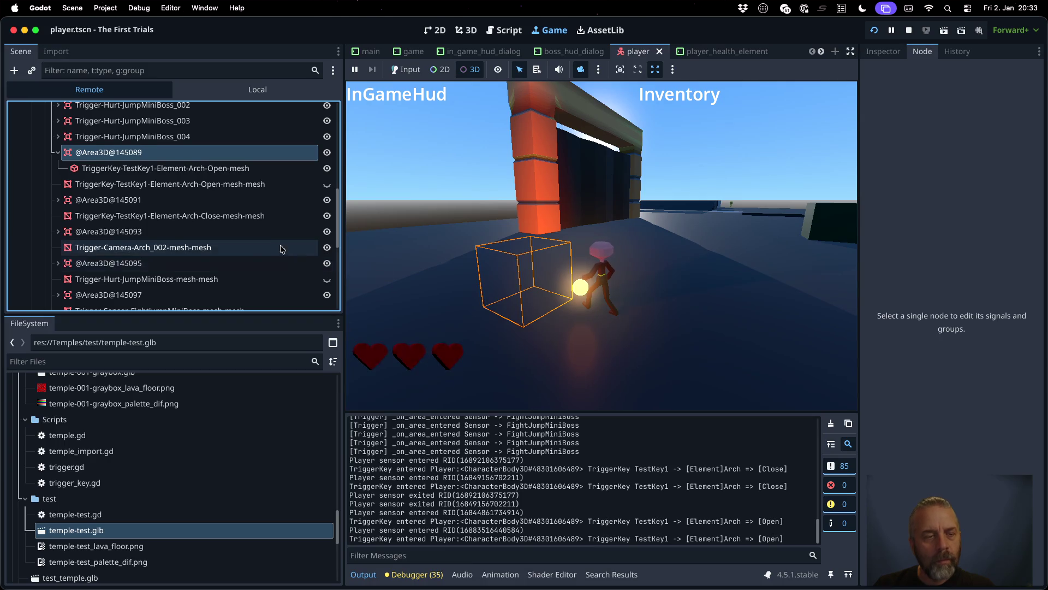
{"action": "scroll", "coordinate": [267, 249], "scroll_direction": "down", "scroll_amount": 2}
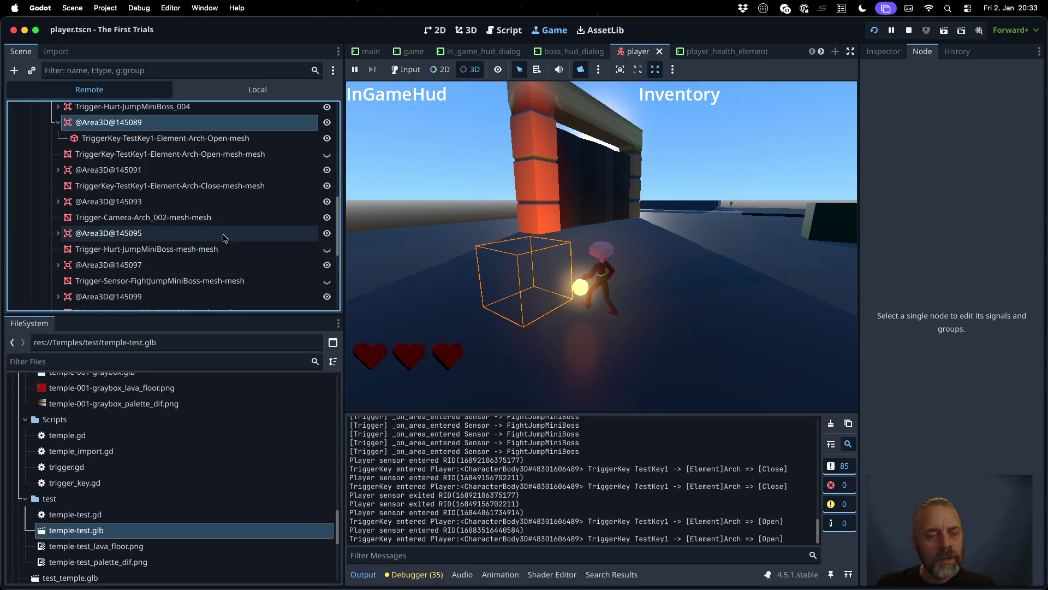
{"action": "scroll", "coordinate": [284, 213], "scroll_direction": "up", "scroll_amount": 5}
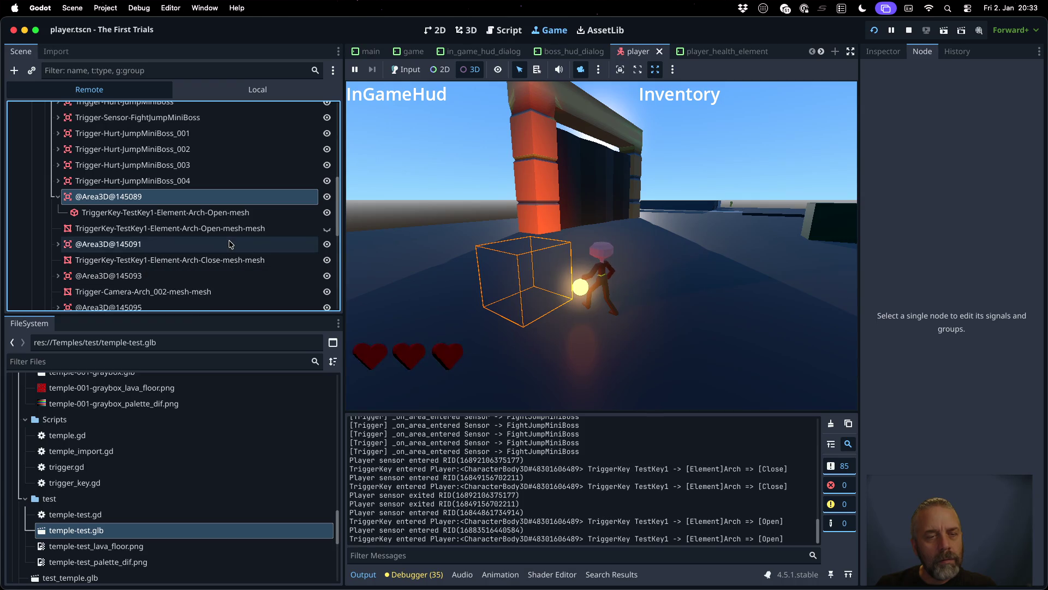
Step: Select the TriggerKey-TestKey1-Element-Arch-Open-mesh node by picking the trigger in the game view
{"action": "left_click", "coordinate": [297, 212]}
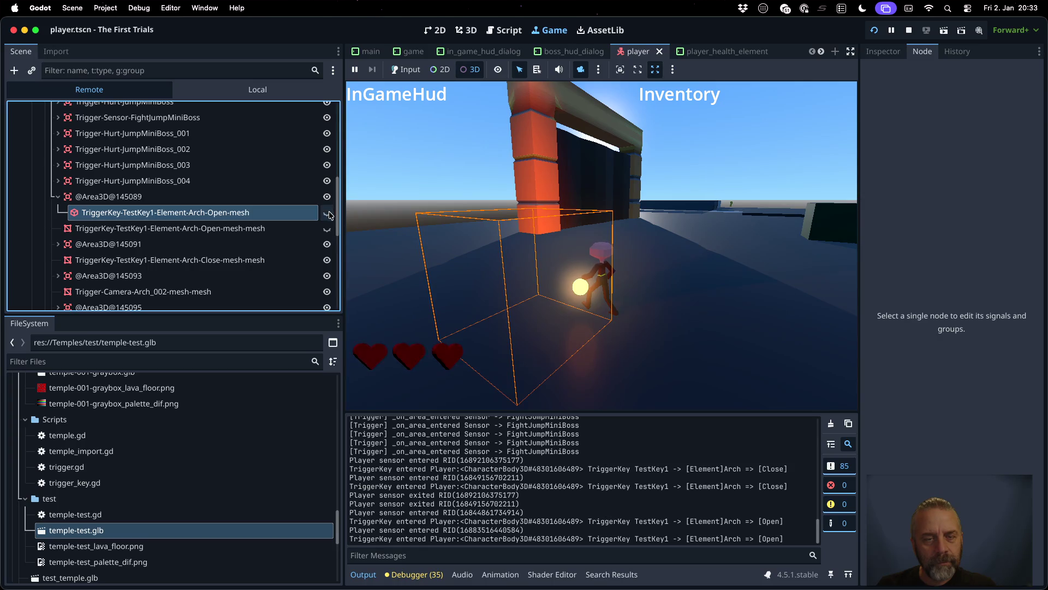
{"action": "left_click", "coordinate": [520, 272]}
{"action": "scroll", "coordinate": [196, 185], "scroll_direction": "up", "scroll_amount": 4}
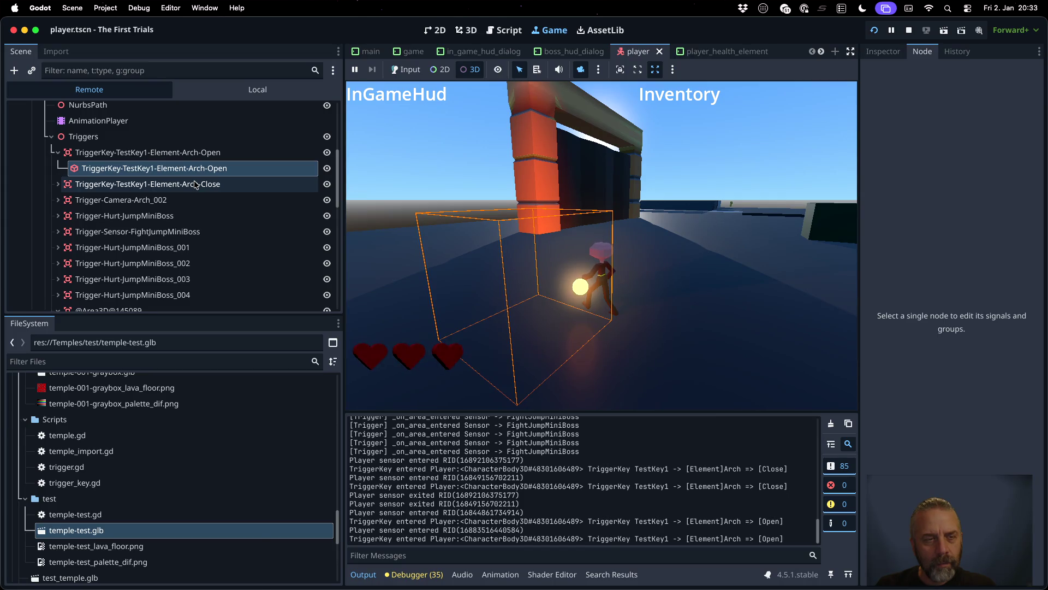
Step: Hide the Arch-Open collision shape and then the whole Arch-Open trigger key in the running game
{"action": "left_click", "coordinate": [330, 172]}
{"action": "left_click", "coordinate": [328, 169]}
{"action": "left_click", "coordinate": [509, 269]}
{"action": "left_click", "coordinate": [328, 168]}
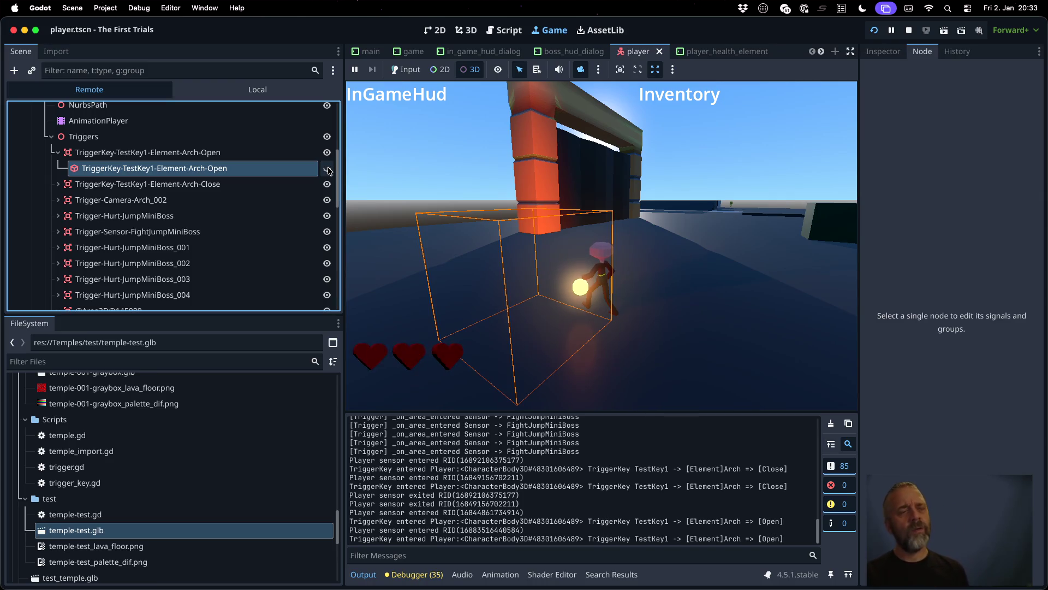
{"action": "left_click", "coordinate": [326, 154]}
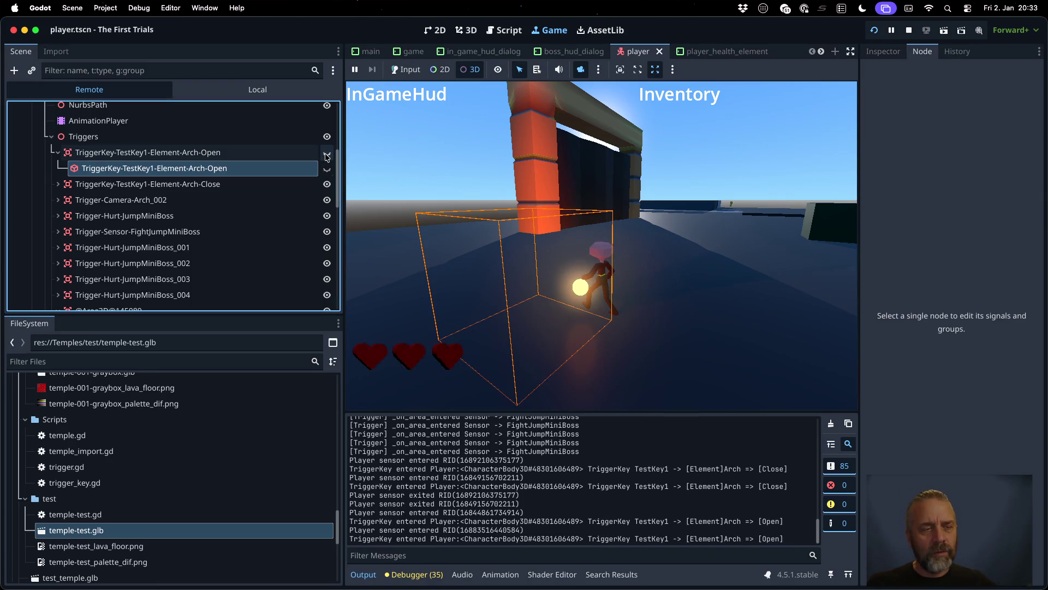
{"action": "scroll", "coordinate": [251, 202], "scroll_direction": "up", "scroll_amount": 5}
{"action": "scroll", "coordinate": [251, 202], "scroll_direction": "down", "scroll_amount": 4}
{"action": "scroll", "coordinate": [251, 202], "scroll_direction": "down", "scroll_amount": 10}
{"action": "scroll", "coordinate": [251, 202], "scroll_direction": "down", "scroll_amount": 8}
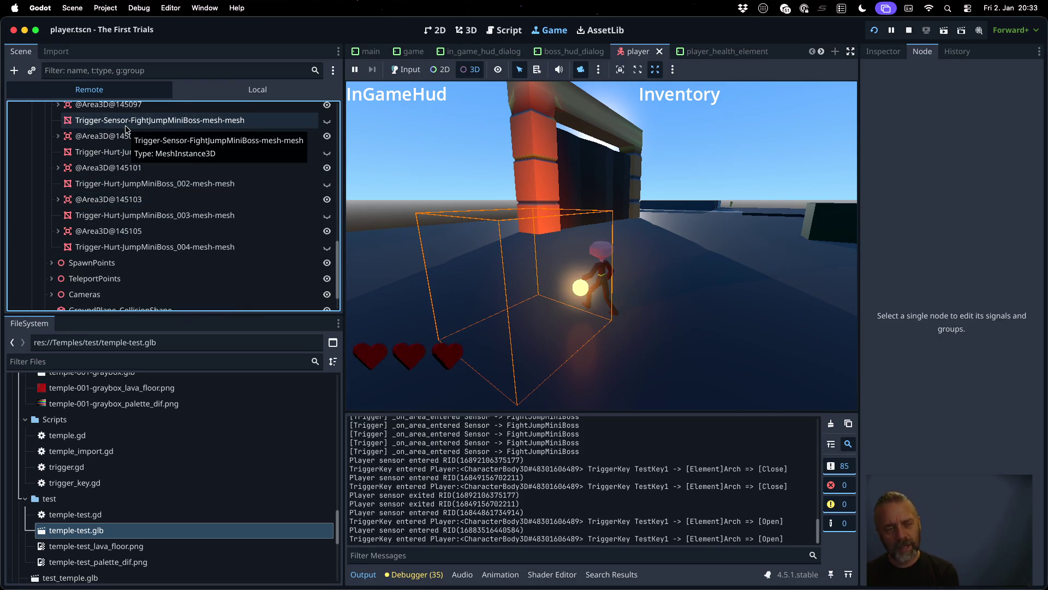
{"action": "scroll", "coordinate": [138, 141], "scroll_direction": "up", "scroll_amount": 5}
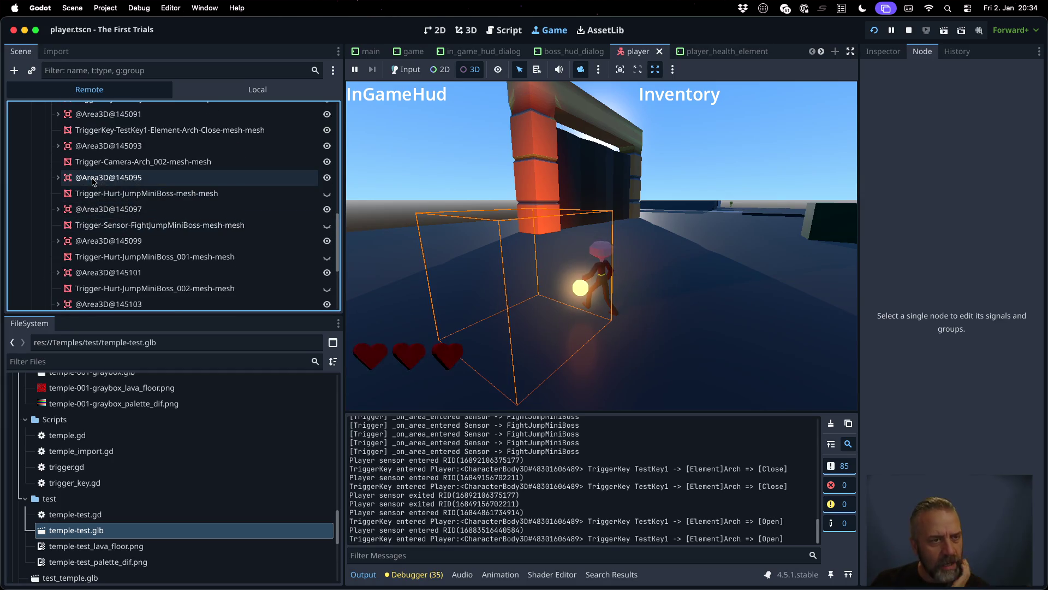
{"action": "left_click", "coordinate": [58, 177]}
{"action": "scroll", "coordinate": [101, 190], "scroll_direction": "up", "scroll_amount": 2}
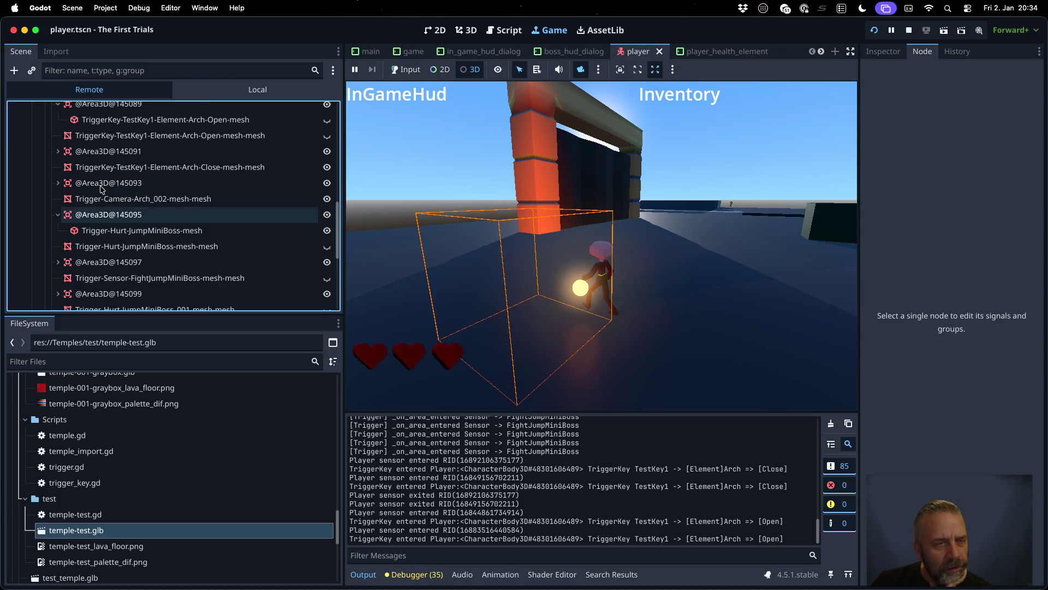
{"action": "scroll", "coordinate": [100, 189], "scroll_direction": "up", "scroll_amount": 3}
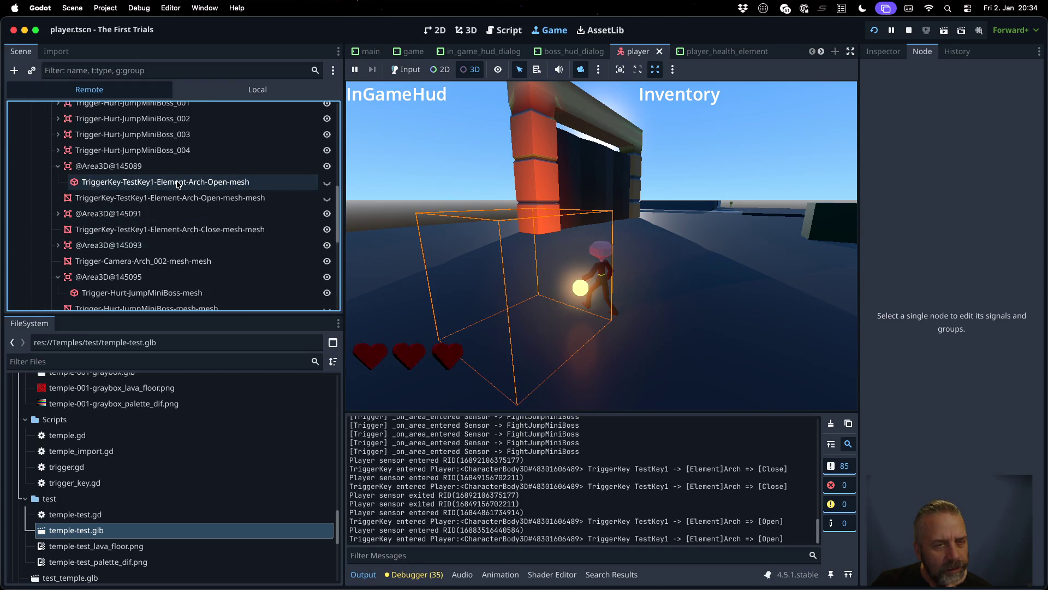
{"action": "scroll", "coordinate": [181, 184], "scroll_direction": "up", "scroll_amount": 2}
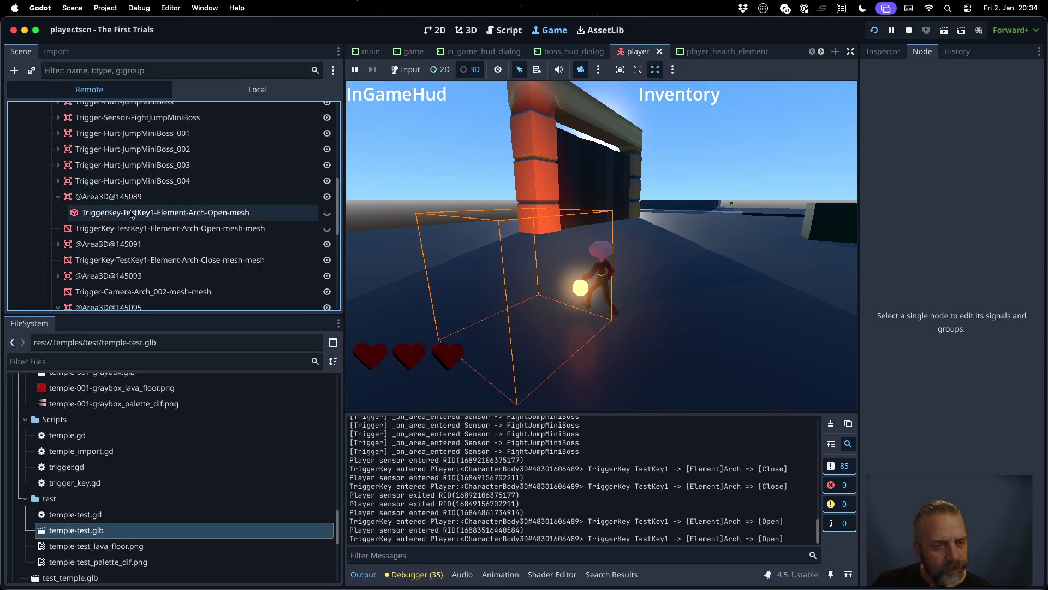
{"action": "left_click", "coordinate": [113, 198]}
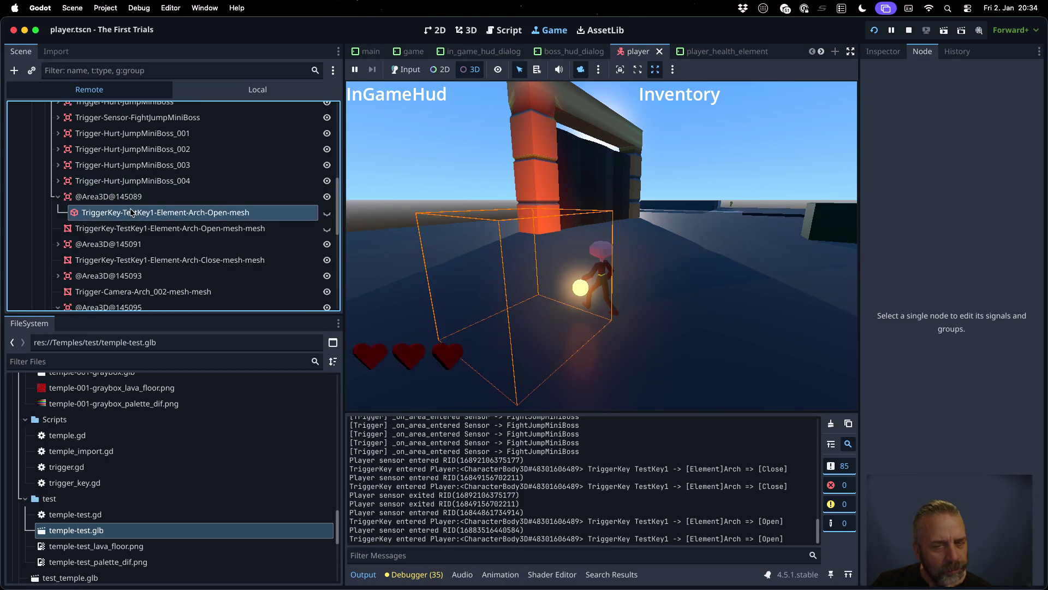
{"action": "scroll", "coordinate": [121, 199], "scroll_direction": "up", "scroll_amount": 2}
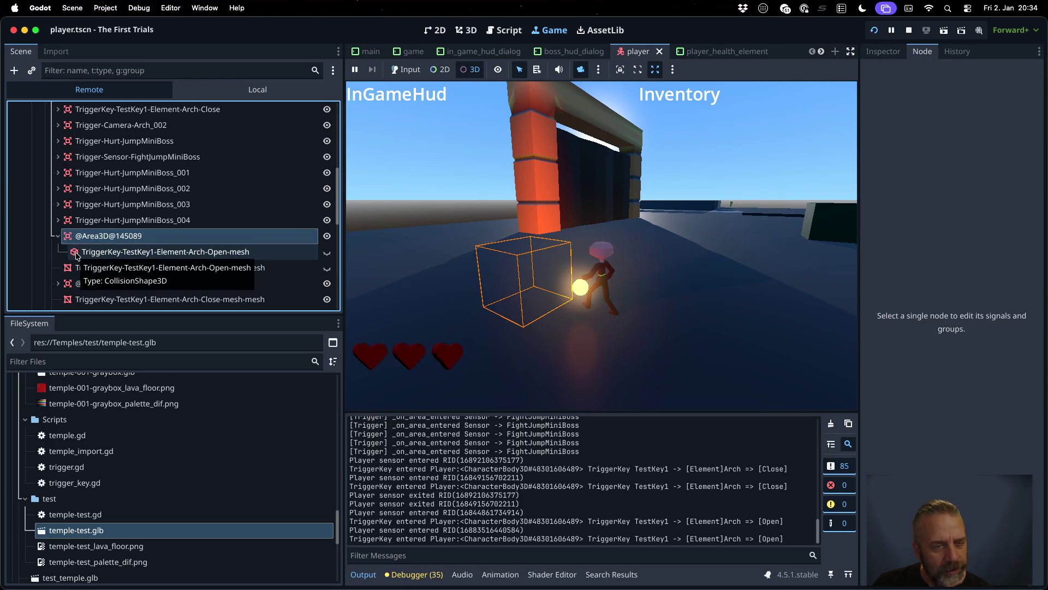
{"action": "left_click", "coordinate": [111, 255]}
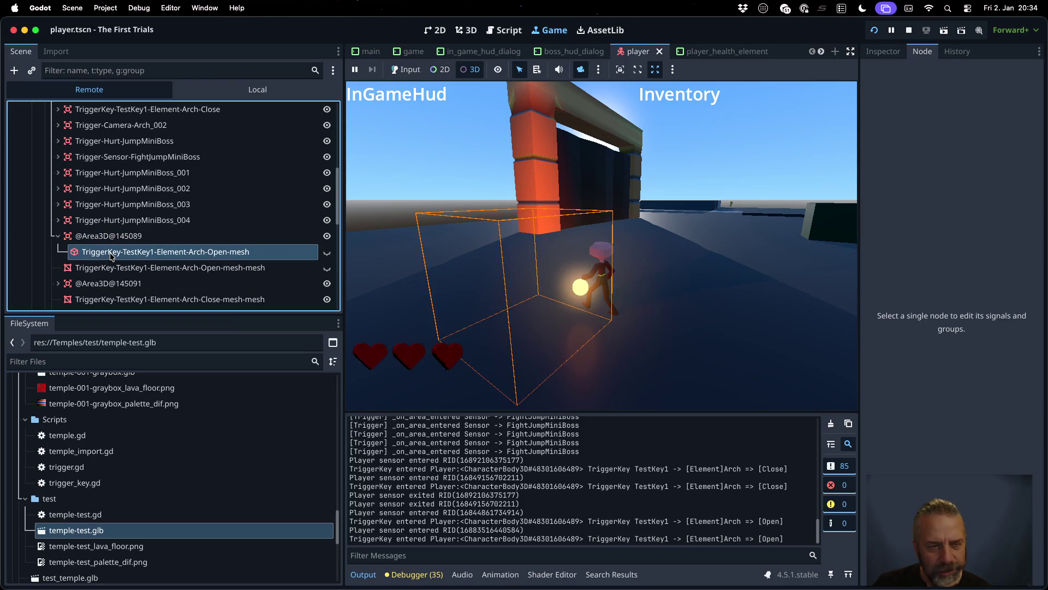
{"action": "left_click", "coordinate": [107, 245]}
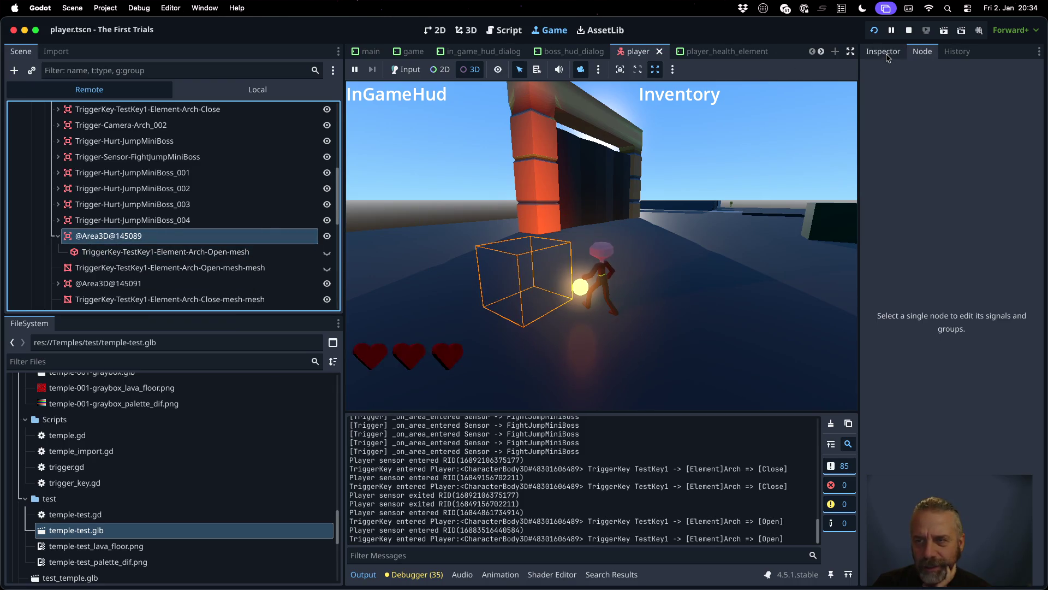
Step: Inspect the Area3D, collision shape and Arch-Open trigger key properties, then stop the game
{"action": "left_click", "coordinate": [885, 52]}
{"action": "scroll", "coordinate": [901, 326], "scroll_direction": "down", "scroll_amount": 3}
{"action": "scroll", "coordinate": [900, 326], "scroll_direction": "down", "scroll_amount": 10}
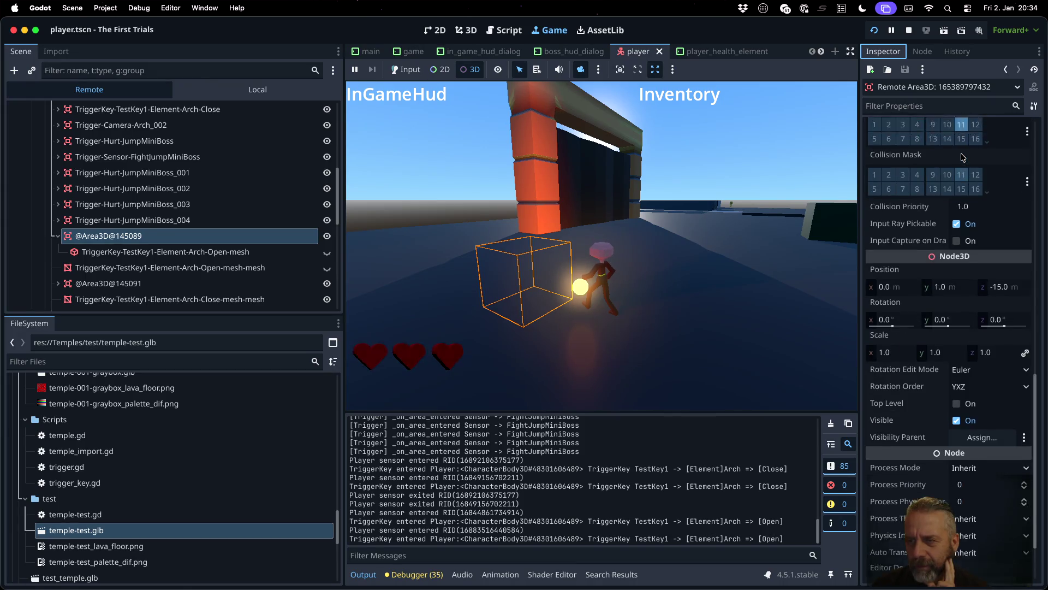
{"action": "left_click", "coordinate": [259, 254]}
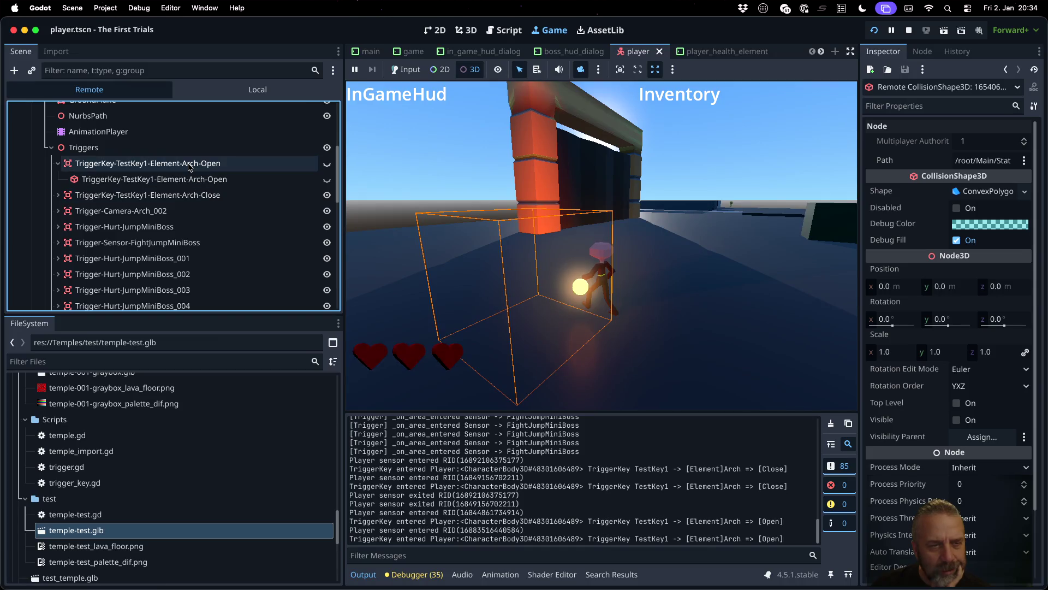
{"action": "left_click", "coordinate": [190, 165]}
{"action": "left_click", "coordinate": [195, 179]}
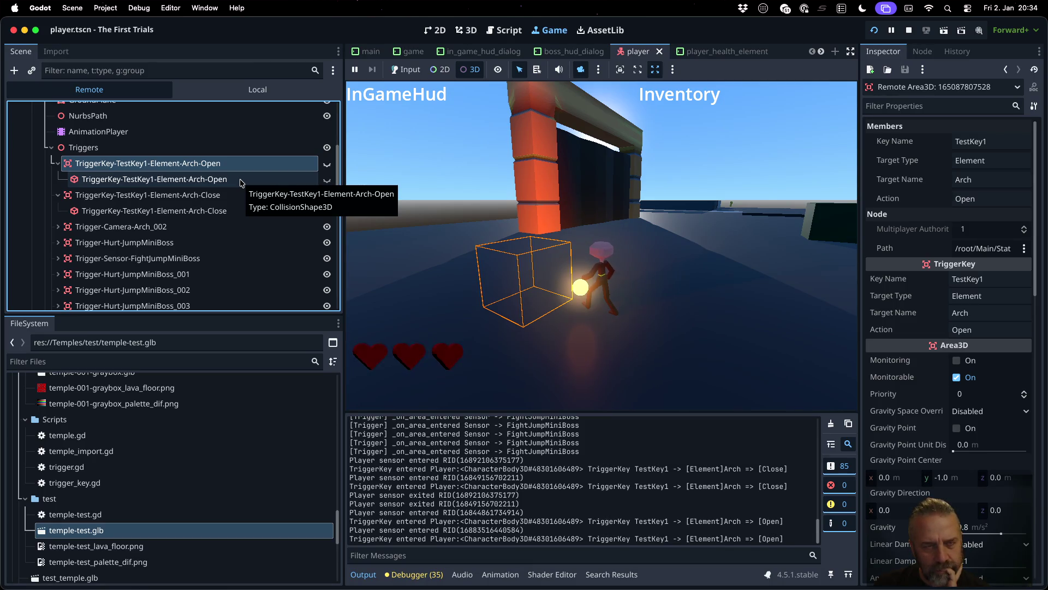
{"action": "left_click", "coordinate": [910, 30]}
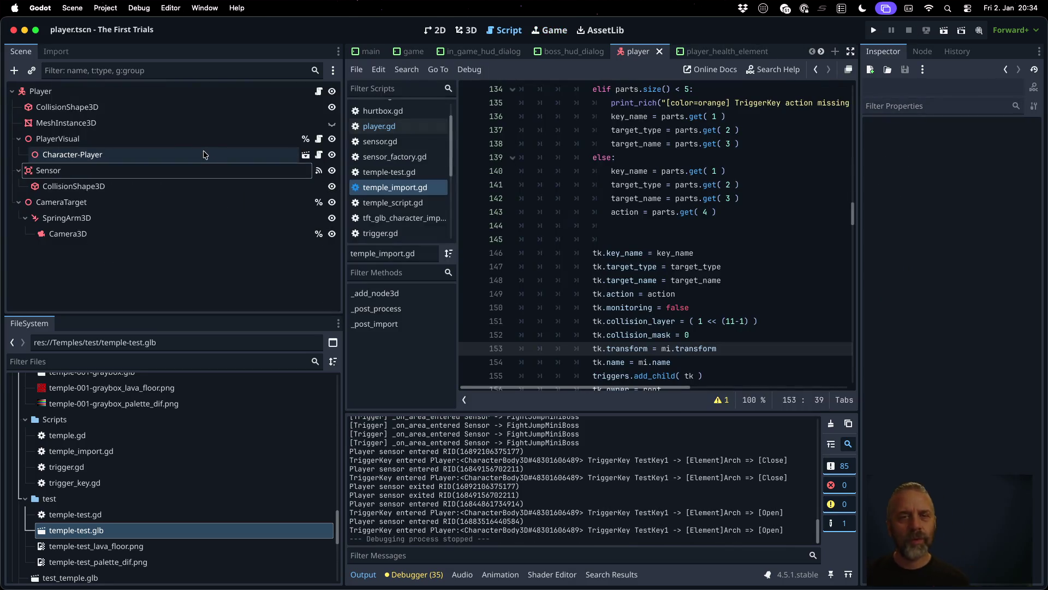
{"action": "left_click", "coordinate": [413, 52]}
{"action": "scroll", "coordinate": [105, 256], "scroll_direction": "down", "scroll_amount": 2}
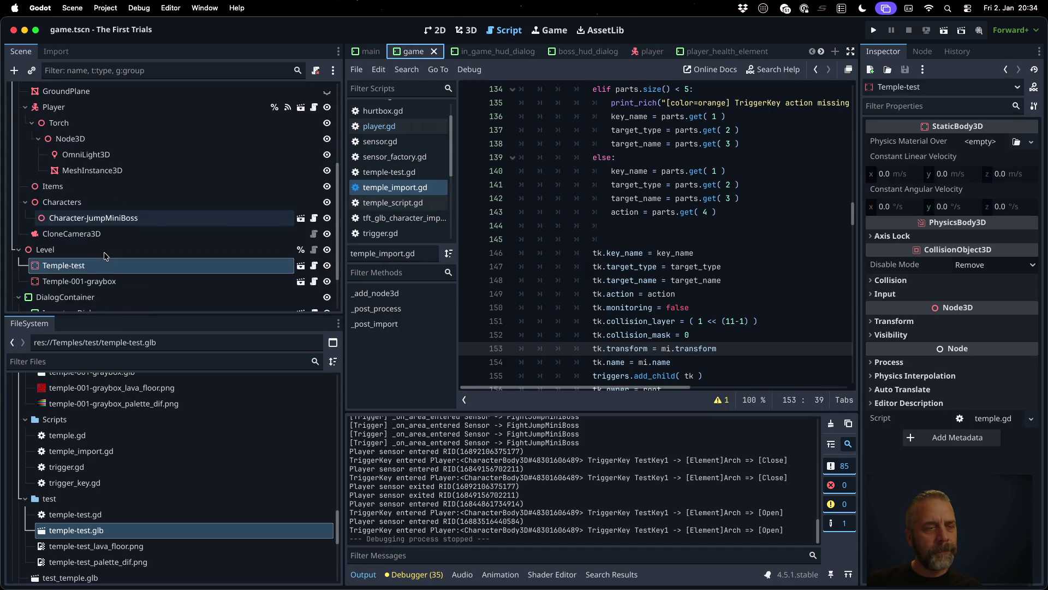
{"action": "left_click", "coordinate": [299, 264]}
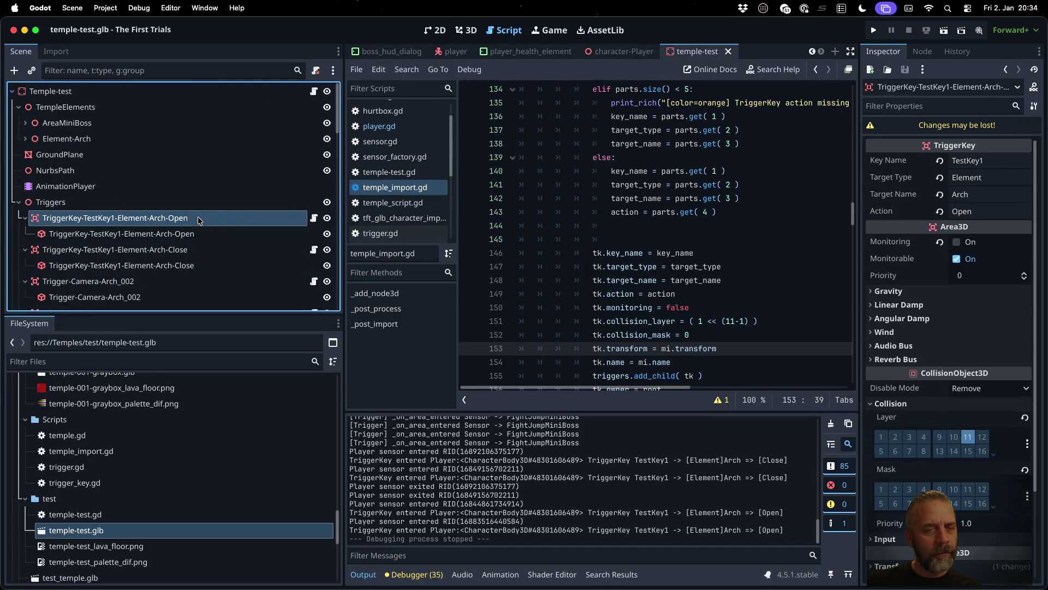
{"action": "scroll", "coordinate": [197, 216], "scroll_direction": "down", "scroll_amount": 1}
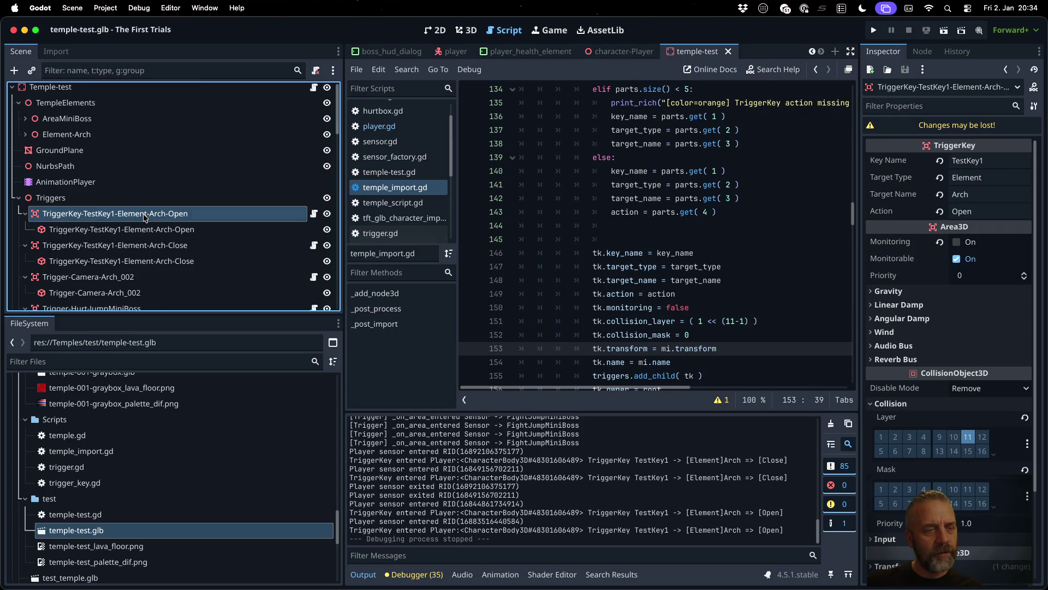
{"action": "scroll", "coordinate": [144, 218], "scroll_direction": "down", "scroll_amount": 10}
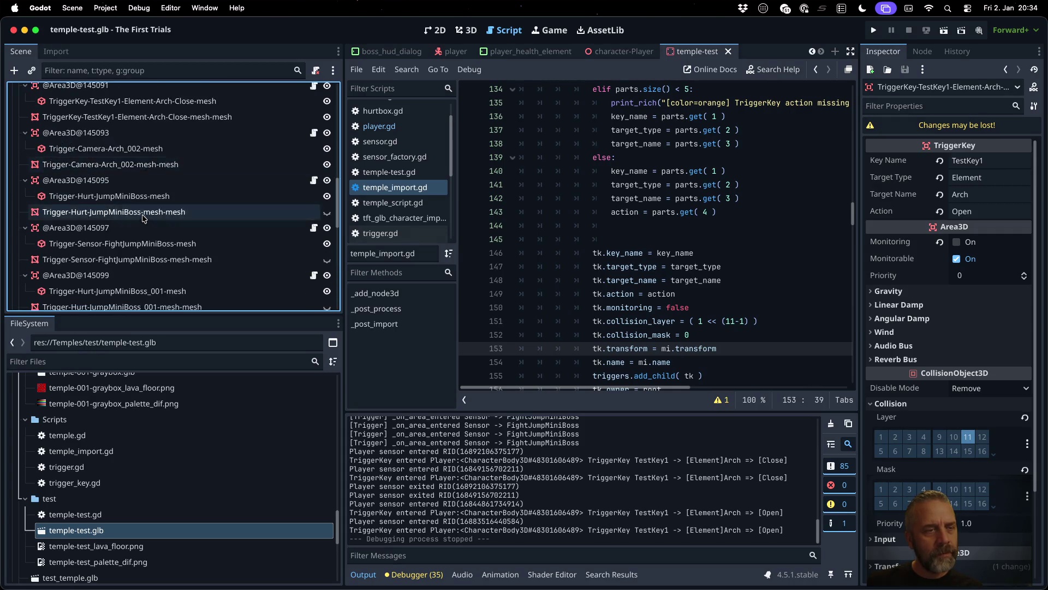
{"action": "scroll", "coordinate": [131, 207], "scroll_direction": "up", "scroll_amount": 3}
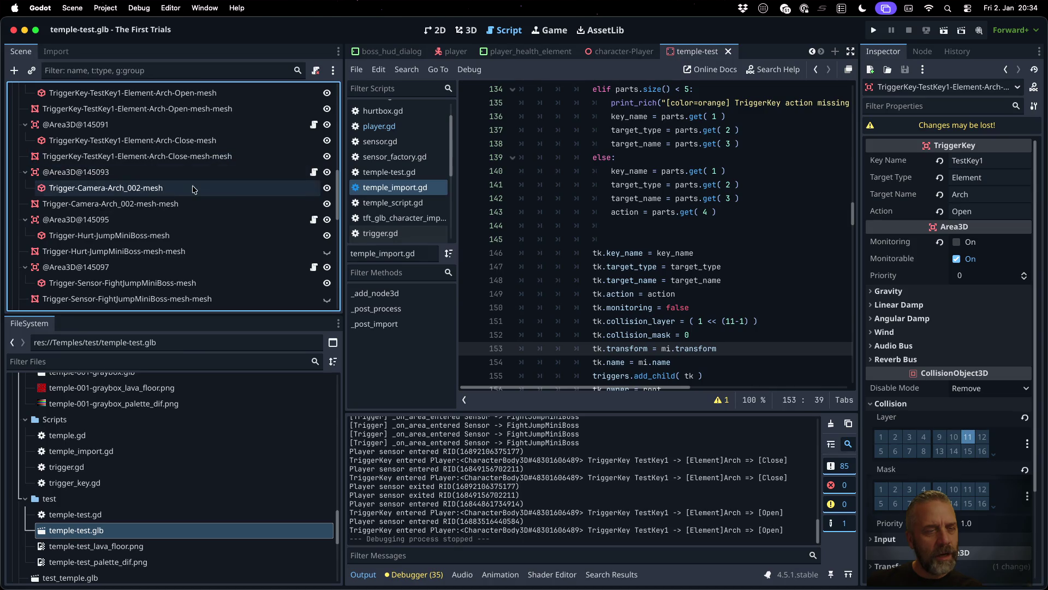
{"action": "scroll", "coordinate": [210, 237], "scroll_direction": "up", "scroll_amount": 3}
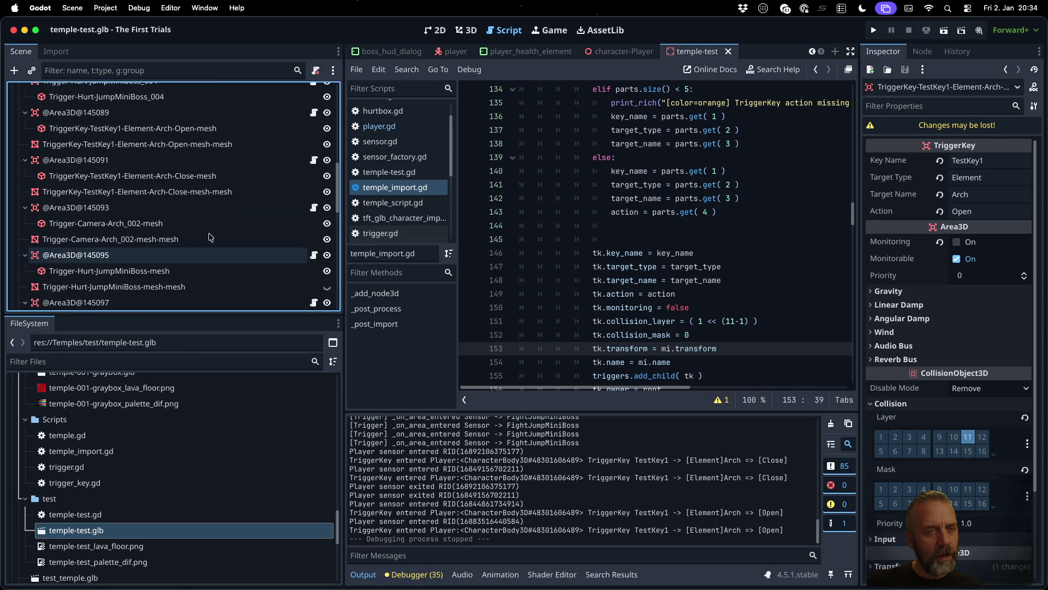
{"action": "left_click", "coordinate": [109, 111]}
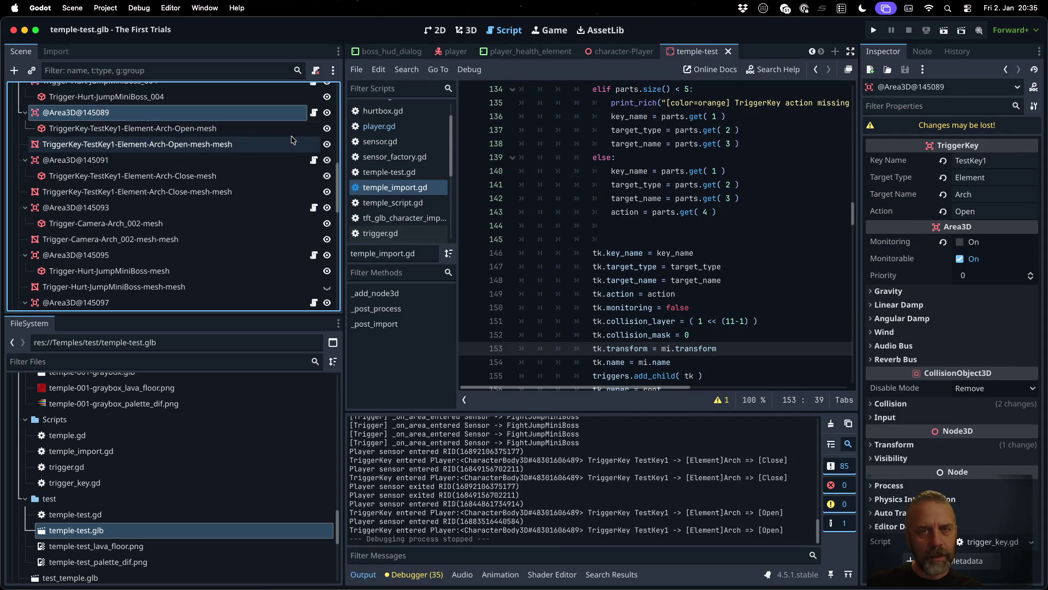
{"action": "left_click", "coordinate": [466, 30]}
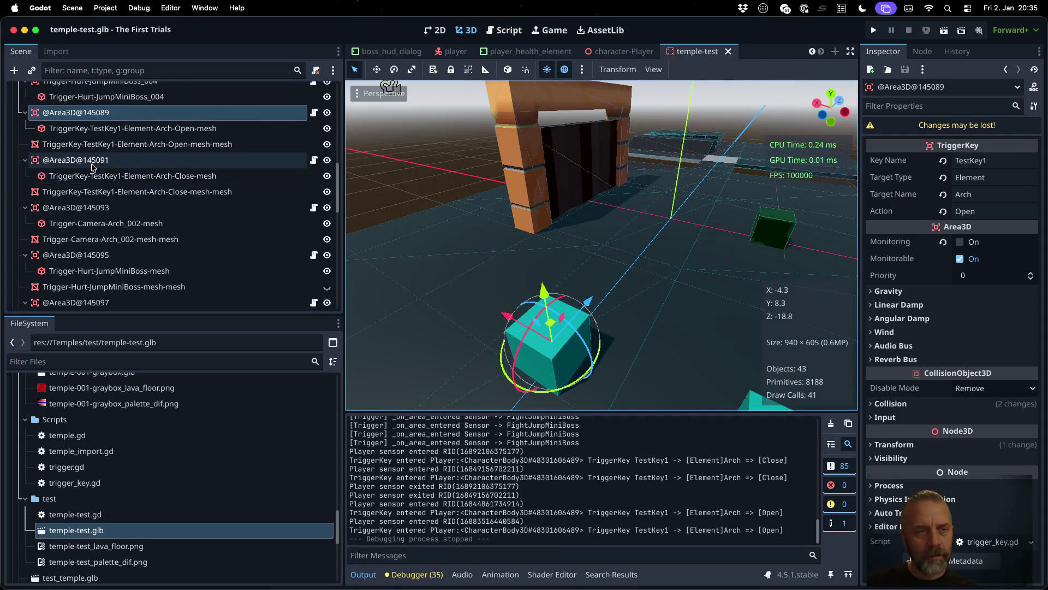
{"action": "scroll", "coordinate": [246, 164], "scroll_direction": "up", "scroll_amount": 2}
{"action": "left_click", "coordinate": [327, 140]}
{"action": "left_click", "coordinate": [327, 139]}
{"action": "left_click", "coordinate": [327, 140]}
{"action": "left_click", "coordinate": [327, 140]}
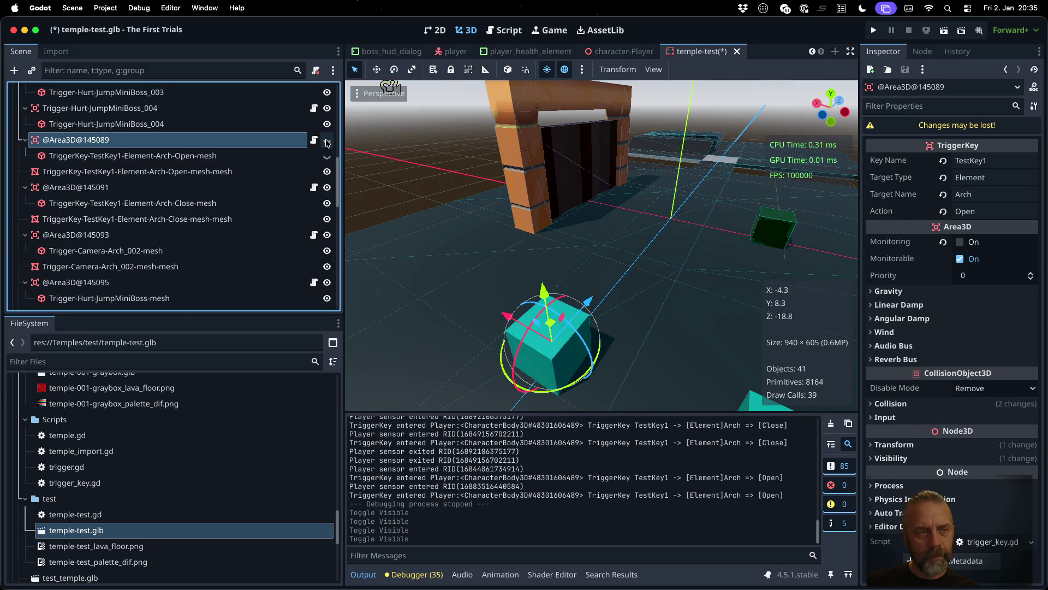
{"action": "left_click", "coordinate": [327, 140]}
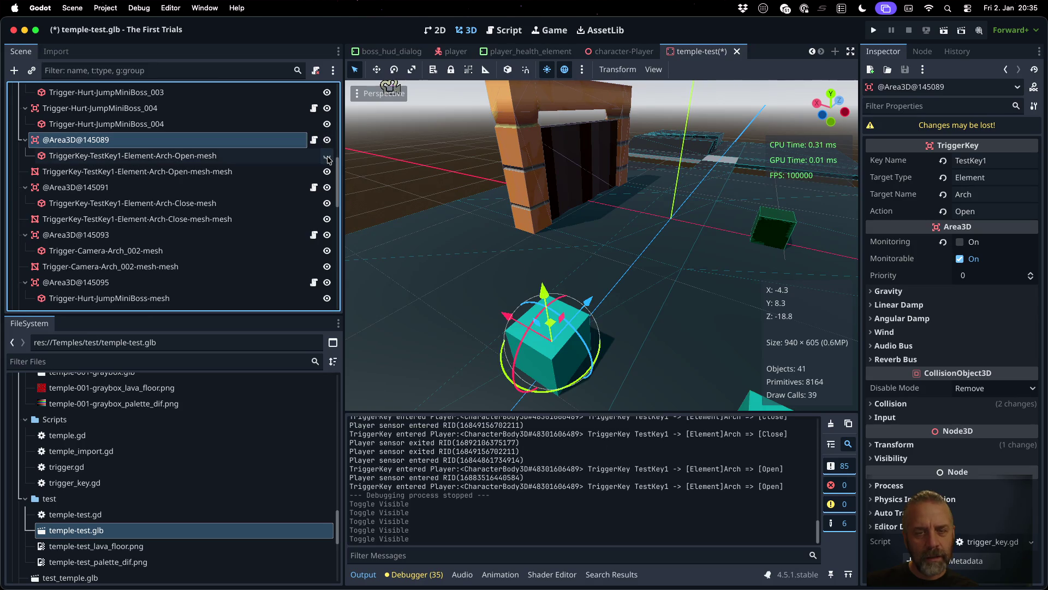
{"action": "left_click", "coordinate": [327, 139]}
{"action": "scroll", "coordinate": [254, 181], "scroll_direction": "up", "scroll_amount": 3}
{"action": "scroll", "coordinate": [254, 180], "scroll_direction": "up", "scroll_amount": 10}
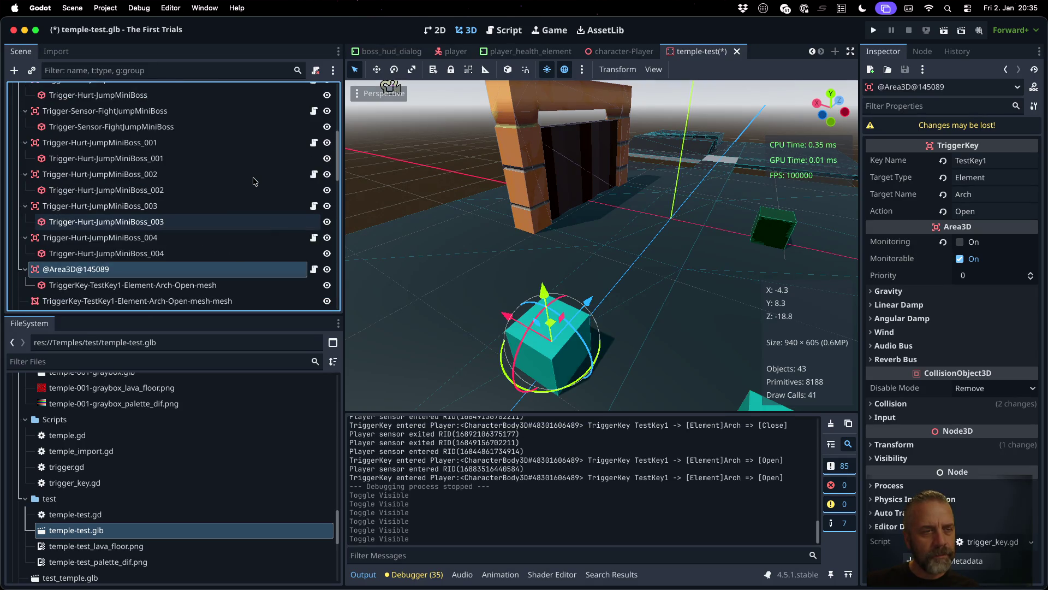
{"action": "left_click", "coordinate": [327, 121]}
{"action": "left_click", "coordinate": [327, 122]}
{"action": "left_click", "coordinate": [327, 121]}
{"action": "left_click", "coordinate": [327, 124]}
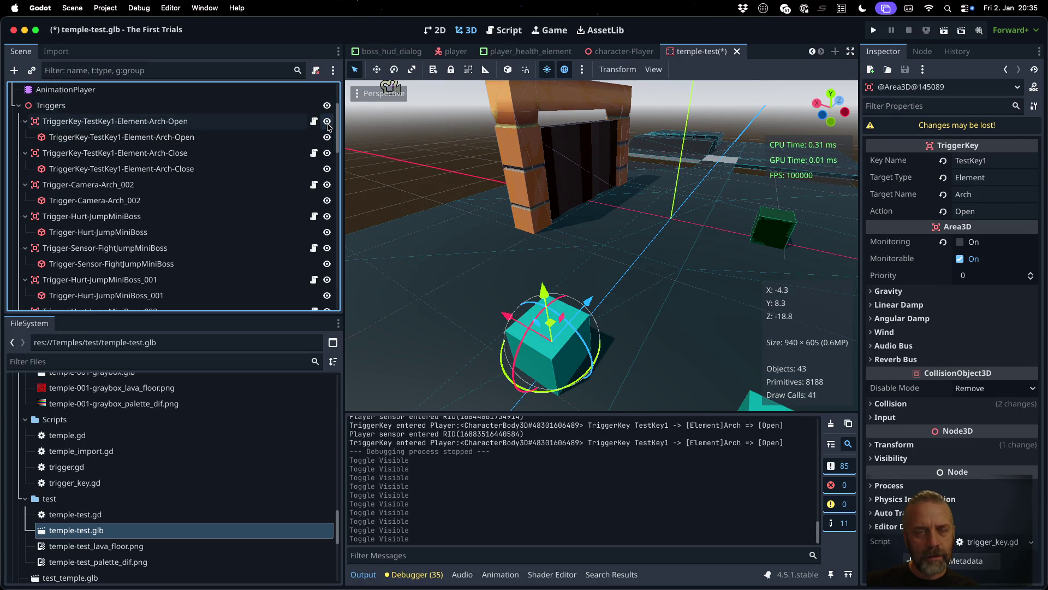
Step: Return to the script editor and reimport temple-test.glb from the FileSystem dock
{"action": "key", "text": "alt+3"}
{"action": "right_click", "coordinate": [196, 529]}
{"action": "left_click", "coordinate": [234, 533]}
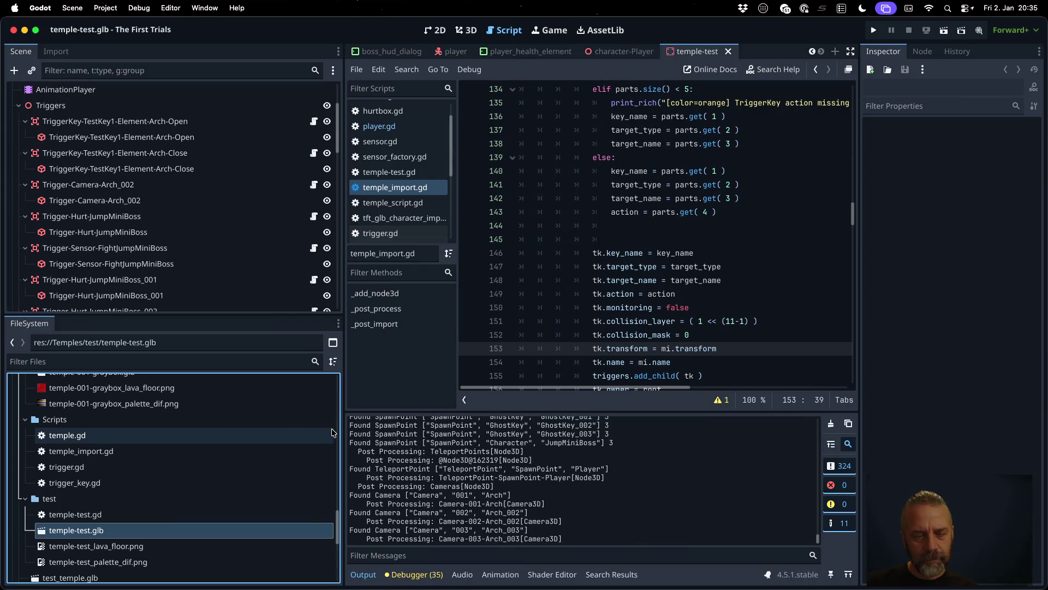
Step: Enlarge the Output log, clear it, and reimport temple-test.glb
{"action": "left_click_drag", "start_coordinate": [342, 425], "coordinate": [263, 418]}
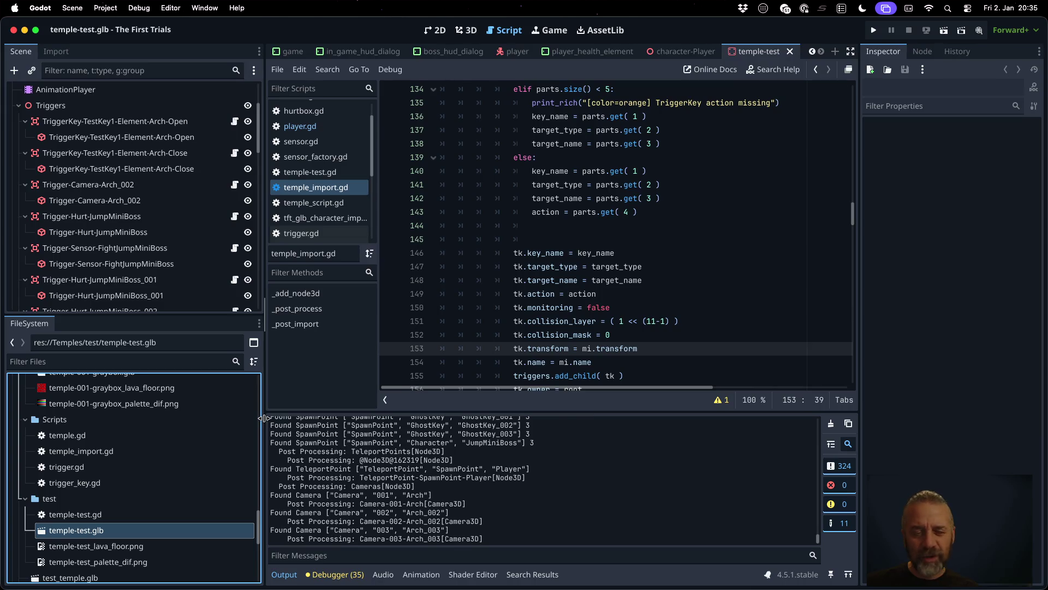
{"action": "left_click_drag", "start_coordinate": [396, 411], "coordinate": [404, 282]}
{"action": "scroll", "coordinate": [432, 346], "scroll_direction": "up", "scroll_amount": 20}
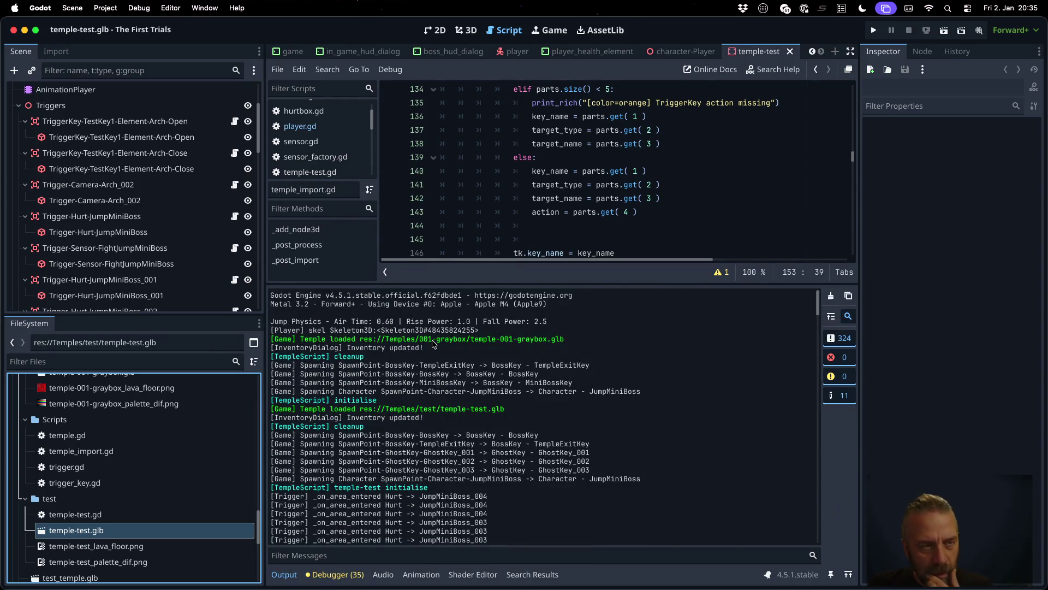
{"action": "scroll", "coordinate": [432, 343], "scroll_direction": "down", "scroll_amount": 15}
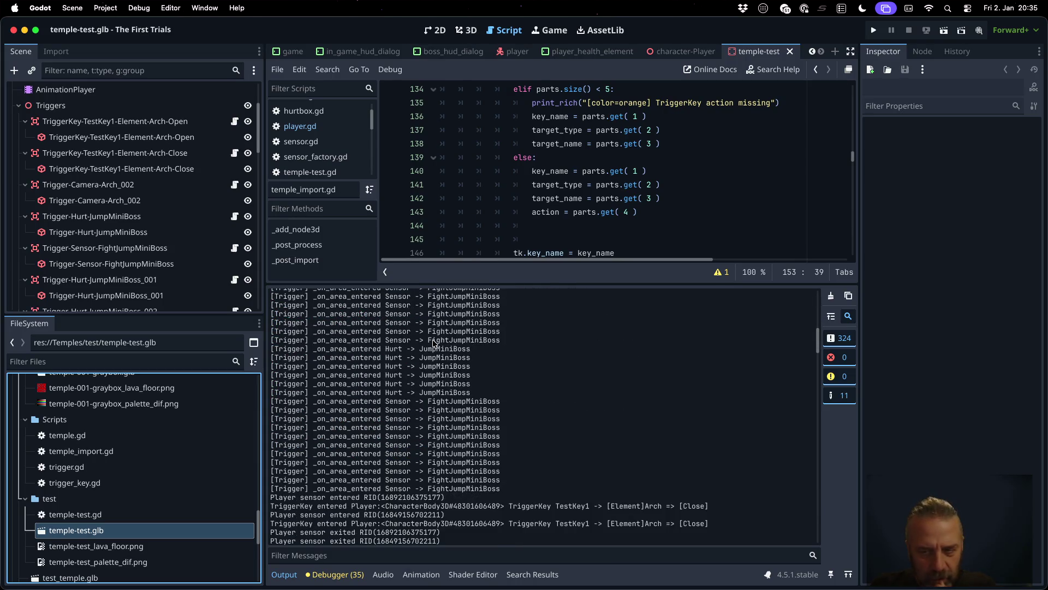
{"action": "left_click", "coordinate": [831, 295]}
{"action": "right_click", "coordinate": [168, 533]}
{"action": "left_click", "coordinate": [209, 530]}
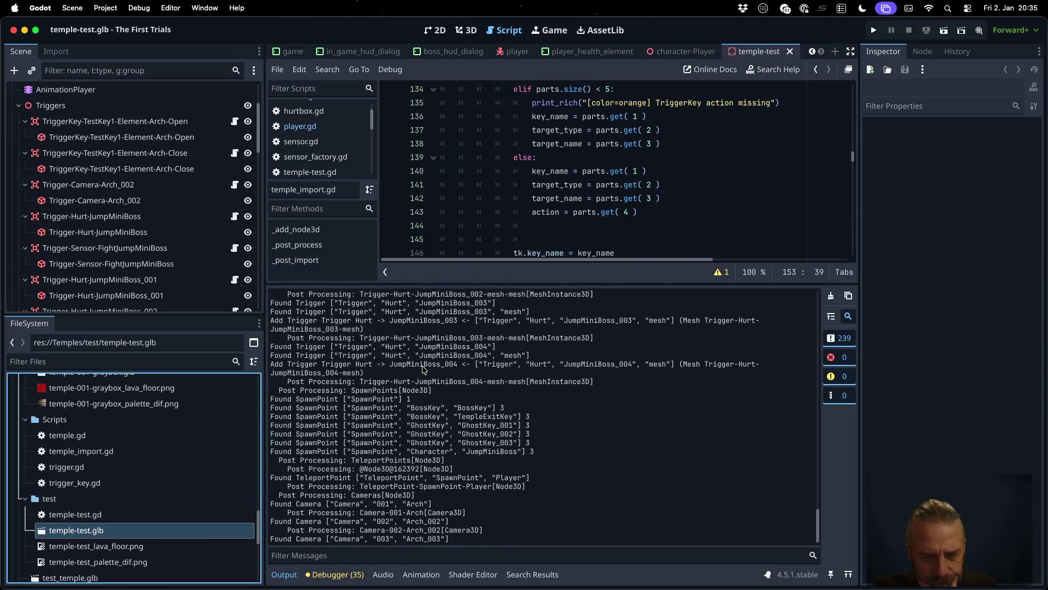
Step: Scroll the fresh import log and select the DELETE-collision_Wall_Door entry
{"action": "scroll", "coordinate": [423, 369], "scroll_direction": "up", "scroll_amount": 20}
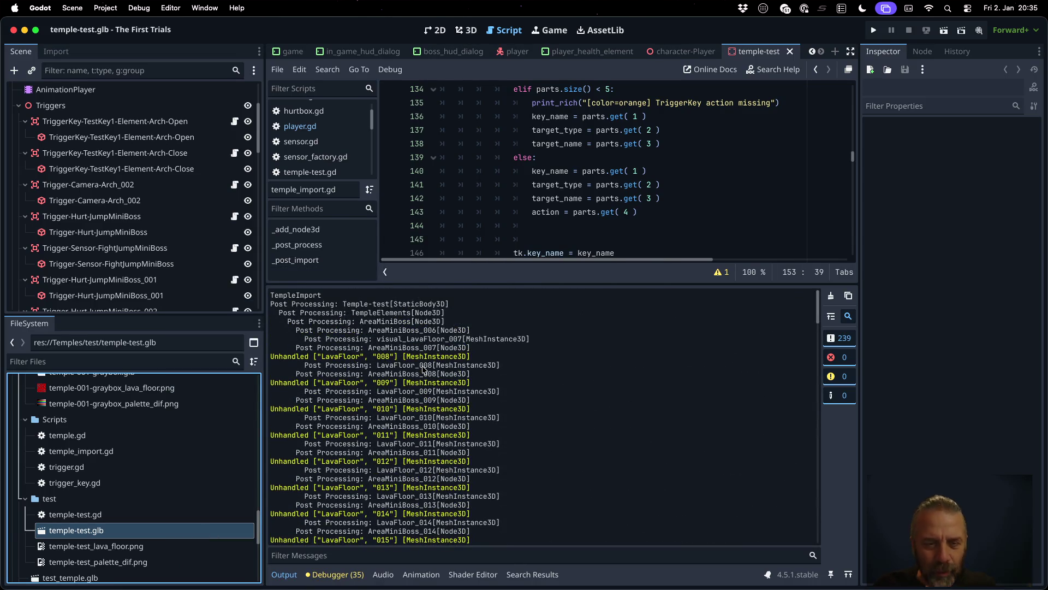
{"action": "scroll", "coordinate": [423, 368], "scroll_direction": "down", "scroll_amount": 14}
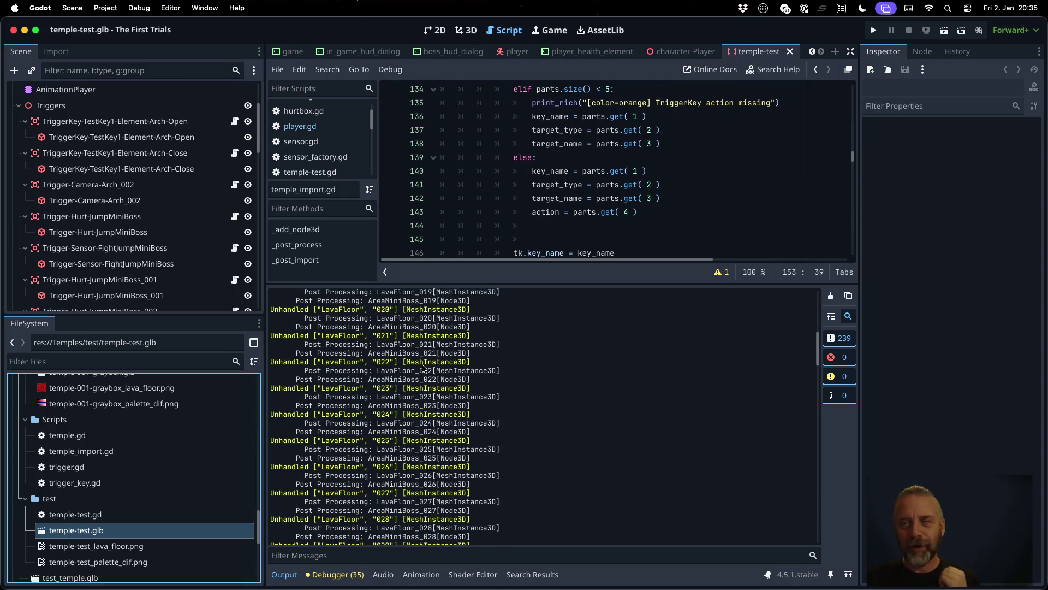
{"action": "scroll", "coordinate": [423, 368], "scroll_direction": "down", "scroll_amount": 15}
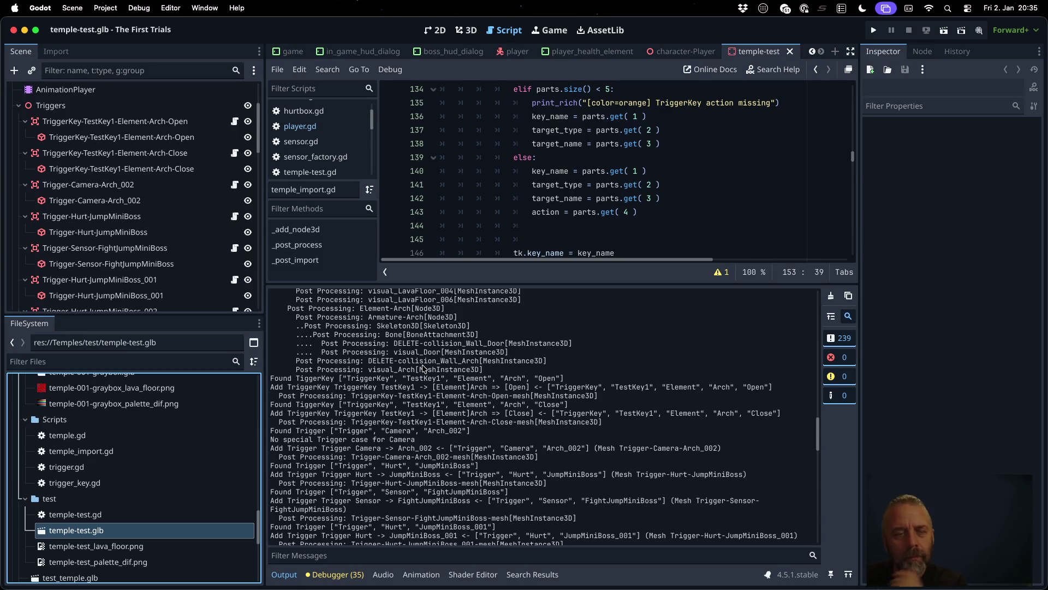
{"action": "left_click_drag", "start_coordinate": [398, 343], "coordinate": [451, 342]}
{"action": "scroll", "coordinate": [451, 342], "scroll_direction": "up", "scroll_amount": 5}
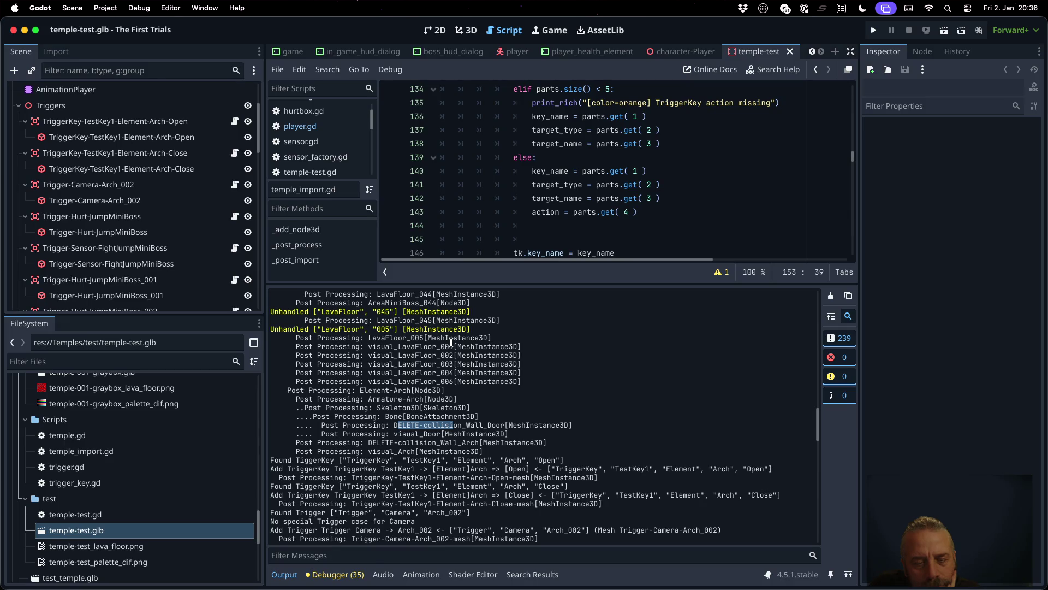
{"action": "scroll", "coordinate": [451, 343], "scroll_direction": "down", "scroll_amount": 1}
{"action": "left_click", "coordinate": [400, 430]}
{"action": "left_click_drag", "start_coordinate": [394, 425], "coordinate": [581, 428]}
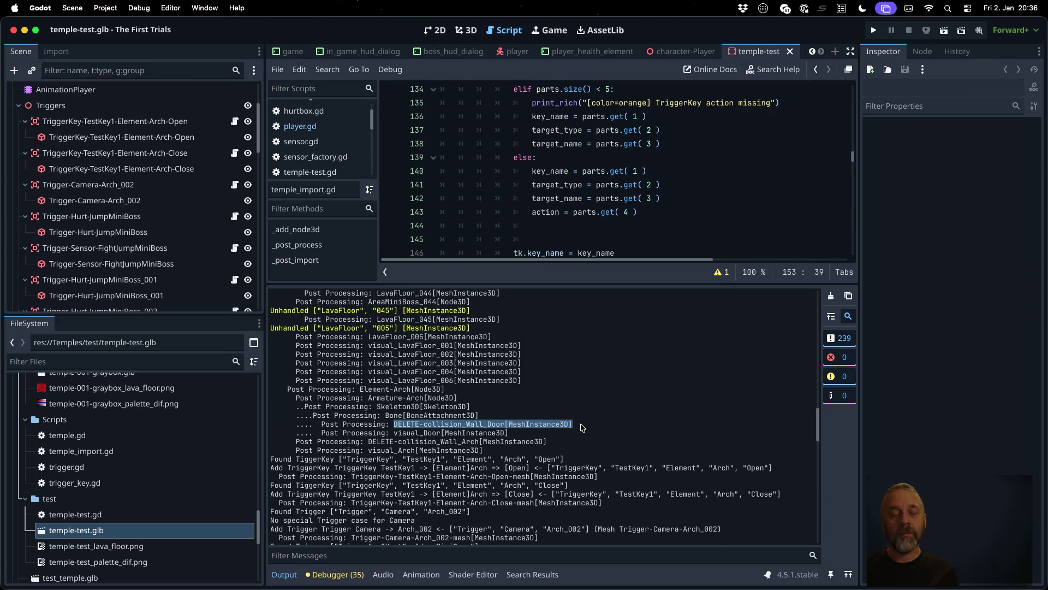
Step: Select the full TriggerKey-TestKey1-Element-Arch-Open name and filter the Output log by it
{"action": "left_click_drag", "start_coordinate": [352, 477], "coordinate": [466, 476]}
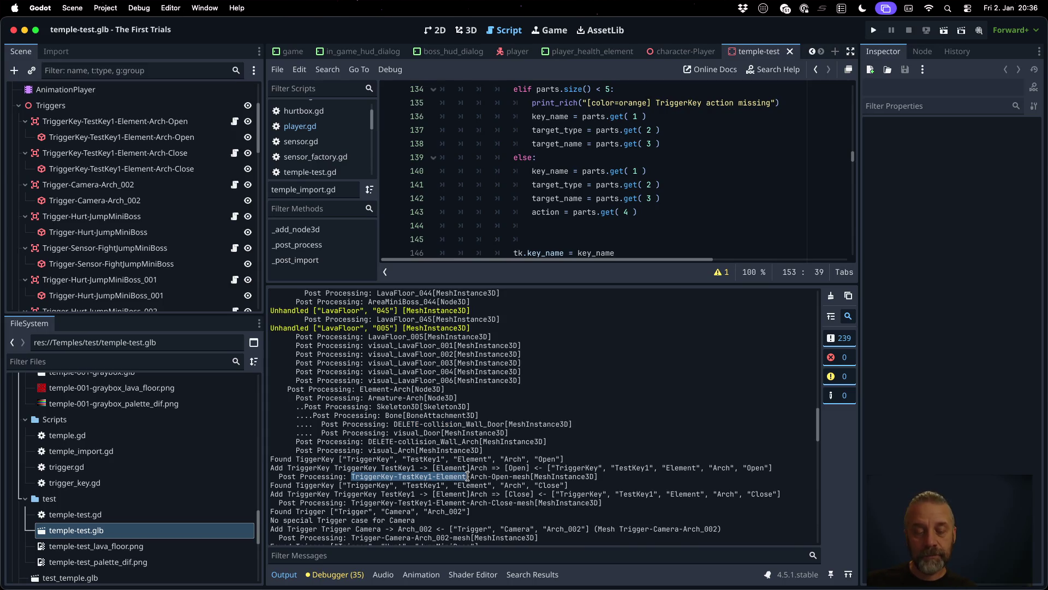
{"action": "scroll", "coordinate": [490, 499], "scroll_direction": "down", "scroll_amount": 3}
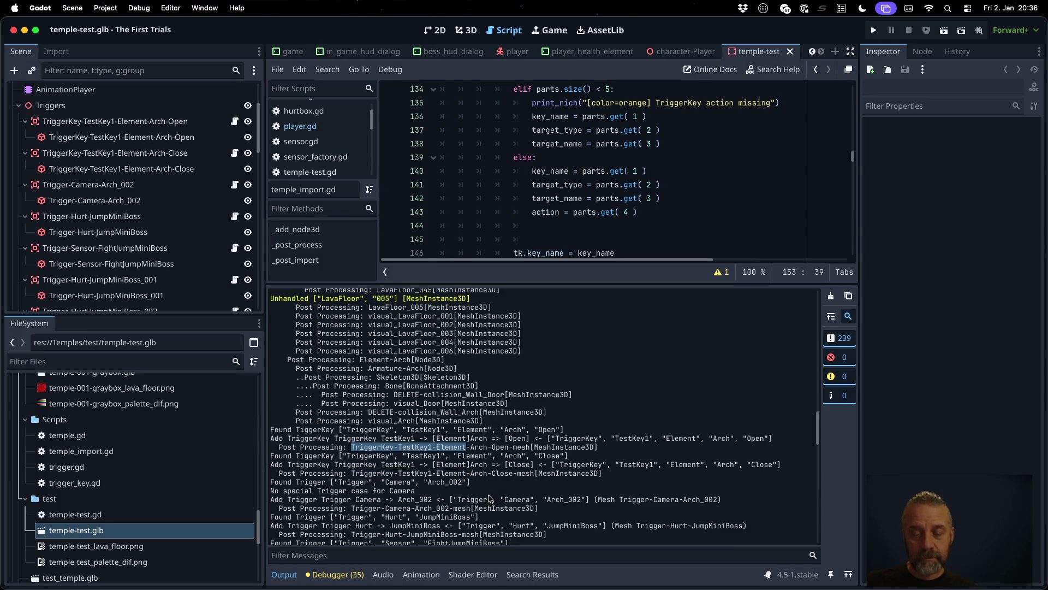
{"action": "double_click", "coordinate": [565, 448]}
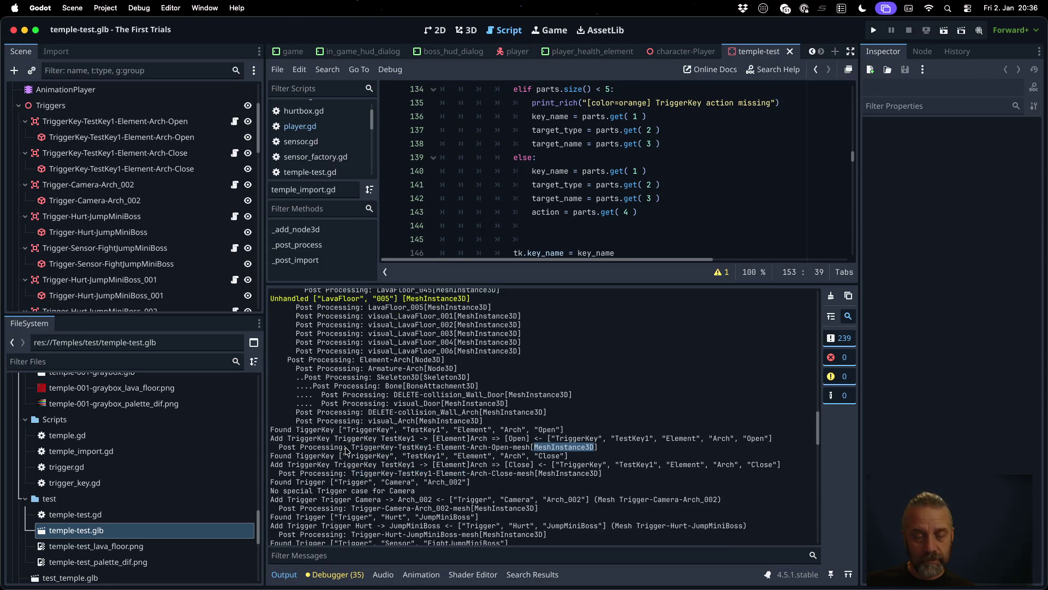
{"action": "mouse_move", "coordinate": [351, 448]}
{"action": "left_mouse_down"}
{"action": "mouse_move", "coordinate": [528, 449]}
{"action": "mouse_move", "coordinate": [509, 448]}
{"action": "left_mouse_up"}
{"action": "key", "text": "super+f"}
{"action": "key", "text": "super+f"}
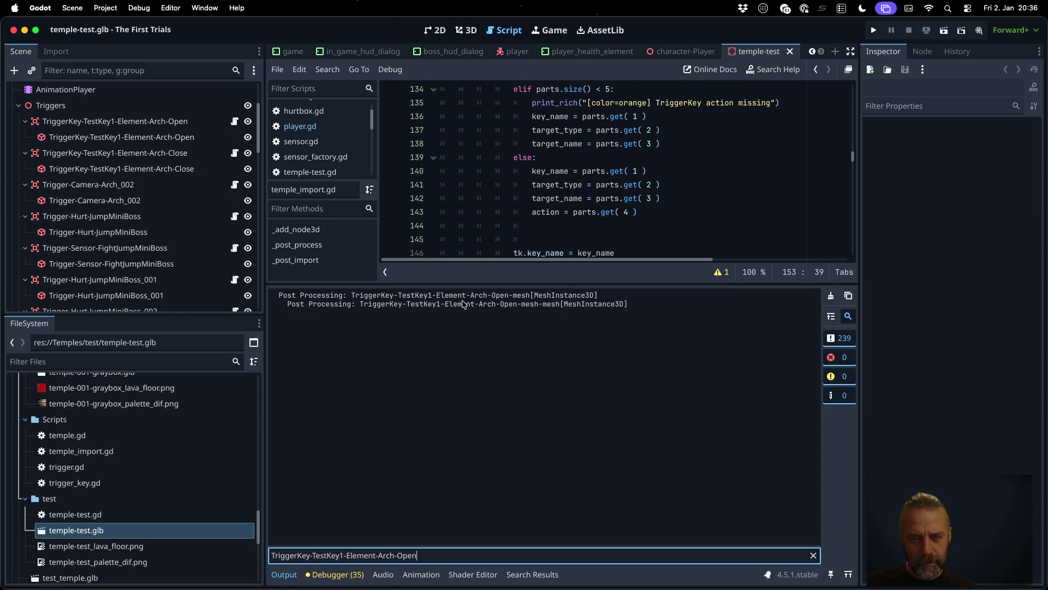
{"action": "key", "text": "super+a"}
{"action": "key", "text": "BackSpace"}
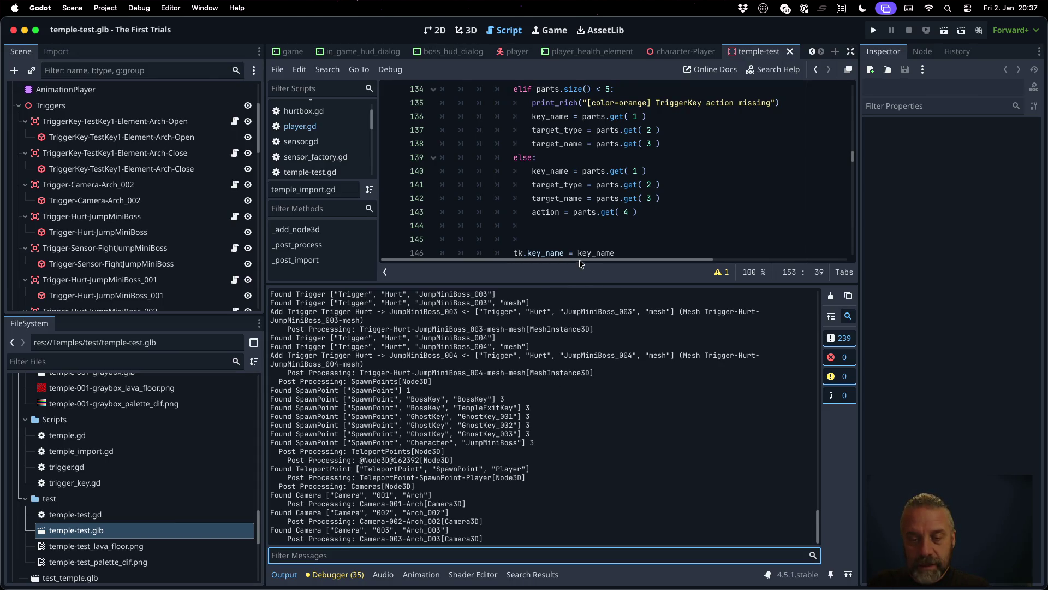
{"action": "left_click_drag", "start_coordinate": [589, 289], "coordinate": [574, 443]}
Step: Search temple_import.gd for '-mesh' and locate the rename and add_child lines
{"action": "left_click", "coordinate": [553, 307]}
{"action": "key", "text": "super+f"}
{"action": "type", "text": "-mesh"}
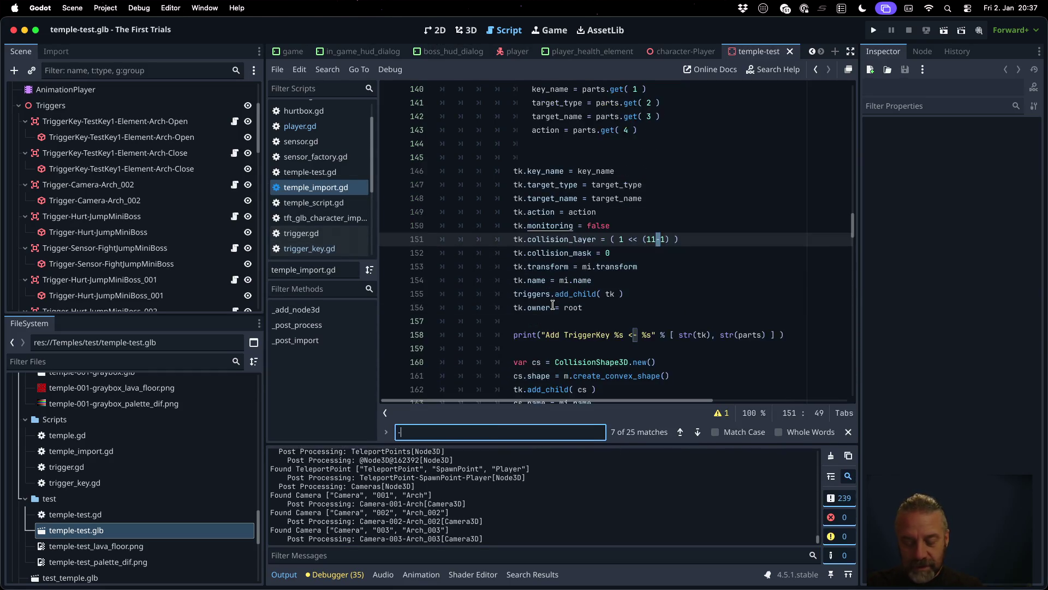
{"action": "left_click", "coordinate": [556, 241]}
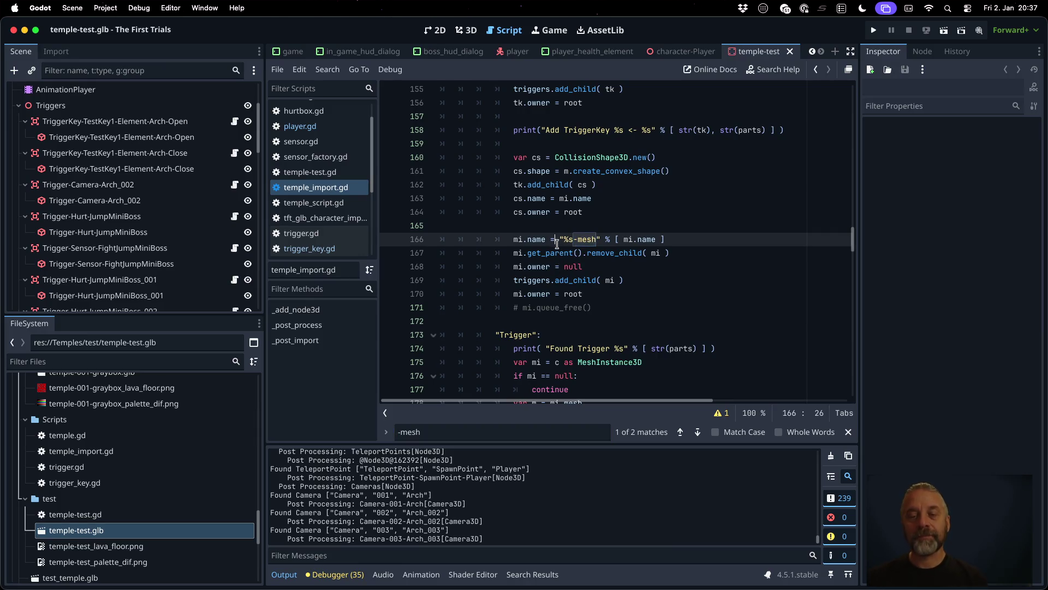
{"action": "double_click", "coordinate": [570, 280]}
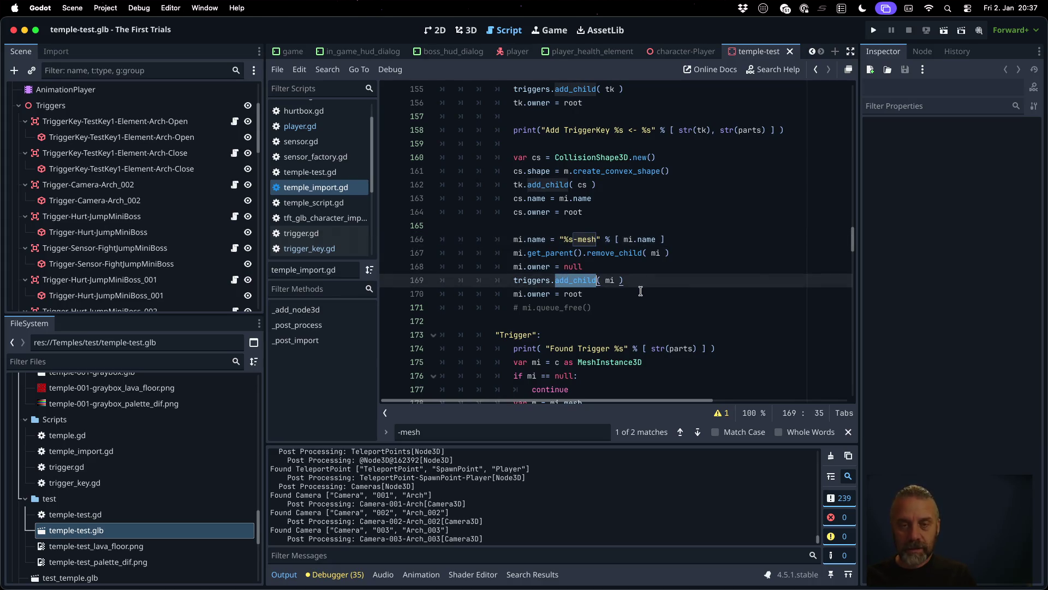
Step: Review the TriggerKey parsing code around lines 121–169 and enlarge the Output log
{"action": "scroll", "coordinate": [640, 291], "scroll_direction": "up", "scroll_amount": 4}
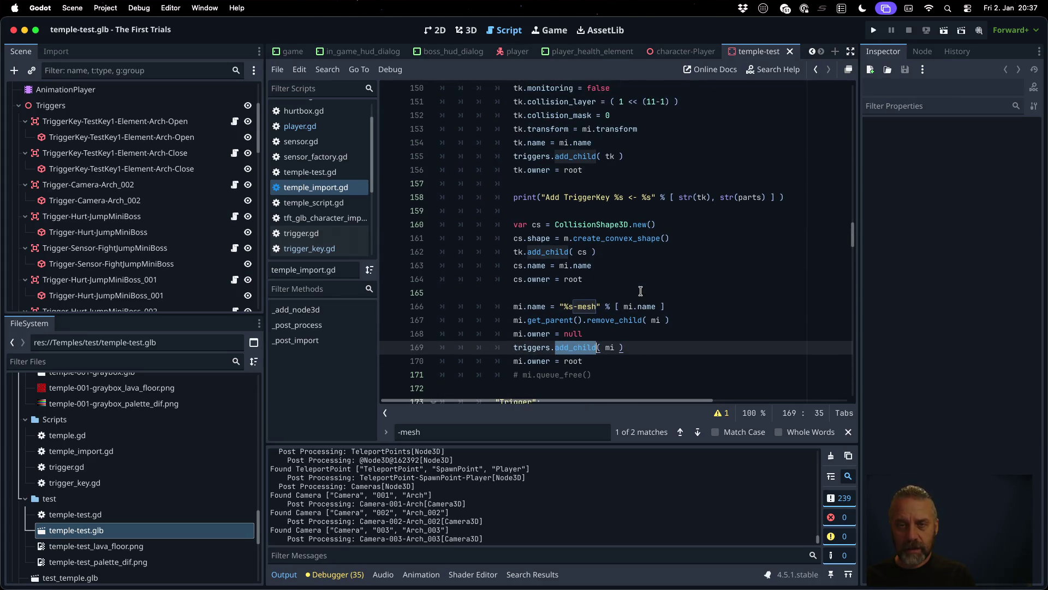
{"action": "scroll", "coordinate": [640, 291], "scroll_direction": "up", "scroll_amount": 5}
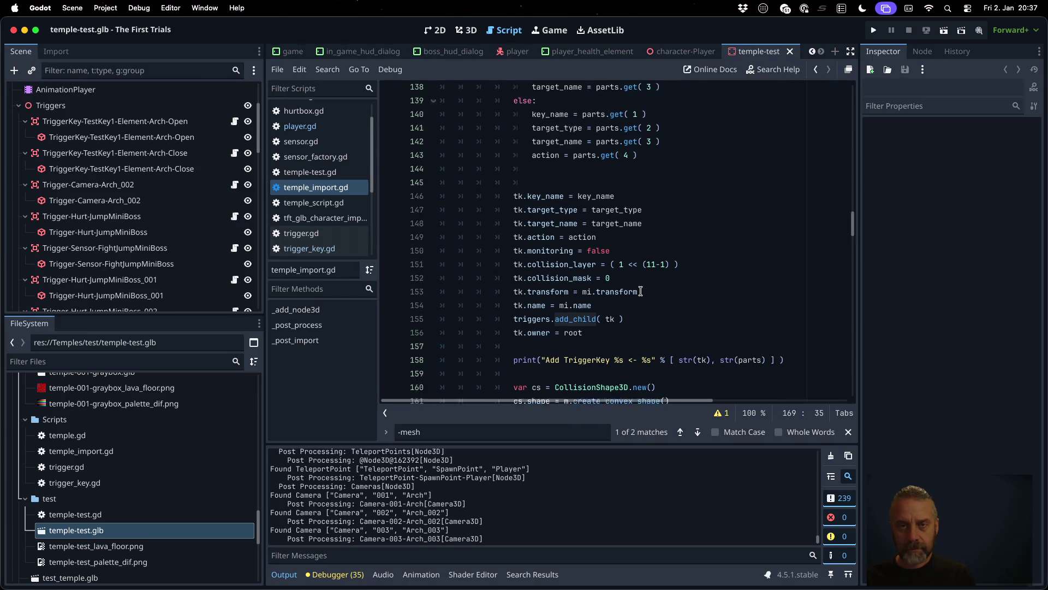
{"action": "scroll", "coordinate": [640, 291], "scroll_direction": "up", "scroll_amount": 8}
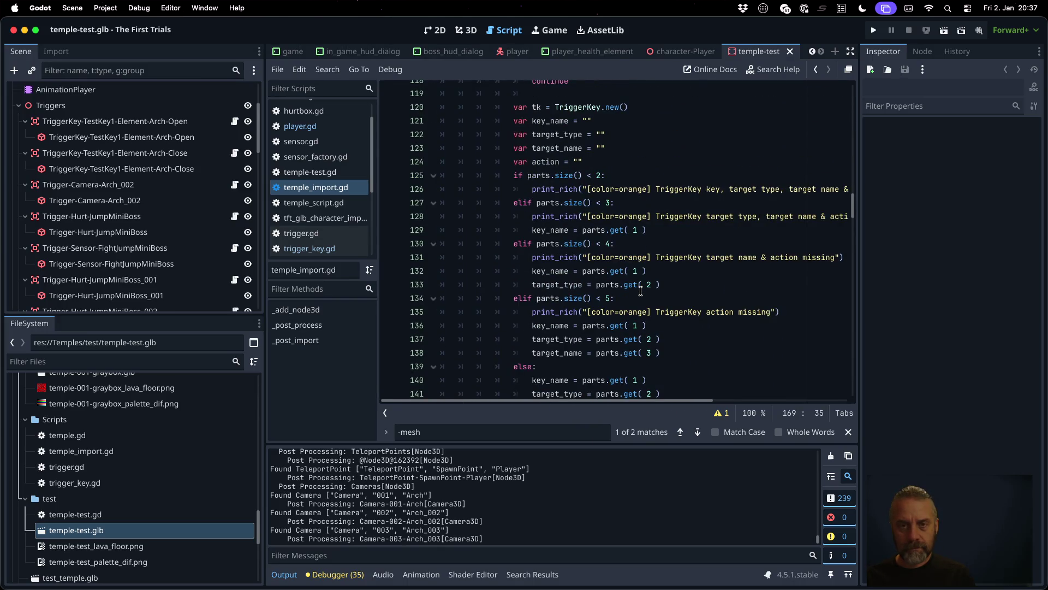
{"action": "scroll", "coordinate": [640, 291], "scroll_direction": "down", "scroll_amount": 2}
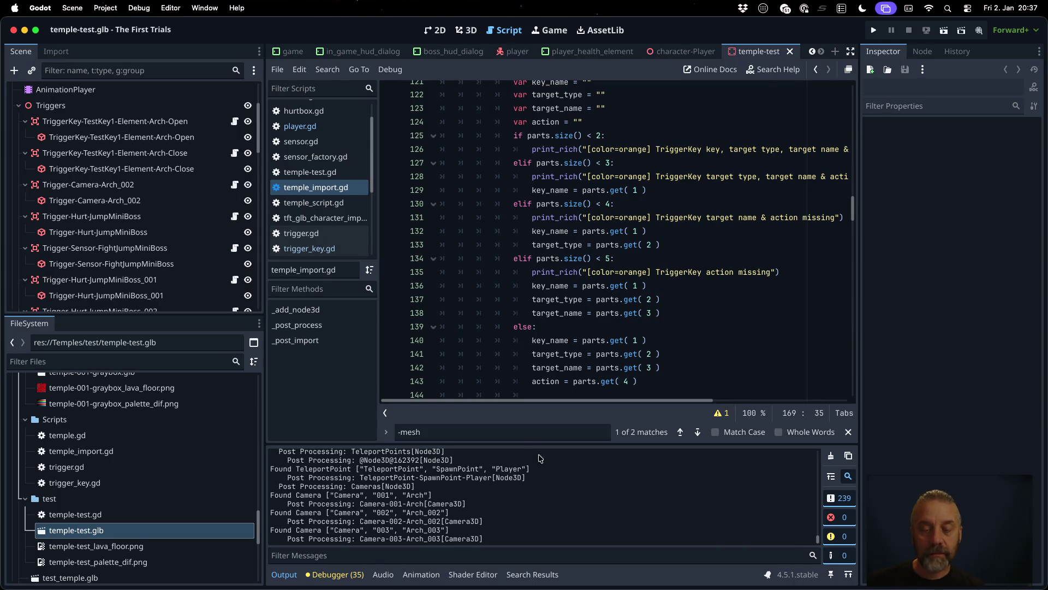
{"action": "left_click_drag", "start_coordinate": [532, 443], "coordinate": [539, 333]}
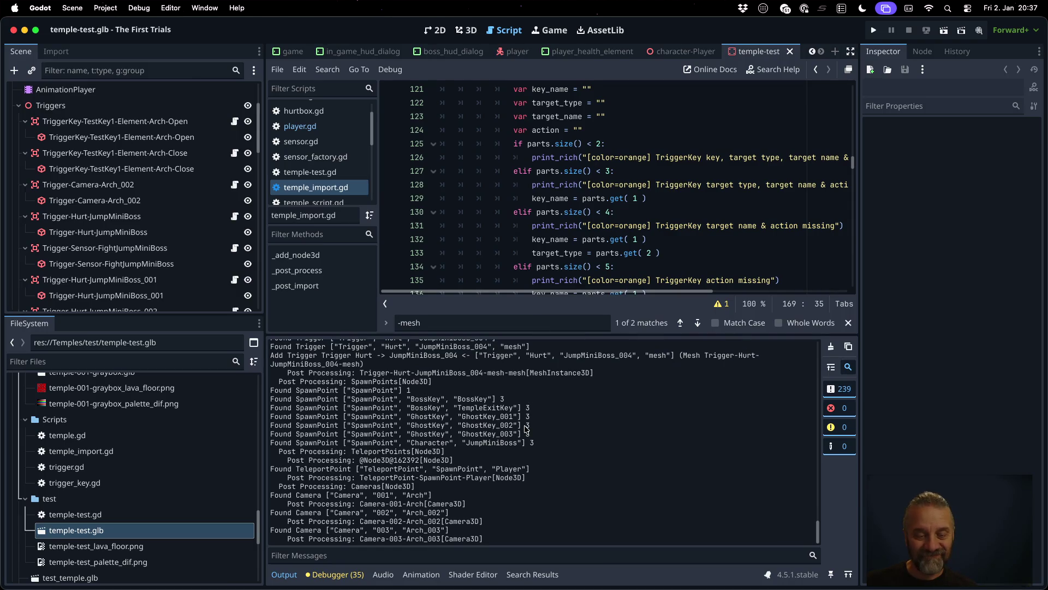
Step: Review the TriggerKey parsing code against the 'Add TriggerKey Open' and 'Triggers[Node3D]' log lines
{"action": "scroll", "coordinate": [525, 429], "scroll_direction": "down", "scroll_amount": 6}
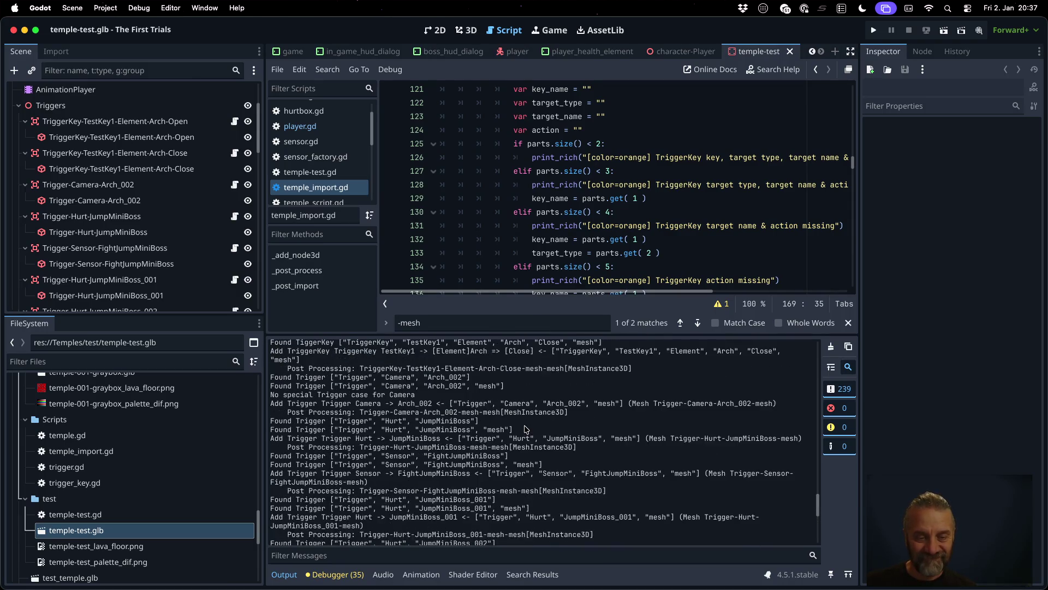
{"action": "scroll", "coordinate": [526, 429], "scroll_direction": "up", "scroll_amount": 7}
{"action": "scroll", "coordinate": [526, 429], "scroll_direction": "up", "scroll_amount": 7}
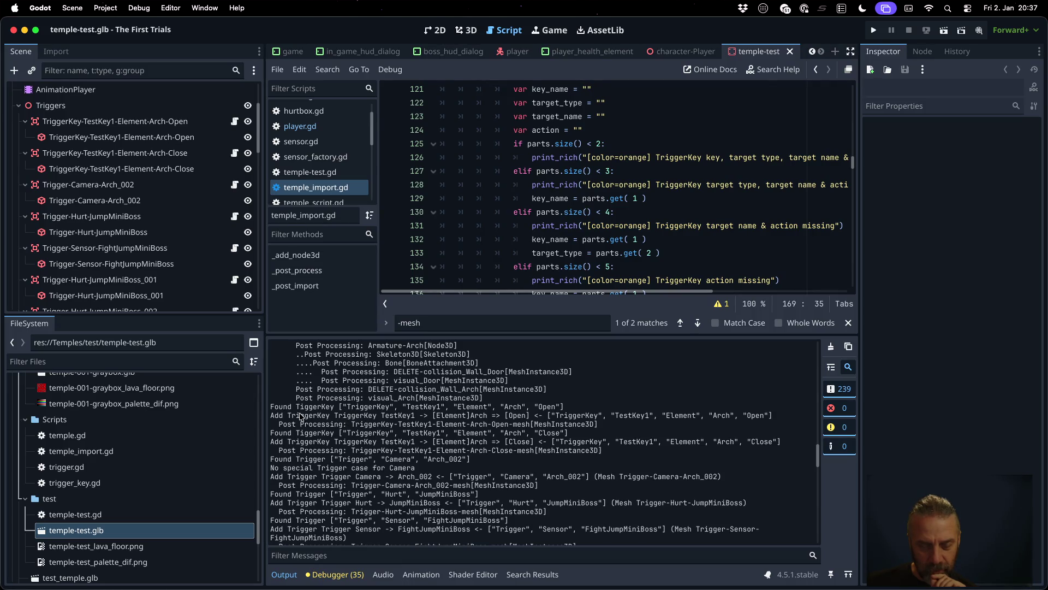
{"action": "left_click_drag", "start_coordinate": [283, 417], "coordinate": [776, 419]}
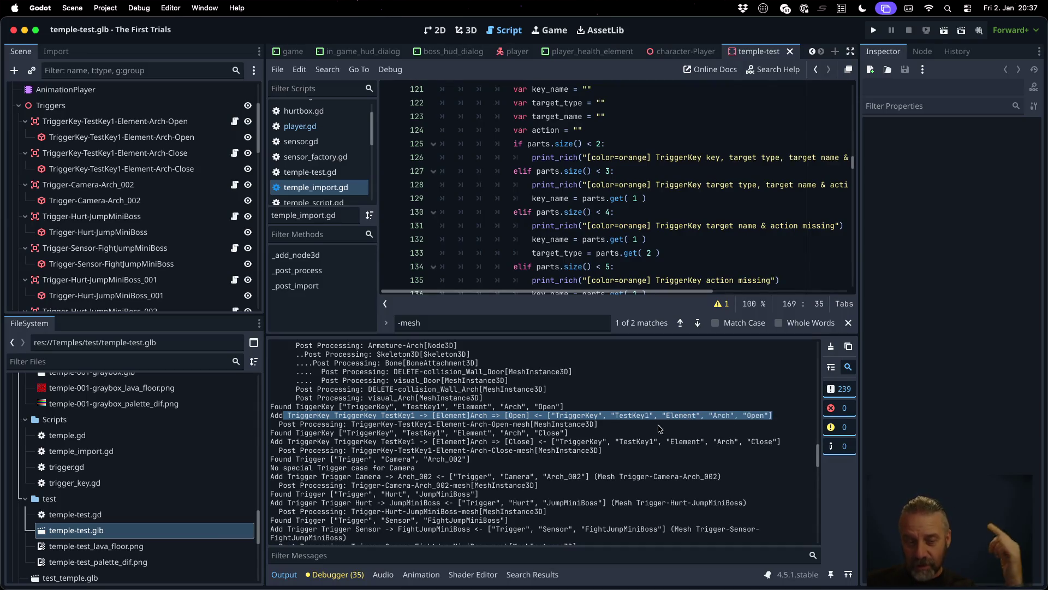
{"action": "scroll", "coordinate": [619, 441], "scroll_direction": "down", "scroll_amount": 2}
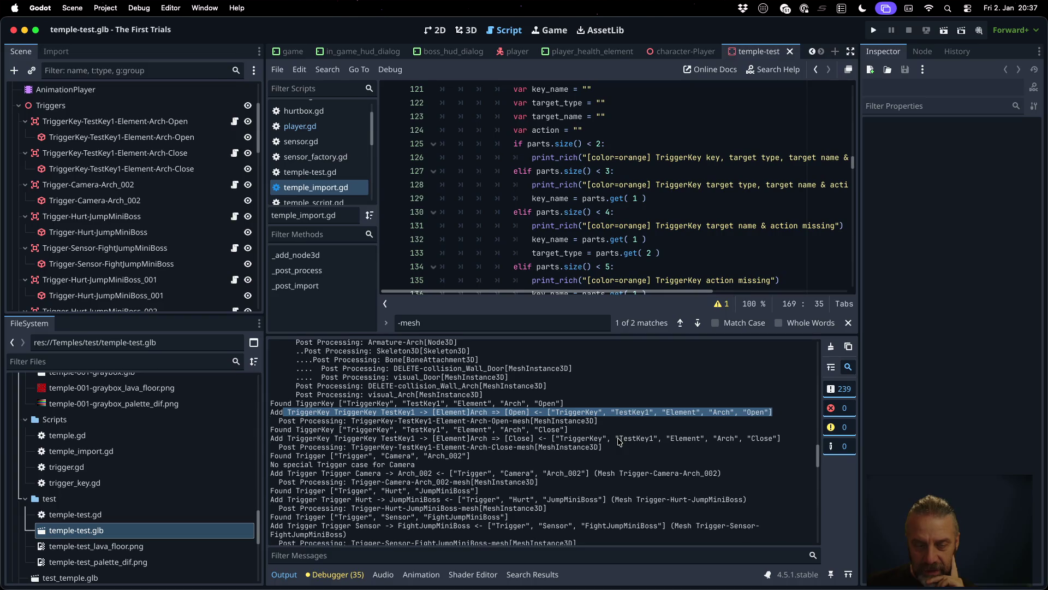
{"action": "scroll", "coordinate": [619, 441], "scroll_direction": "down", "scroll_amount": 10}
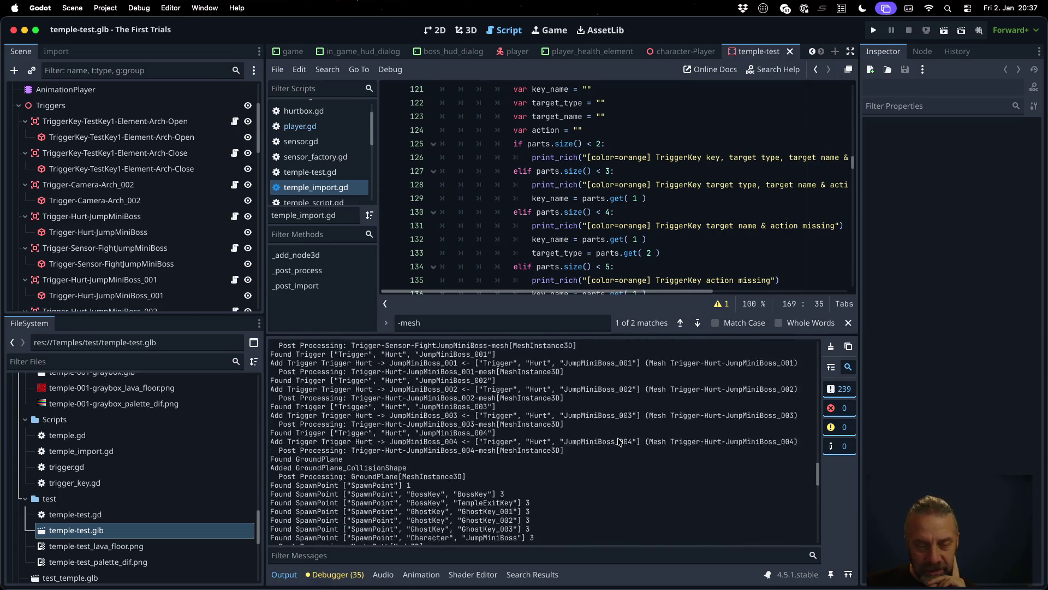
{"action": "scroll", "coordinate": [620, 441], "scroll_direction": "down", "scroll_amount": 10}
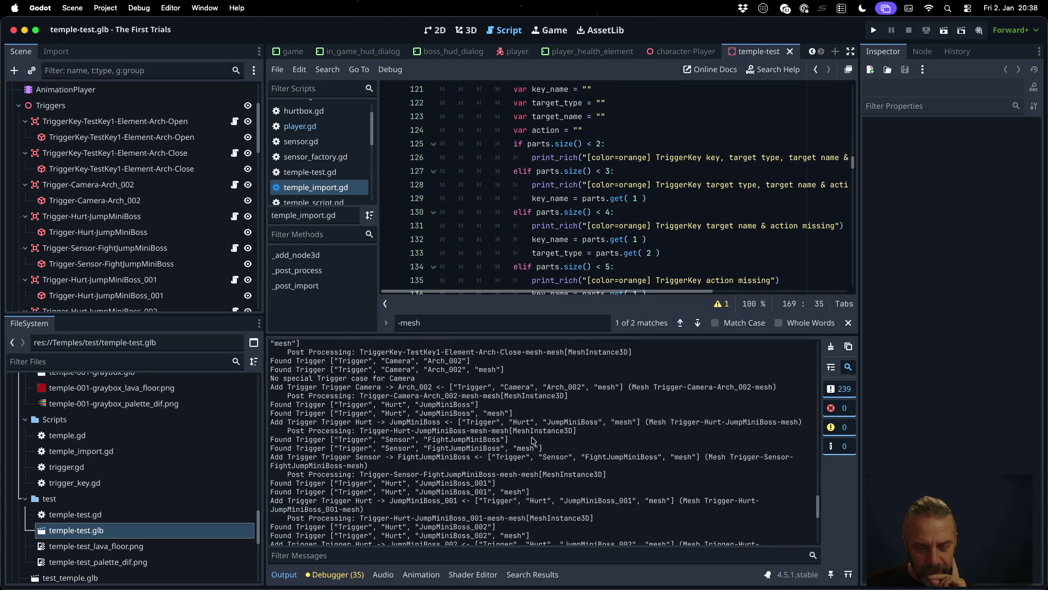
{"action": "scroll", "coordinate": [322, 424], "scroll_direction": "up", "scroll_amount": 2}
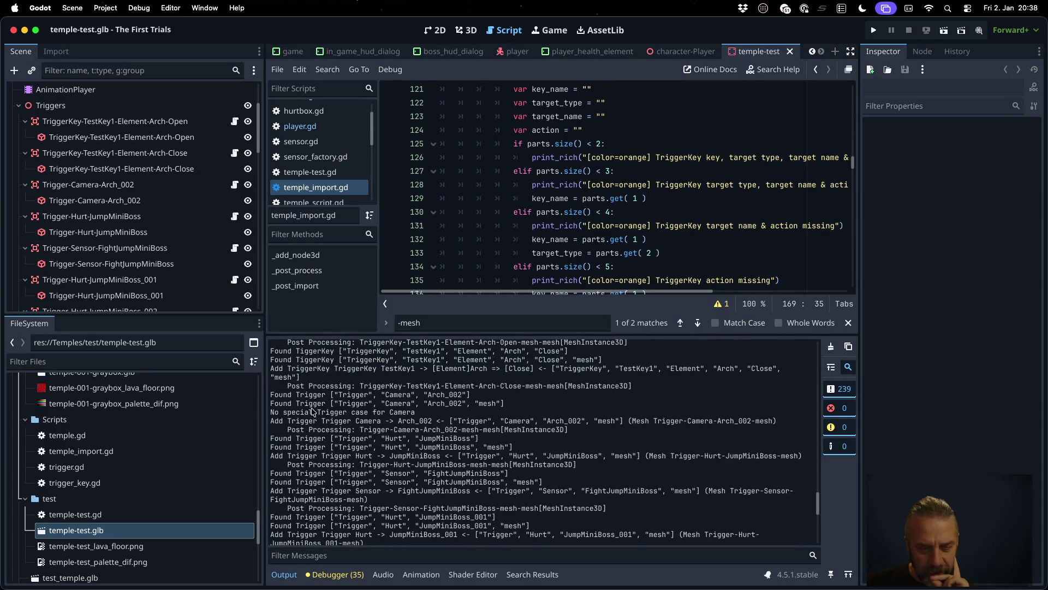
{"action": "scroll", "coordinate": [310, 393], "scroll_direction": "up", "scroll_amount": 4}
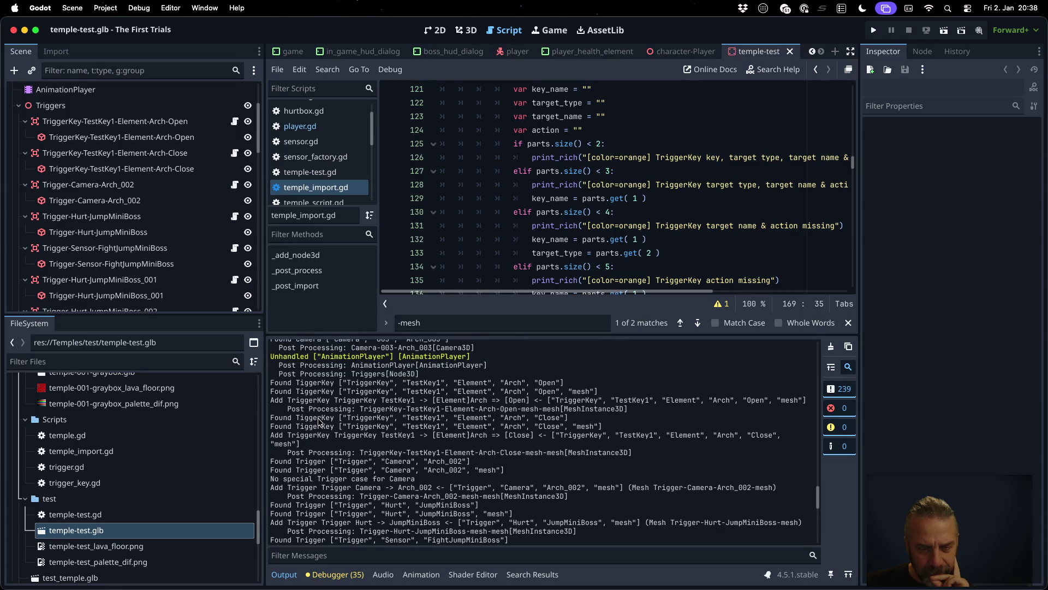
{"action": "scroll", "coordinate": [320, 421], "scroll_direction": "up", "scroll_amount": 3}
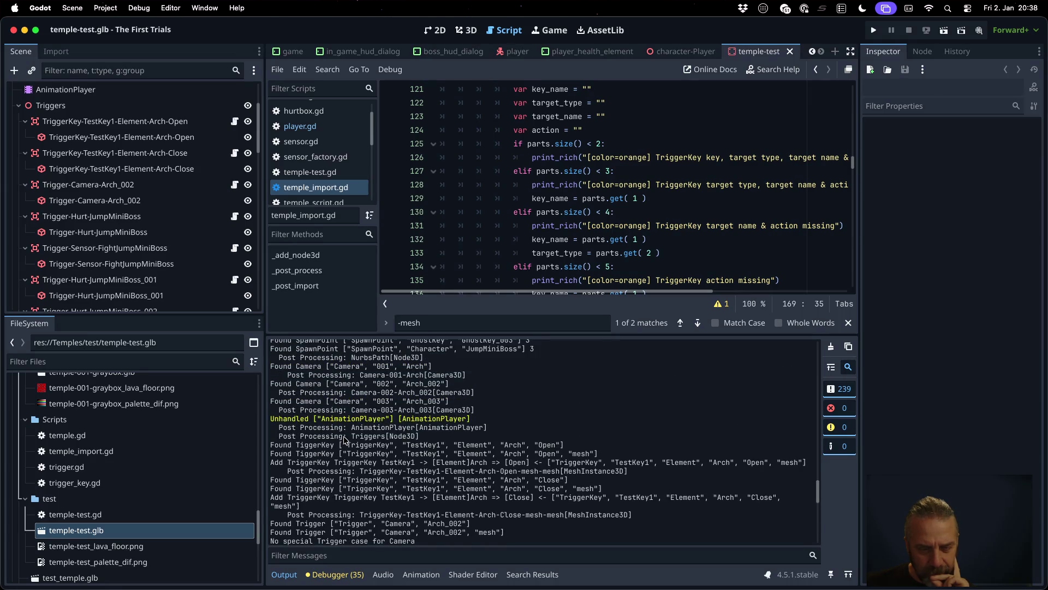
{"action": "left_click_drag", "start_coordinate": [352, 437], "coordinate": [432, 437]}
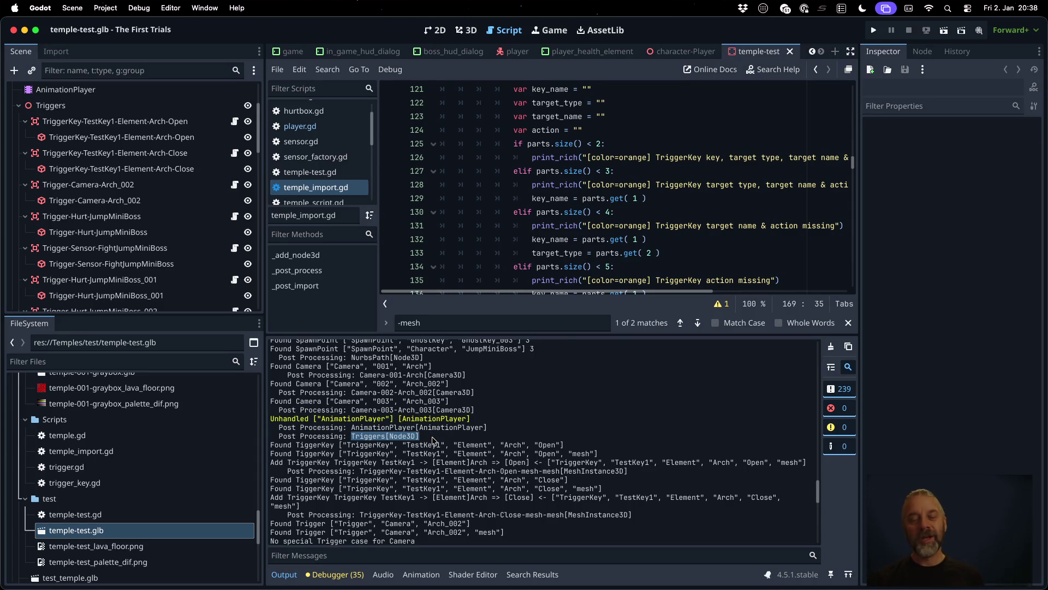
Step: Drag the Output panel splitter down and return focus to the script editor
{"action": "scroll", "coordinate": [432, 440], "scroll_direction": "down", "scroll_amount": 3}
{"action": "scroll", "coordinate": [431, 439], "scroll_direction": "down", "scroll_amount": 3}
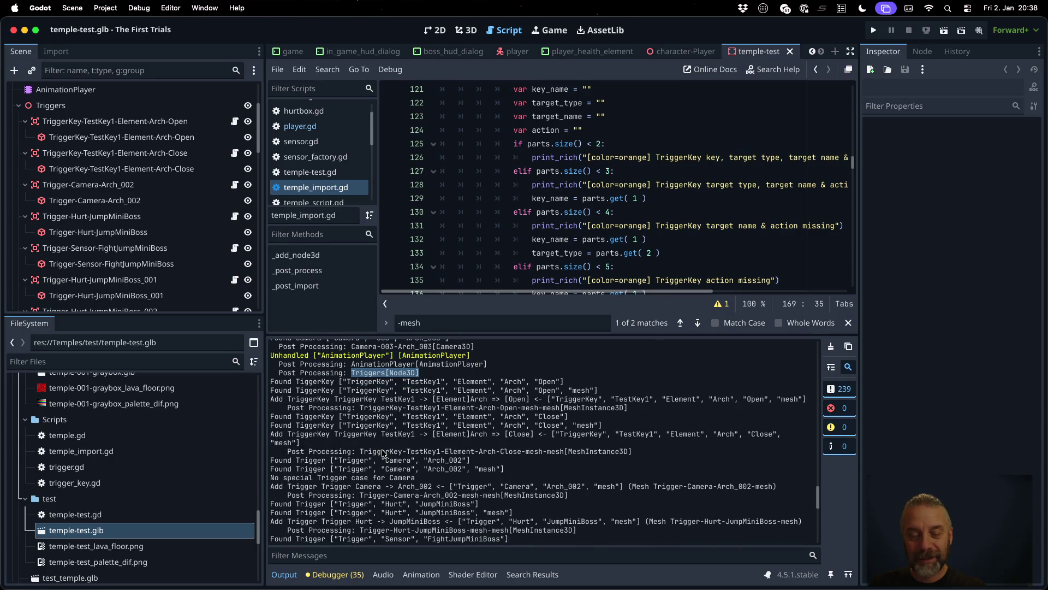
{"action": "left_click_drag", "start_coordinate": [588, 333], "coordinate": [586, 442]}
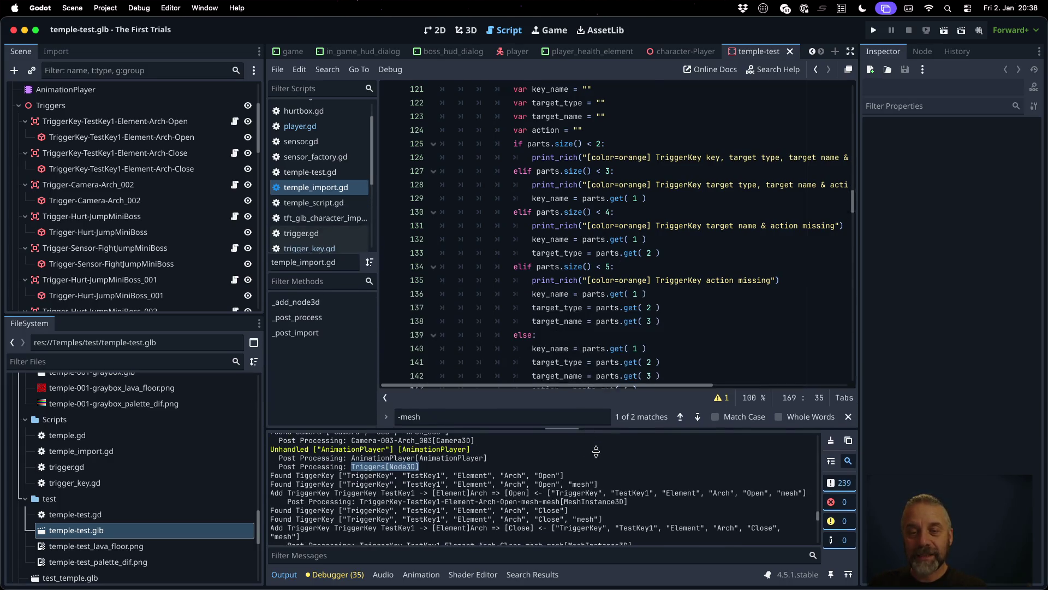
{"action": "left_click", "coordinate": [584, 362]}
{"action": "scroll", "coordinate": [583, 356], "scroll_direction": "up", "scroll_amount": 10}
Step: Add 'if node == self.triggers: return node' at the top of _post_process and save temple_import.gd
{"action": "scroll", "coordinate": [583, 356], "scroll_direction": "up", "scroll_amount": 15}
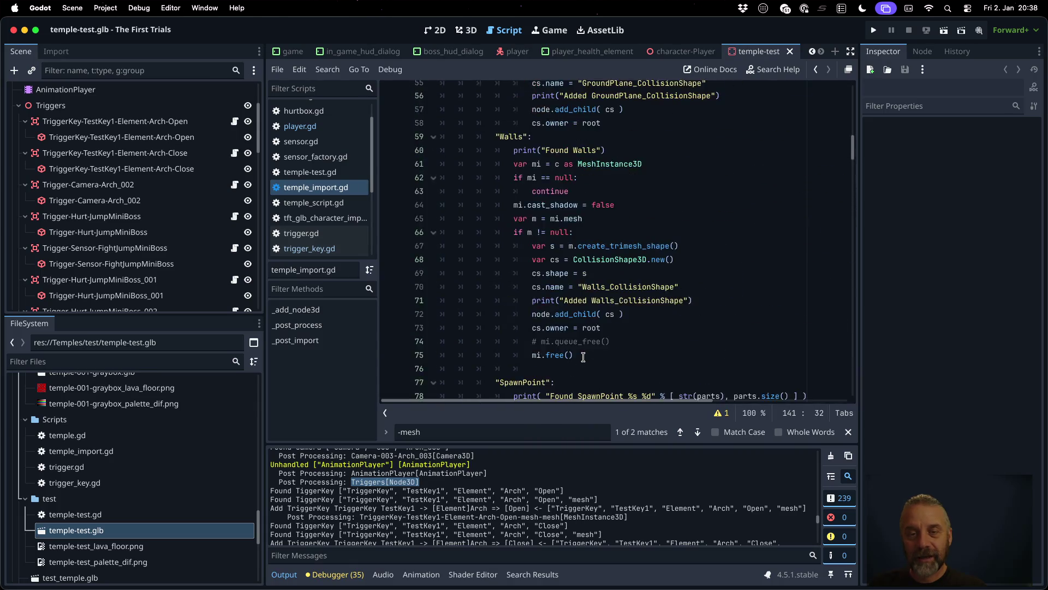
{"action": "left_click", "coordinate": [537, 155]}
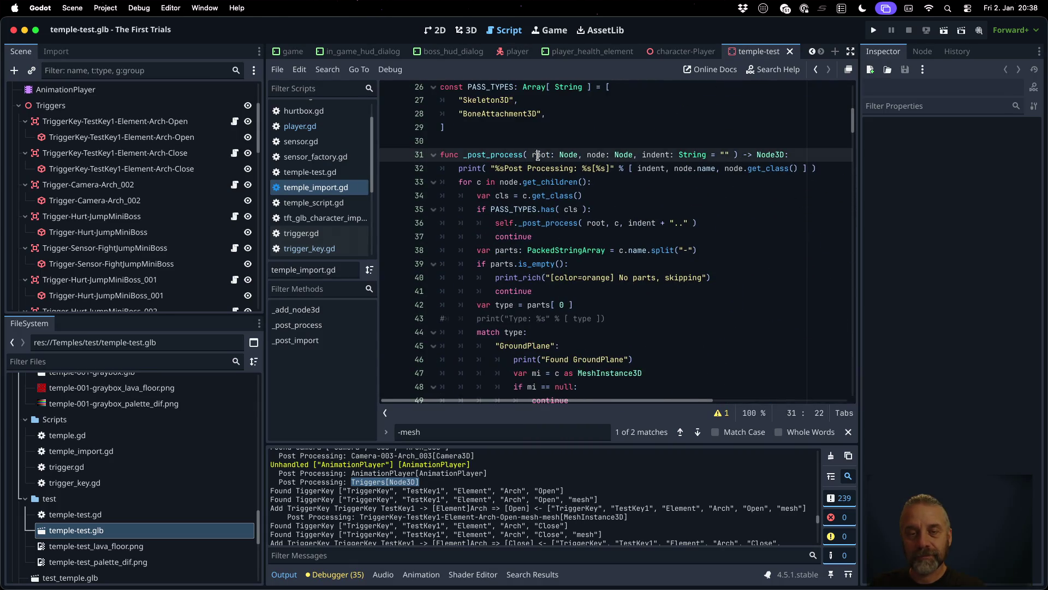
{"action": "key", "text": "End"}
{"action": "key", "text": "Return"}
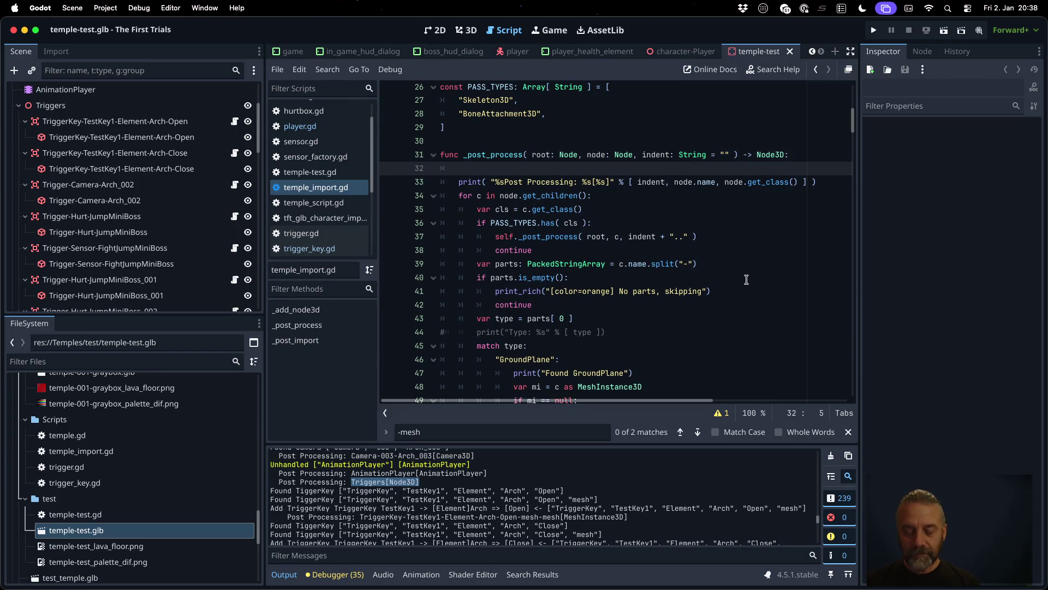
{"action": "type", "text": "if n"}
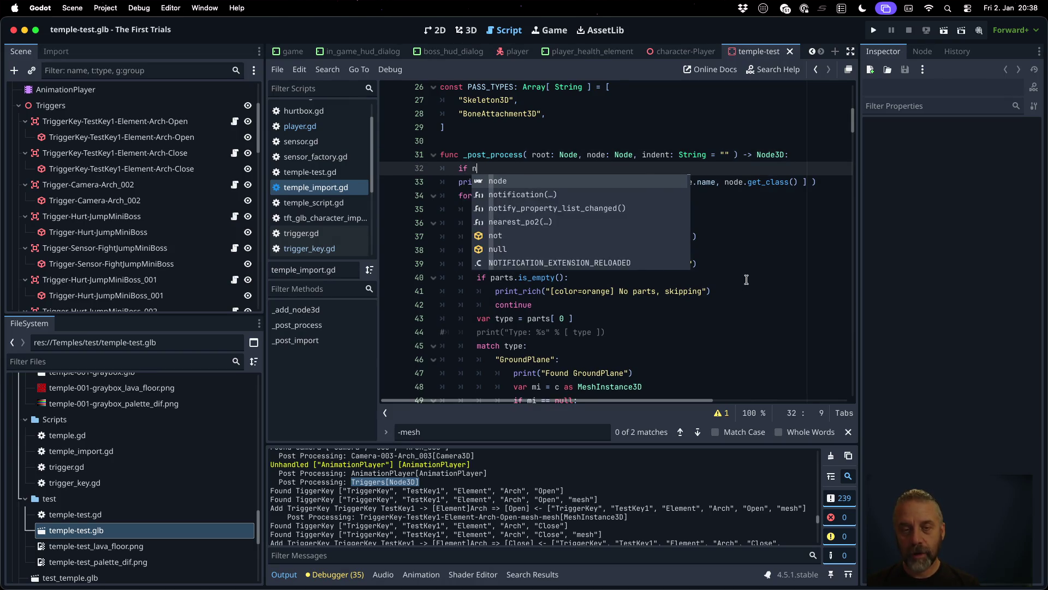
{"action": "type", "text": "ode == self.tr"}
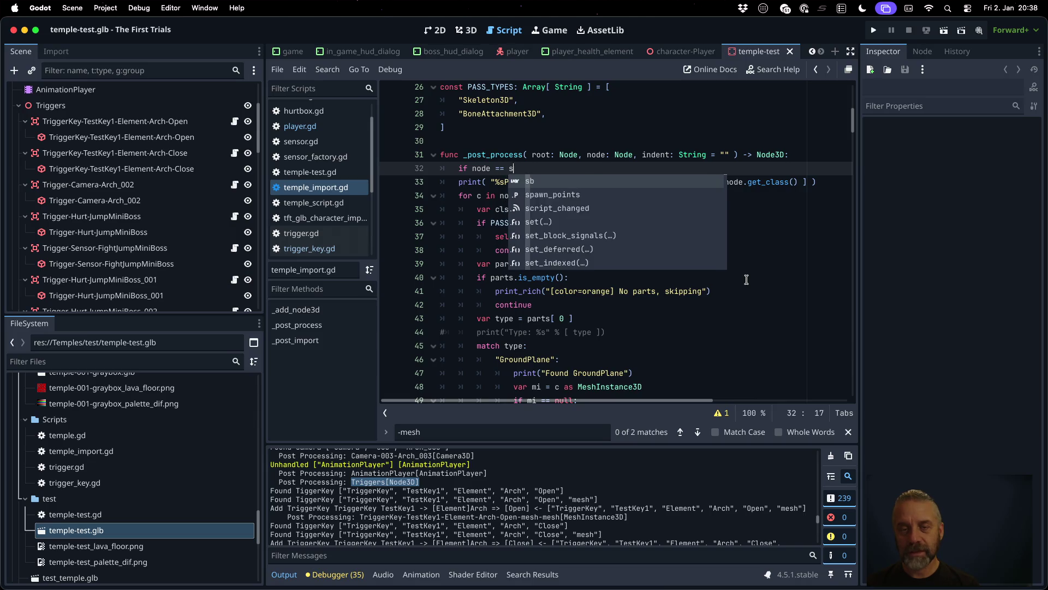
{"action": "key", "text": "Return"}
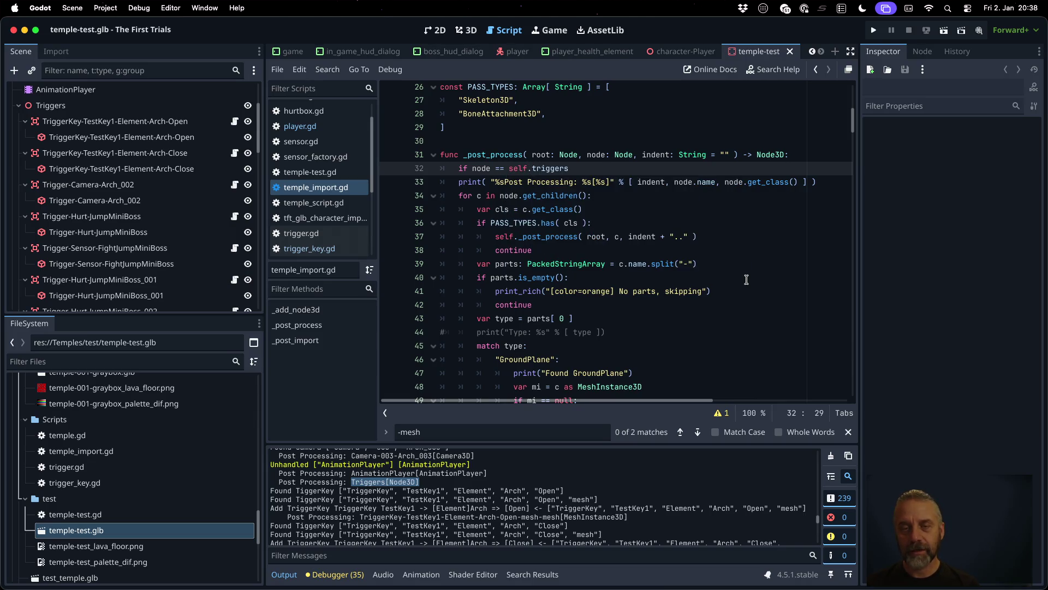
{"action": "type", "text": ":"}
{"action": "key", "text": "Return"}
{"action": "type", "text": "return node"}
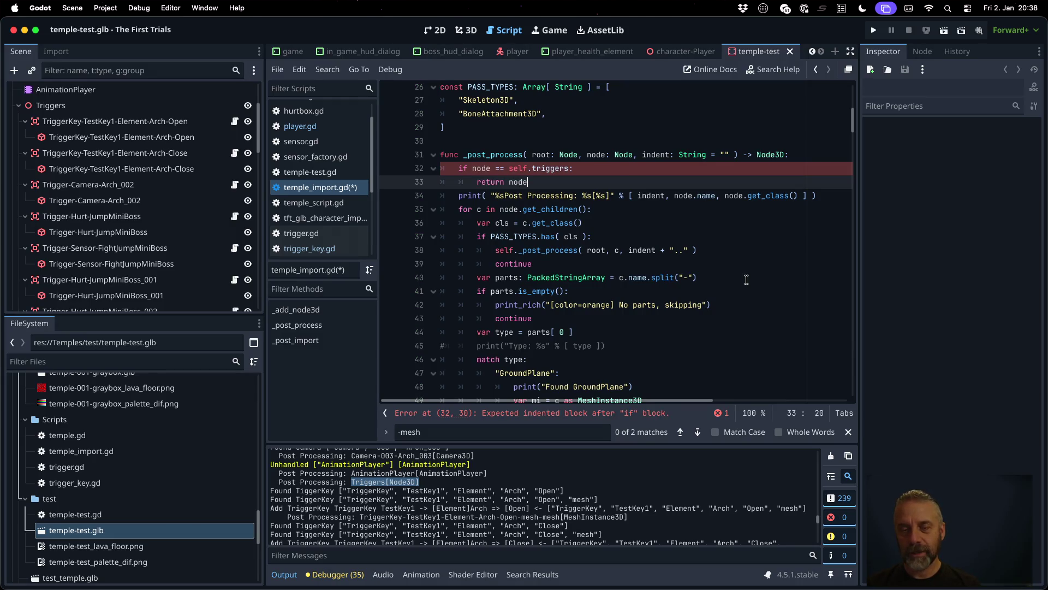
{"action": "key", "text": "Escape"}
{"action": "key", "text": "Return"}
{"action": "key", "text": "Return"}
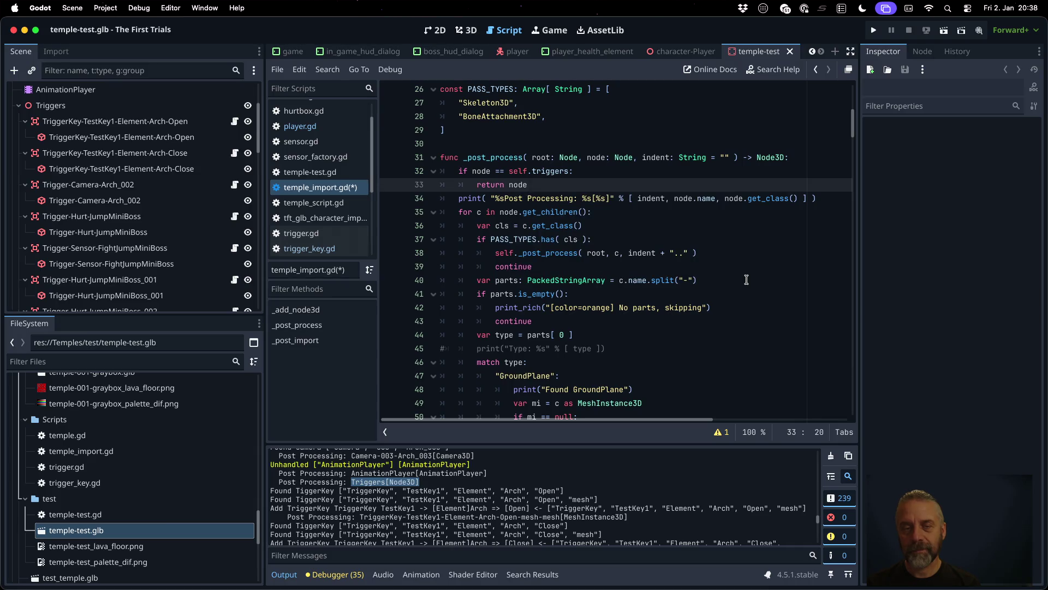
{"action": "key", "text": "super+s"}
{"action": "key", "text": "Return"}
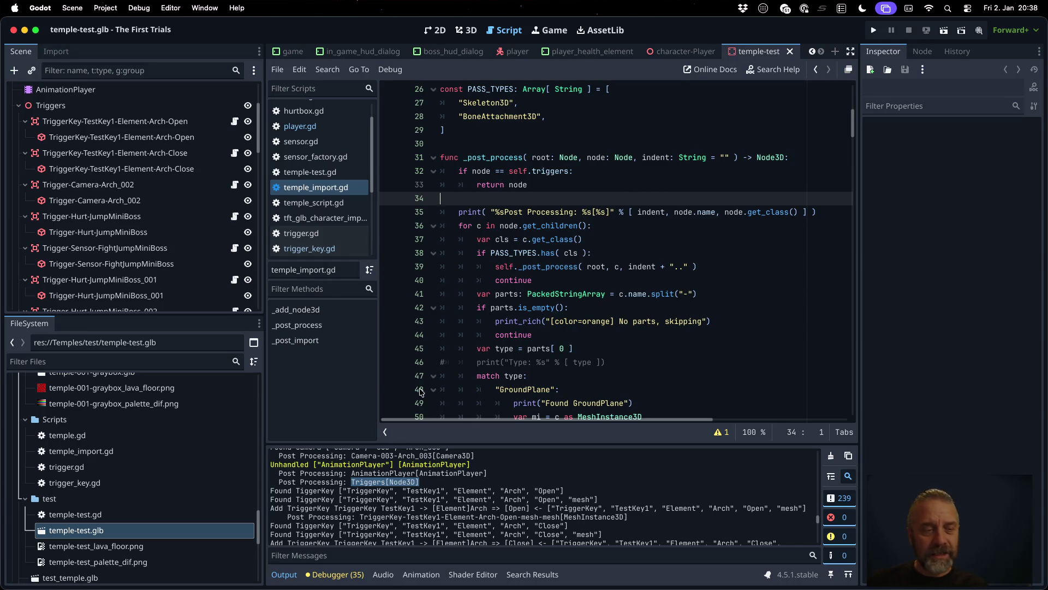
{"action": "scroll", "coordinate": [157, 206], "scroll_direction": "down", "scroll_amount": 8}
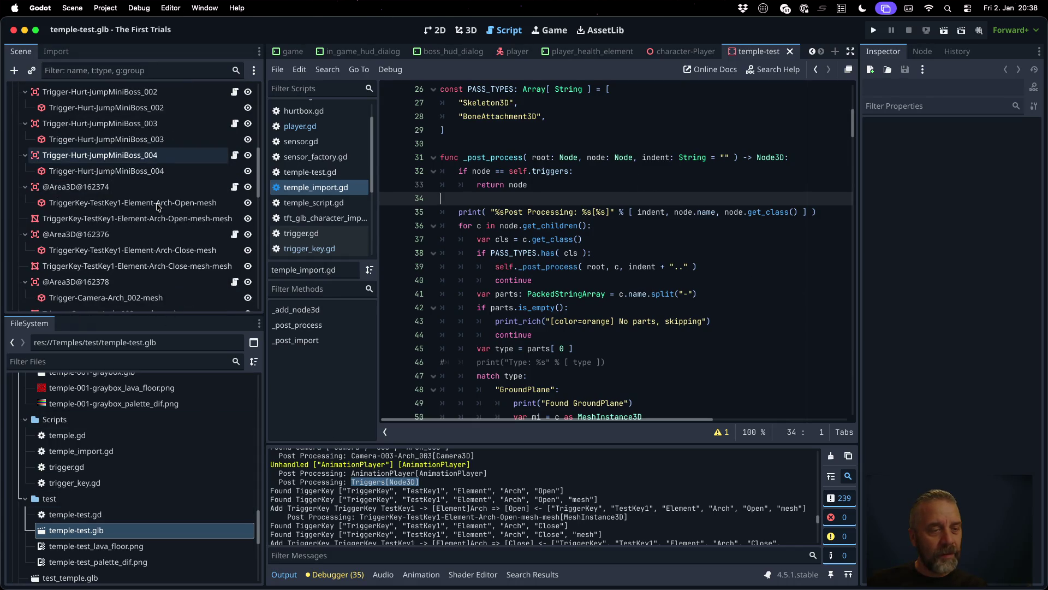
Step: Reimport temple-test.glb from the FileSystem dock using the updated import script
{"action": "left_click", "coordinate": [96, 234]}
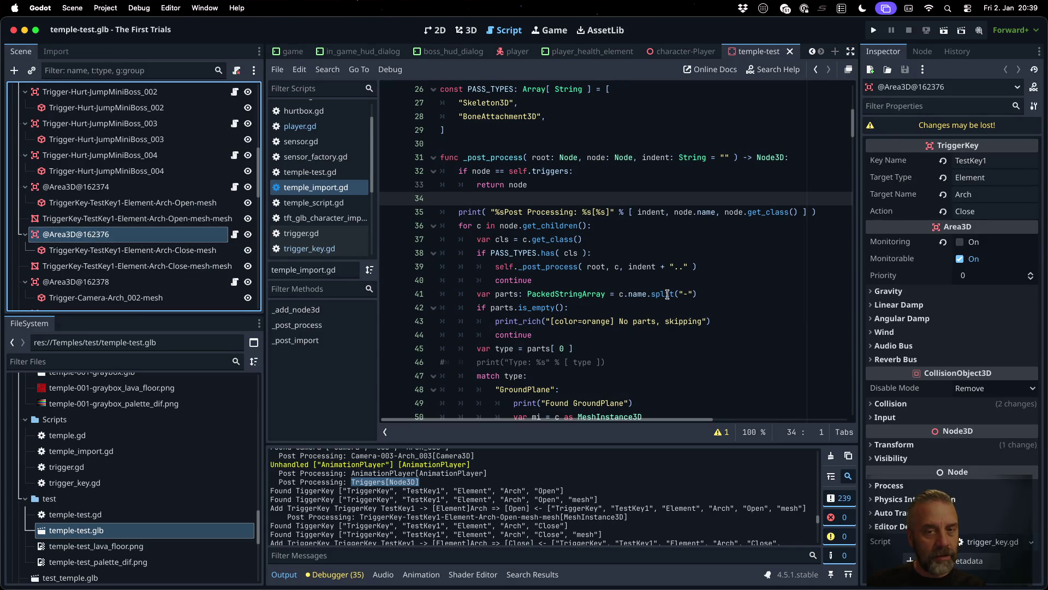
{"action": "left_click", "coordinate": [667, 294]}
{"action": "mouse_move", "coordinate": [667, 294]}
{"action": "right_click", "coordinate": [152, 525]}
{"action": "left_click", "coordinate": [177, 529]}
Step: Check the reimported AnimationPlayer and Triggers nodes in the Scene tree, then view the scene in 3D
{"action": "scroll", "coordinate": [185, 216], "scroll_direction": "down", "scroll_amount": 3}
{"action": "scroll", "coordinate": [184, 217], "scroll_direction": "up", "scroll_amount": 4}
{"action": "scroll", "coordinate": [185, 216], "scroll_direction": "up", "scroll_amount": 5}
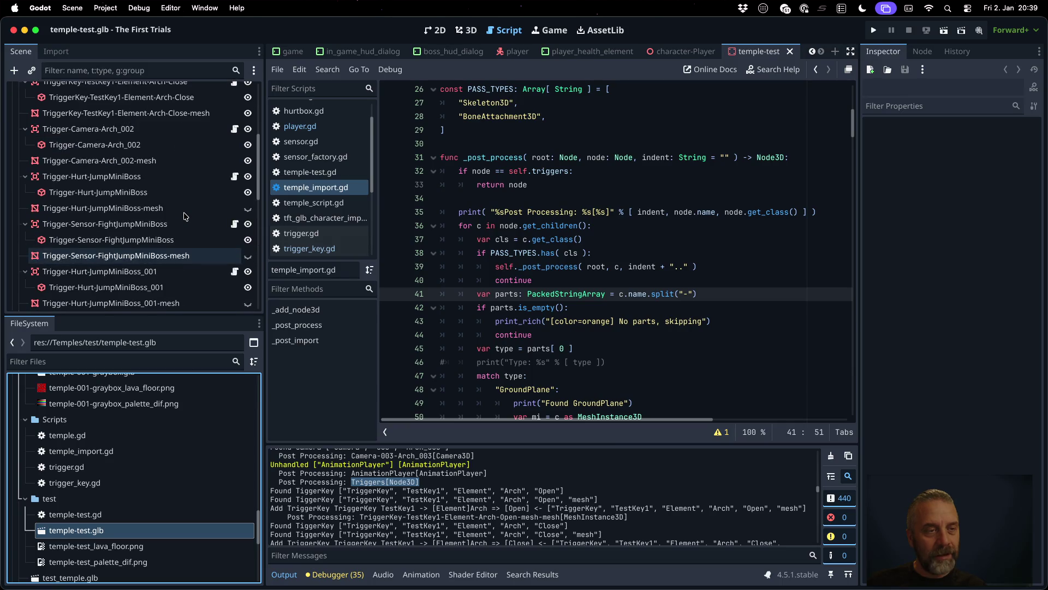
{"action": "left_click", "coordinate": [66, 141]}
{"action": "left_click", "coordinate": [100, 158]}
{"action": "scroll", "coordinate": [113, 205], "scroll_direction": "down", "scroll_amount": 10}
{"action": "scroll", "coordinate": [113, 205], "scroll_direction": "down", "scroll_amount": 5}
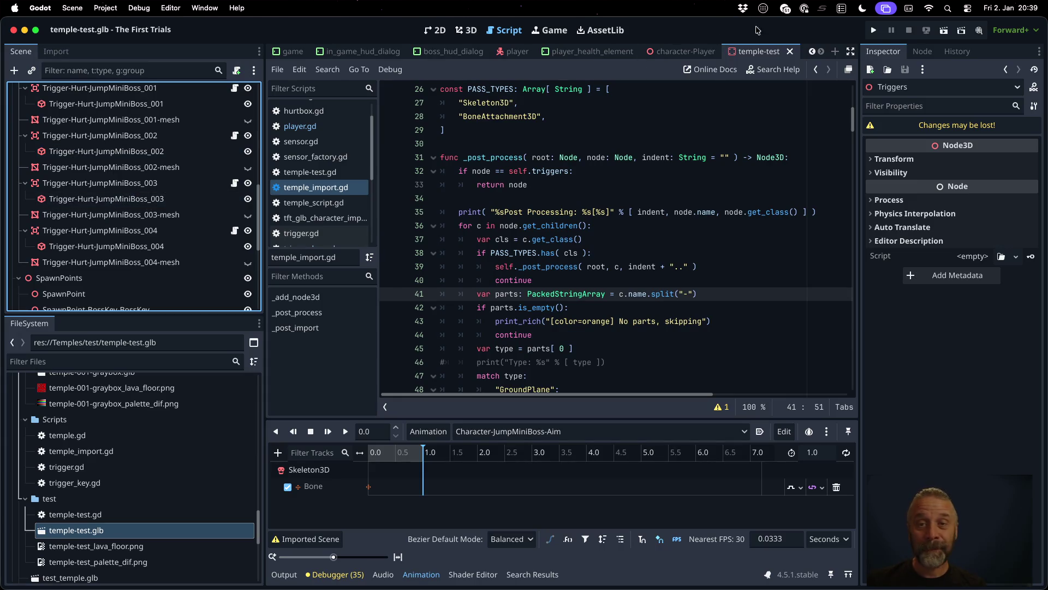
{"action": "left_click", "coordinate": [465, 30]}
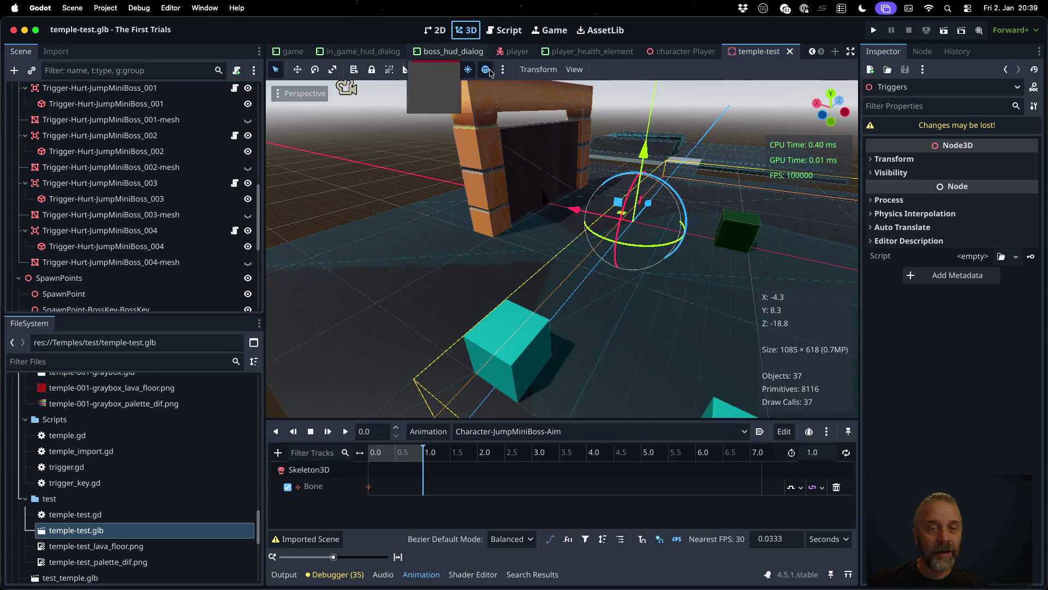
Step: Toggle visibility of the Arch-Open trigger and its Arch-Open-mesh node to identify its cube
{"action": "left_click", "coordinate": [540, 309]}
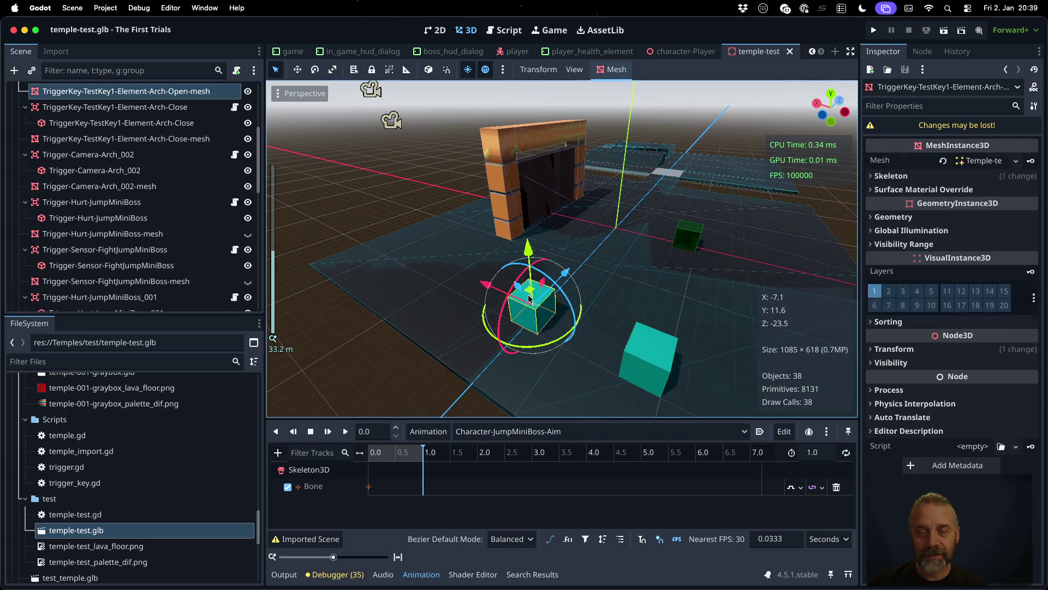
{"action": "left_click", "coordinate": [248, 92]}
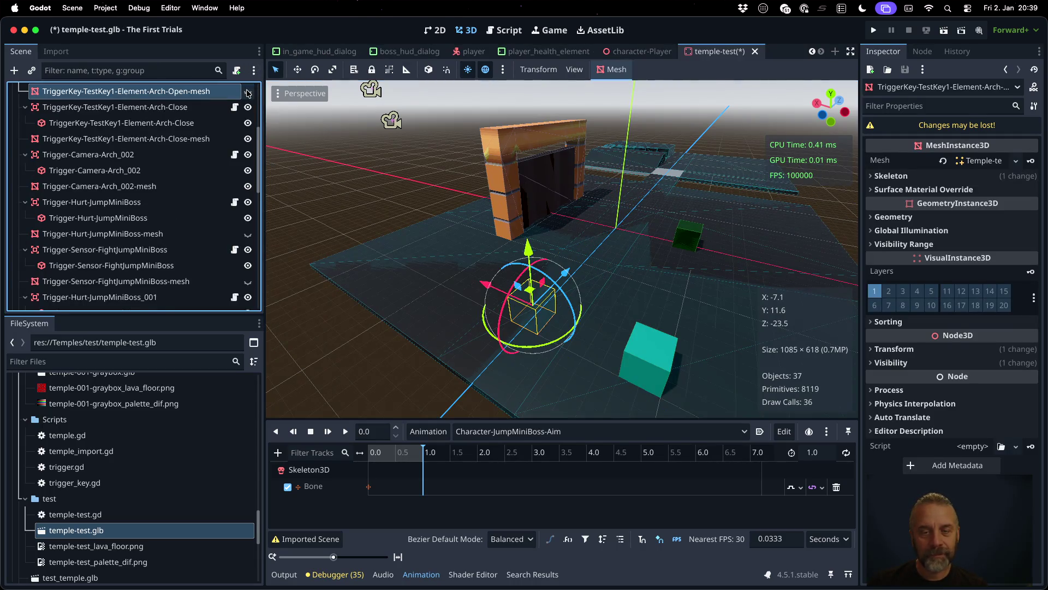
{"action": "scroll", "coordinate": [248, 93], "scroll_direction": "up", "scroll_amount": 3}
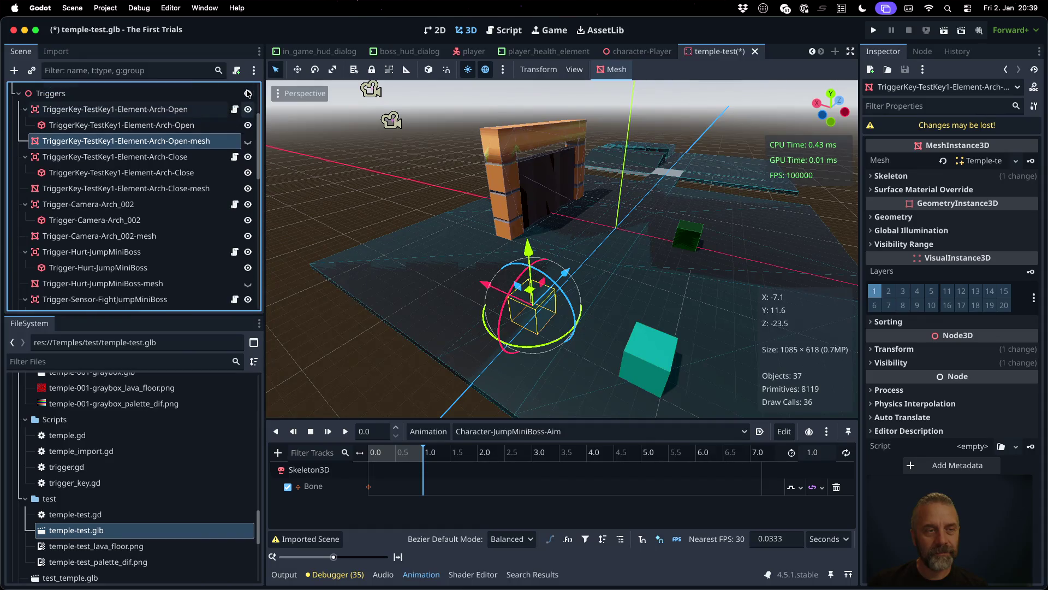
{"action": "left_click", "coordinate": [247, 110]}
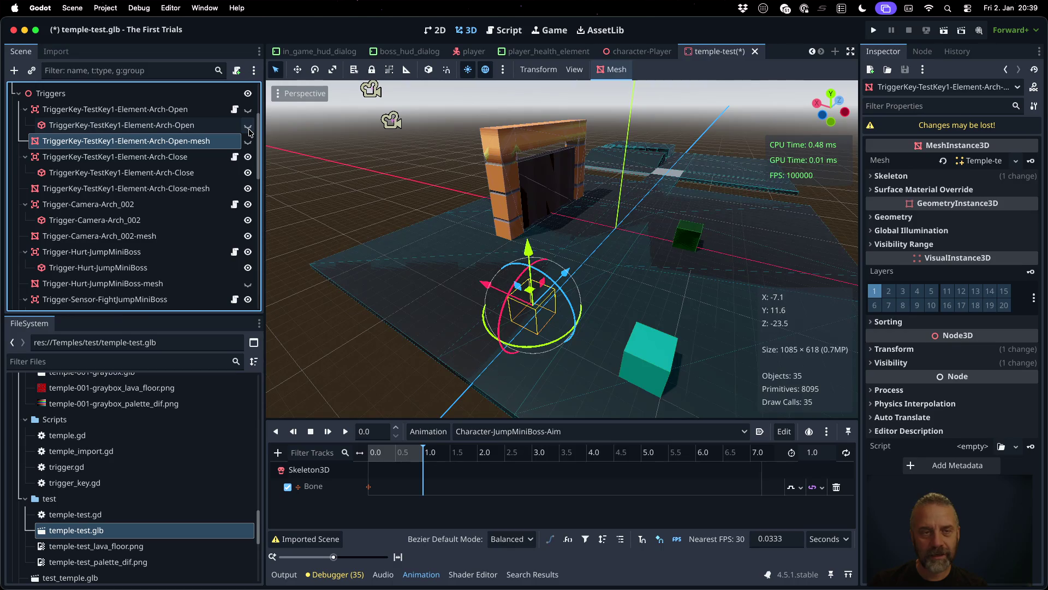
{"action": "left_click", "coordinate": [532, 316]}
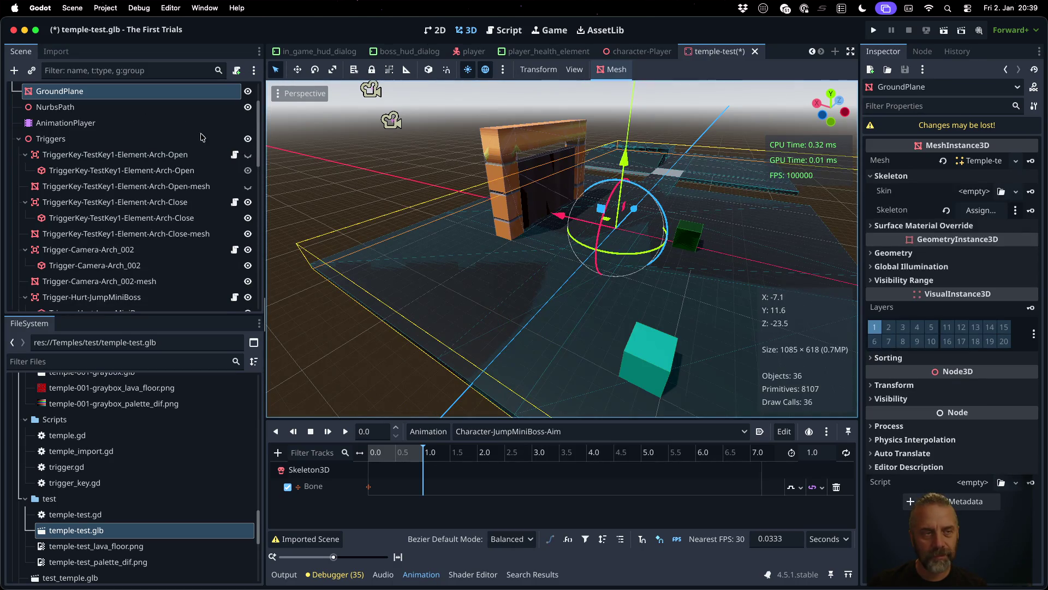
{"action": "left_click", "coordinate": [248, 155]}
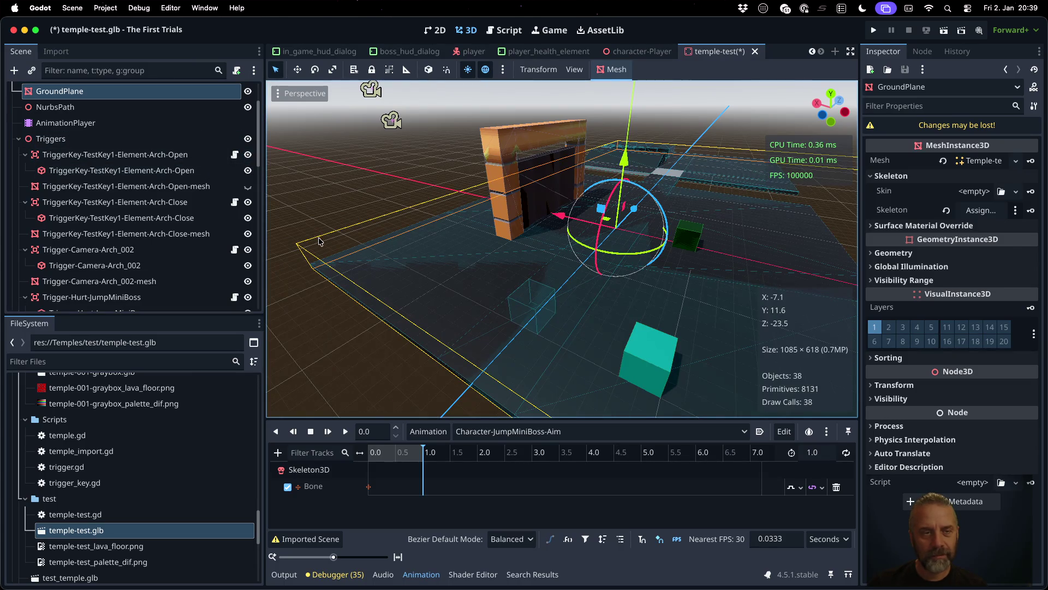
{"action": "left_click", "coordinate": [175, 156]}
{"action": "left_click", "coordinate": [192, 188]}
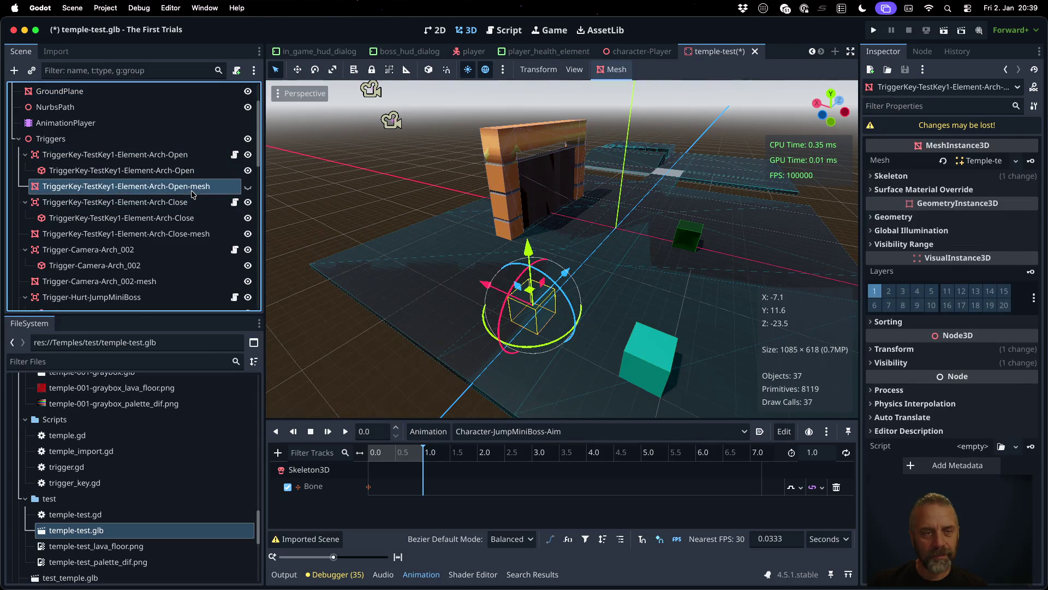
{"action": "left_click", "coordinate": [248, 187]}
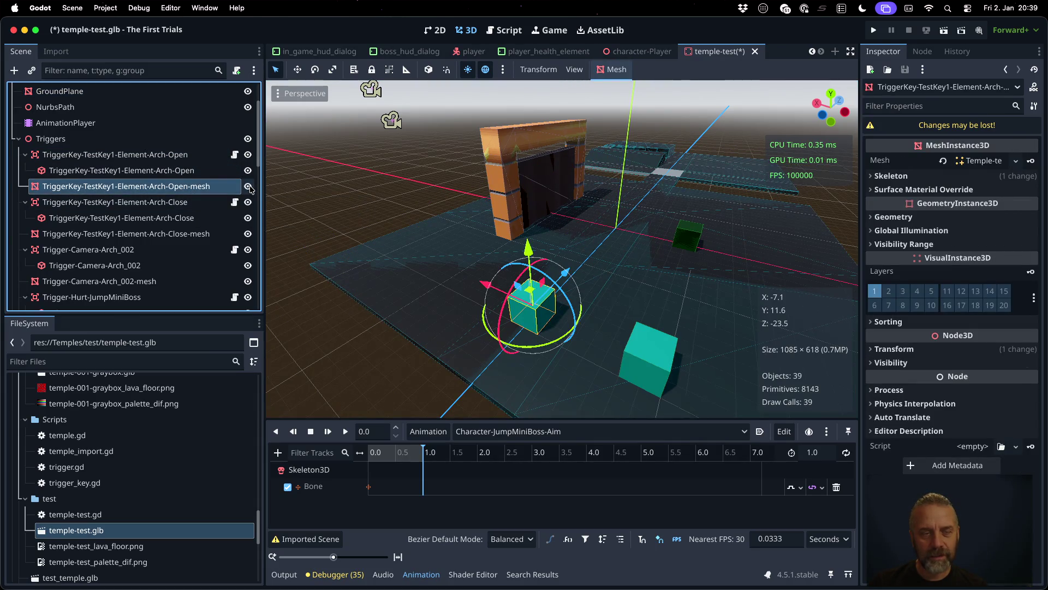
{"action": "left_click", "coordinate": [248, 187]}
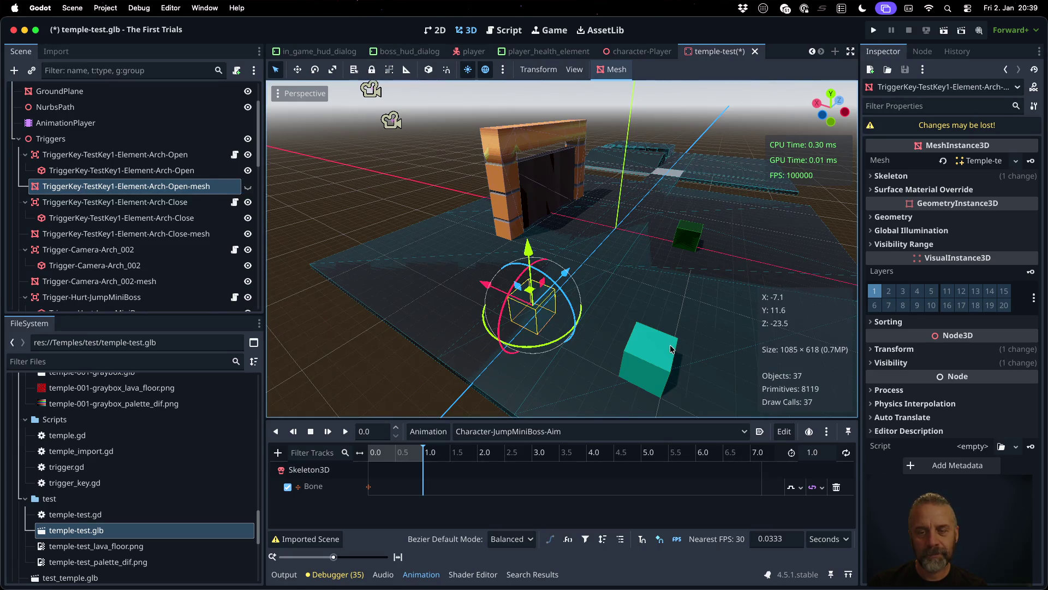
Step: Hide and re-show the Arch-Open collision shape, then reimport temple-test.glb
{"action": "left_click", "coordinate": [650, 355]}
{"action": "left_click", "coordinate": [534, 310]}
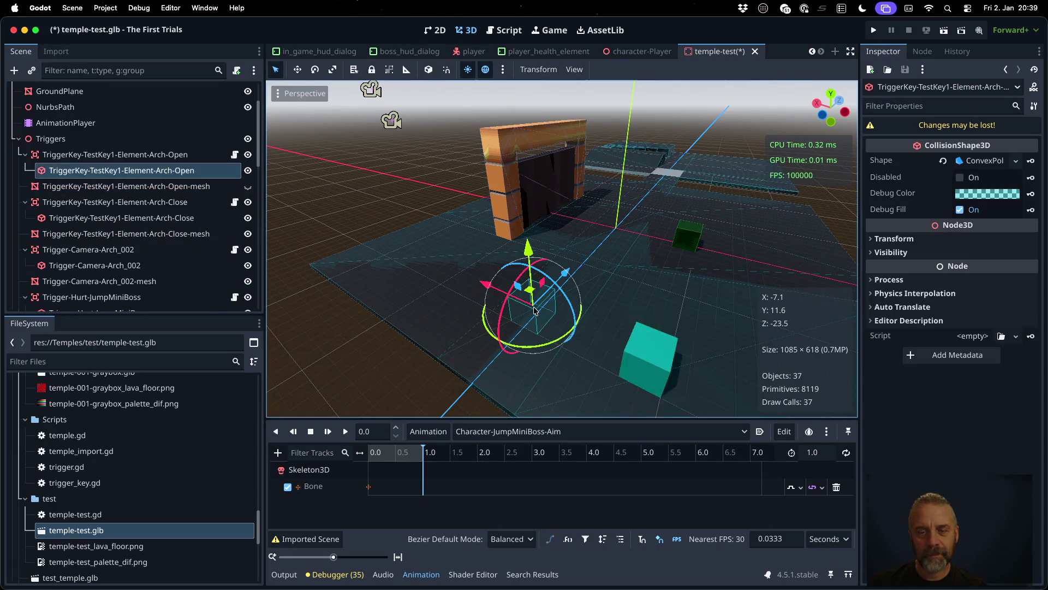
{"action": "left_click", "coordinate": [247, 170]}
{"action": "left_click", "coordinate": [615, 336]}
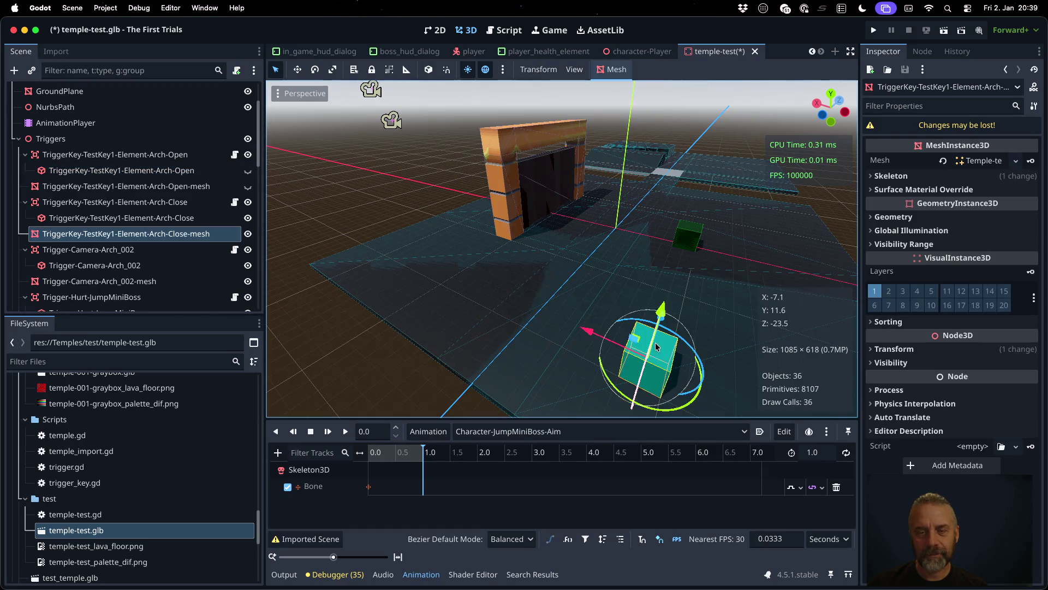
{"action": "left_click", "coordinate": [536, 316]}
{"action": "left_click", "coordinate": [248, 170]}
{"action": "left_click", "coordinate": [248, 186]}
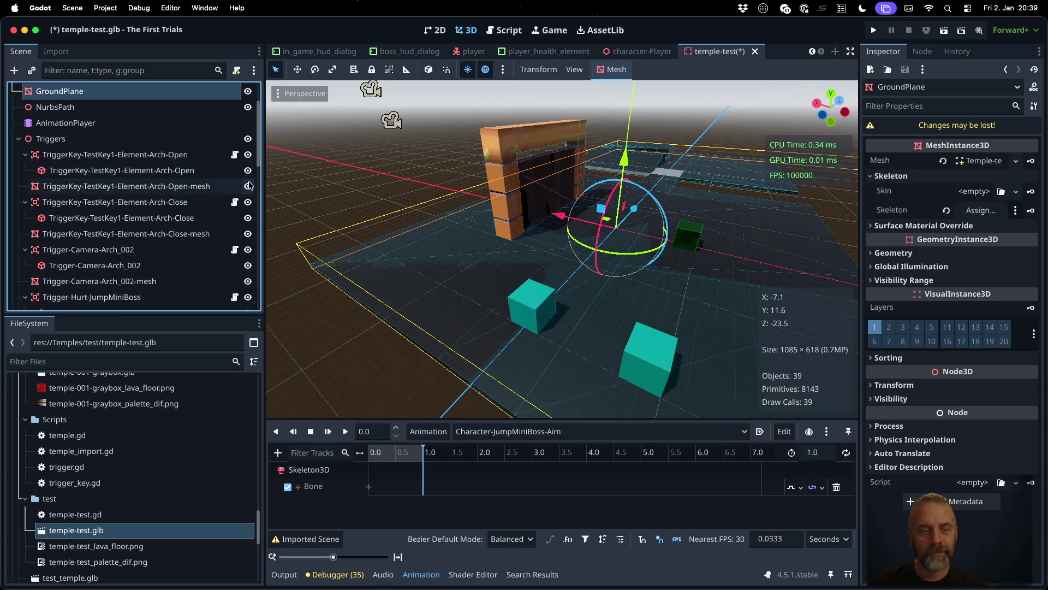
{"action": "right_click", "coordinate": [188, 531]}
{"action": "left_click", "coordinate": [225, 531]}
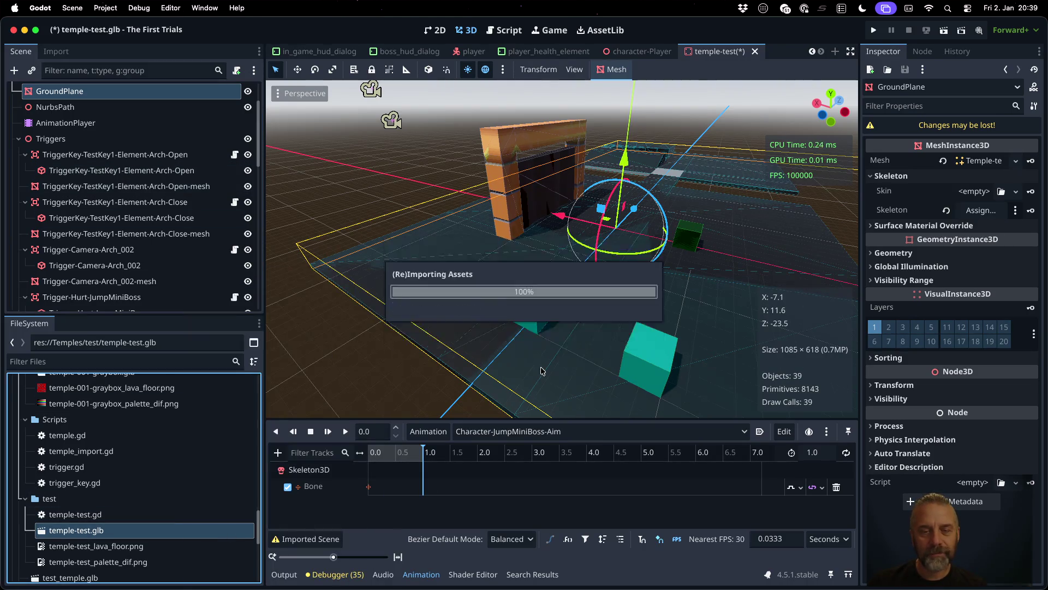
Step: Run the game, walk the character in and out of the teal trigger block with W and S, then stop it
{"action": "left_click", "coordinate": [875, 31]}
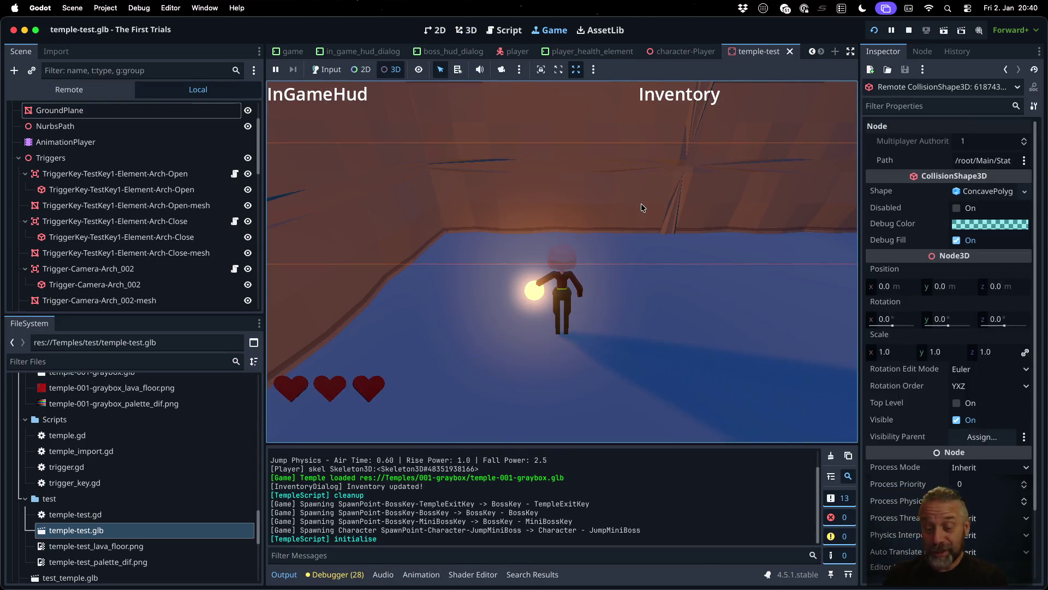
{"action": "left_click", "coordinate": [641, 208]}
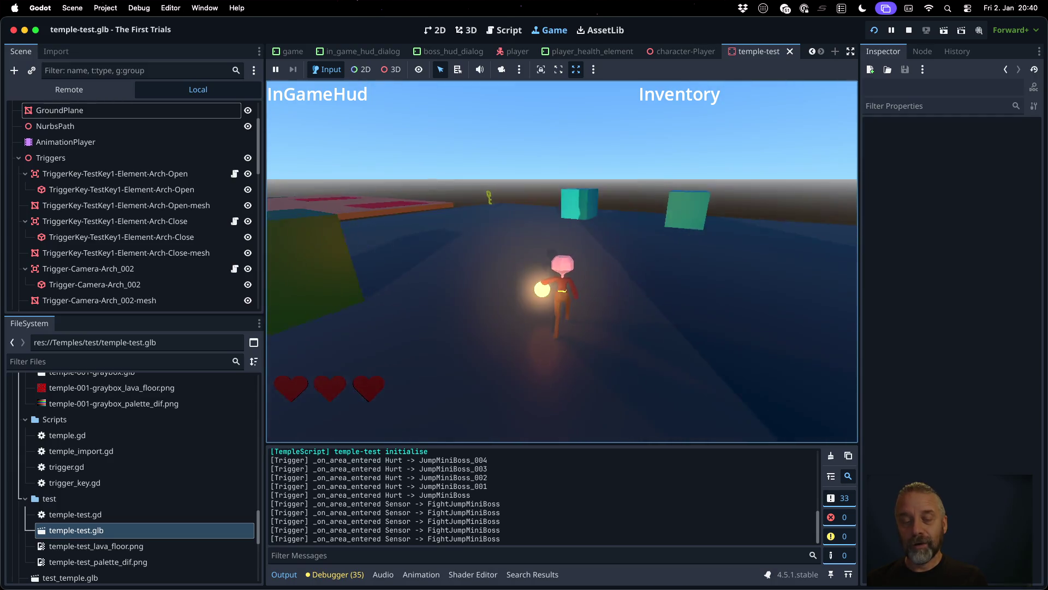
{"action": "key", "text": "w"}
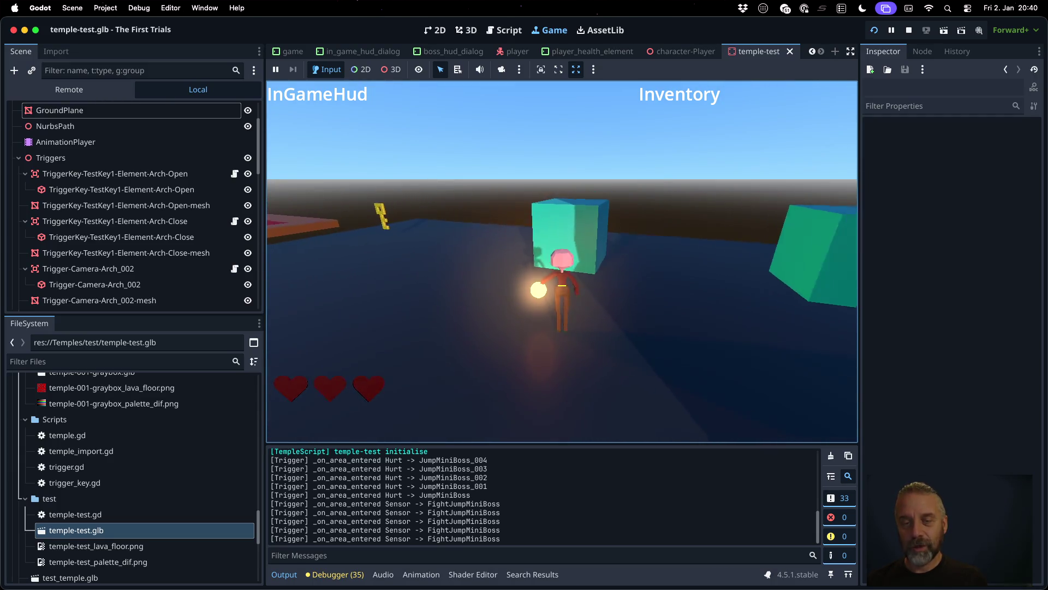
{"action": "key", "text": "s"}
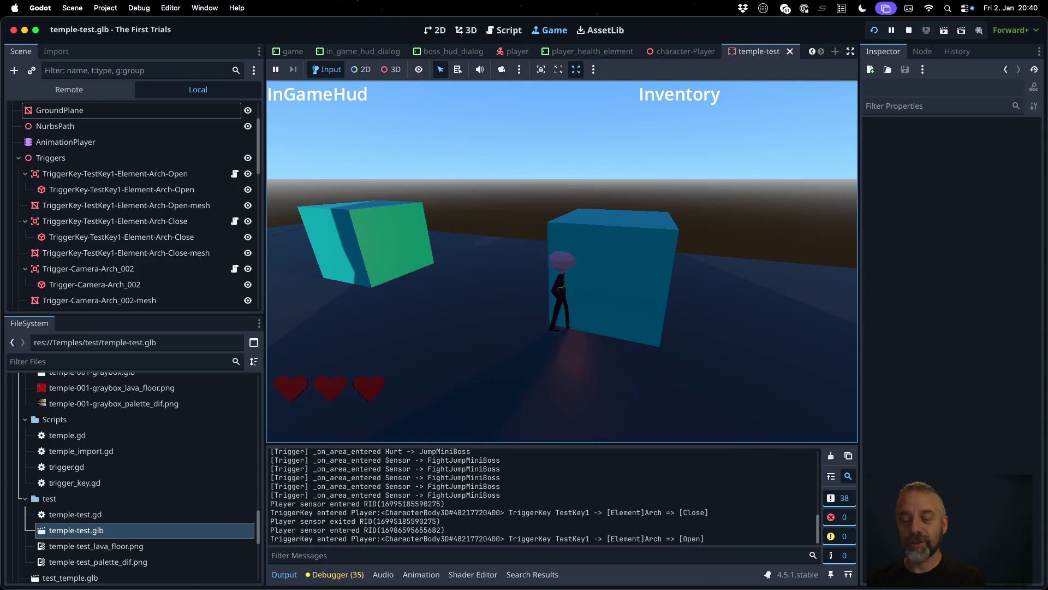
{"action": "key", "text": "w"}
{"action": "key", "text": "s"}
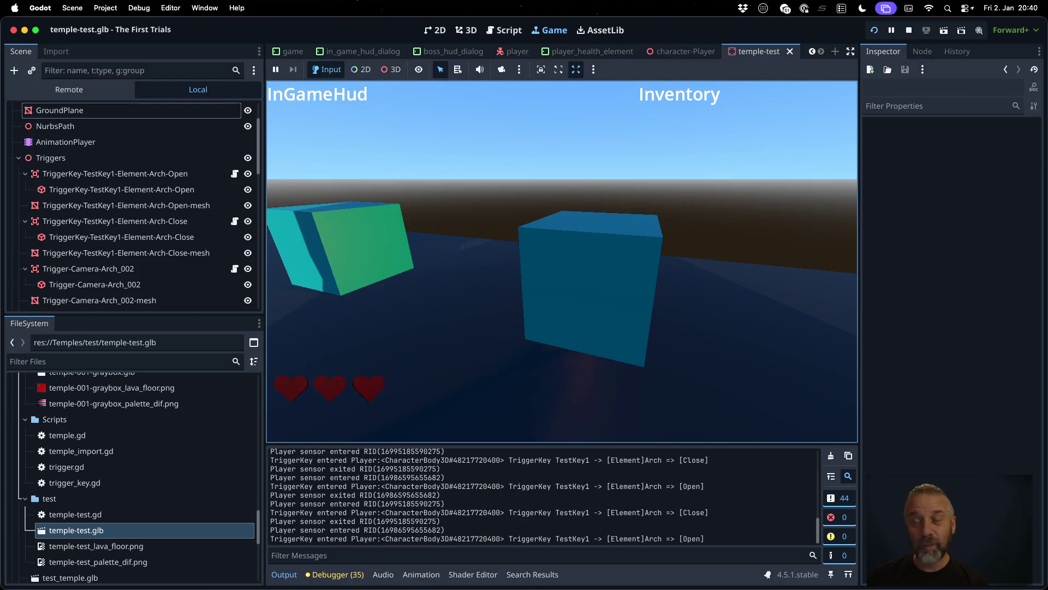
{"action": "left_click", "coordinate": [908, 31]}
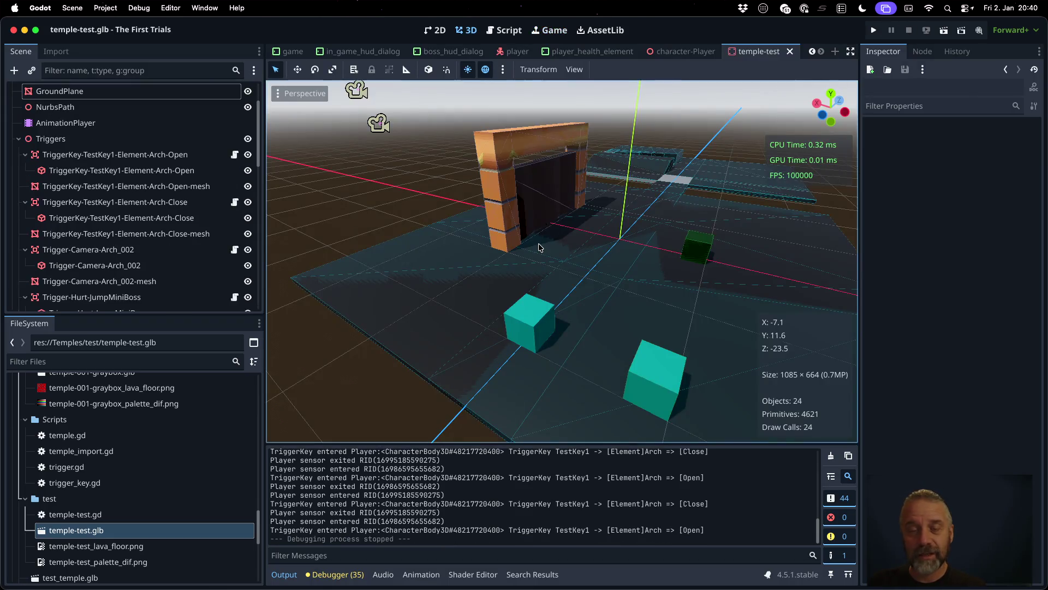
Step: Open temple_import.gd, review the spawn_points and teleport_points declarations, and place the caret after the triggers check
{"action": "left_click", "coordinate": [503, 30]}
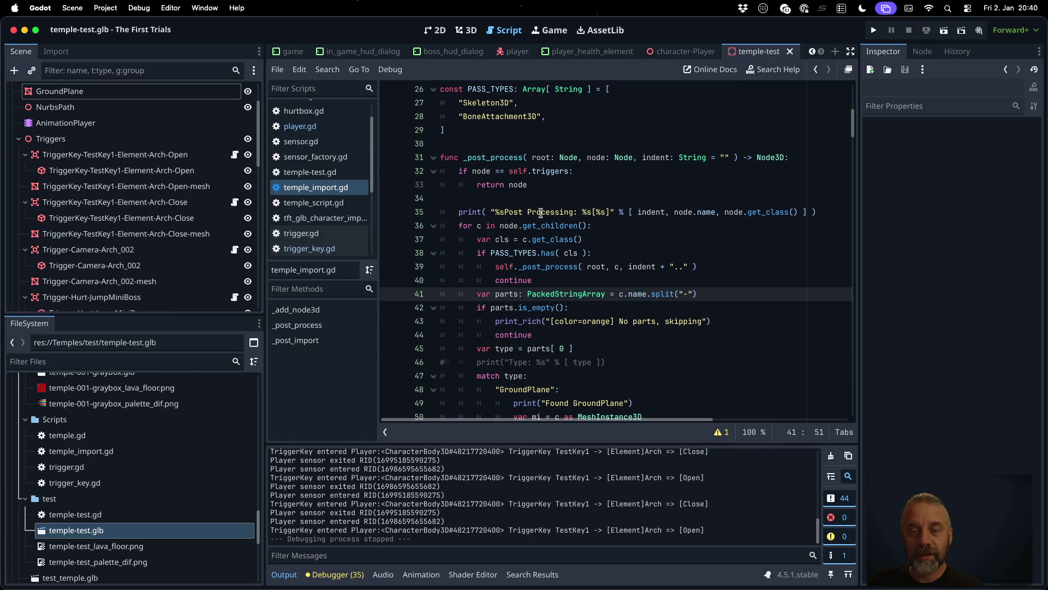
{"action": "left_click", "coordinate": [560, 171], "text": "super"}
{"action": "left_click", "coordinate": [494, 251]}
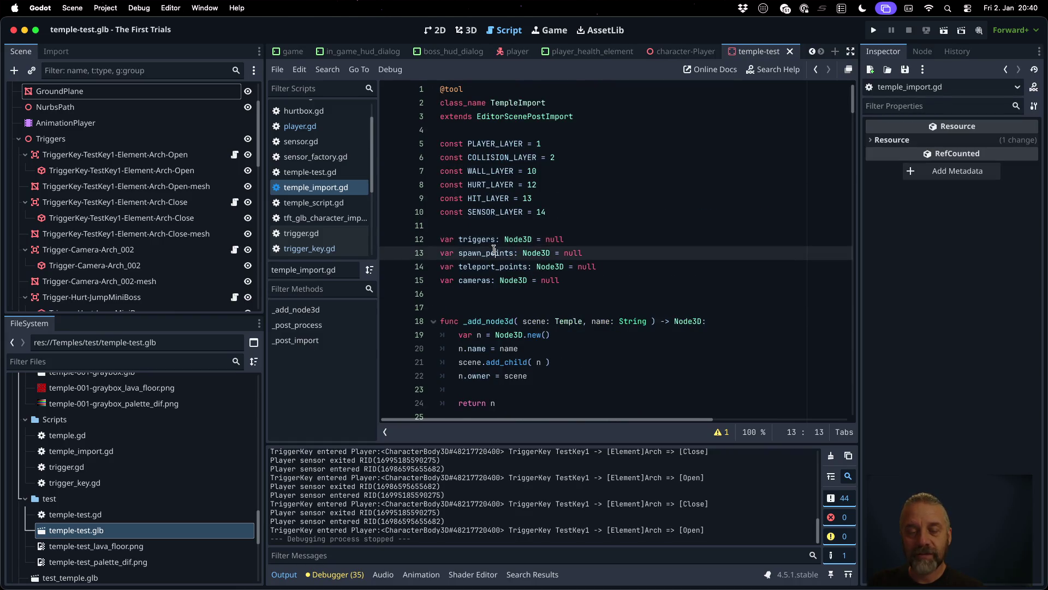
{"action": "key", "text": "shift+Down"}
{"action": "key", "text": "shift+Down"}
{"action": "key", "text": "shift+Down"}
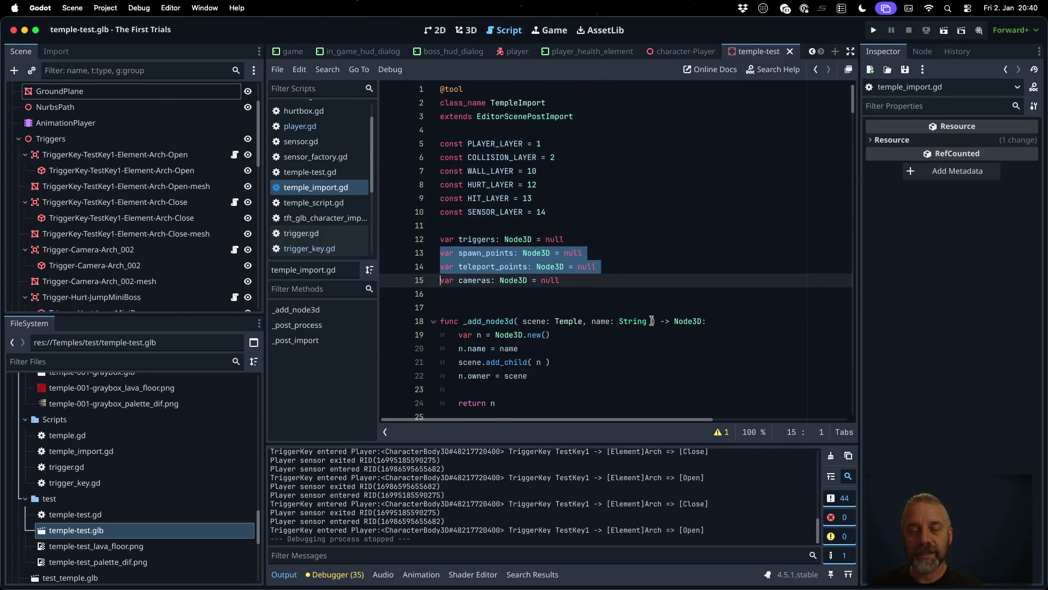
{"action": "key", "text": "Escape"}
{"action": "scroll", "coordinate": [115, 200], "scroll_direction": "down", "scroll_amount": 6}
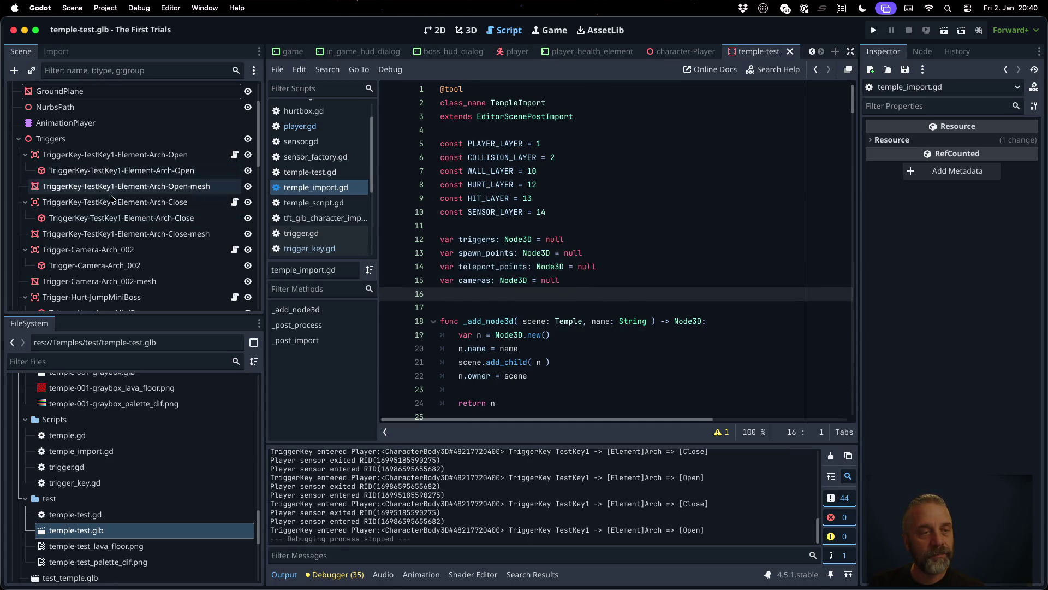
{"action": "scroll", "coordinate": [114, 199], "scroll_direction": "down", "scroll_amount": 9}
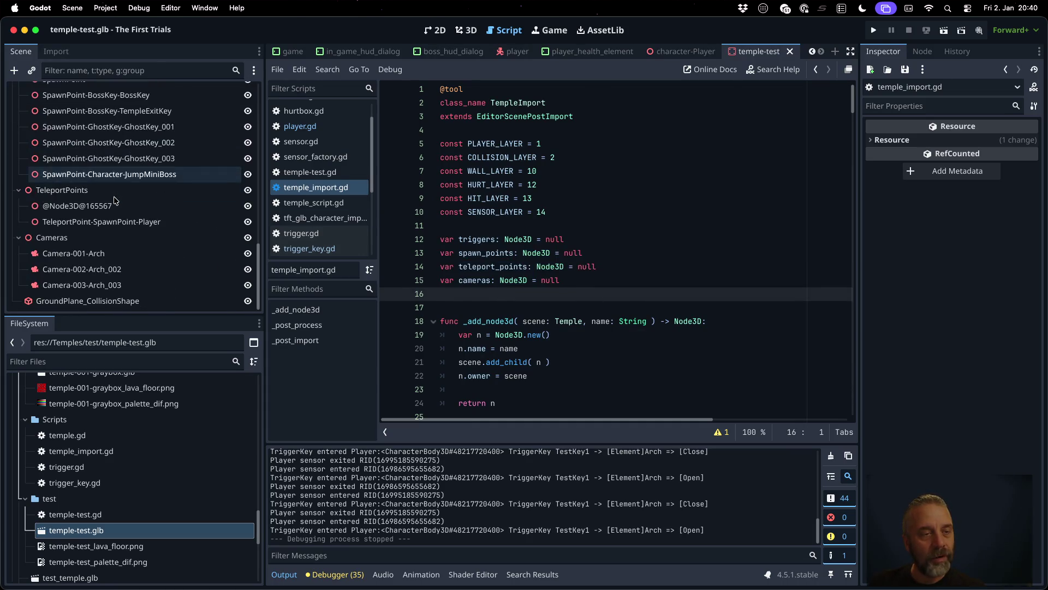
{"action": "scroll", "coordinate": [120, 143], "scroll_direction": "up", "scroll_amount": 1}
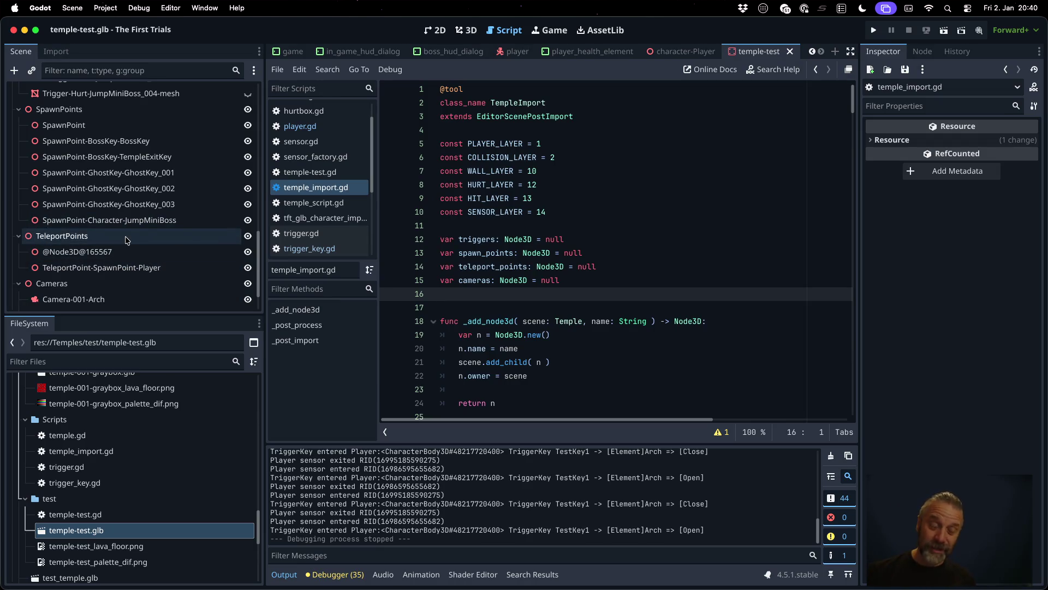
{"action": "scroll", "coordinate": [125, 240], "scroll_direction": "down", "scroll_amount": 3}
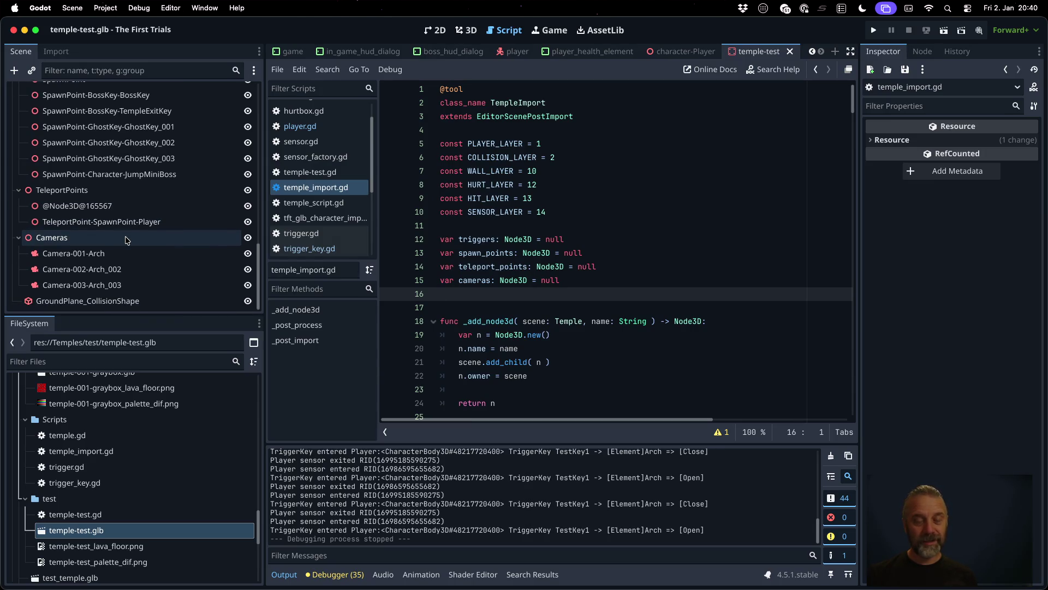
{"action": "left_click", "coordinate": [560, 308]}
{"action": "scroll", "coordinate": [560, 309], "scroll_direction": "down", "scroll_amount": 5}
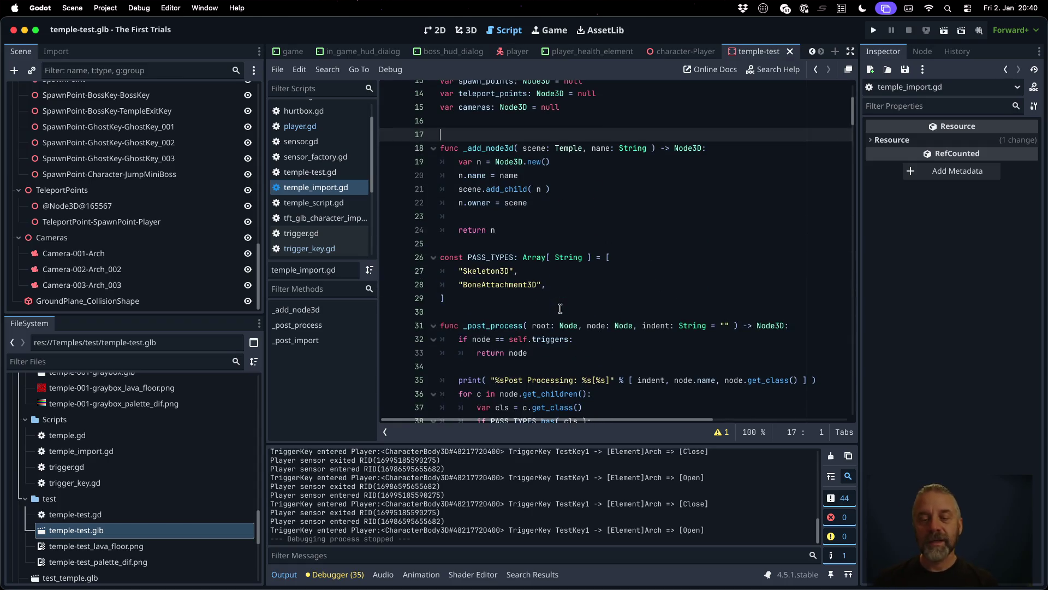
{"action": "left_click", "coordinate": [584, 343]}
Step: Add an 'if node == self.spawn_points: return node' check after the triggers check
{"action": "key", "text": "Down"}
{"action": "key", "text": "Return"}
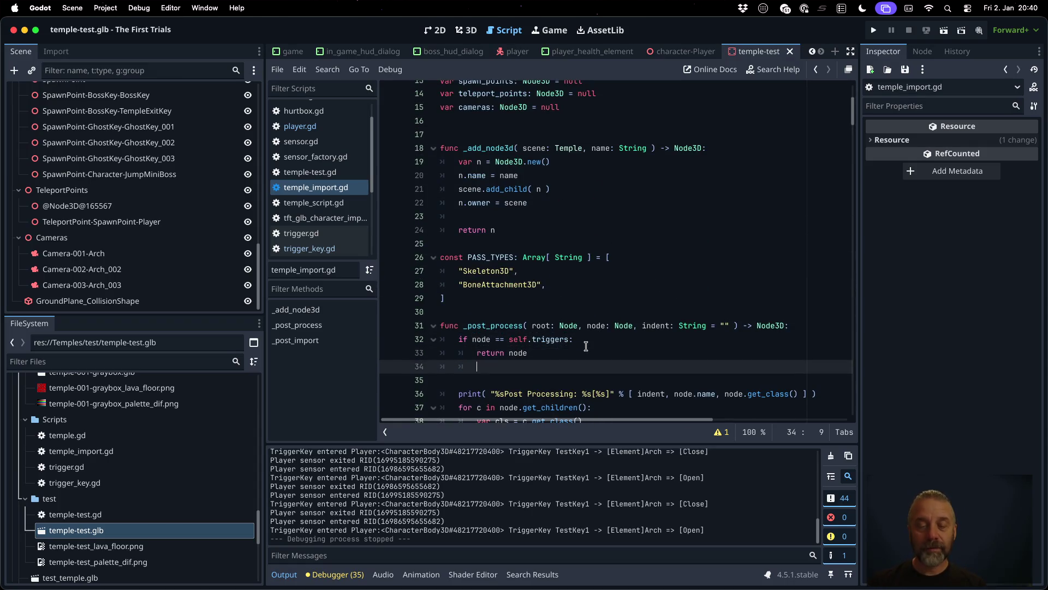
{"action": "type", "text": "if n"}
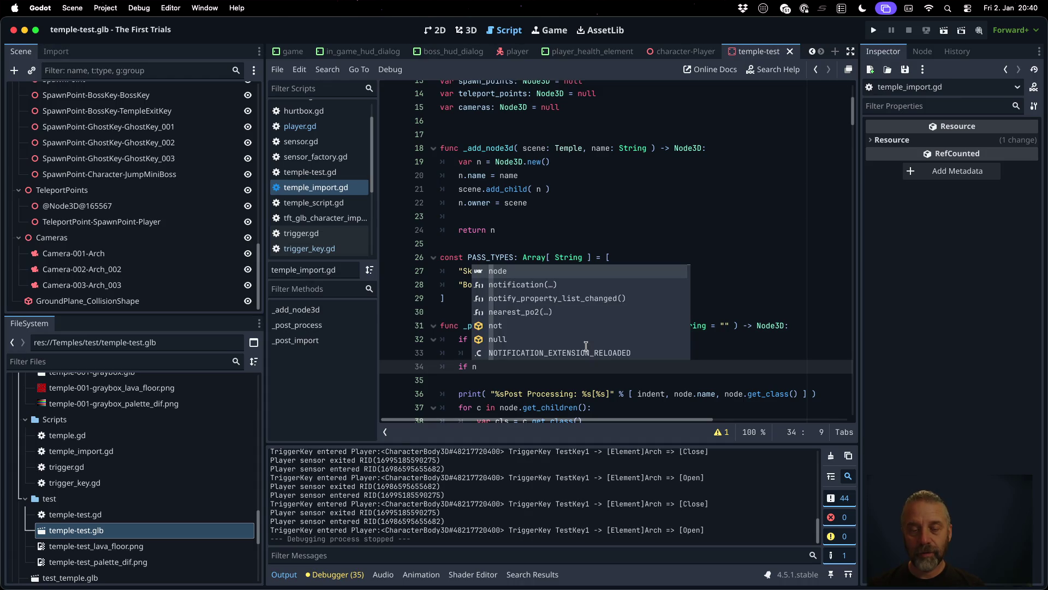
{"action": "type", "text": "ode =="}
{"action": "type", "text": " s"}
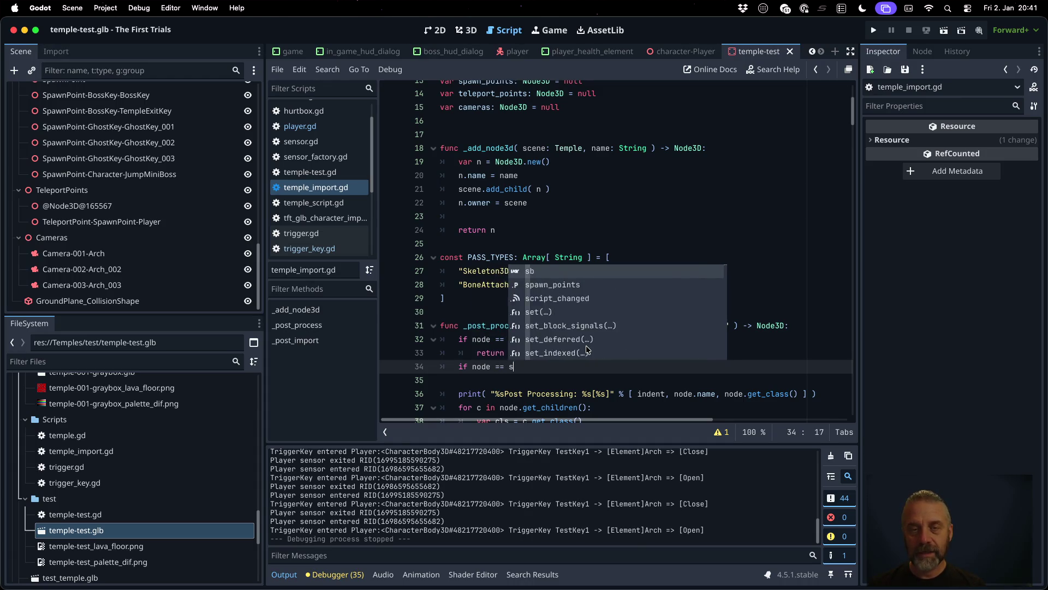
{"action": "type", "text": "elf.spa"}
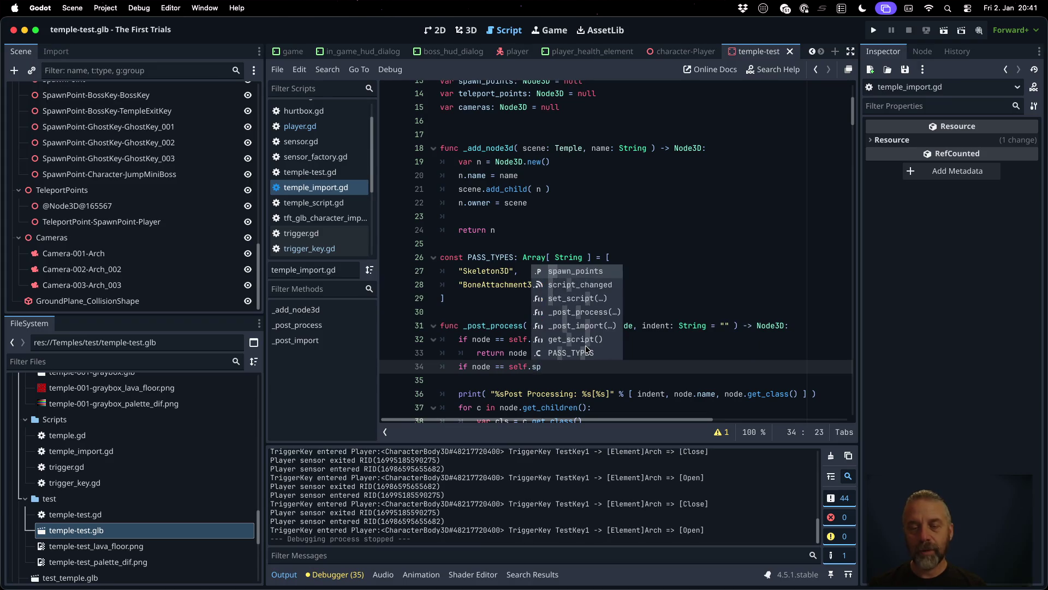
{"action": "key", "text": "Return"}
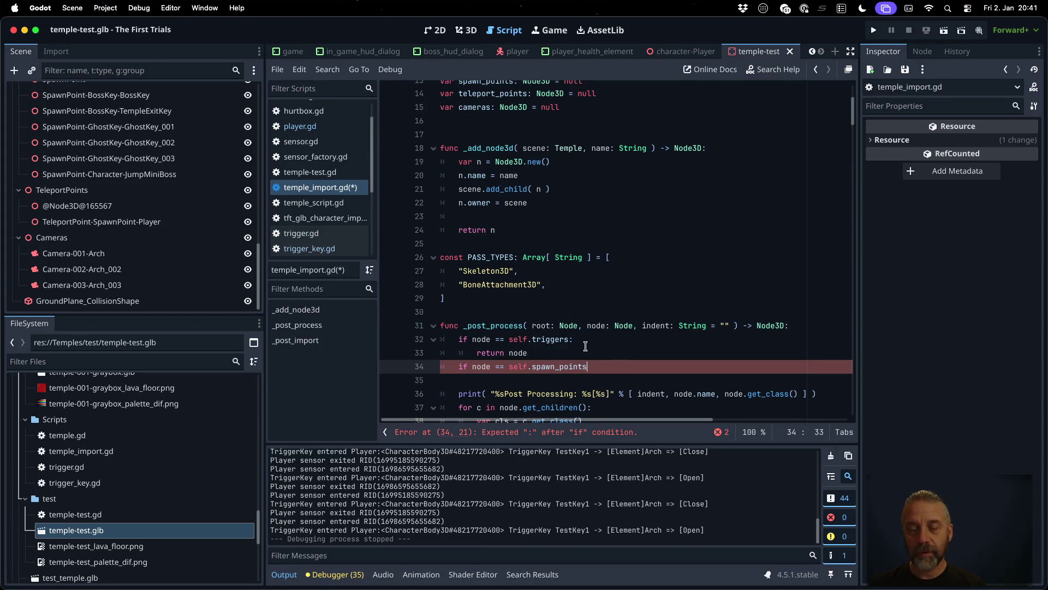
{"action": "key", "text": "Up"}
{"action": "key", "text": "Up"}
{"action": "key", "text": "Up"}
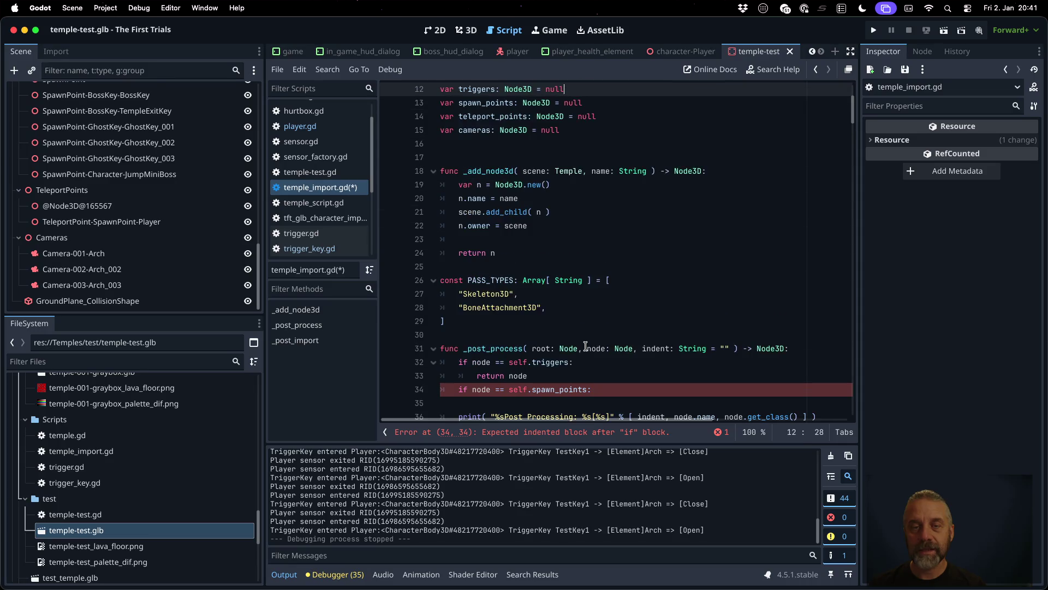
{"action": "key", "text": "Up"}
{"action": "key", "text": "Down"}
{"action": "key", "text": "Down"}
{"action": "key", "text": "Down"}
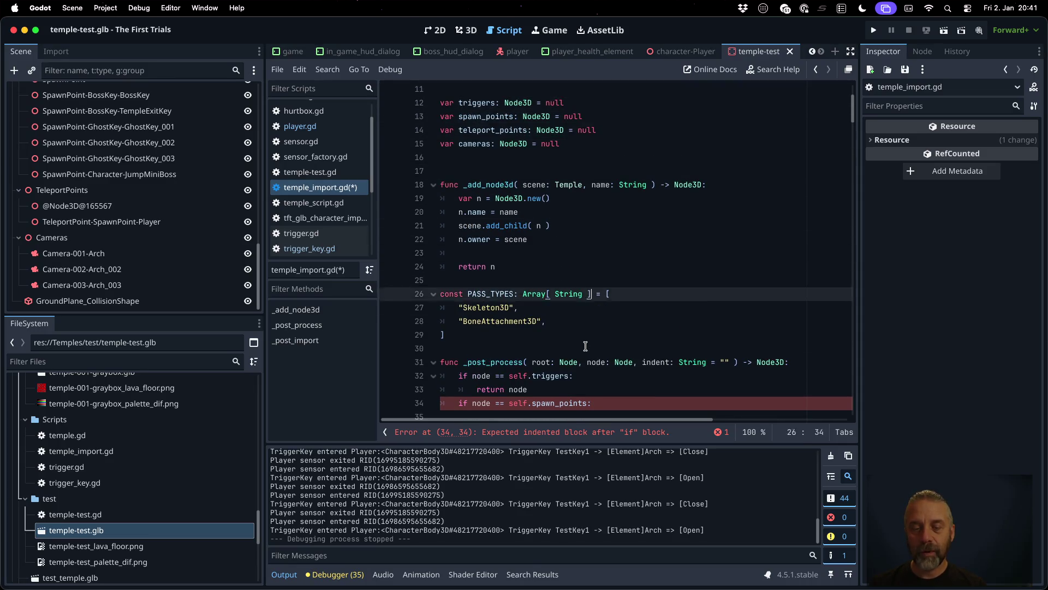
{"action": "key", "text": "Return"}
{"action": "type", "text": "rertu"}
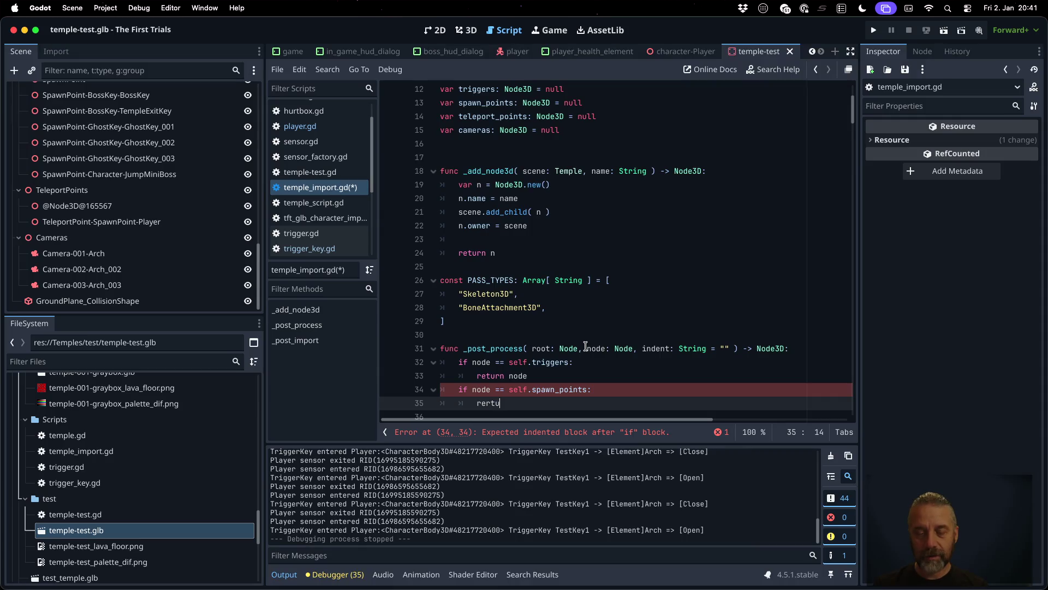
{"action": "key", "text": "BackSpace"}
{"action": "key", "text": "BackSpace"}
{"action": "key", "text": "BackSpace"}
{"action": "type", "text": "turn node"}
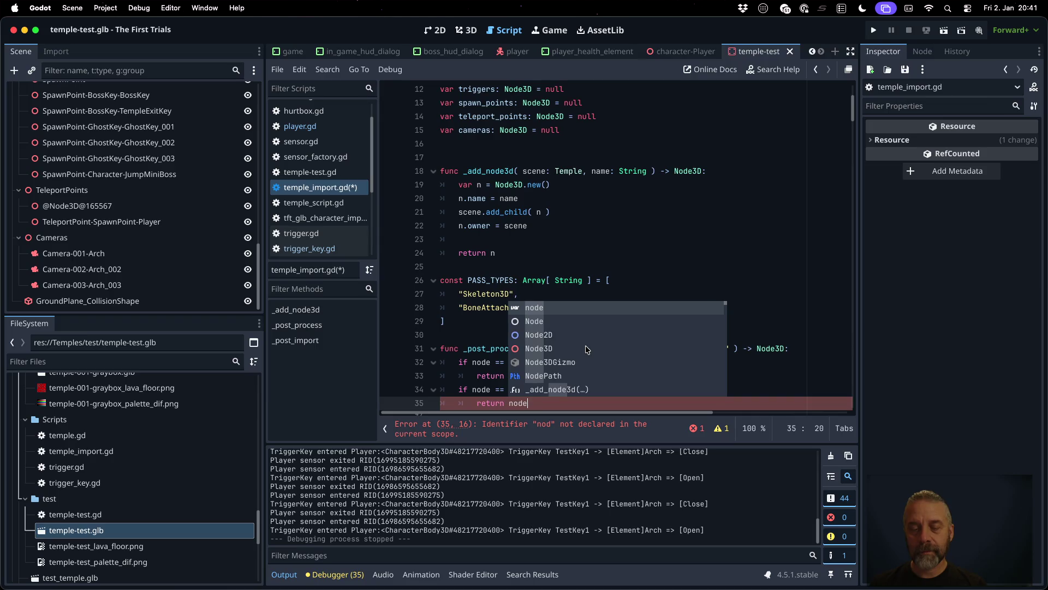
Step: Add matching early-return checks for teleport_points and cameras, then save the script
{"action": "key", "text": "Return"}
{"action": "key", "text": "Return"}
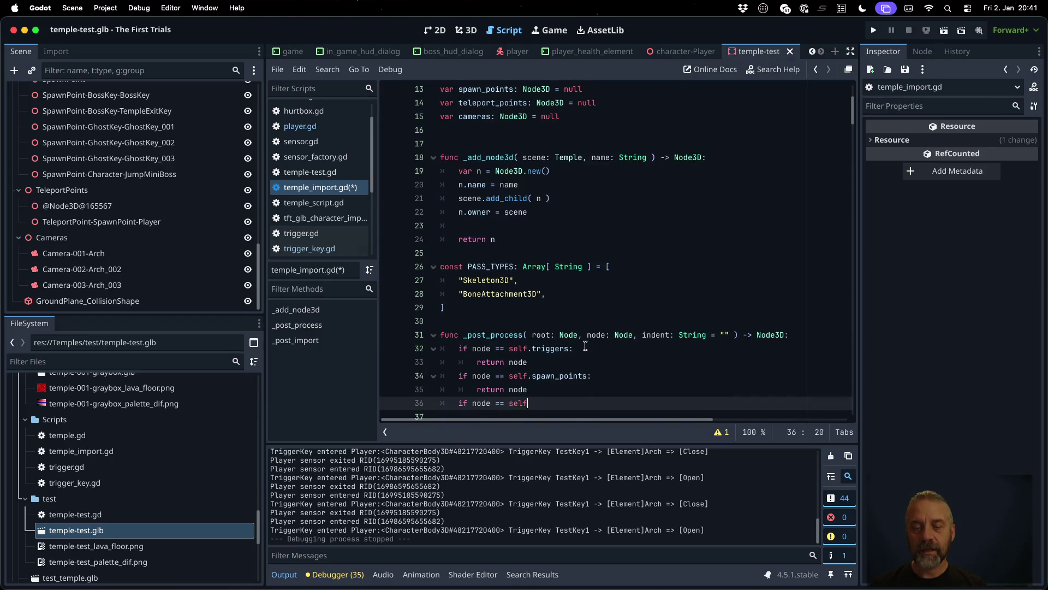
{"action": "type", "text": "f.tel"}
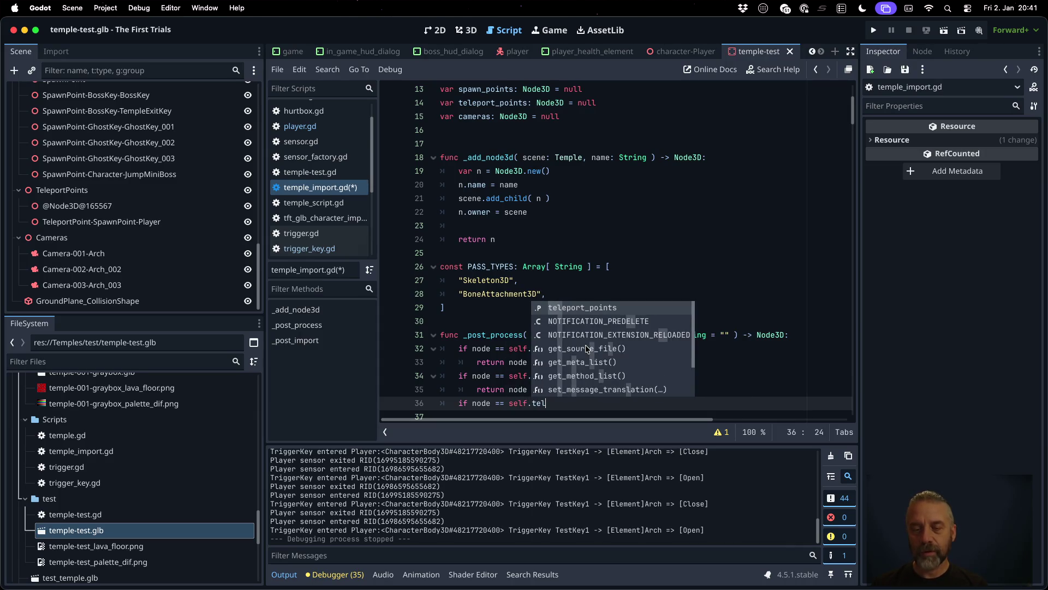
{"action": "key", "text": "Return"}
{"action": "key", "text": "Return"}
{"action": "type", "text": "ret"}
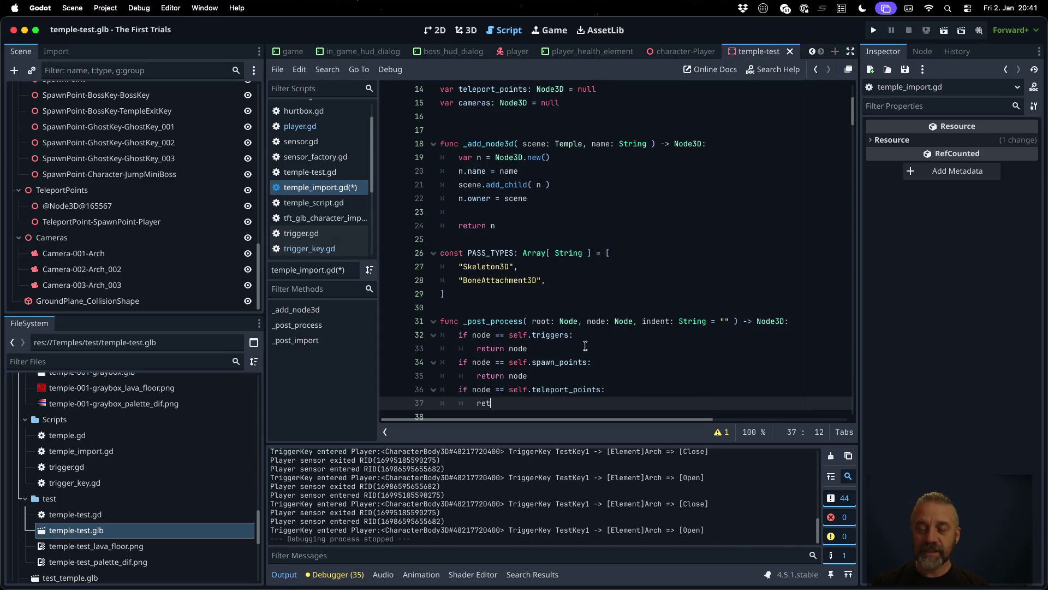
{"action": "type", "text": "urn node"}
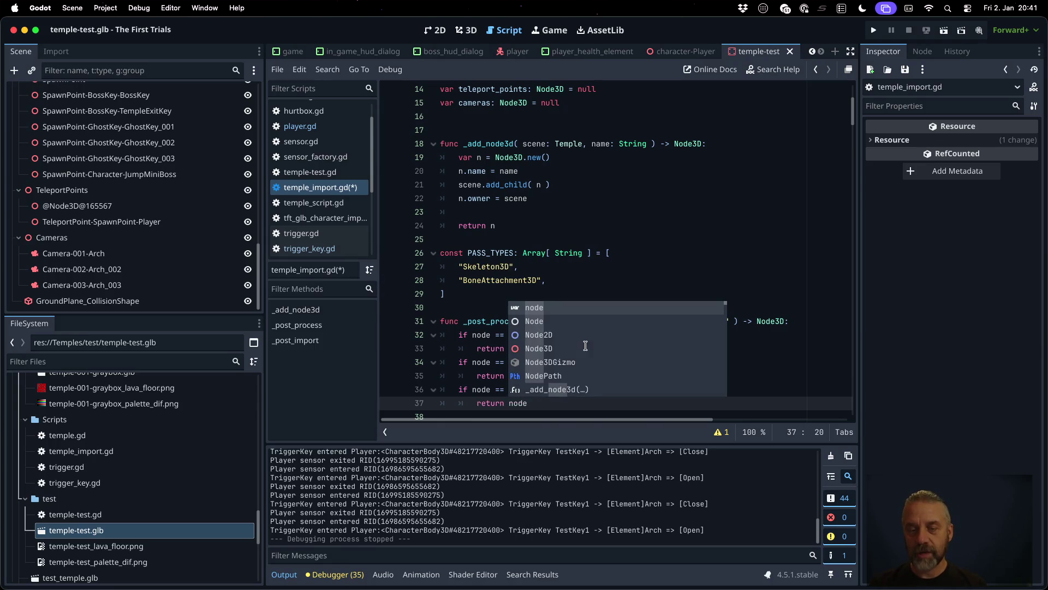
{"action": "key", "text": "Return"}
{"action": "key", "text": "Return"}
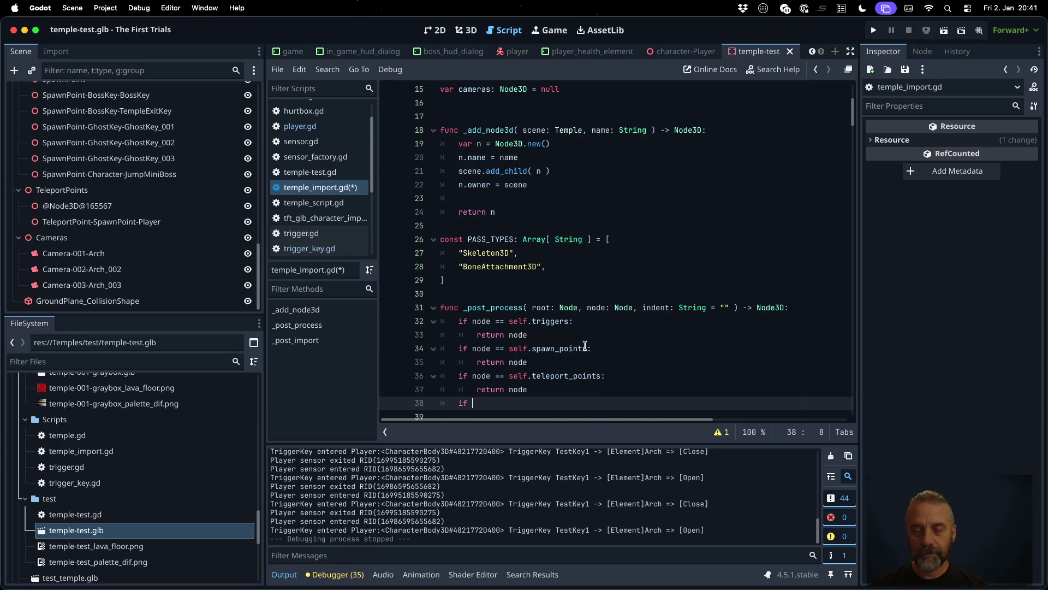
{"action": "type", "text": "node == self.c"}
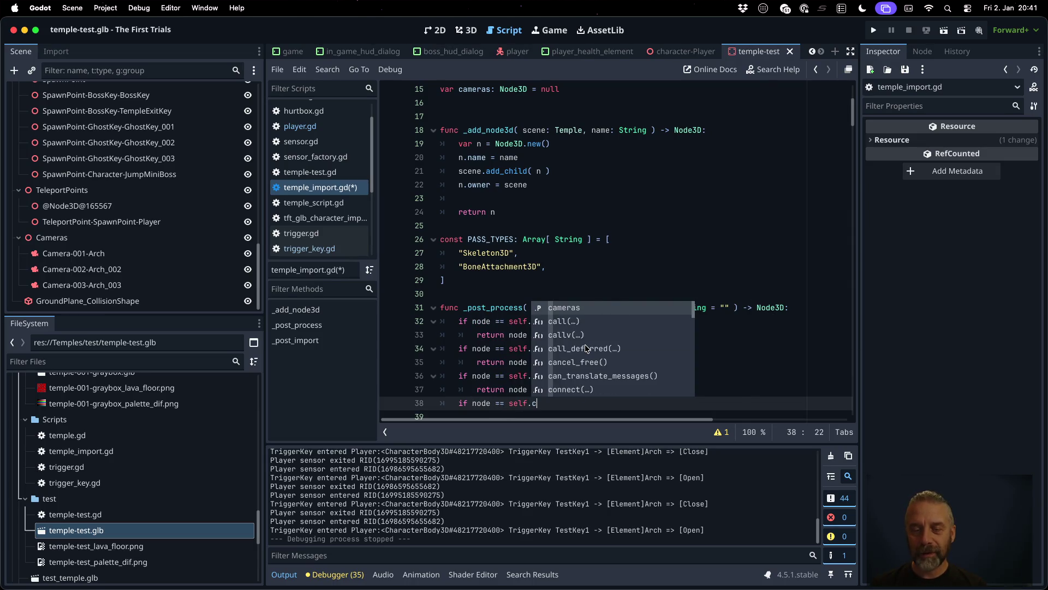
{"action": "key", "text": "Return"}
{"action": "key", "text": "Return"}
{"action": "type", "text": "return node"}
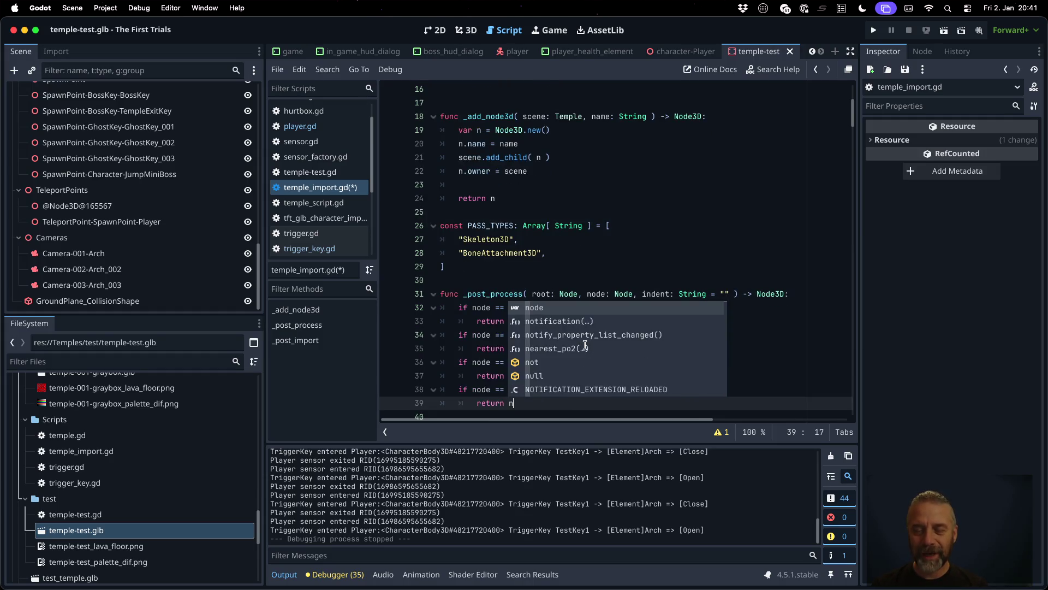
{"action": "key", "text": "super+s"}
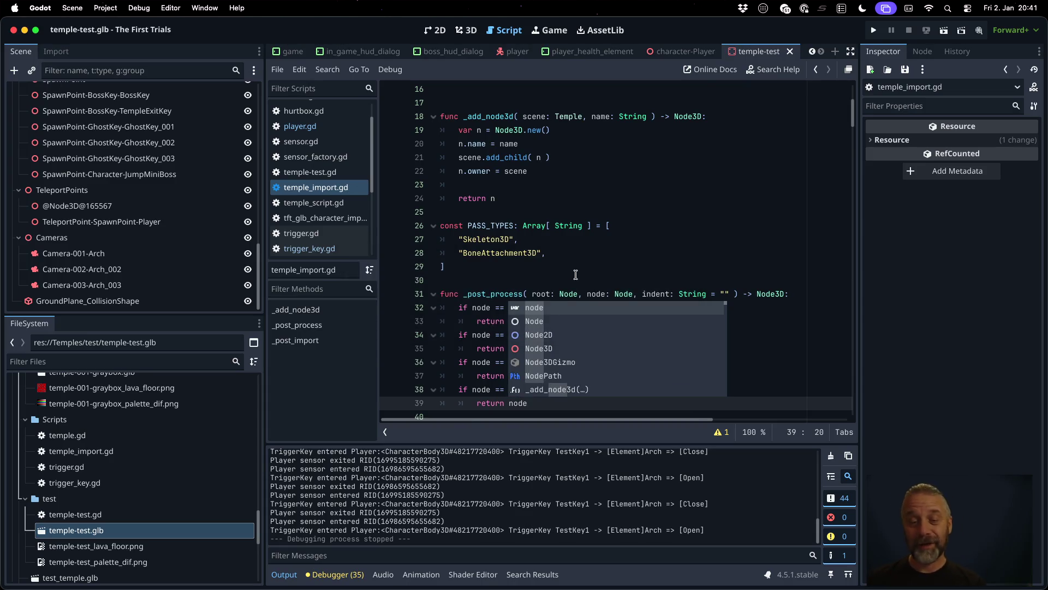
Step: Reimport temple-test.glb, inspect the TeleportPoint-SpawnPoint-Player node, and add a line at the spawn_points check
{"action": "right_click", "coordinate": [131, 529]}
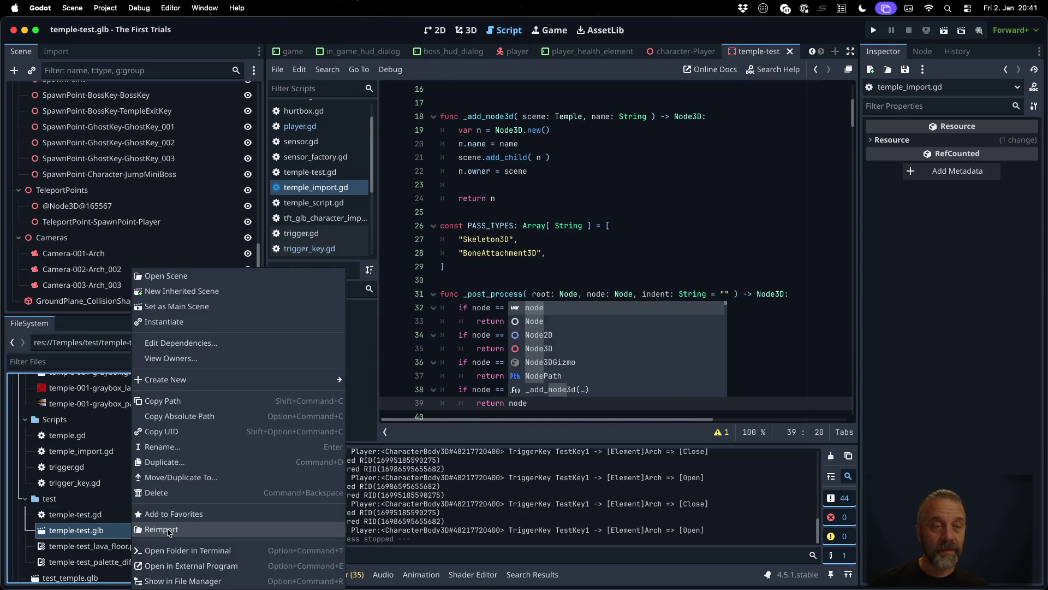
{"action": "left_click", "coordinate": [167, 530]}
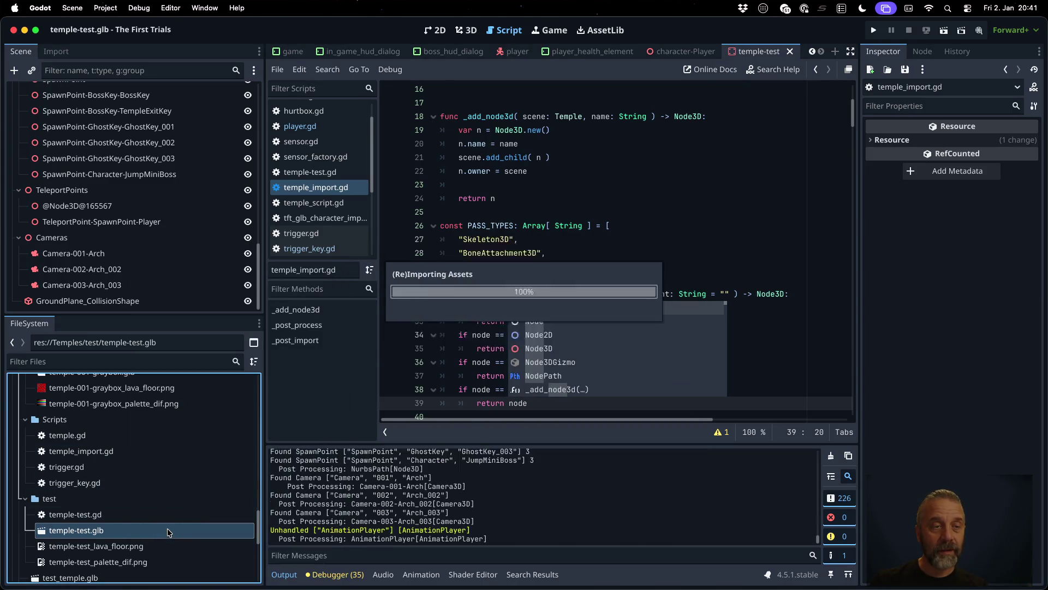
{"action": "left_click", "coordinate": [115, 222]}
{"action": "scroll", "coordinate": [131, 240], "scroll_direction": "up", "scroll_amount": 2}
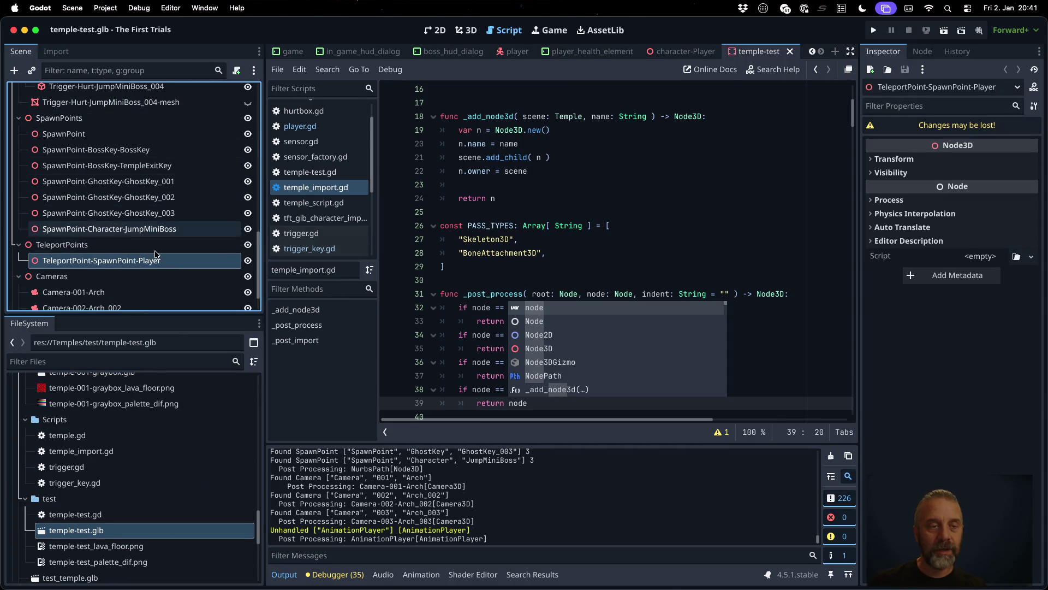
{"action": "scroll", "coordinate": [153, 240], "scroll_direction": "down", "scroll_amount": 2}
{"action": "left_click", "coordinate": [616, 226]}
{"action": "left_click", "coordinate": [578, 334]}
{"action": "key", "text": "Return"}
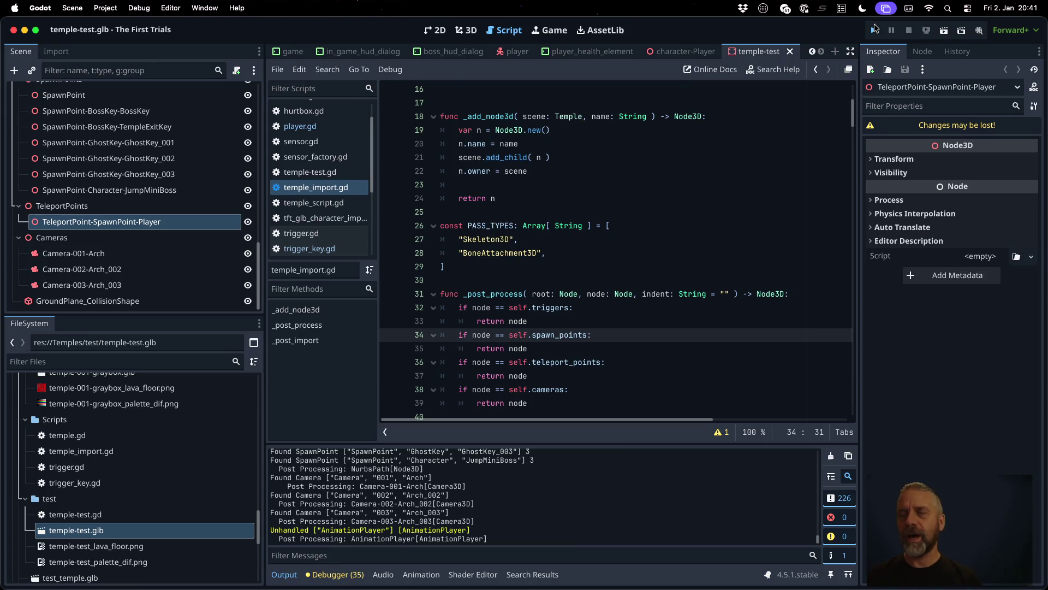
Step: Run the game, move the character through the trigger key with Space, W and S, then stop it
{"action": "left_click", "coordinate": [874, 29]}
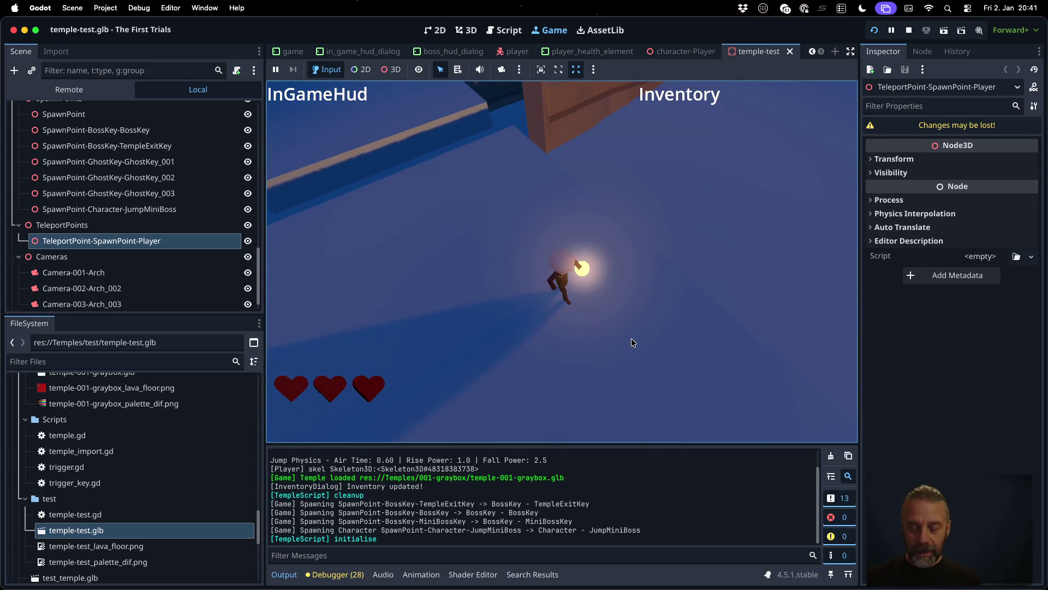
{"action": "key", "text": "space"}
{"action": "key", "text": "space"}
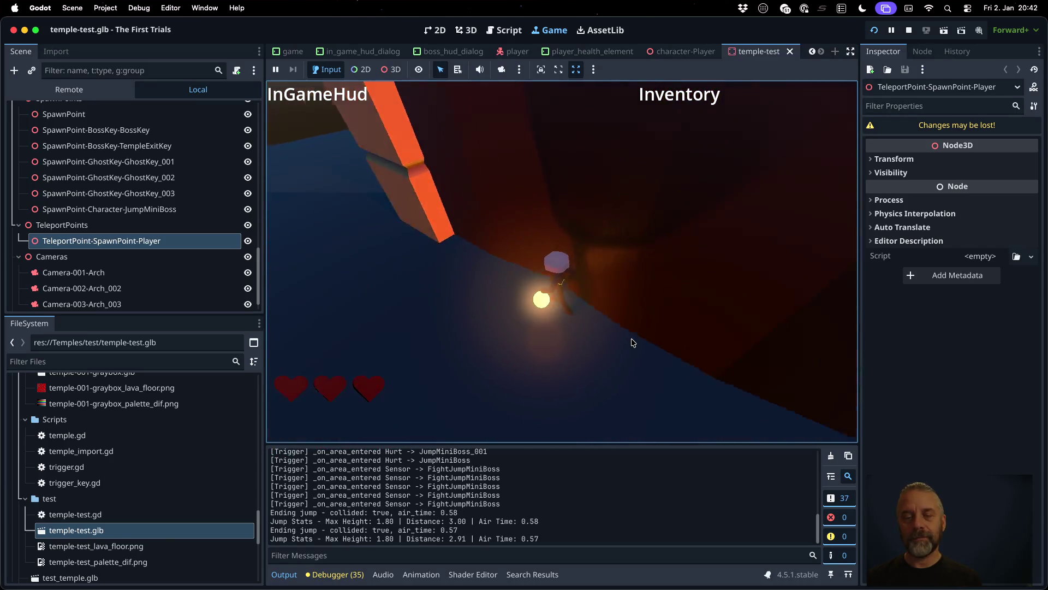
{"action": "key", "text": "w"}
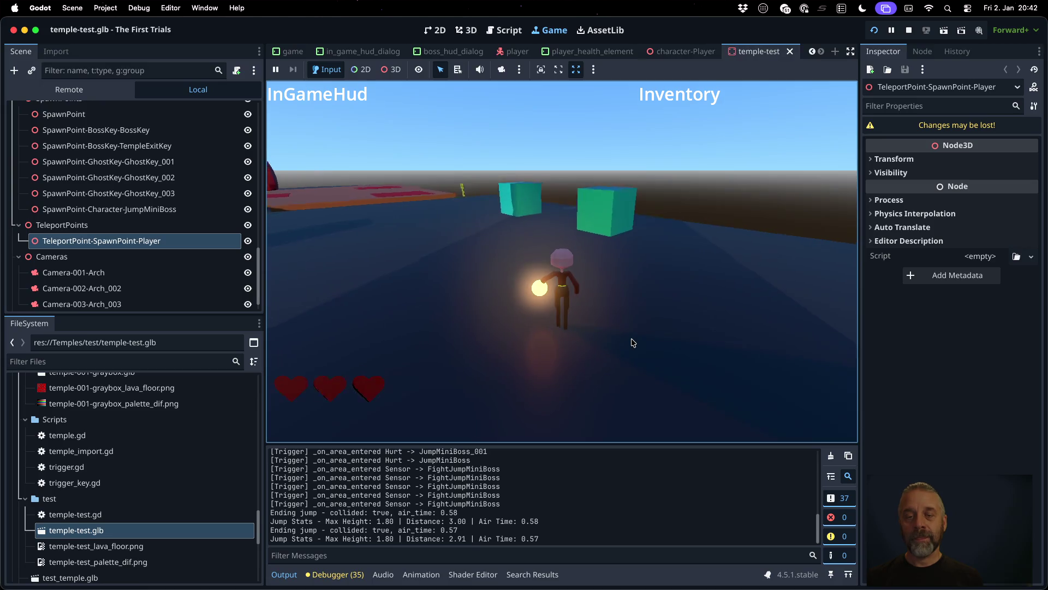
{"action": "key", "text": "s"}
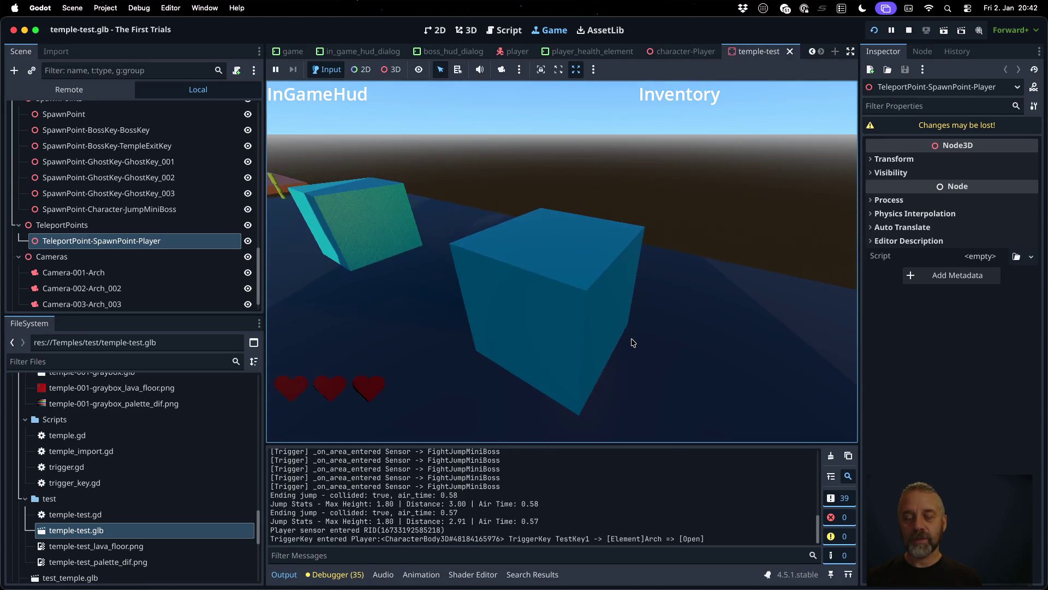
{"action": "key", "text": "w"}
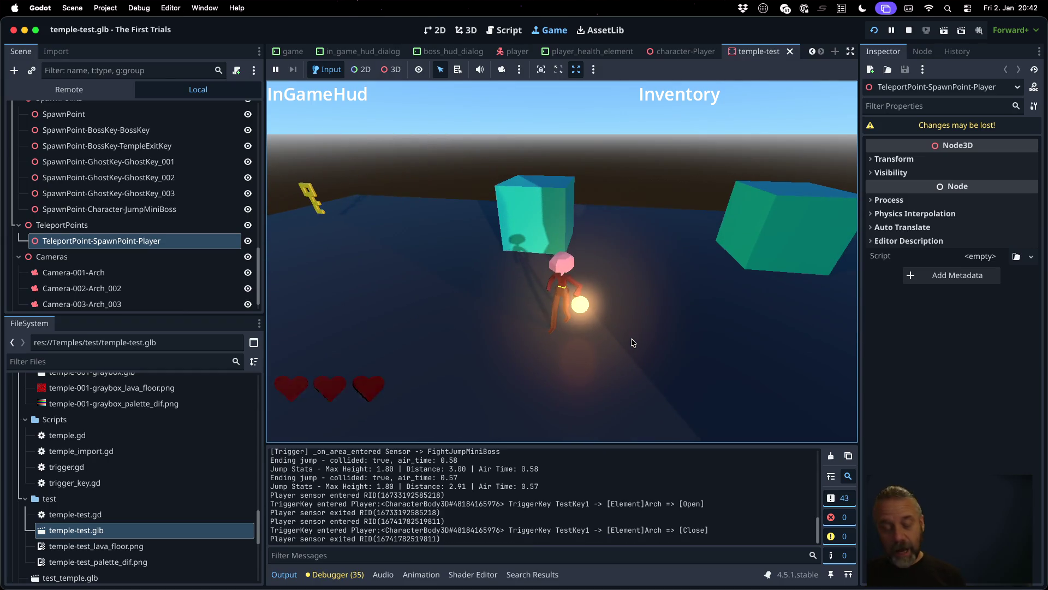
{"action": "left_click", "coordinate": [910, 28]}
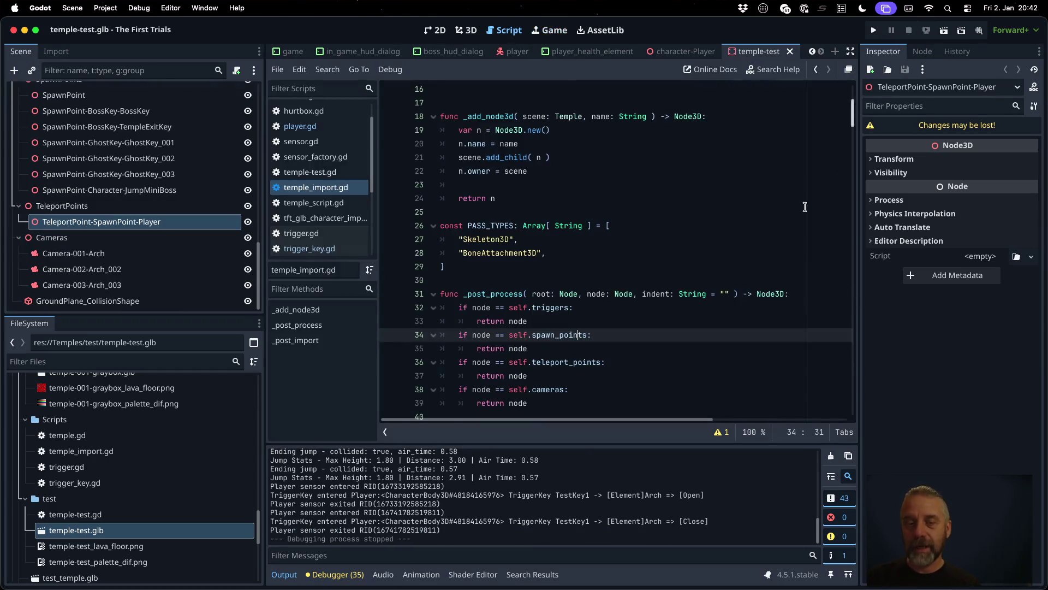
Step: Switch to Sublime Merge and scroll through the temple_import.gd and trigger_key.gd diffs
{"action": "key", "text": "super+Tab"}
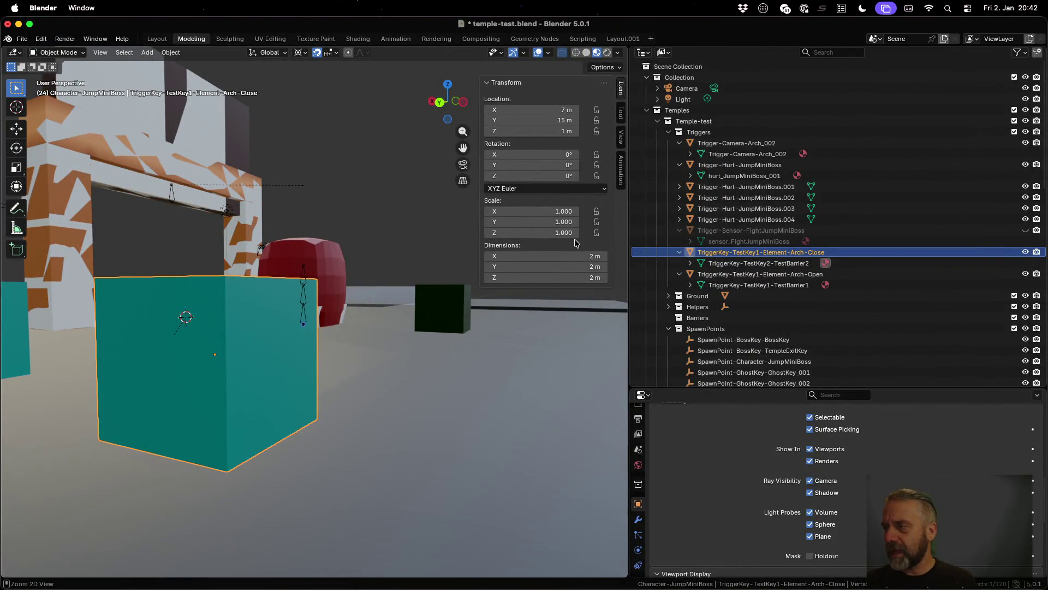
{"action": "key", "text": "ctrl+Up"}
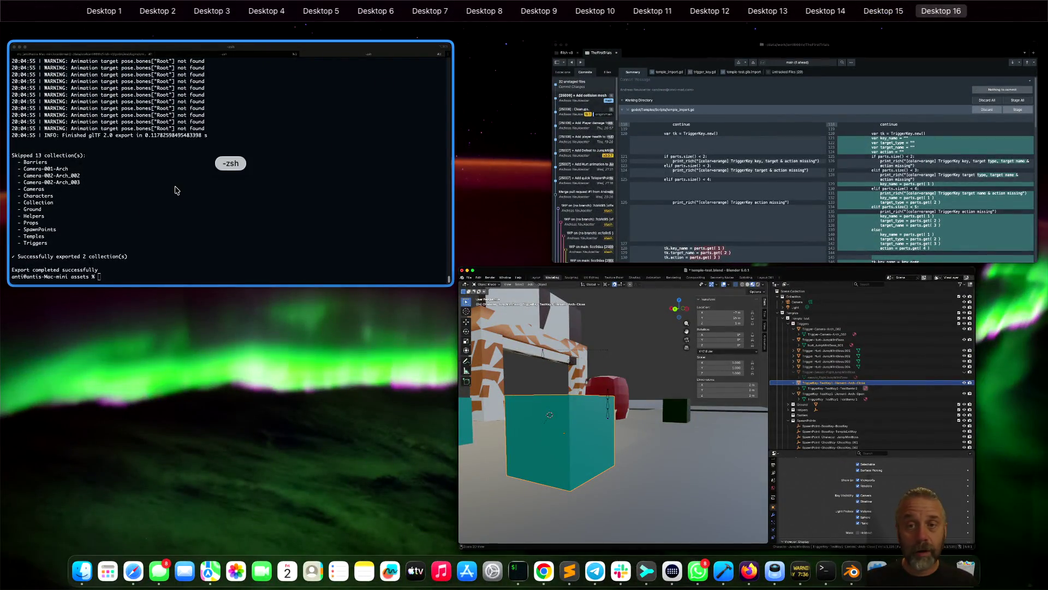
{"action": "left_click", "coordinate": [690, 187]}
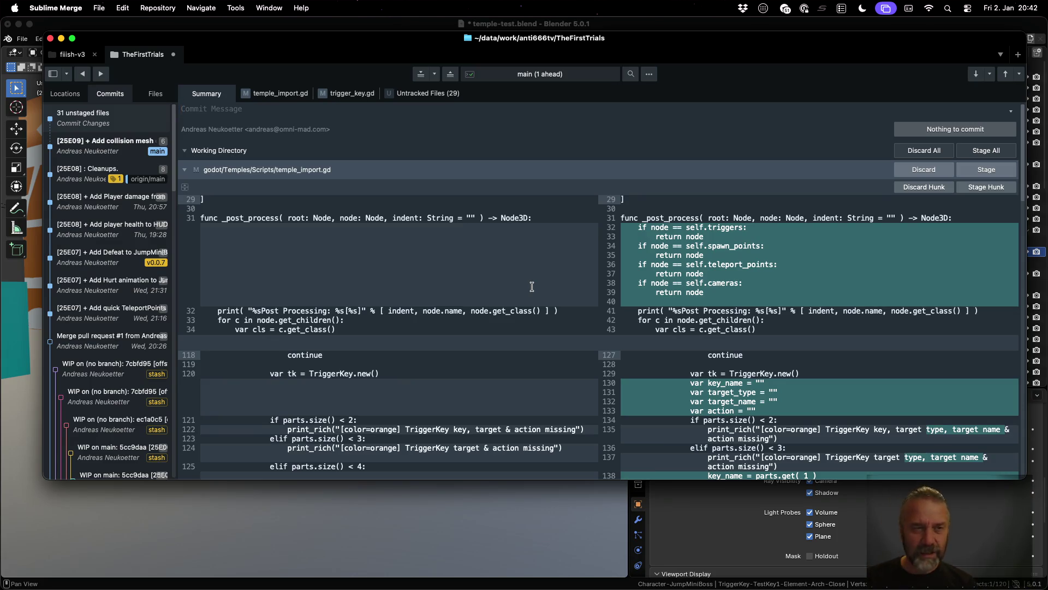
{"action": "scroll", "coordinate": [532, 286], "scroll_direction": "down", "scroll_amount": 10}
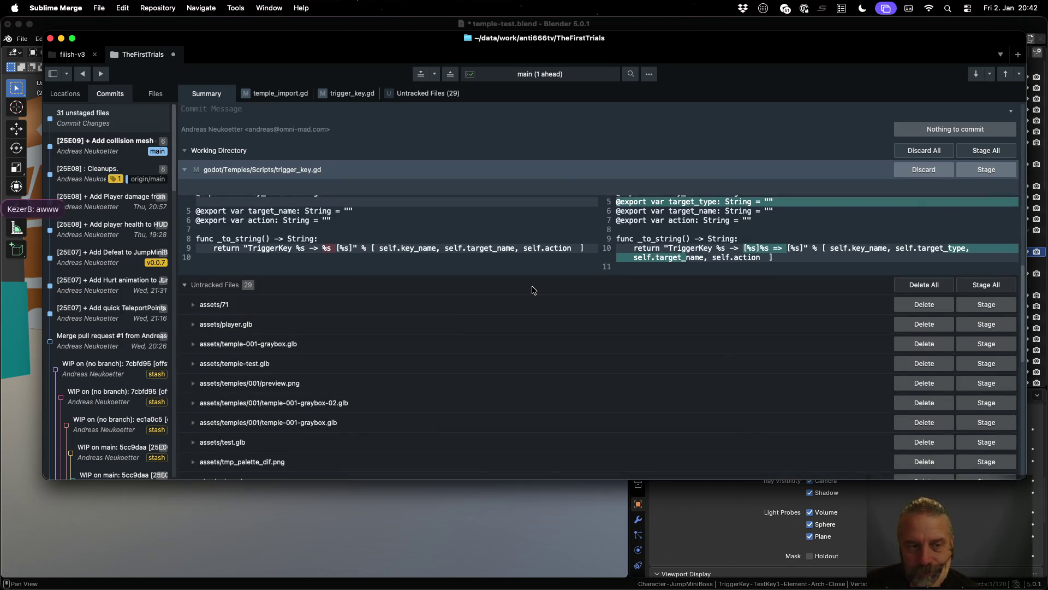
Step: Bring the Sublime Text window with TODO.md forward via Mission Control
{"action": "key", "text": "super+Tab"}
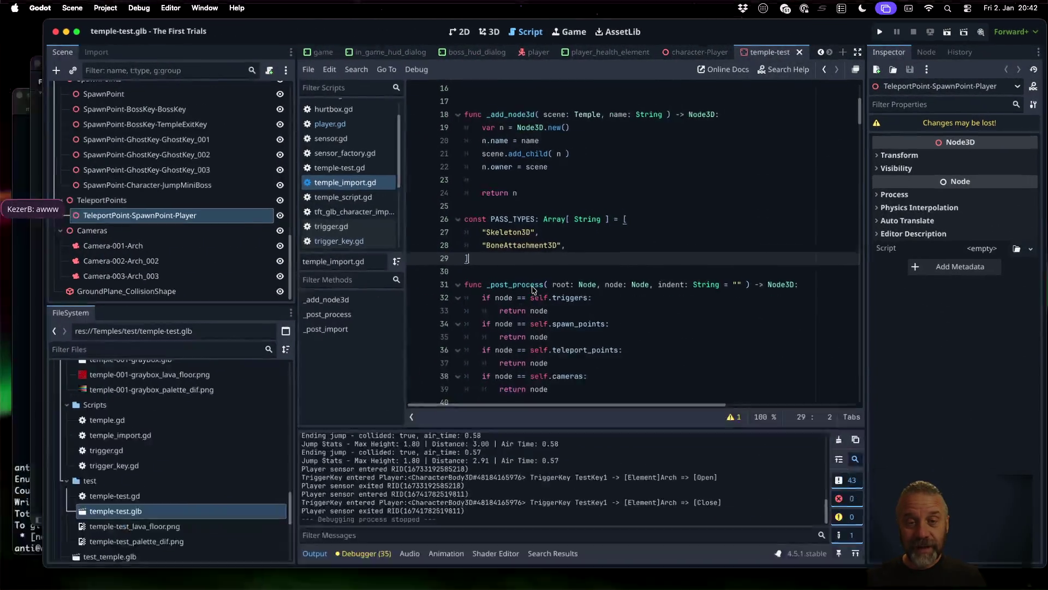
{"action": "key", "text": "ctrl+Up"}
{"action": "left_click", "coordinate": [592, 291]}
Step: Add a new checked E09 item in TODO.md reading 'Bug: Don't duplicate certain nodes on post_import'
{"action": "key", "text": "Up"}
{"action": "key", "text": "super+Return"}
{"action": "type", "text": "[]"}
{"action": "type", "text": "]"}
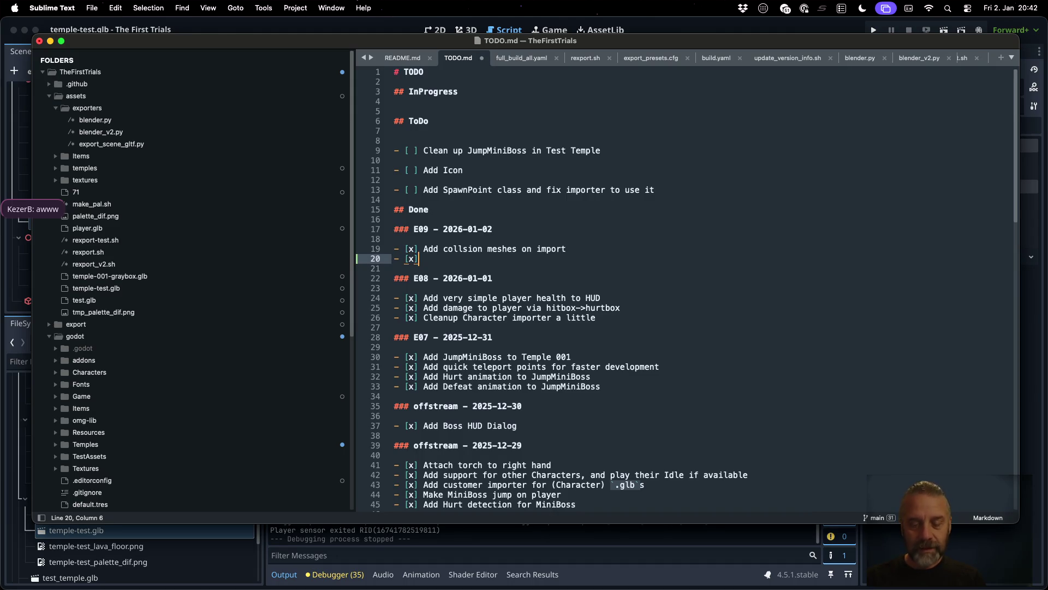
{"action": "type", "text": "Bug:Don't dup"}
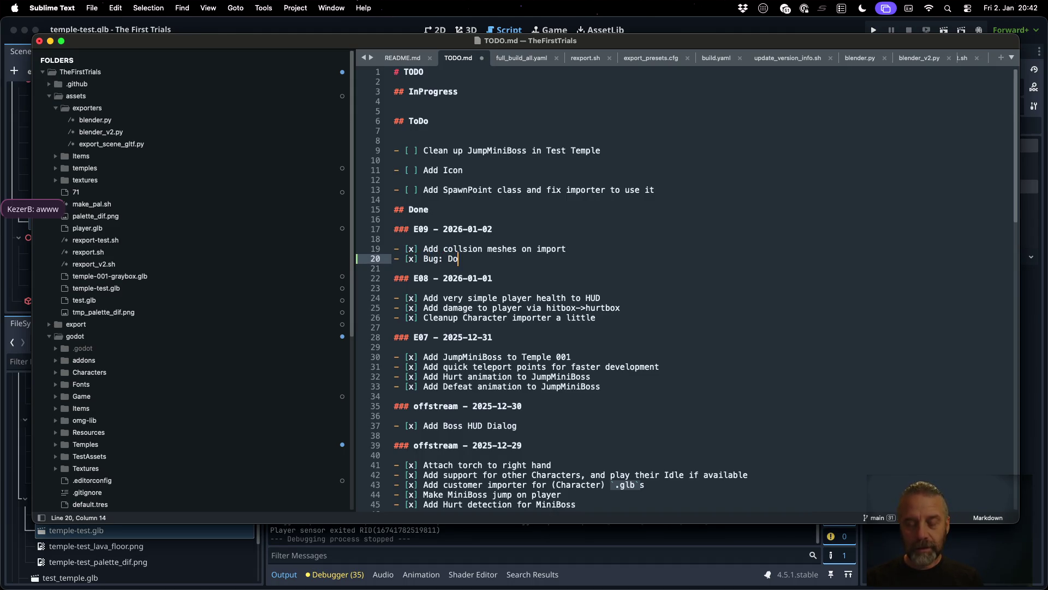
{"action": "type", "text": "lic"}
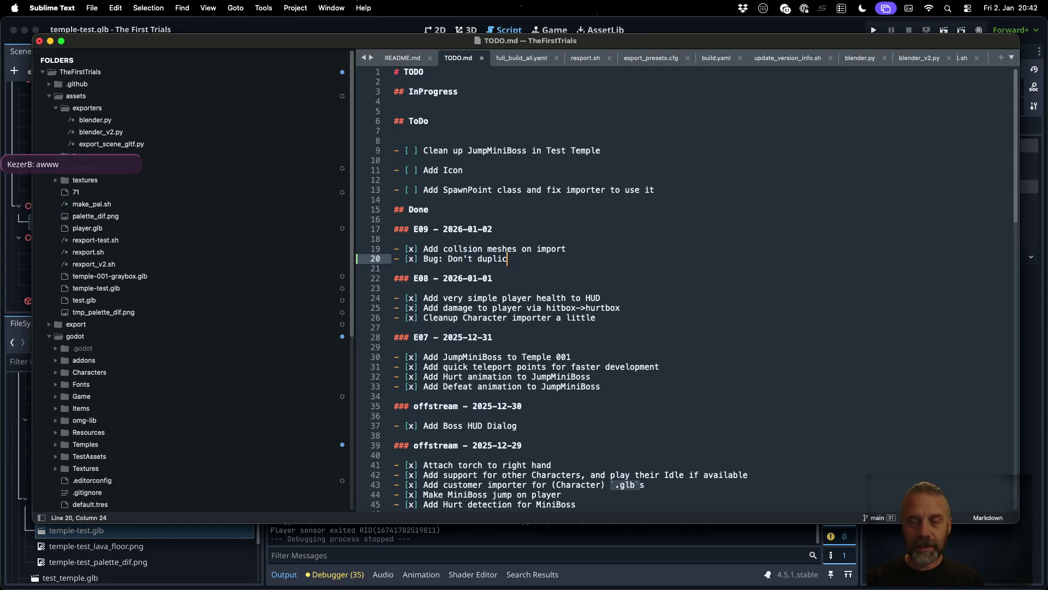
{"action": "type", "text": "ate certainnodes on p"}
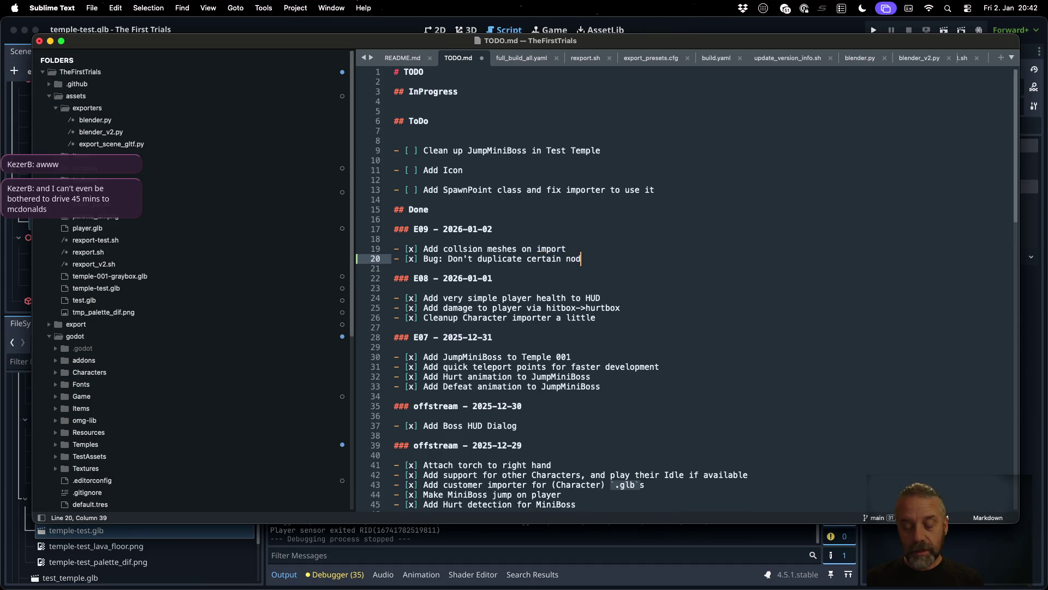
{"action": "type", "text": "ost"}
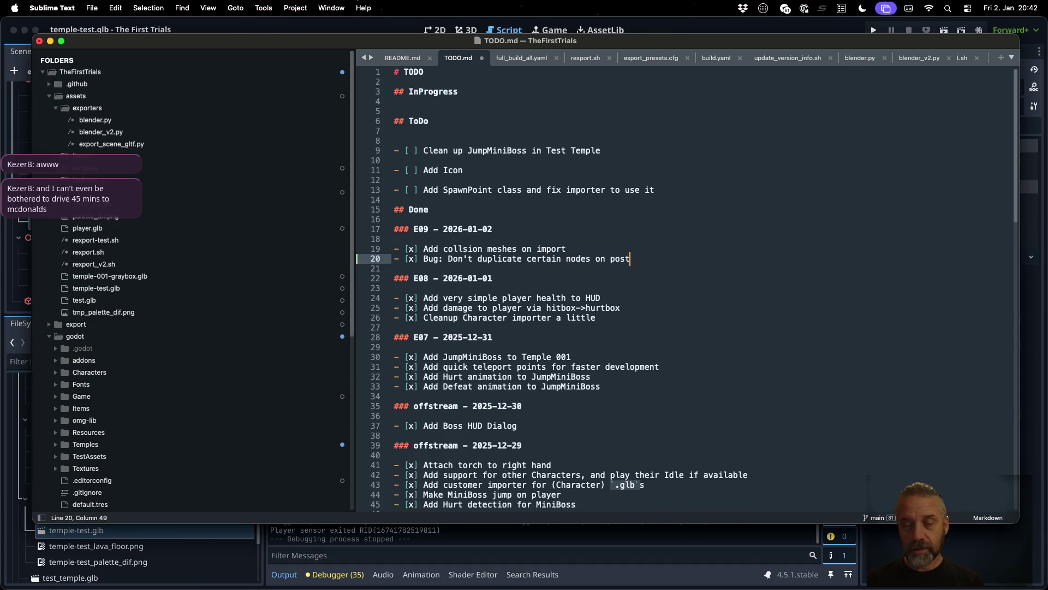
{"action": "type", "text": "_import"}
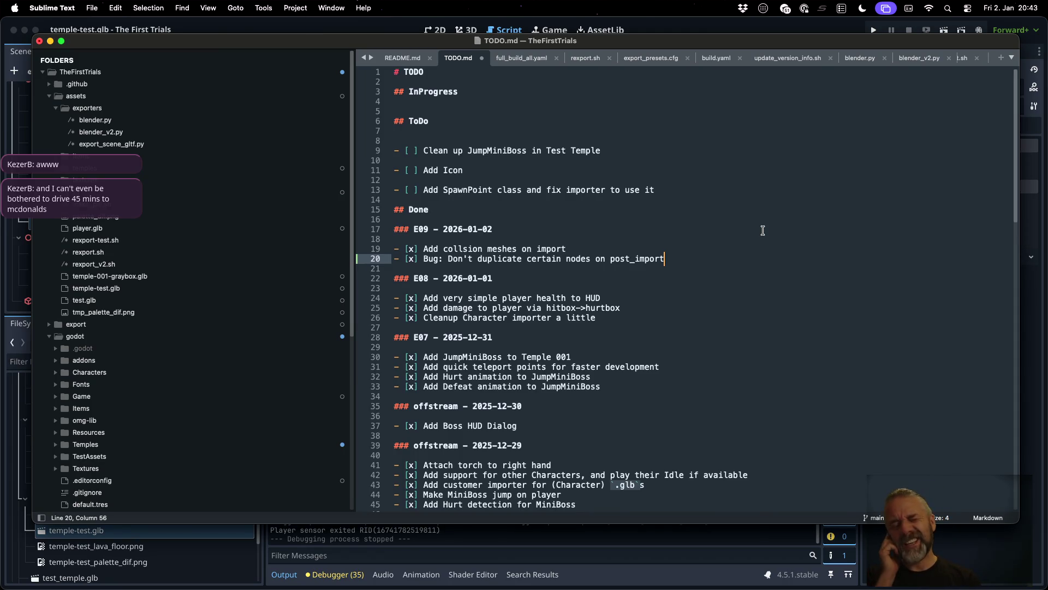
Step: Save the TODO notes and enter the commit message '[25E09] ! Avoid duplicating certain nodes on post_import.'
{"action": "key", "text": "super+s"}
{"action": "key", "text": "super+Tab"}
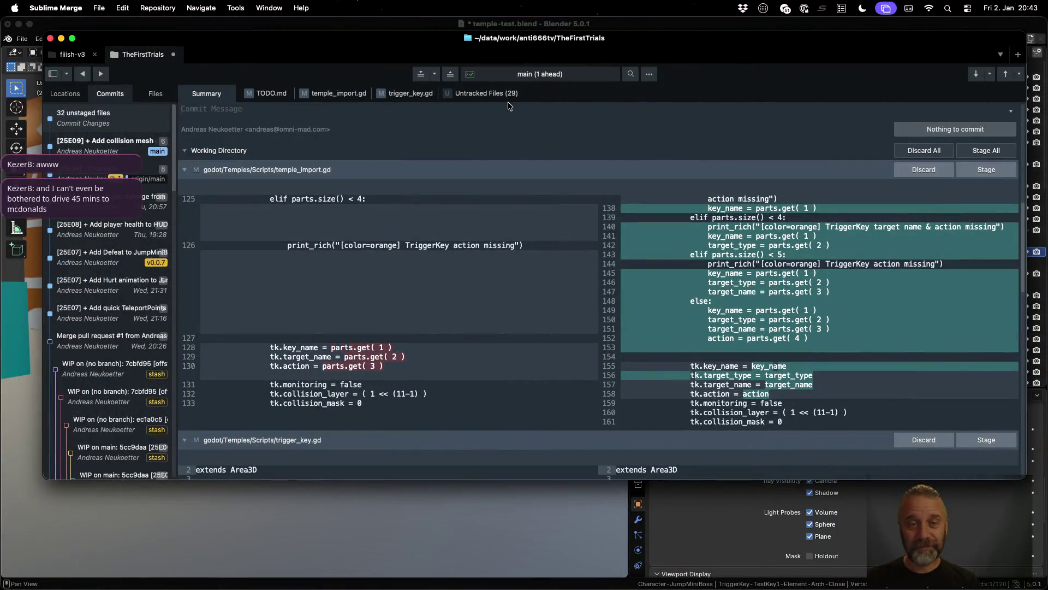
{"action": "left_click", "coordinate": [513, 112]}
{"action": "type", "text": "[25E"}
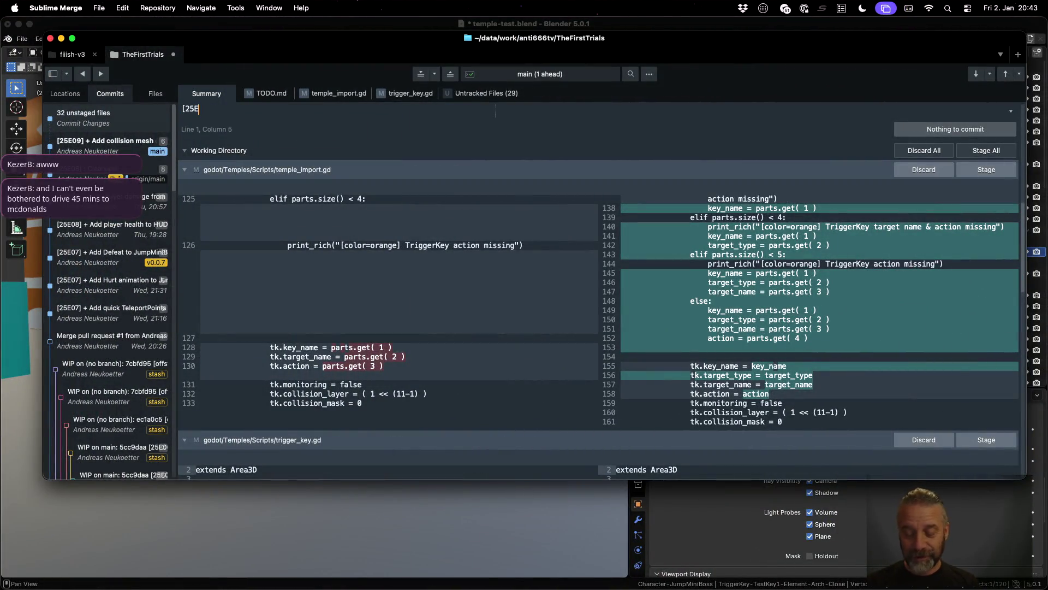
{"action": "type", "text": "09] ! "}
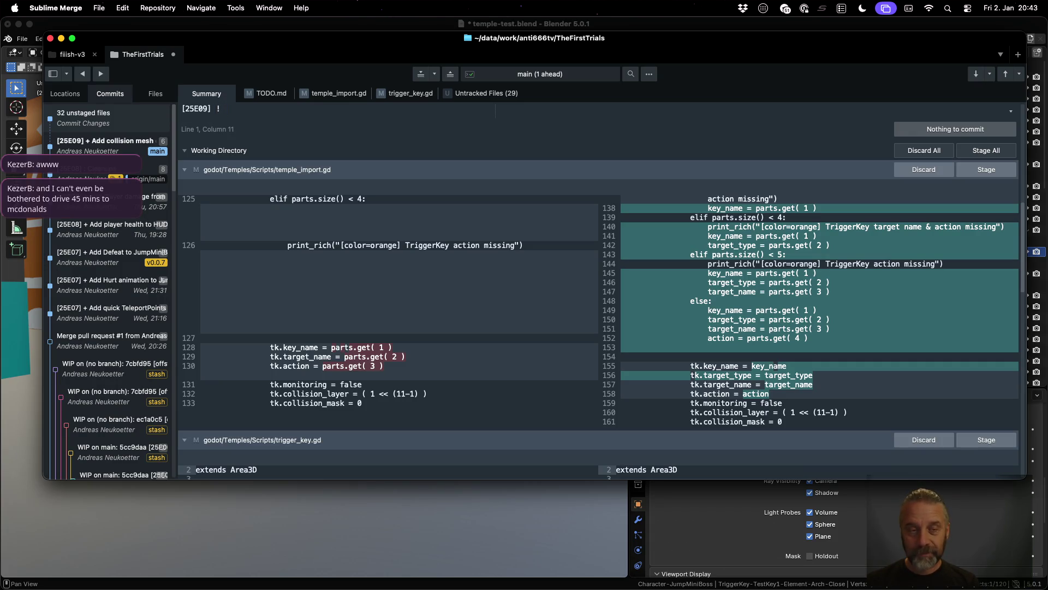
{"action": "type", "text": "Avoid du"}
{"action": "type", "text": "plicating certain nodes on "}
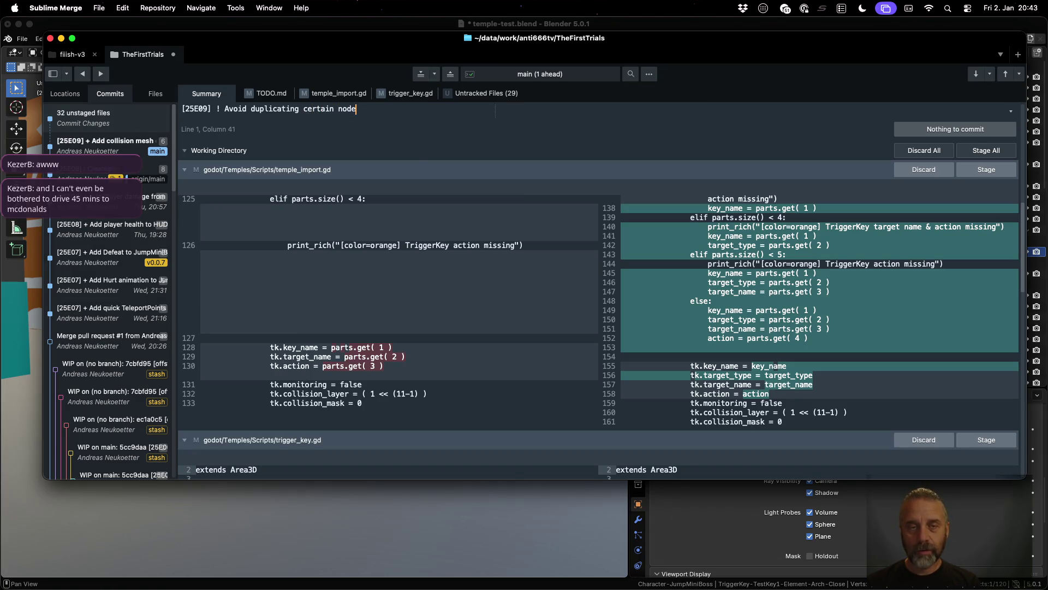
{"action": "type", "text": "post_import."}
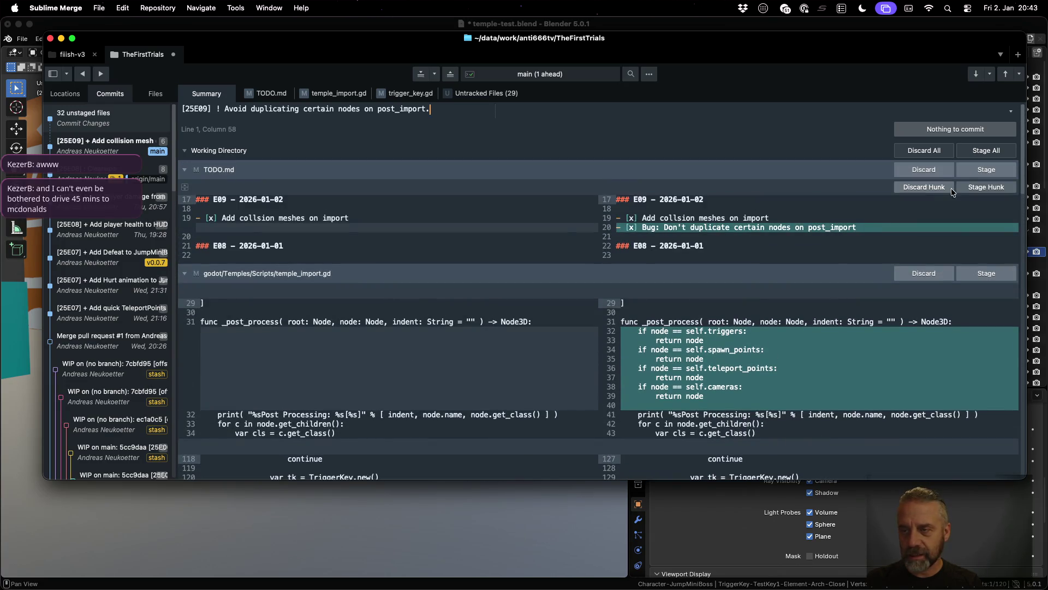
Step: Stage the changes in TODO.md, temple_import.gd and trigger_key.gd
{"action": "left_click", "coordinate": [975, 174]}
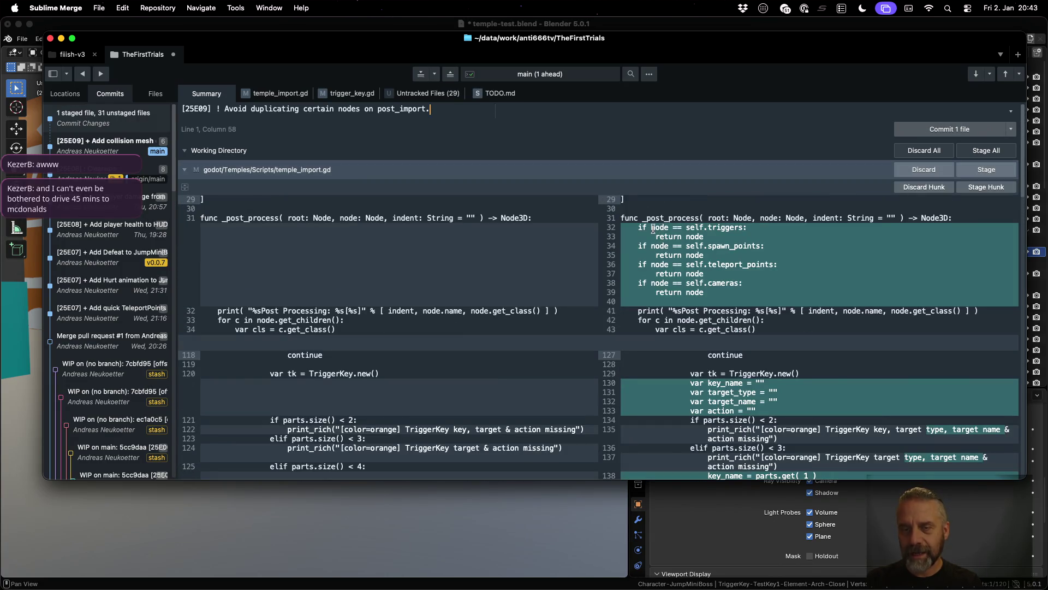
{"action": "left_click_drag", "start_coordinate": [638, 226], "coordinate": [703, 281]}
{"action": "scroll", "coordinate": [760, 292], "scroll_direction": "down", "scroll_amount": 20}
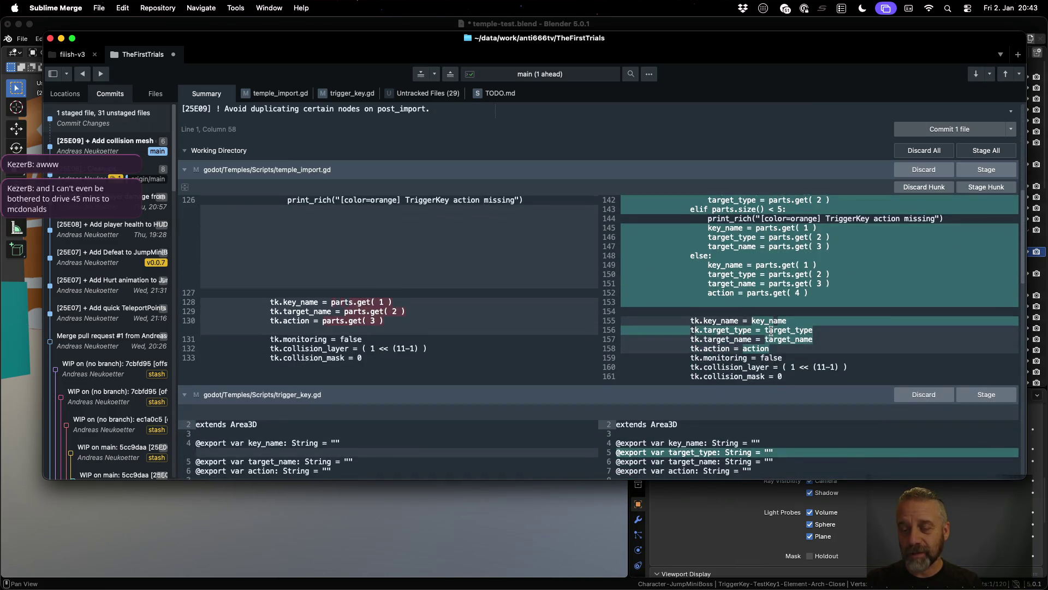
{"action": "scroll", "coordinate": [772, 333], "scroll_direction": "down", "scroll_amount": 2}
{"action": "left_click", "coordinate": [983, 171]}
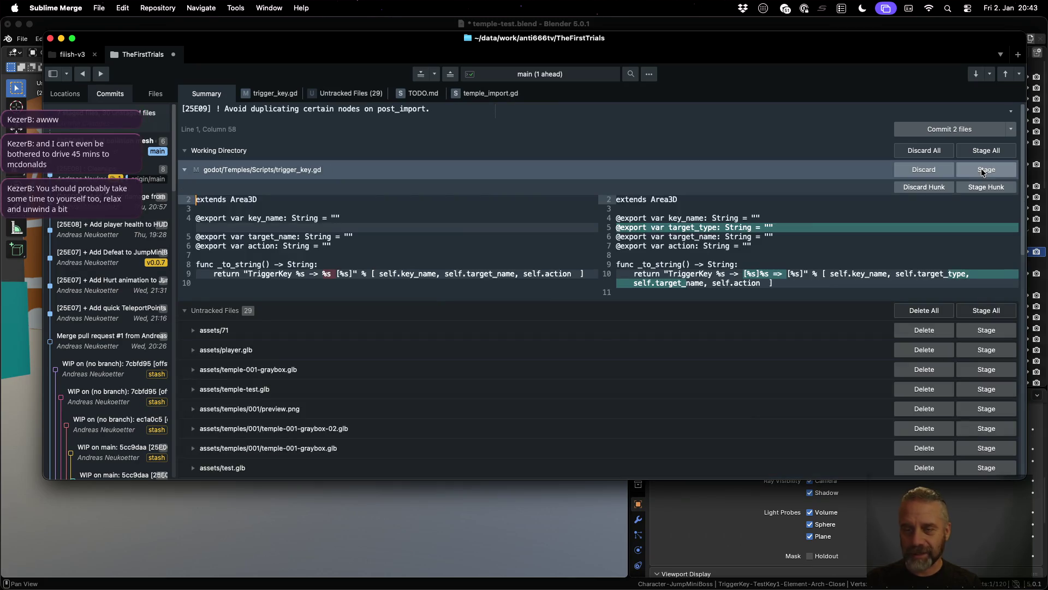
{"action": "left_click", "coordinate": [981, 170]}
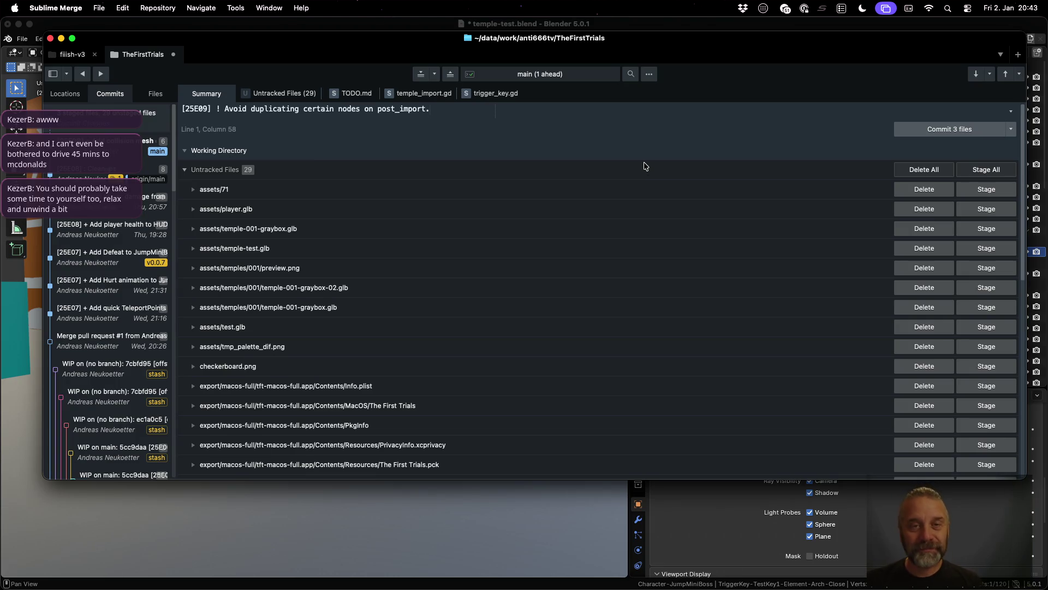
{"action": "key", "text": "super+Tab"}
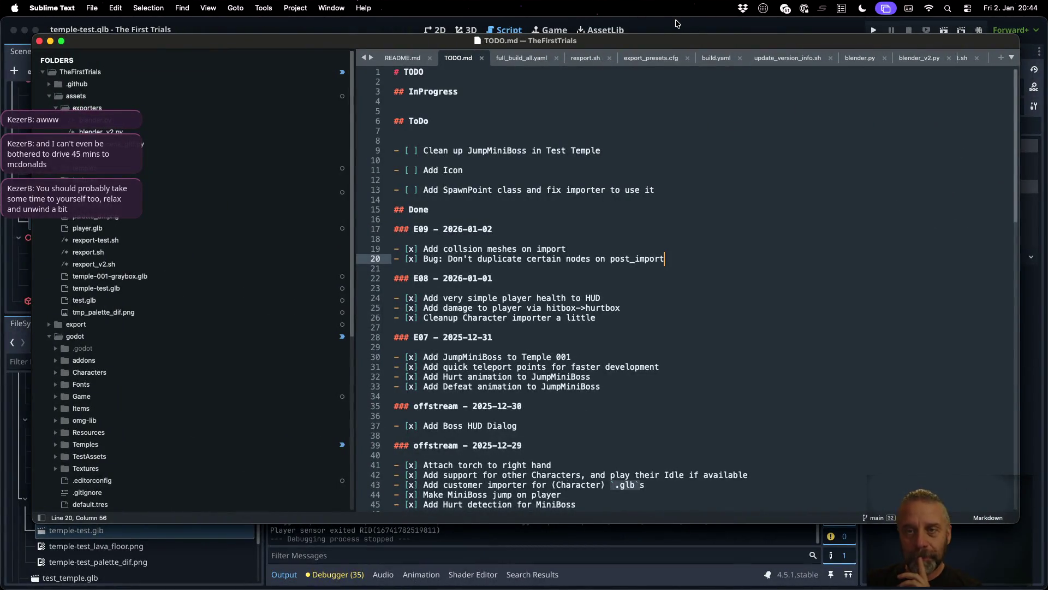
Step: Search the project files for the 'Player sensor entered' log text
{"action": "key", "text": "super+Tab"}
{"action": "left_click", "coordinate": [600, 196]}
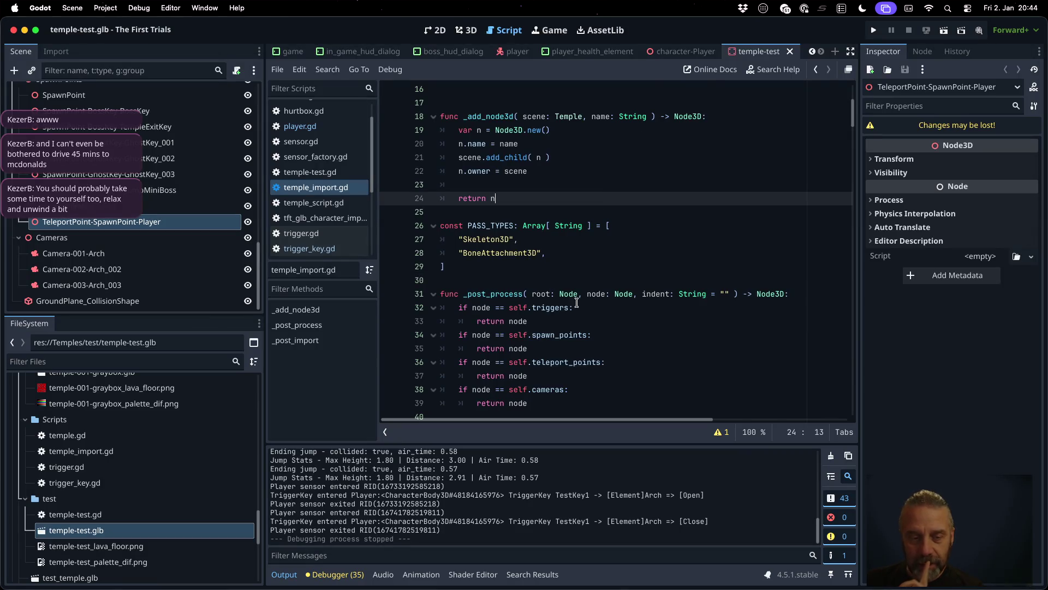
{"action": "left_click_drag", "start_coordinate": [273, 487], "coordinate": [355, 486]}
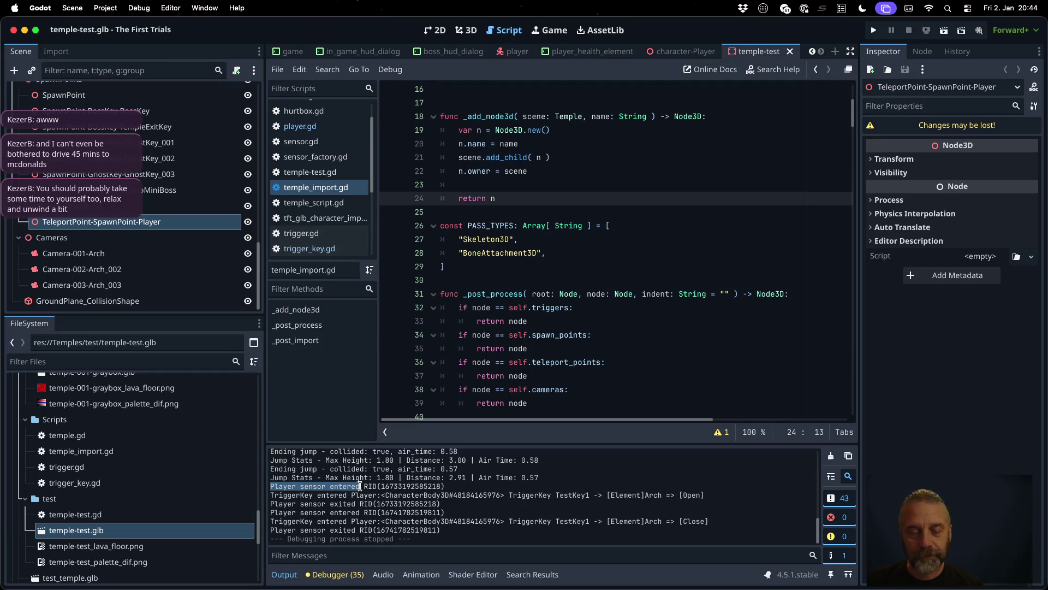
{"action": "left_click", "coordinate": [536, 238]}
{"action": "key", "text": "super+shift+f"}
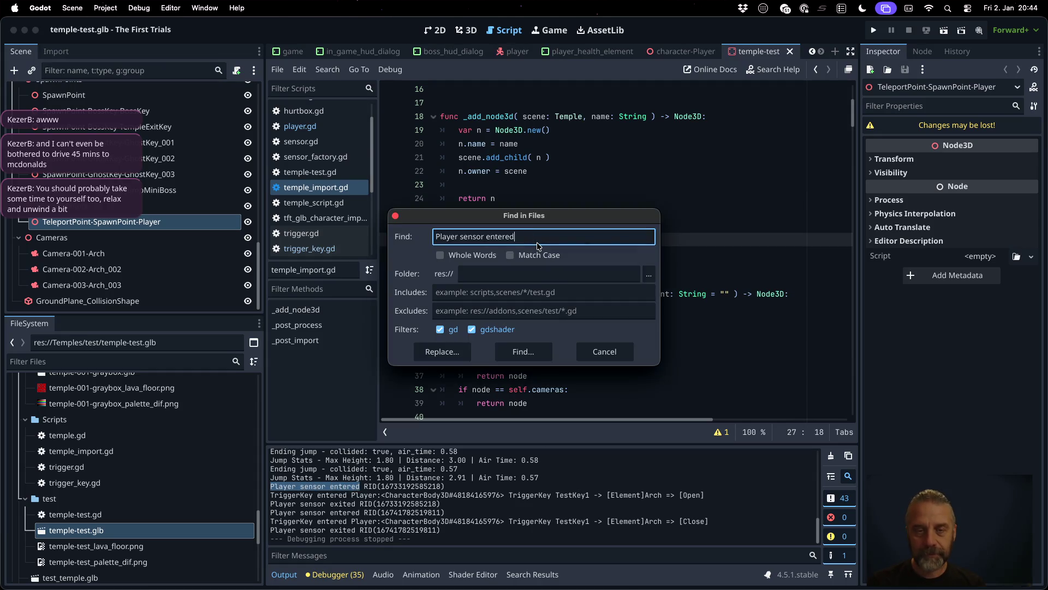
{"action": "key", "text": "Return"}
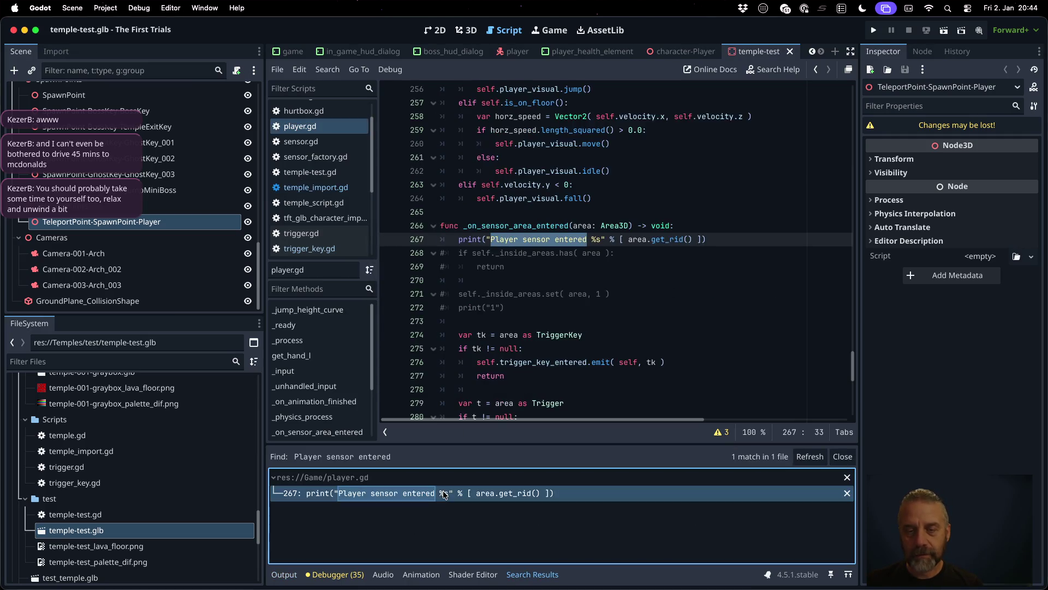
{"action": "scroll", "coordinate": [615, 268], "scroll_direction": "down", "scroll_amount": 2}
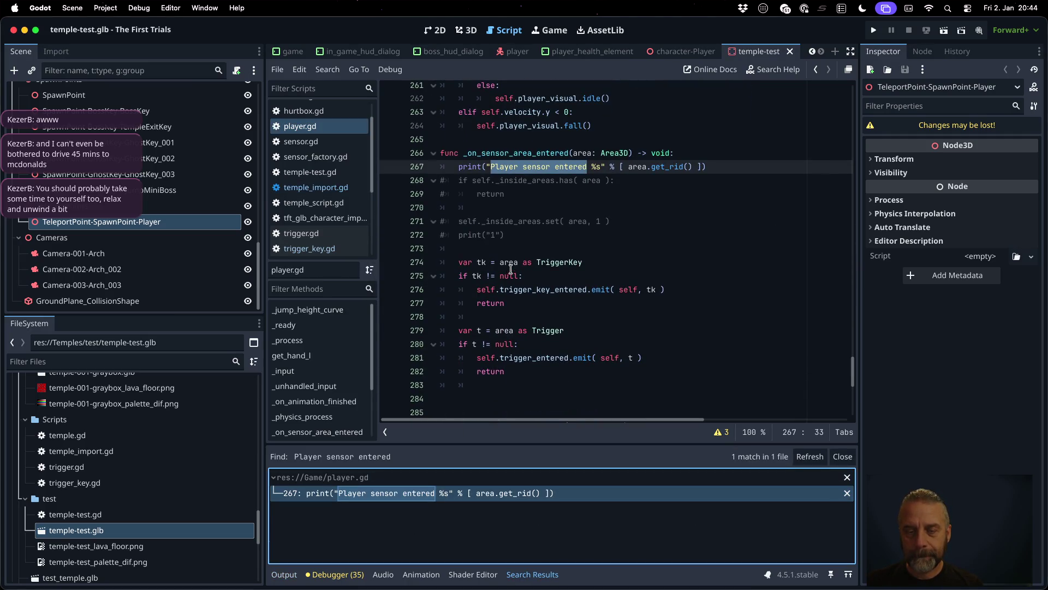
Step: Search for trigger_key_entered and open game.gd's handler at the trigger_target_action call
{"action": "left_click", "coordinate": [550, 289], "text": "super"}
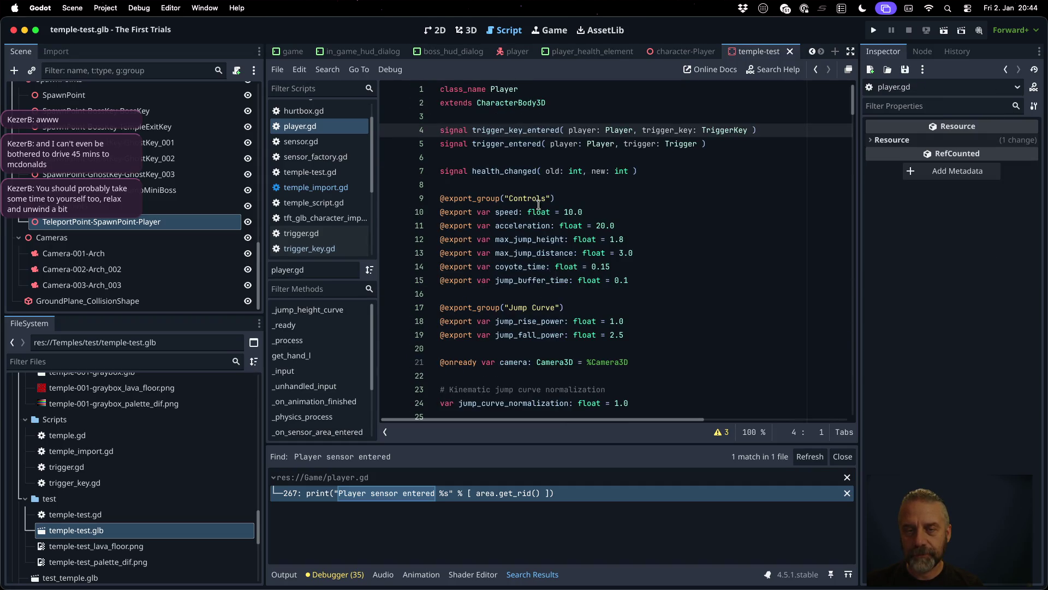
{"action": "double_click", "coordinate": [518, 136]}
{"action": "key", "text": "super+shift+f"}
{"action": "key", "text": "Return"}
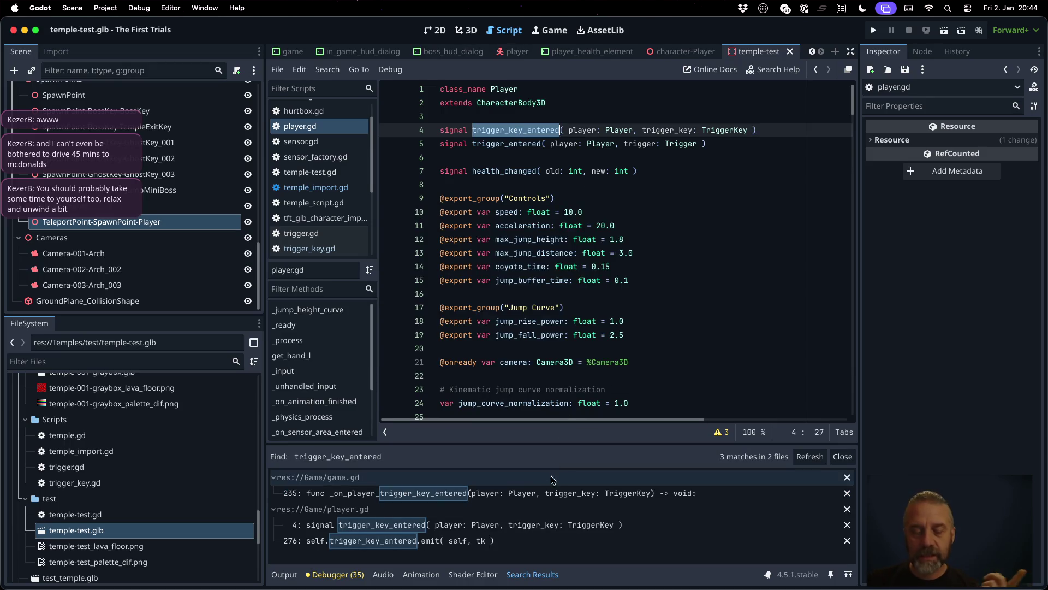
{"action": "left_click", "coordinate": [546, 493]}
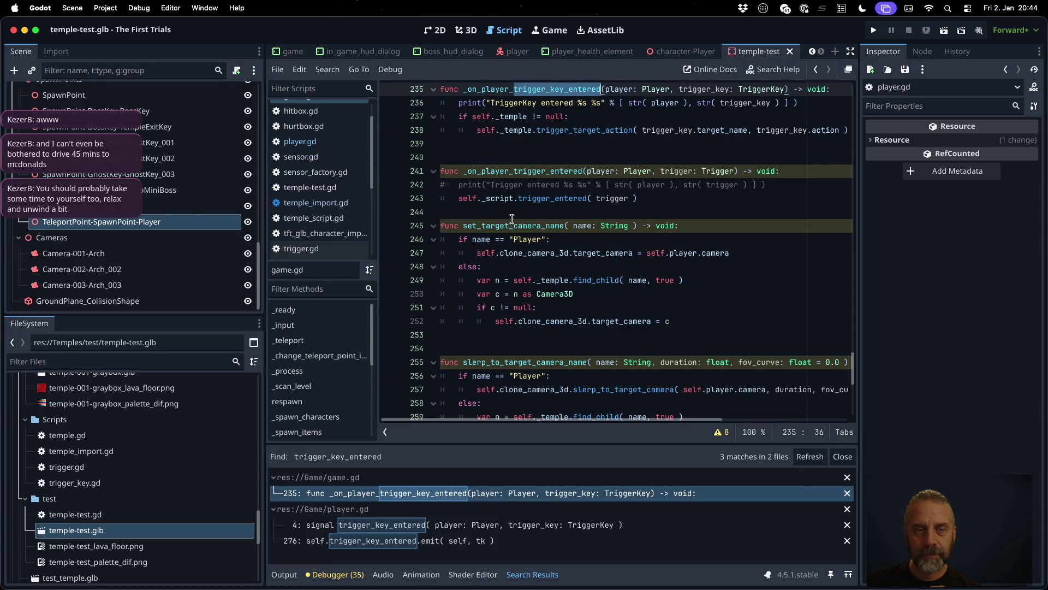
{"action": "scroll", "coordinate": [578, 191], "scroll_direction": "up", "scroll_amount": 2}
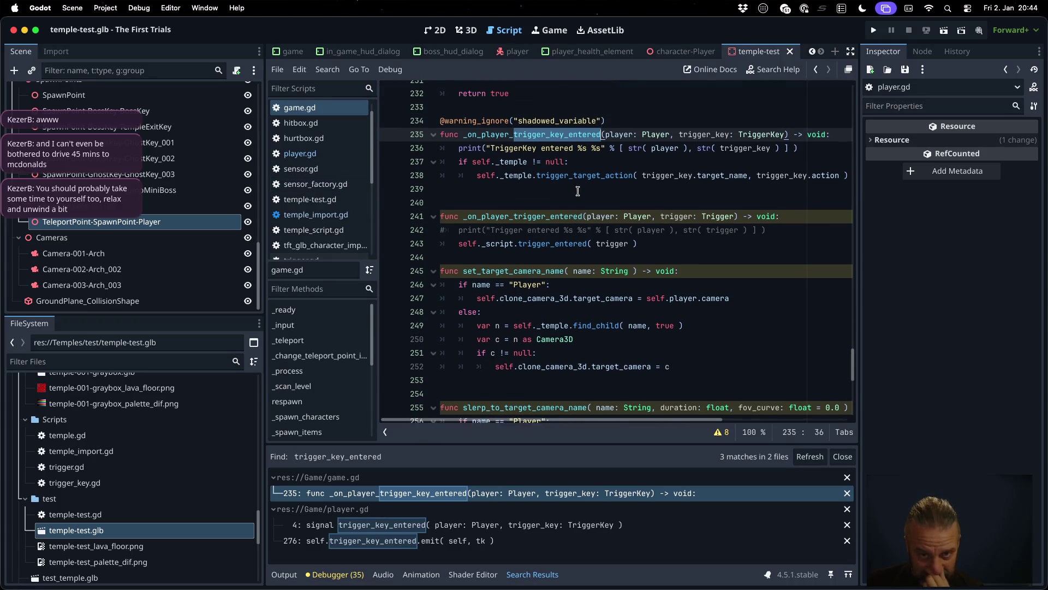
{"action": "left_click", "coordinate": [591, 177]}
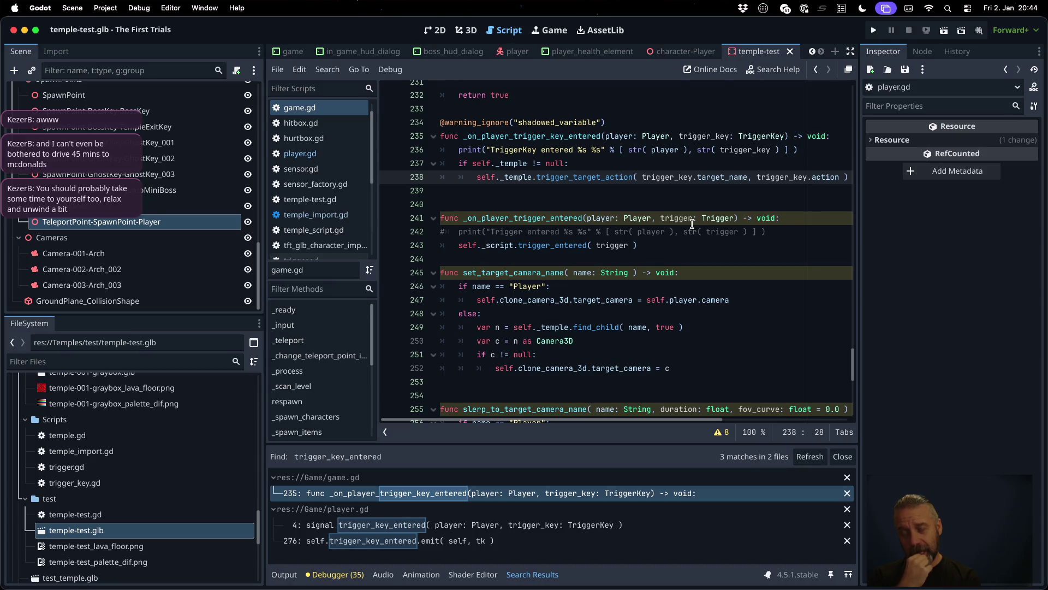
{"action": "left_click", "coordinate": [604, 180], "text": "super"}
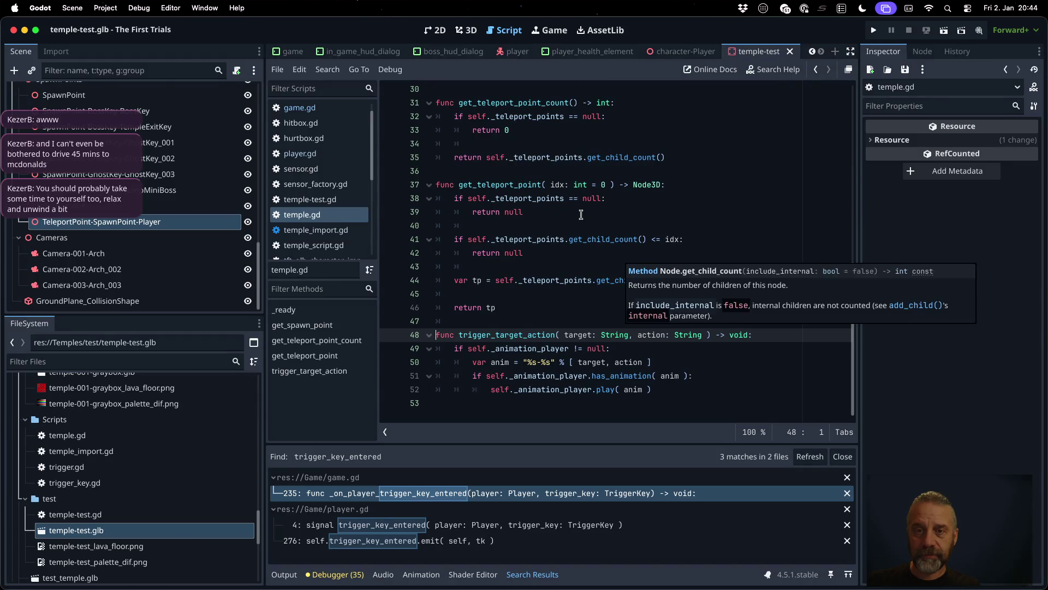
Step: Add the line var target = "%s-%s" % [trigger_key.target_type, trigger_key.target_name] above the call
{"action": "left_click", "coordinate": [578, 211]}
{"action": "key", "text": "super+Up"}
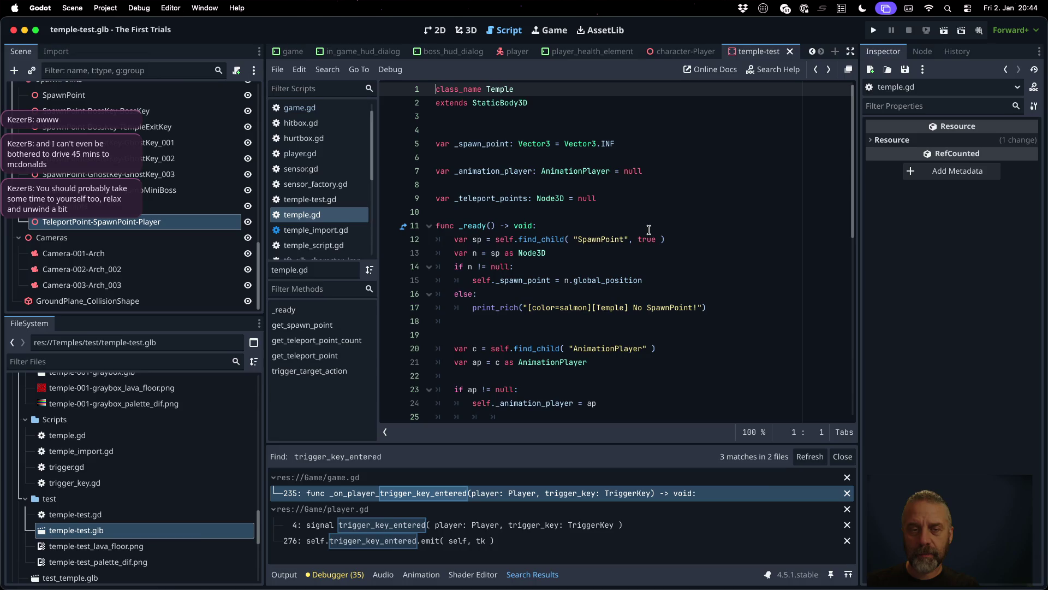
{"action": "key", "text": "alt+Left"}
{"action": "key", "text": "alt+Left"}
{"action": "key", "text": "alt+Left"}
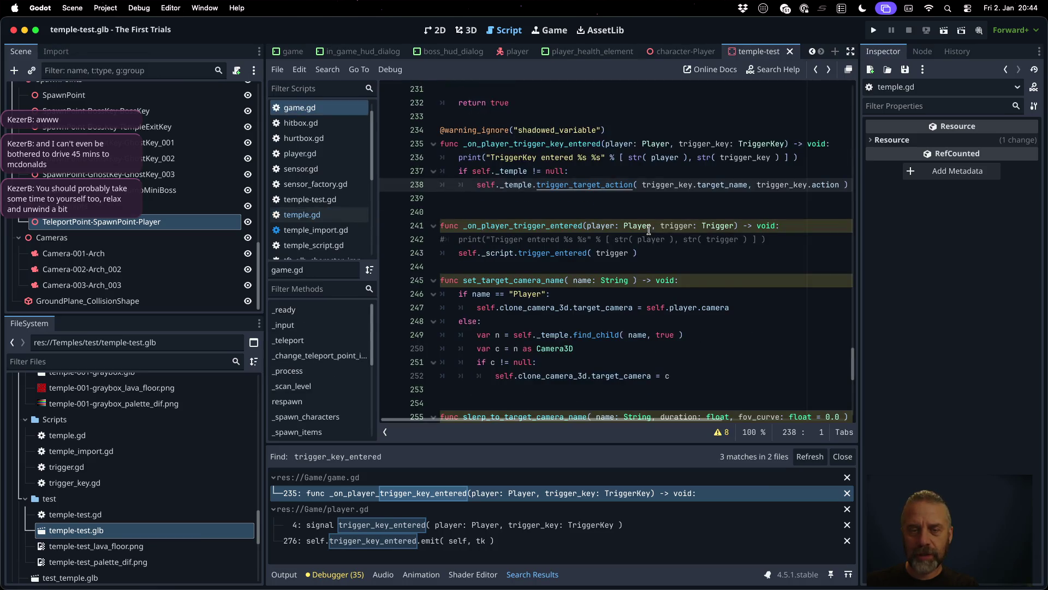
{"action": "key", "text": "super+shift+Return"}
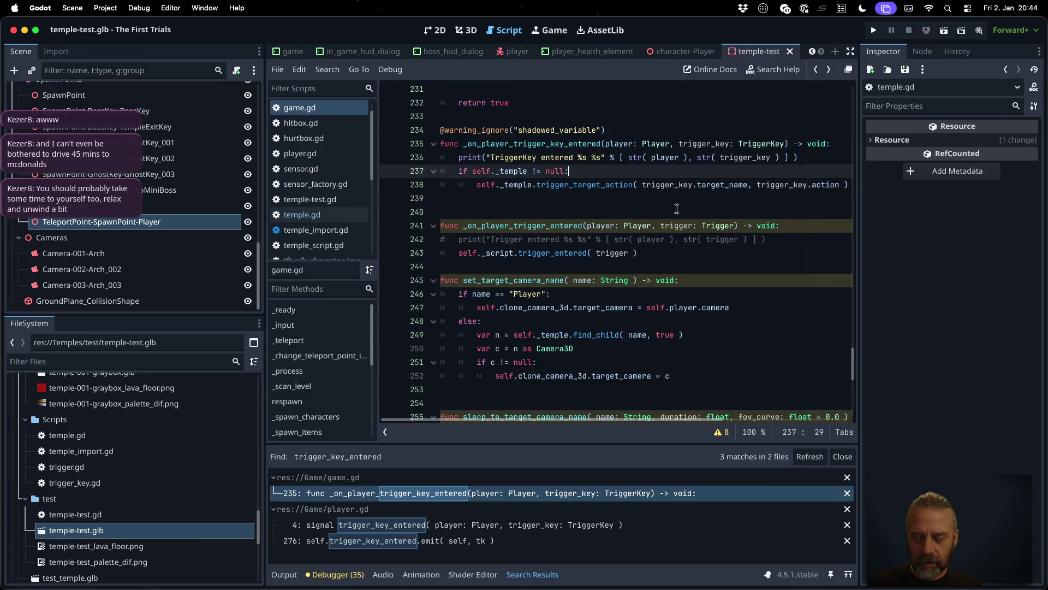
{"action": "type", "text": "var  target"}
{"action": "key", "text": "Left"}
{"action": "key", "text": "Left"}
{"action": "key", "text": "Left"}
{"action": "key", "text": "BackSpace"}
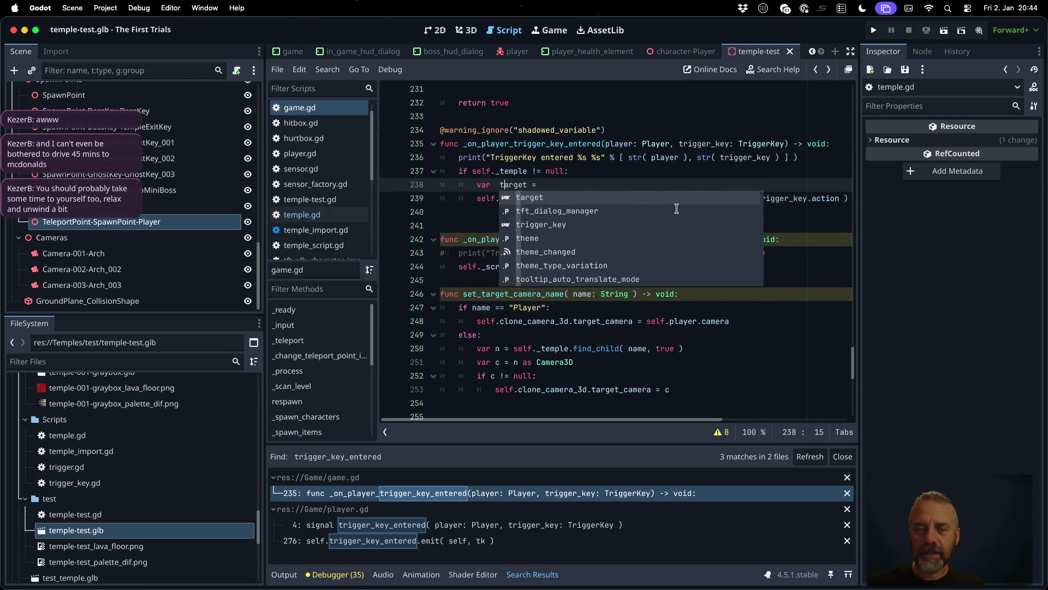
{"action": "key", "text": "Right"}
{"action": "key", "text": "End"}
{"action": "type", "text": "\"%s-"}
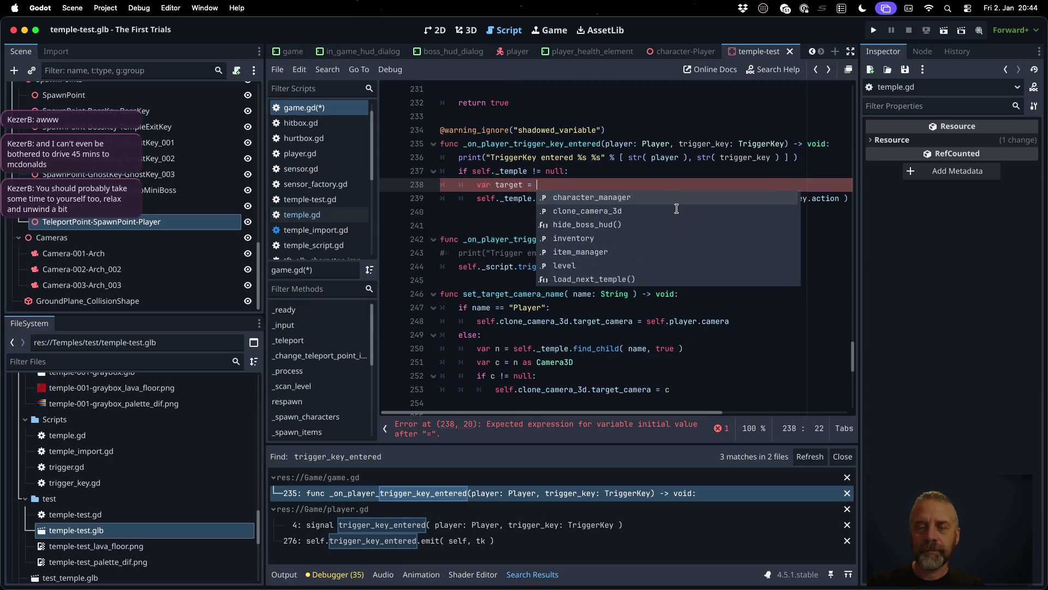
{"action": "type", "text": "%s\" % "}
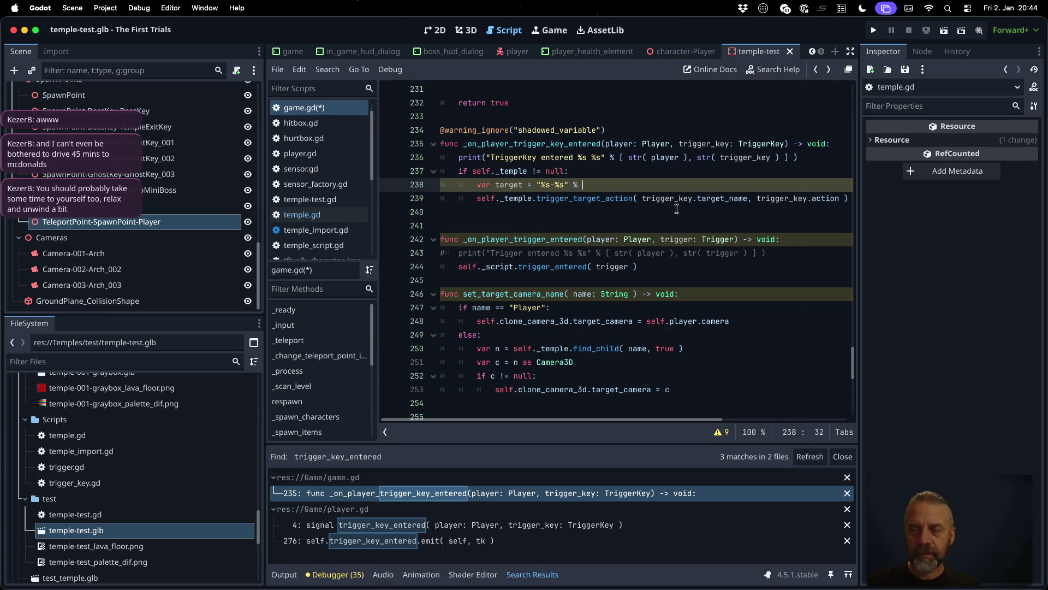
{"action": "type", "text": "[ trigger_key."}
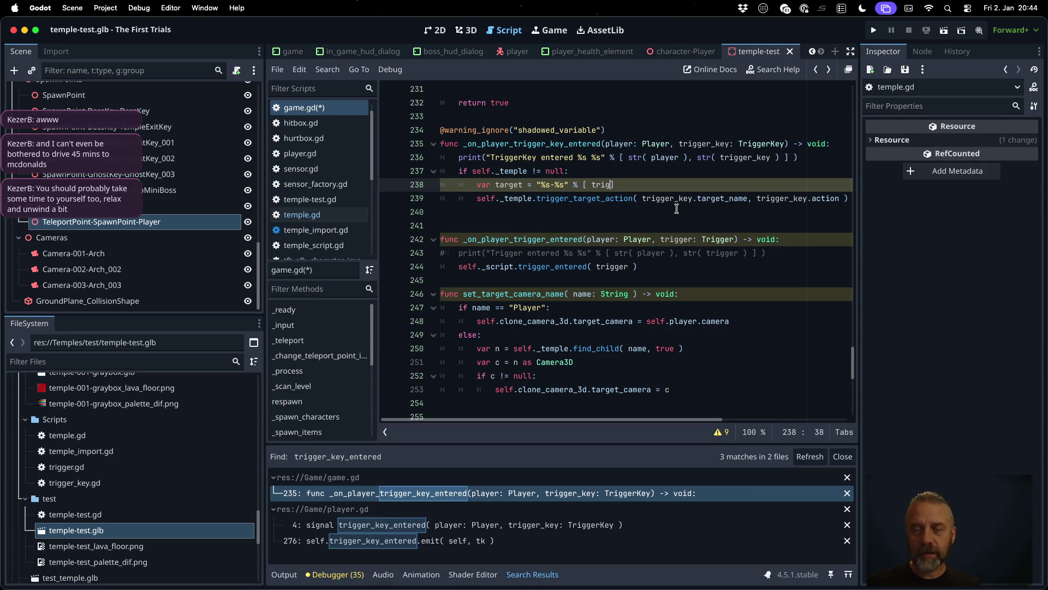
{"action": "type", "text": "target_type, "}
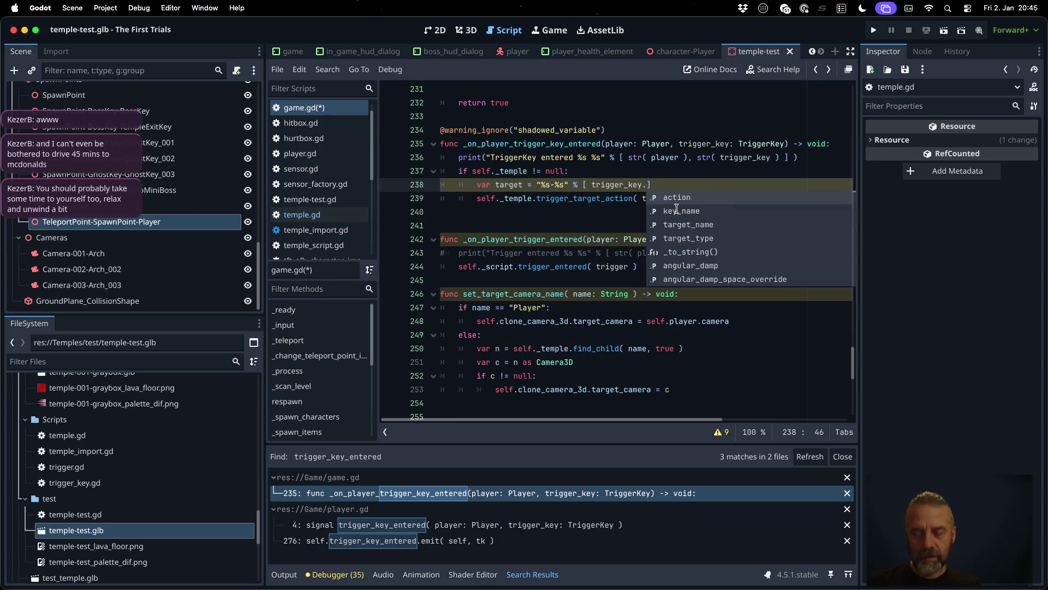
{"action": "type", "text": "trigger_key.tar"}
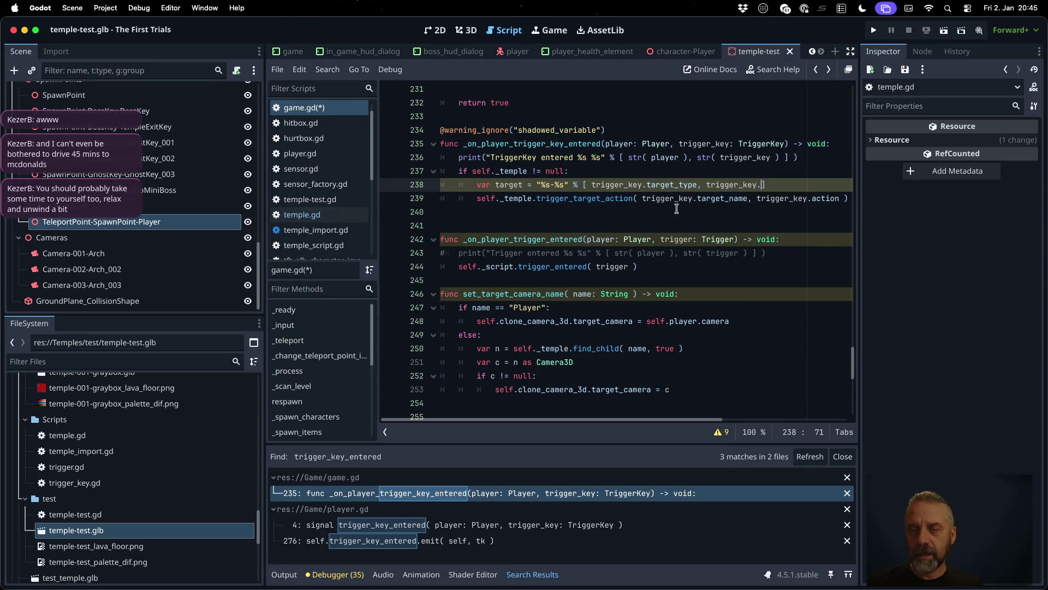
{"action": "key", "text": "Return"}
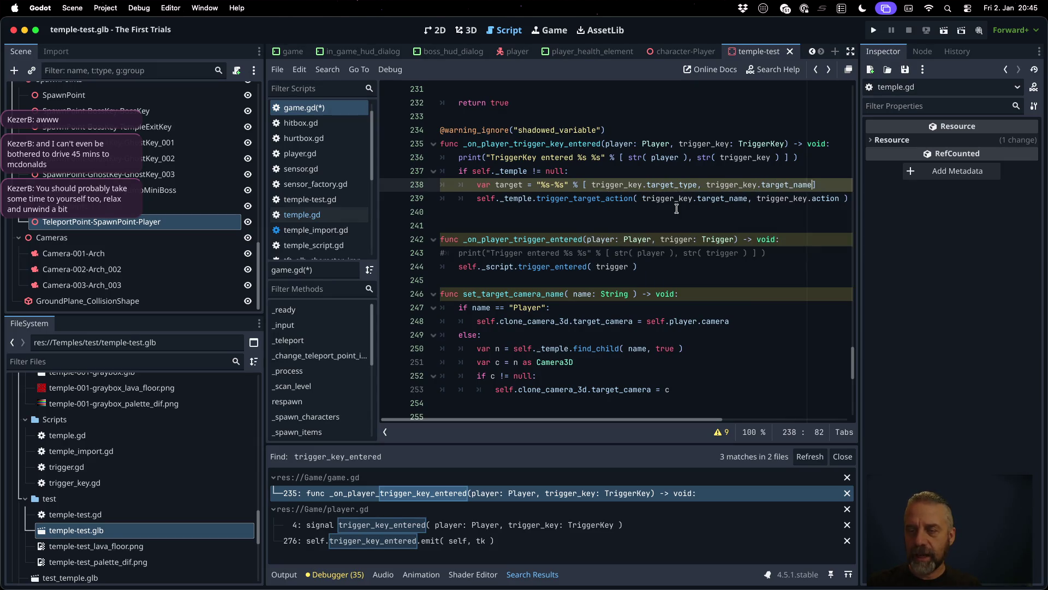
Step: Pass target as the first argument to trigger_target_action and save game.gd
{"action": "key", "text": "Down"}
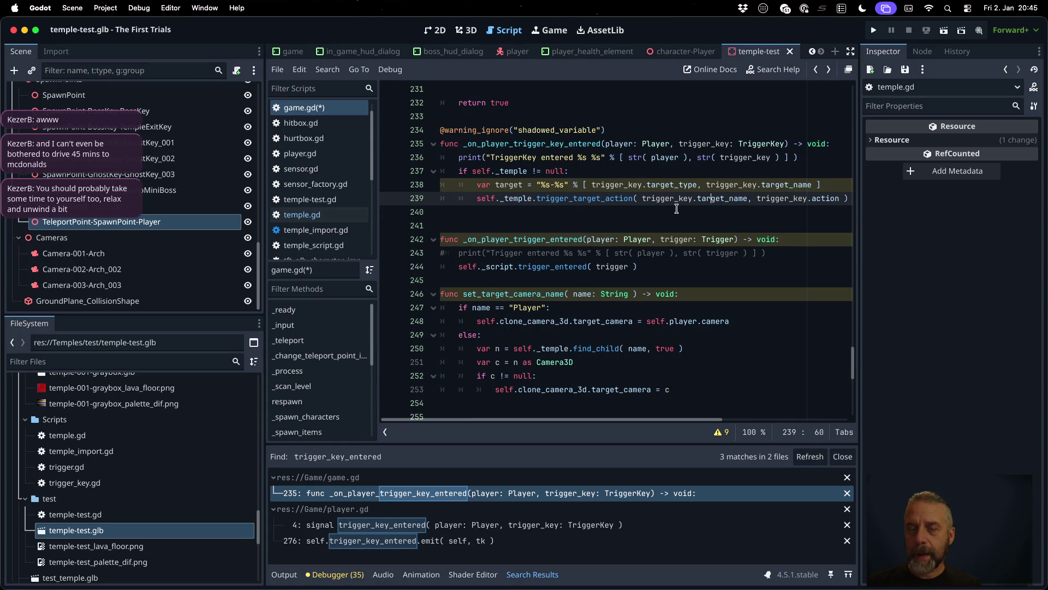
{"action": "key", "text": "Left"}
{"action": "key", "text": "shift+Left"}
{"action": "key", "text": "shift+Left"}
{"action": "key", "text": "shift+Left"}
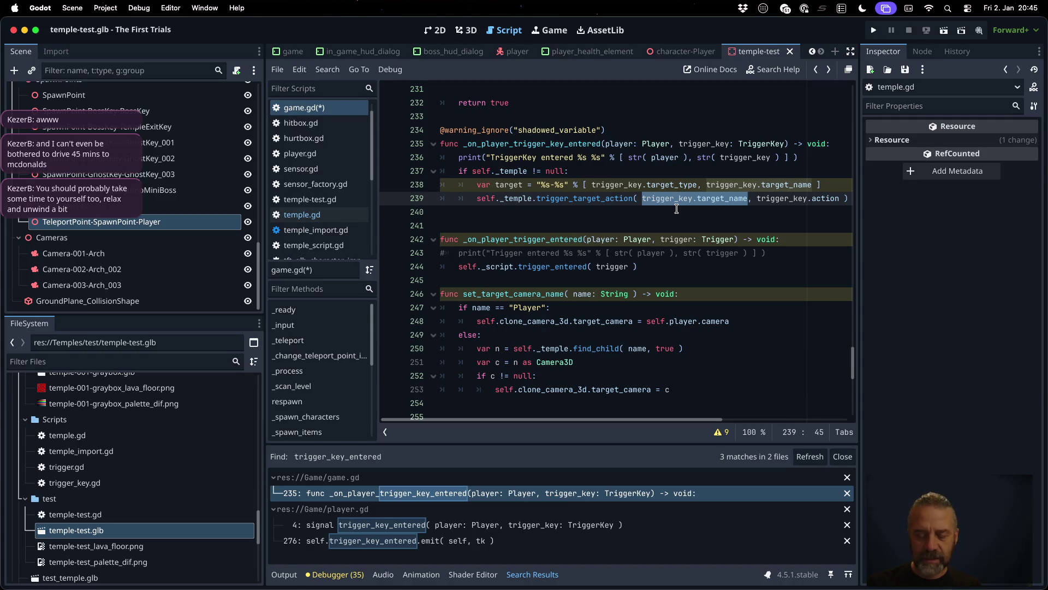
{"action": "type", "text": "target"}
{"action": "key", "text": "super+s"}
{"action": "key", "text": "Escape"}
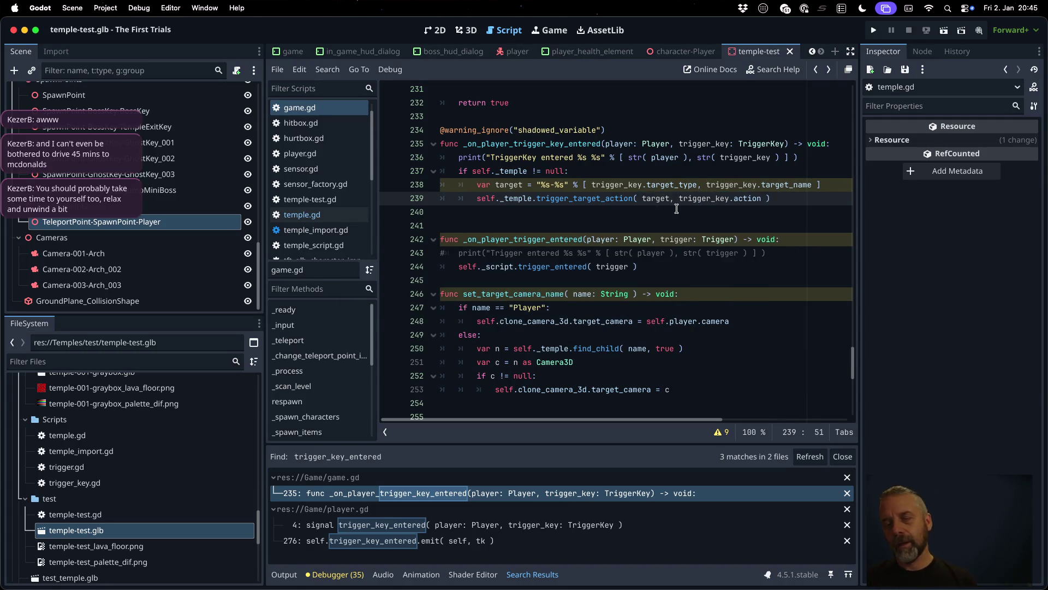
{"action": "left_click", "coordinate": [578, 198], "text": "super"}
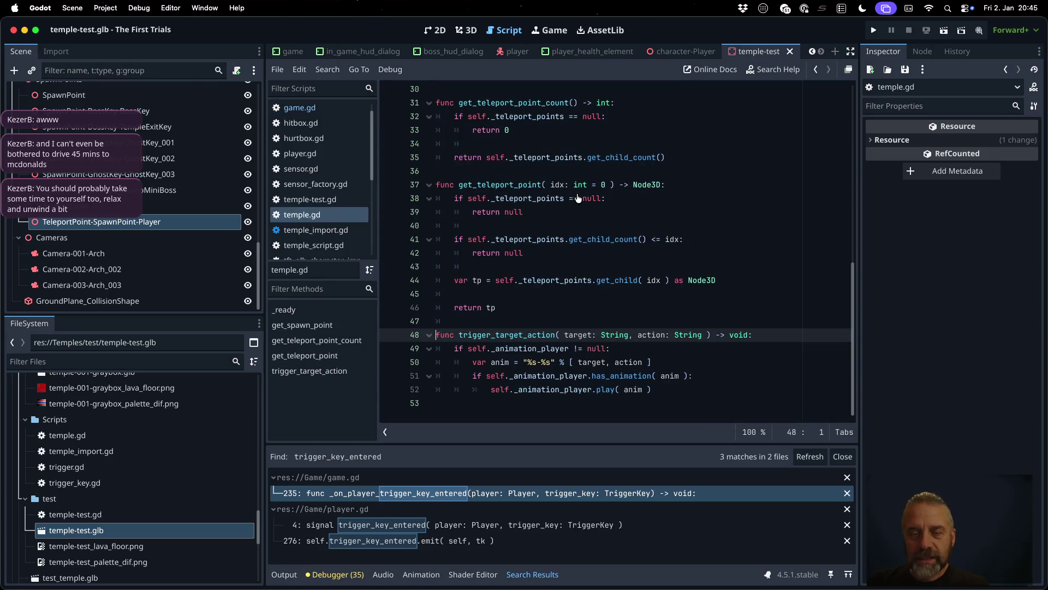
Step: Review how temple.gd's trigger_target_action builds the '%s-%s' animation name from target and action
{"action": "double_click", "coordinate": [507, 348]}
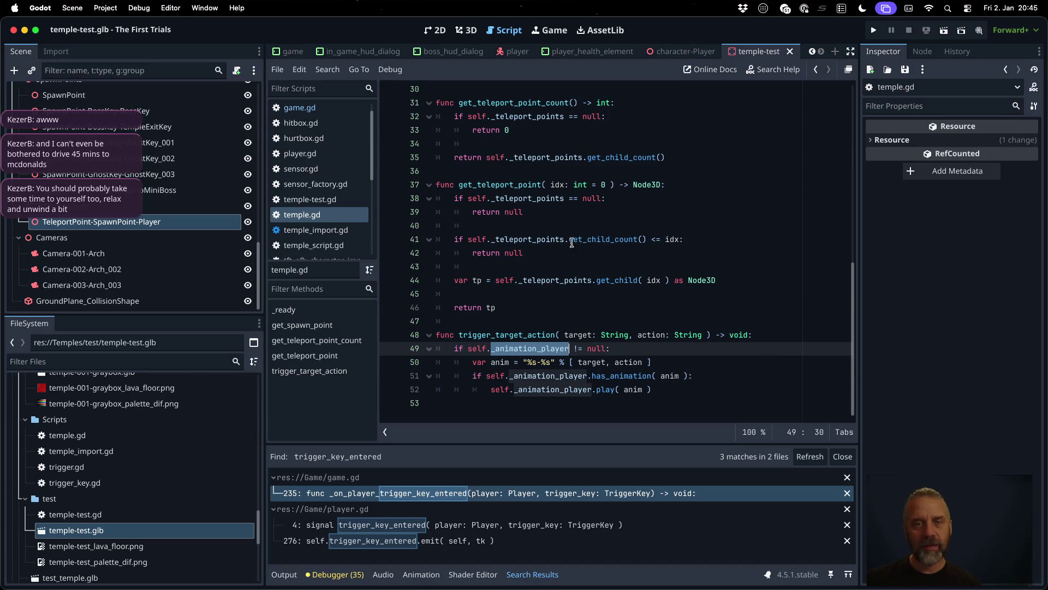
{"action": "double_click", "coordinate": [488, 334]}
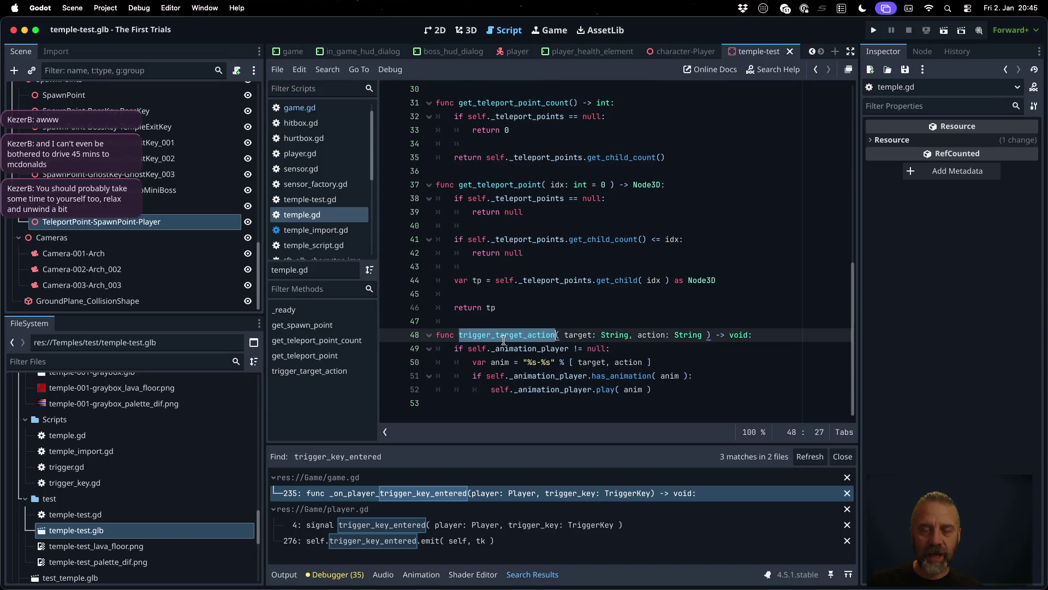
{"action": "left_click_drag", "start_coordinate": [528, 361], "coordinate": [549, 361]}
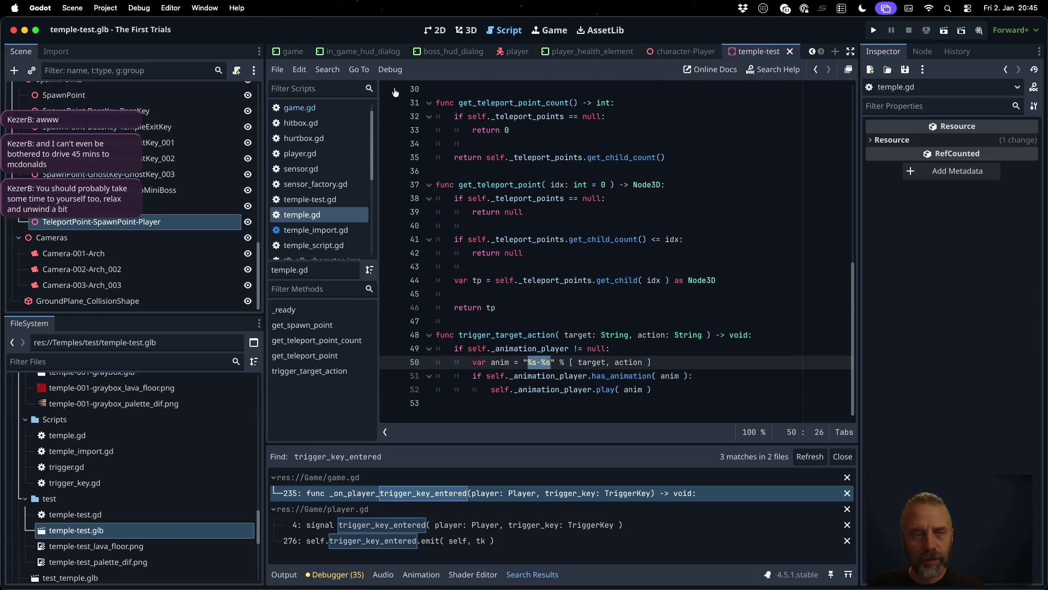
{"action": "left_click", "coordinate": [292, 51]}
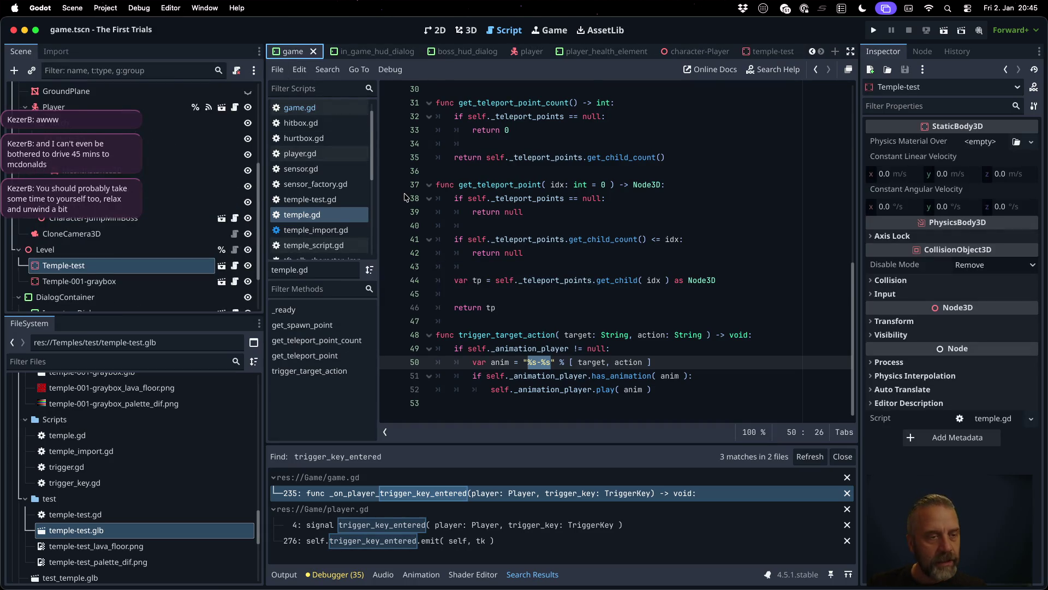
{"action": "left_click", "coordinate": [221, 266]}
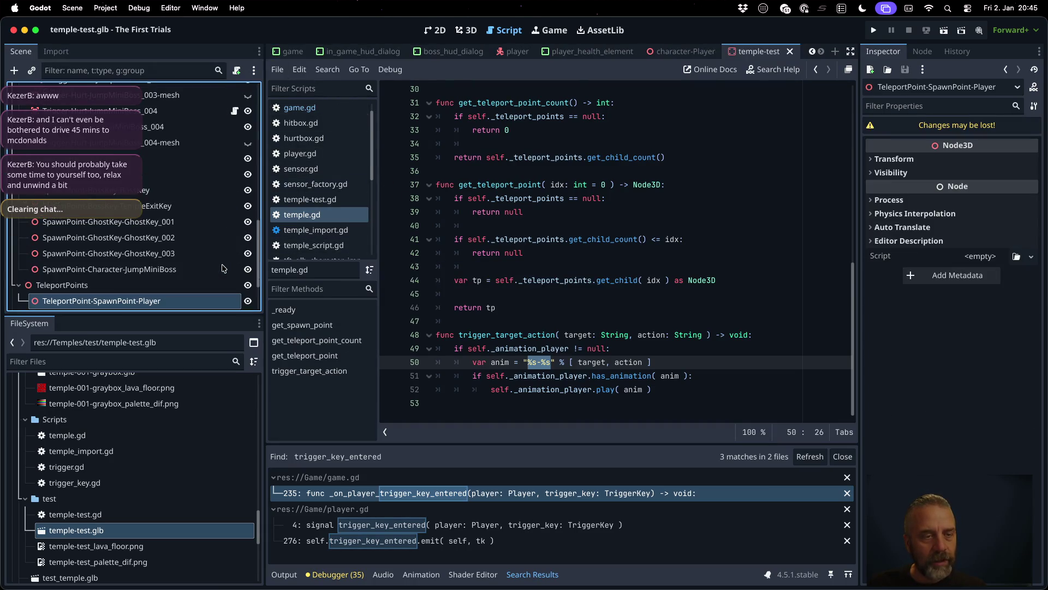
{"action": "scroll", "coordinate": [187, 280], "scroll_direction": "down", "scroll_amount": 3}
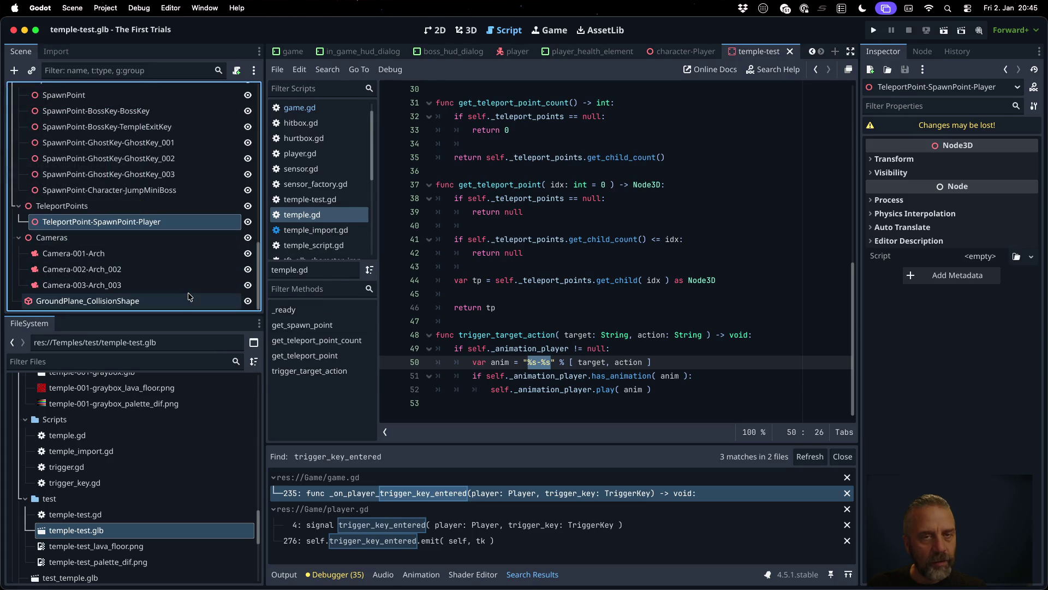
Step: Play the AnimationPlayer's Element-Arch-Open animation in the 3D view to raise the arch
{"action": "left_click", "coordinate": [467, 30]}
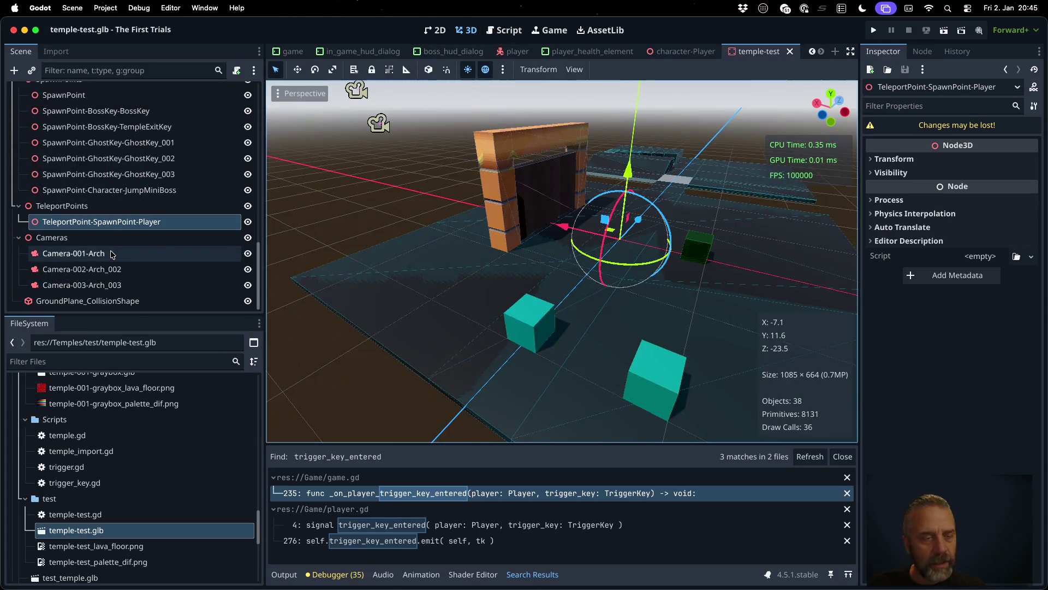
{"action": "scroll", "coordinate": [112, 254], "scroll_direction": "down", "scroll_amount": 5}
{"action": "scroll", "coordinate": [112, 253], "scroll_direction": "up", "scroll_amount": 5}
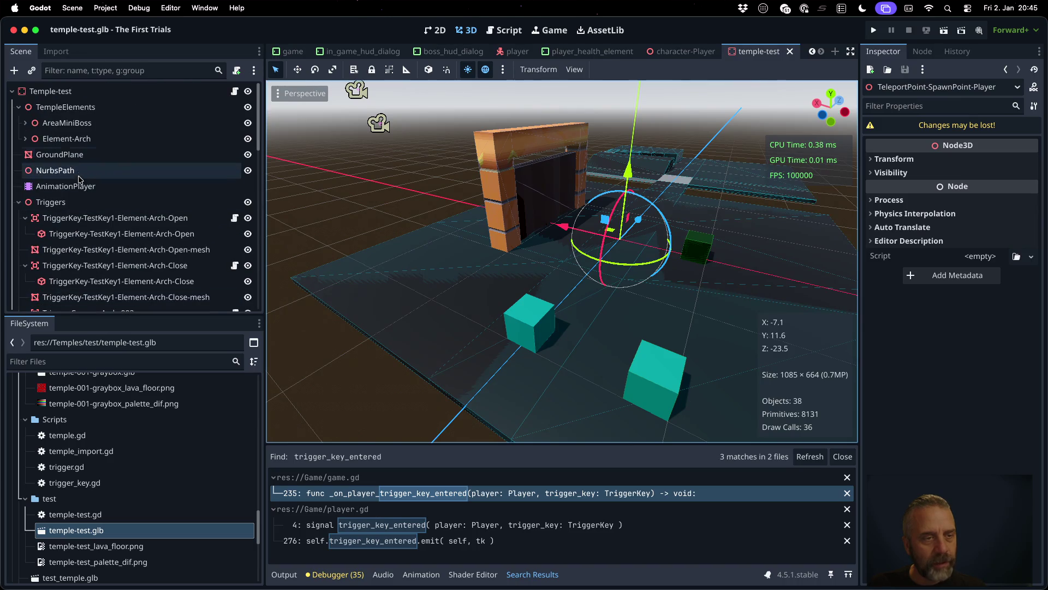
{"action": "left_click", "coordinate": [65, 186]}
{"action": "left_click", "coordinate": [562, 435]}
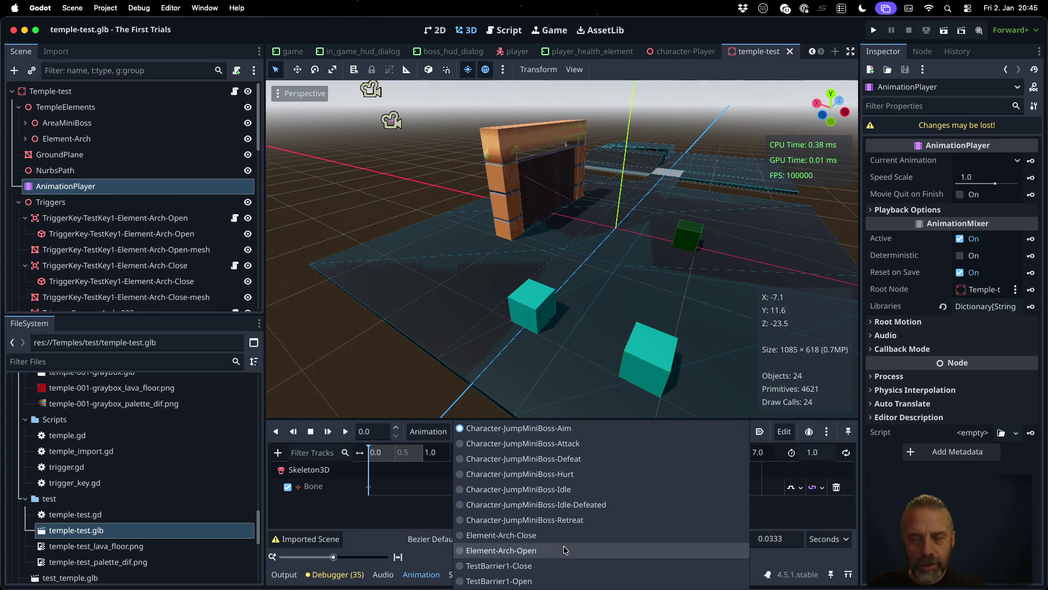
{"action": "left_click", "coordinate": [565, 551]}
{"action": "left_click", "coordinate": [344, 431]}
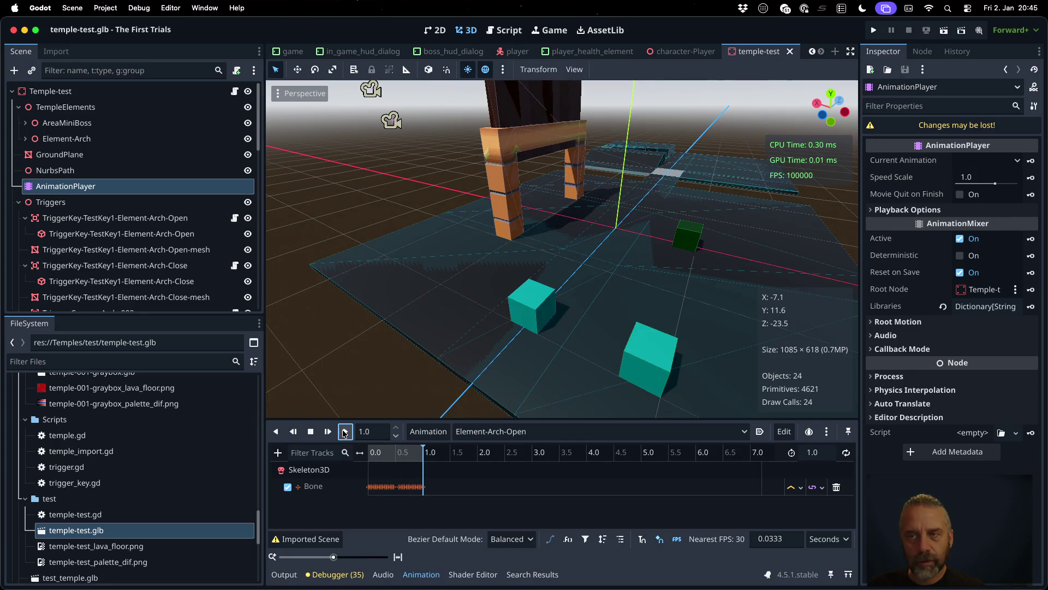